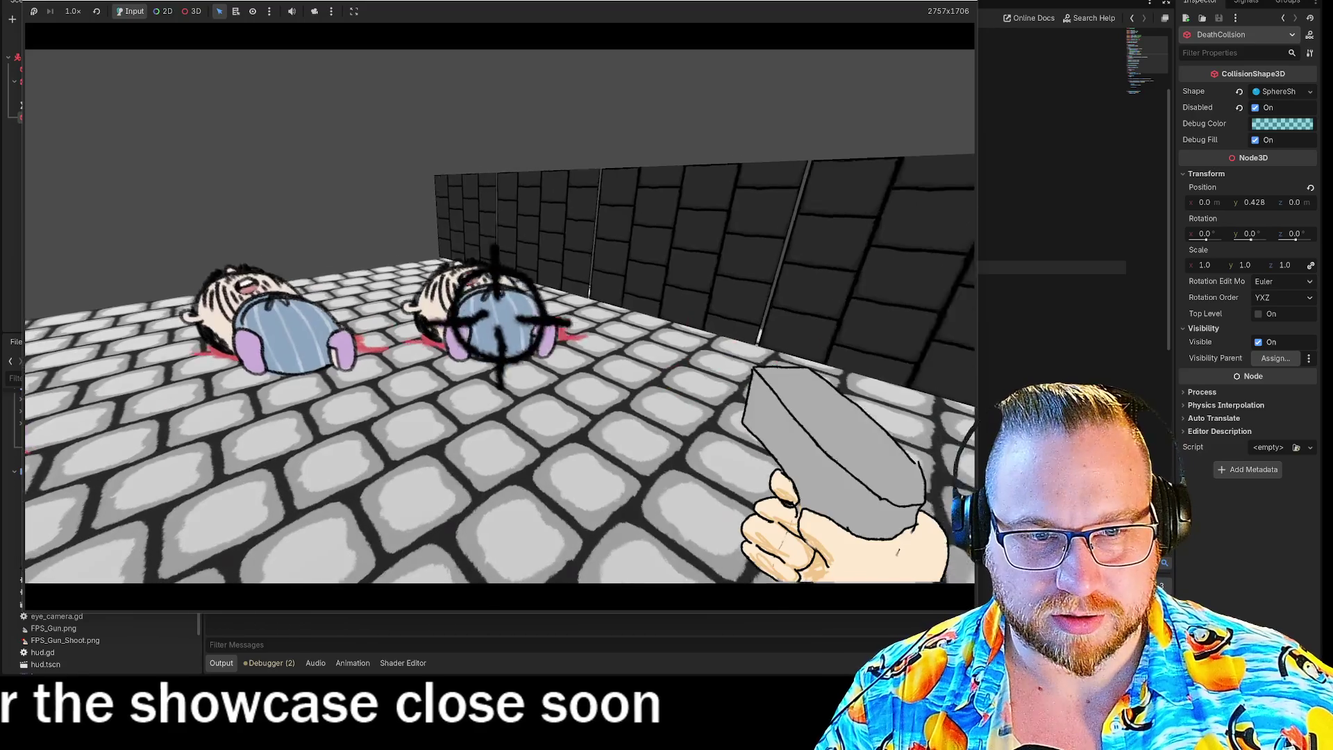
Step: Walk and strafe around the fallen enemies, shoot a body twice, then stop the game
{"action": "key", "text": "w"}
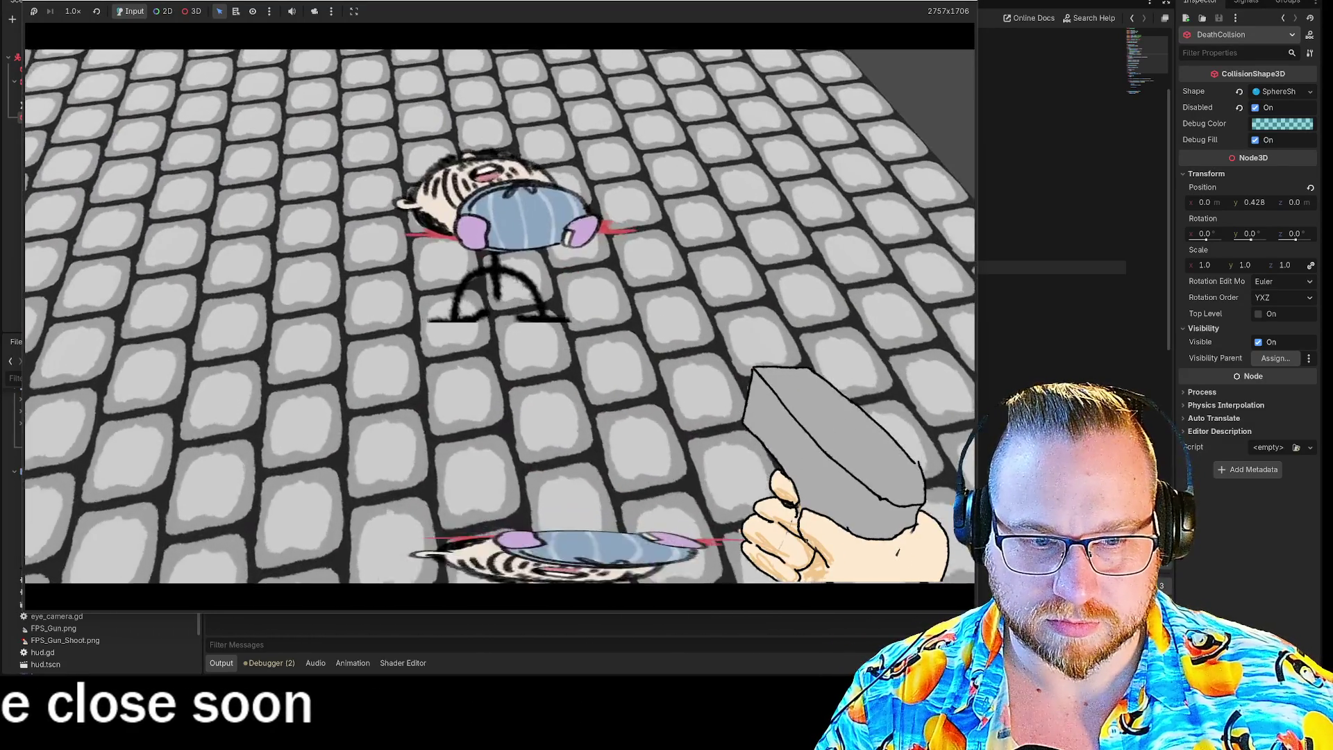
{"action": "key", "text": "w"}
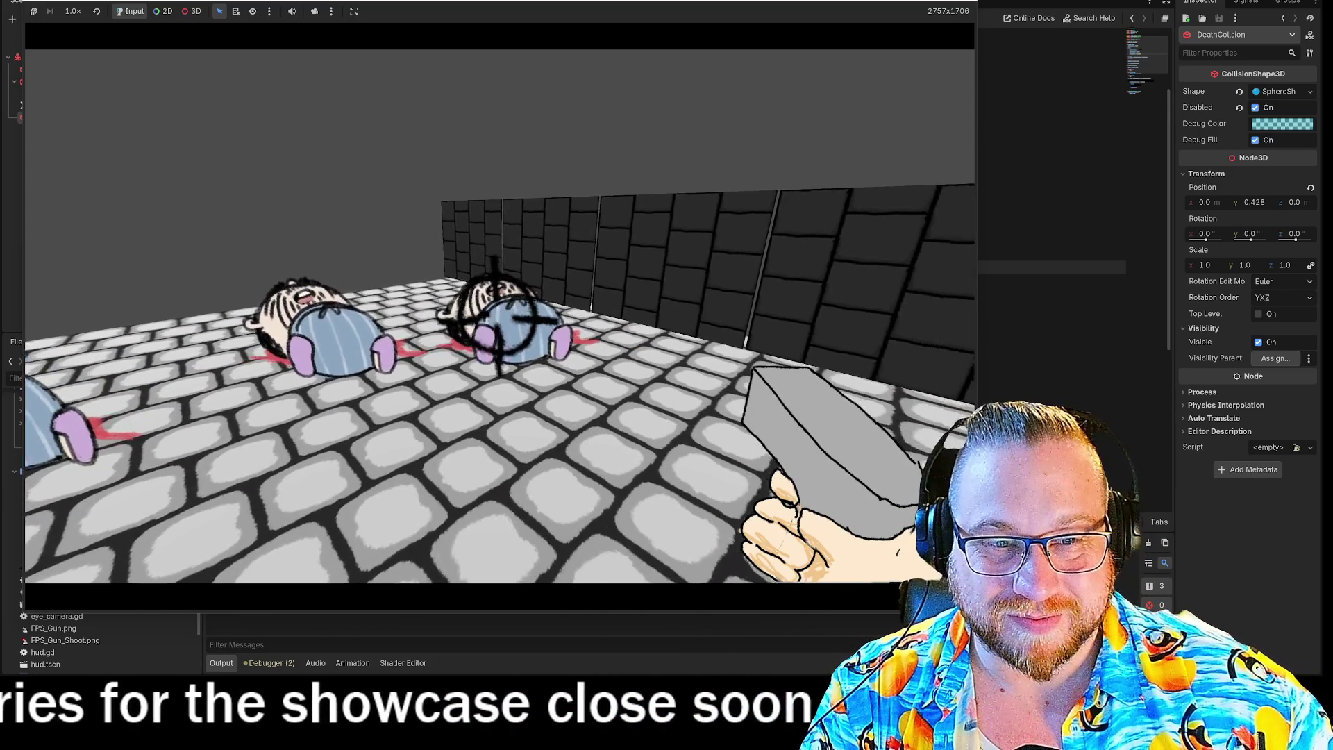
{"action": "key", "text": "a"}
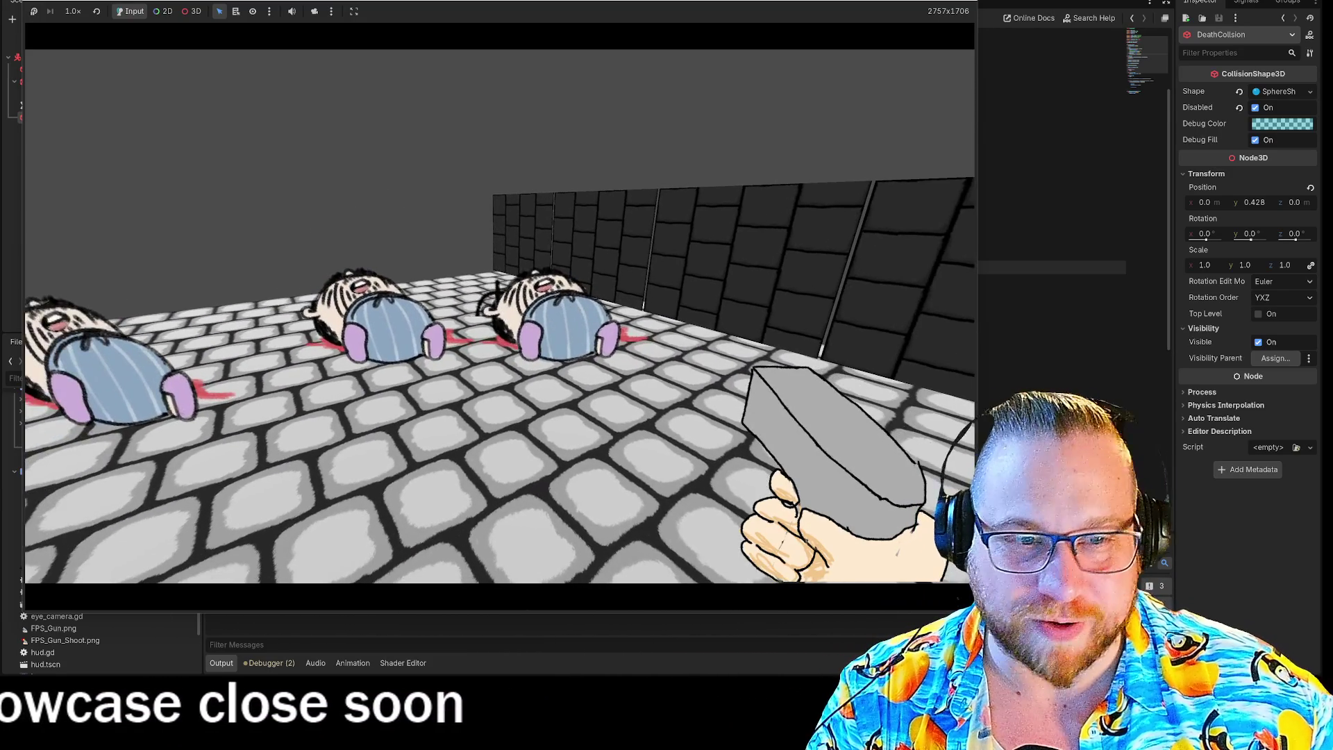
{"action": "left_click", "coordinate": [498, 318]}
{"action": "left_click", "coordinate": [499, 318]}
{"action": "key", "text": "w"}
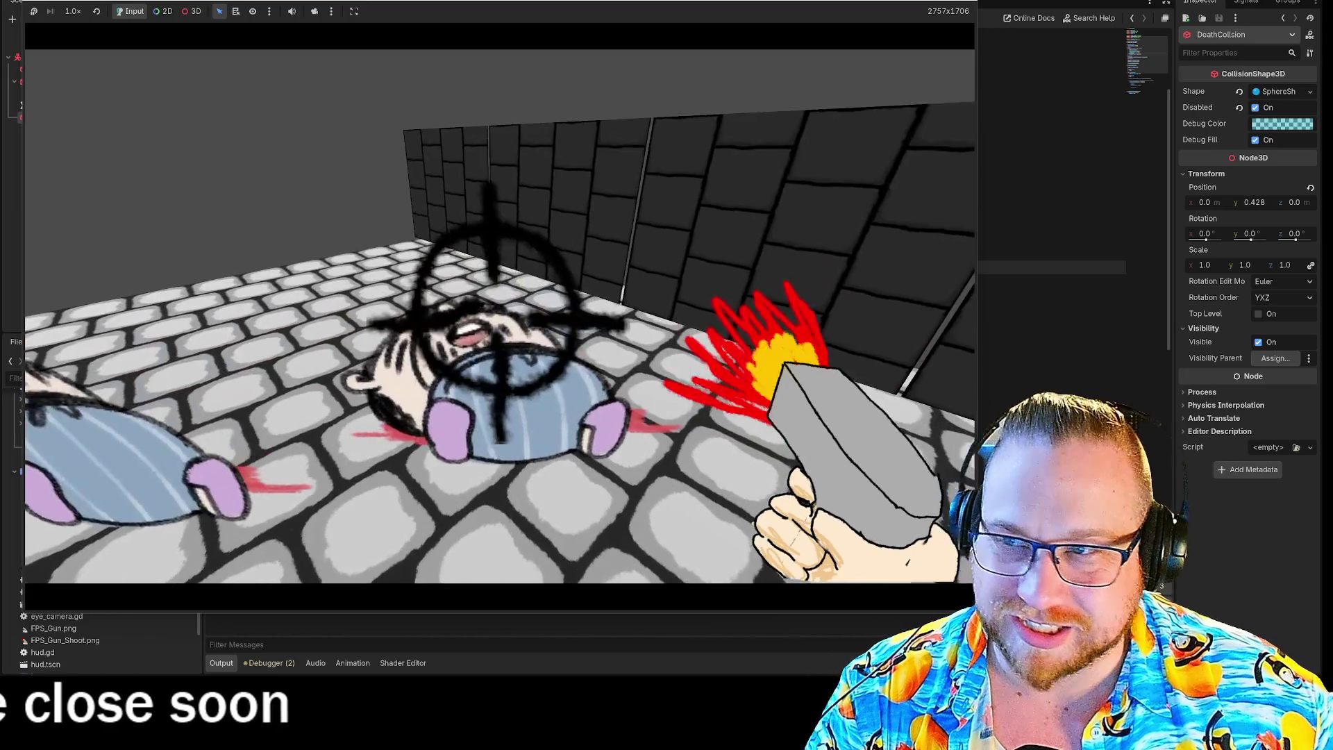
{"action": "key", "text": "s"}
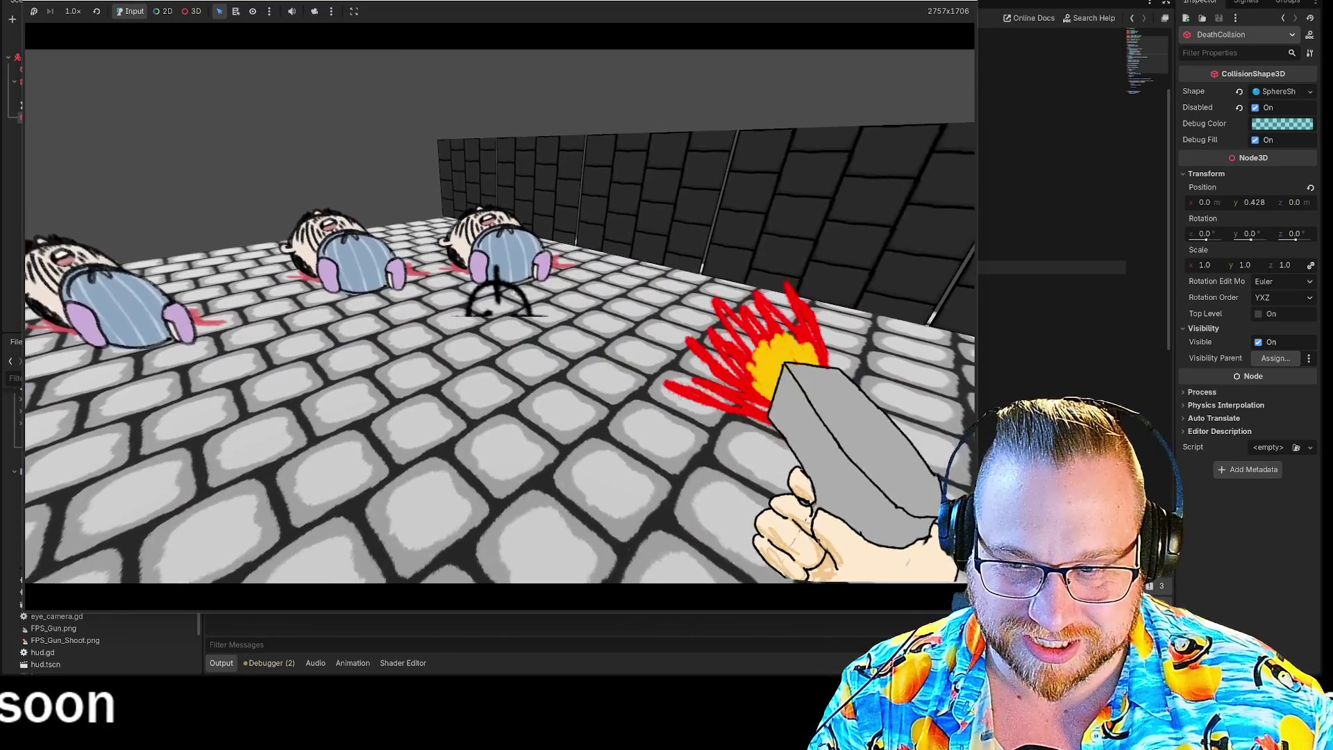
{"action": "left_click", "coordinate": [962, 2]}
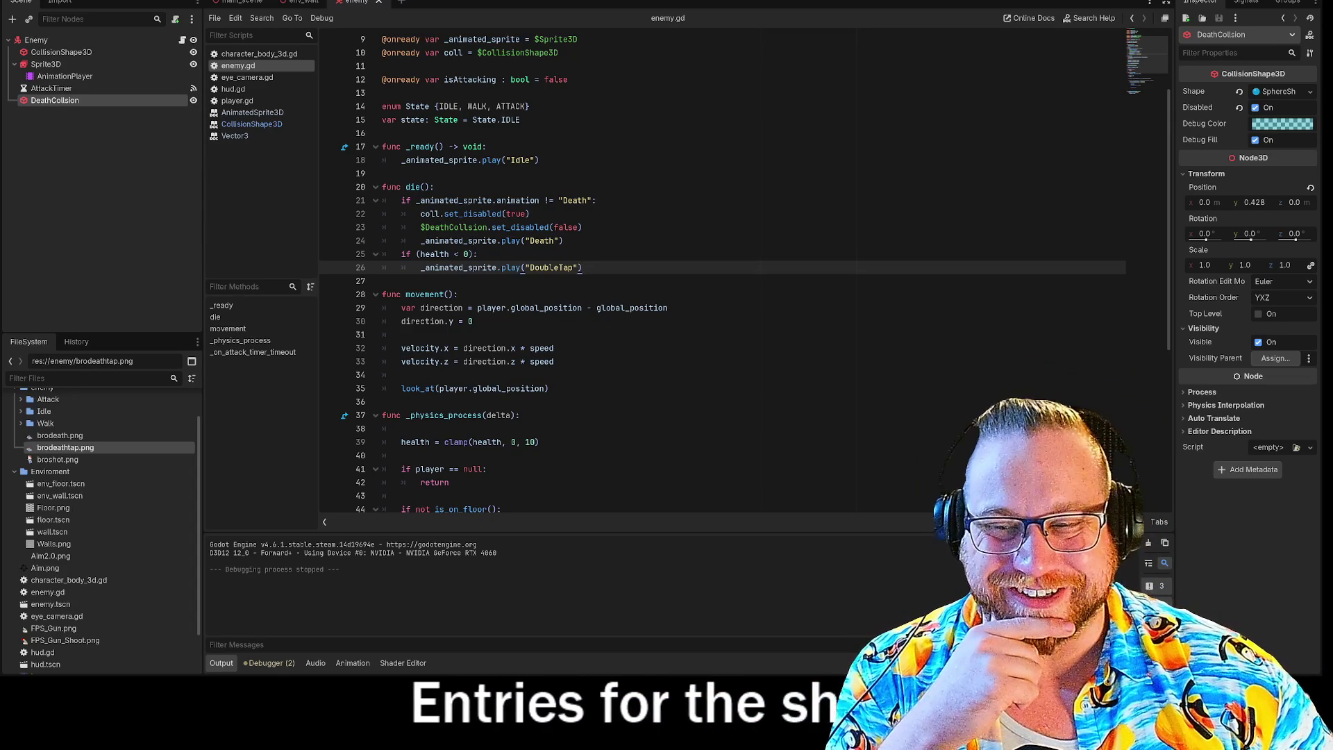
Step: Run the game with F5, enlarge its window, shoot the approaching enemies, then stop with F8
{"action": "key", "text": "F5"}
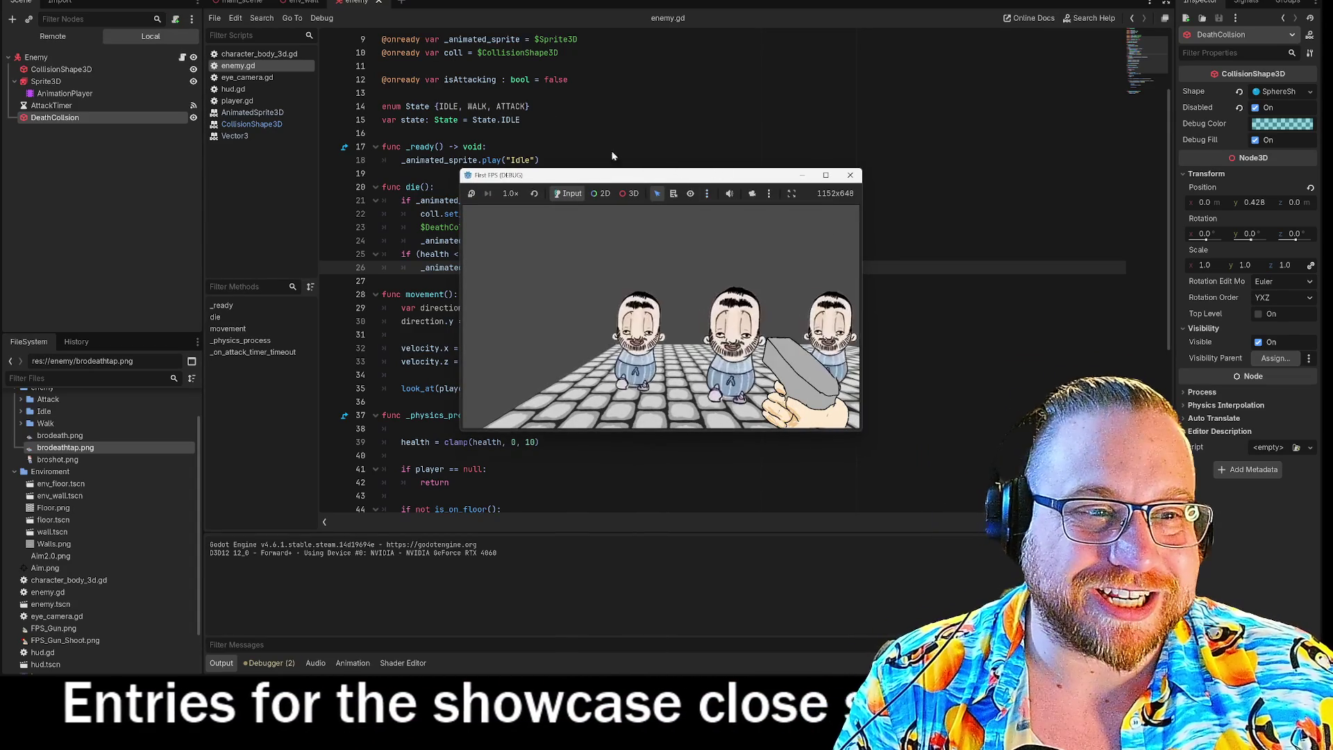
{"action": "left_click_drag", "start_coordinate": [660, 179], "coordinate": [202, 4]}
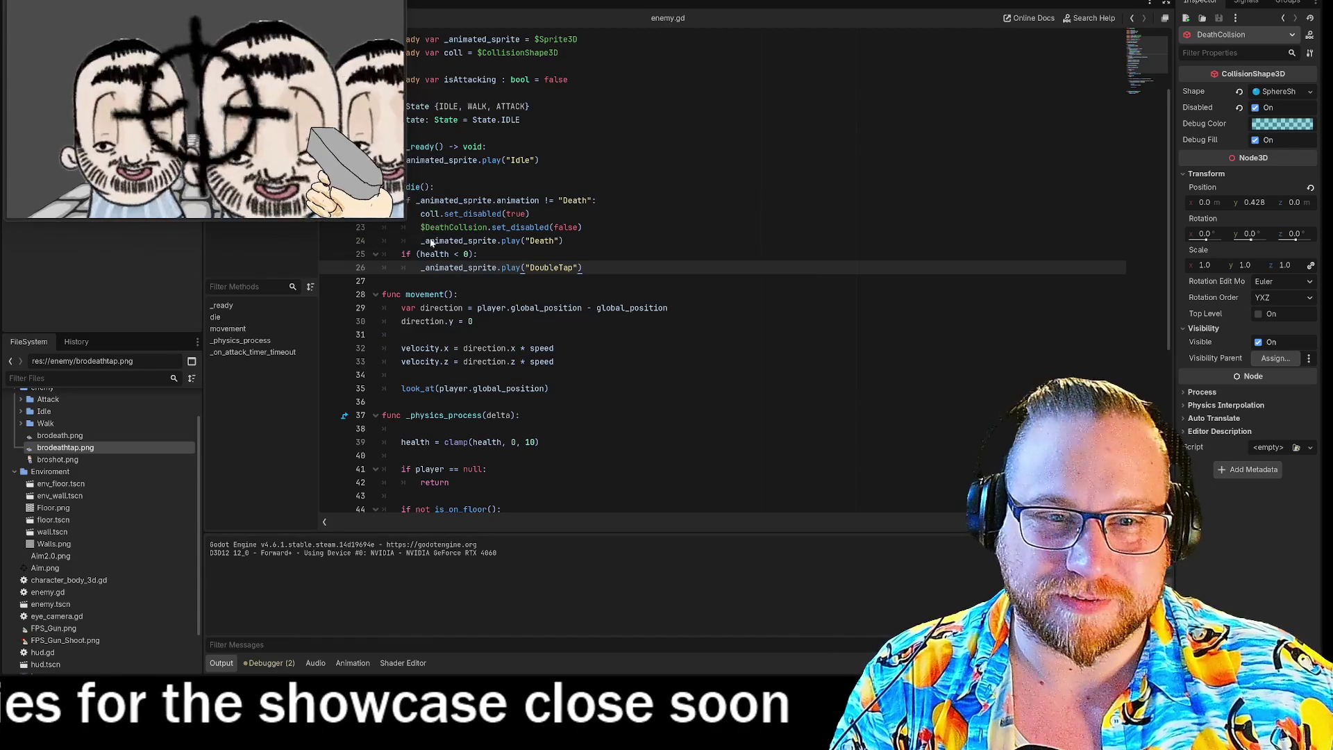
{"action": "left_click_drag", "start_coordinate": [402, 224], "coordinate": [1014, 619]}
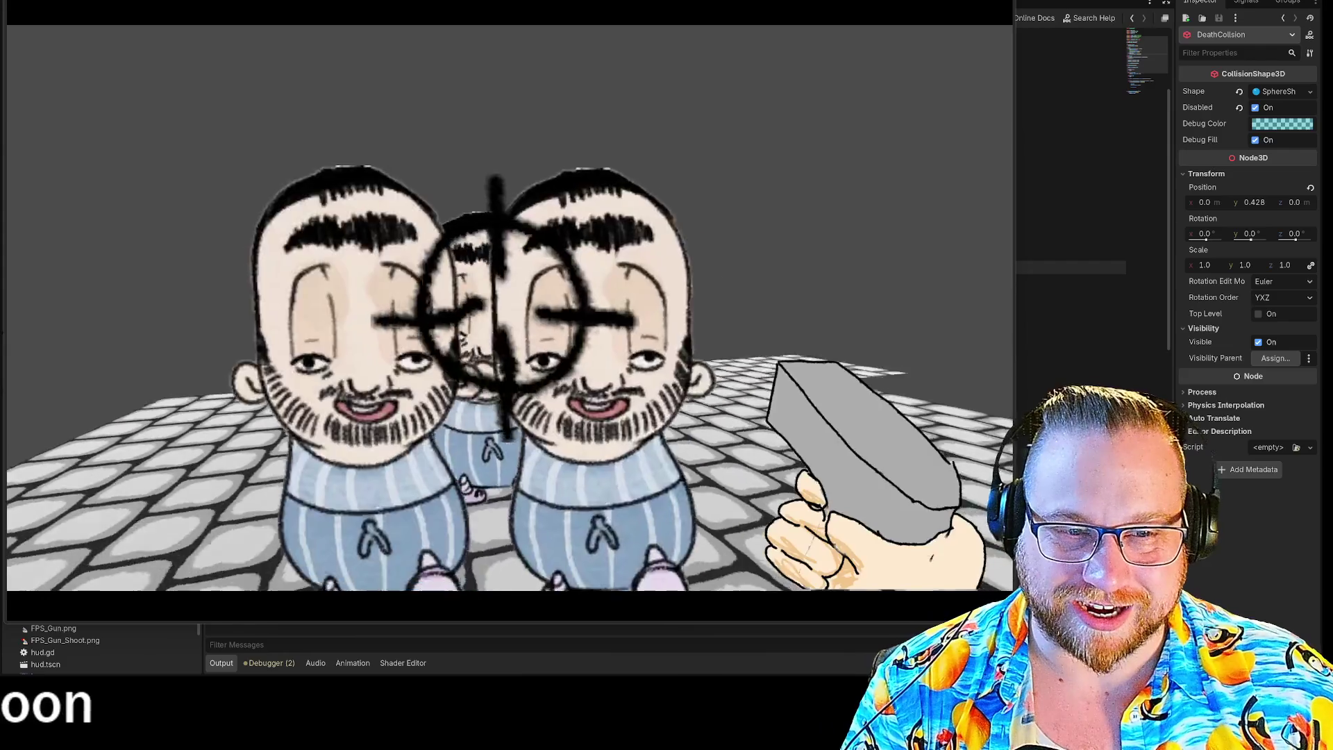
{"action": "left_click", "coordinate": [509, 306]}
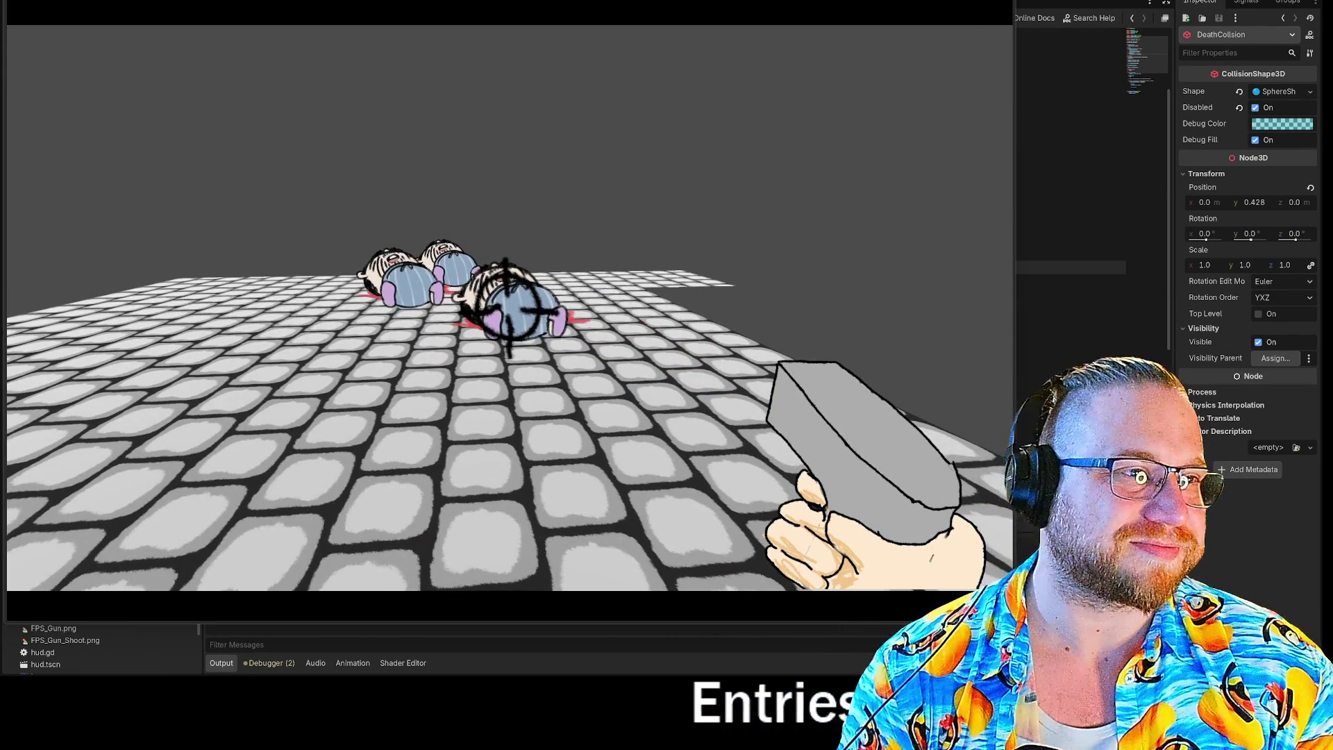
{"action": "key", "text": "F8"}
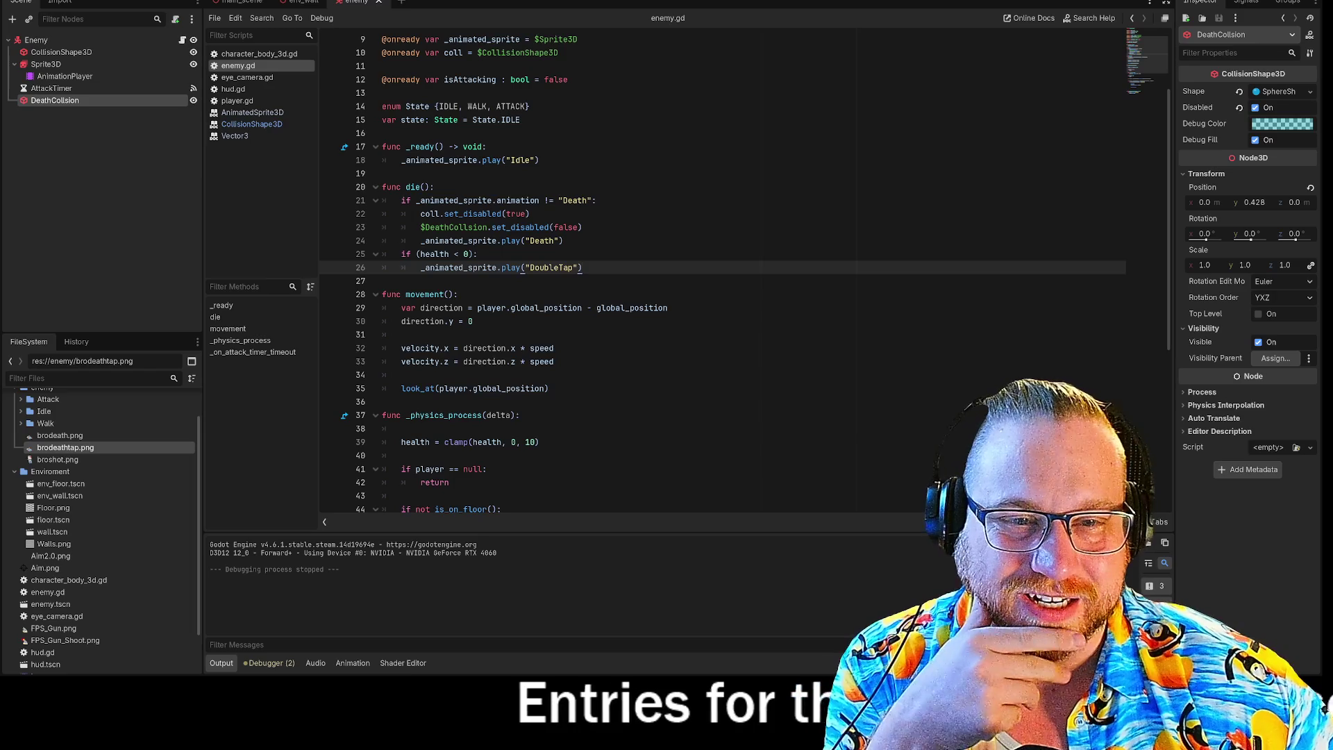
Step: Change line 25's check from 'health < 0' to 'health == 0' and rerun the game with F5
{"action": "left_click_drag", "start_coordinate": [402, 254], "coordinate": [479, 255]}
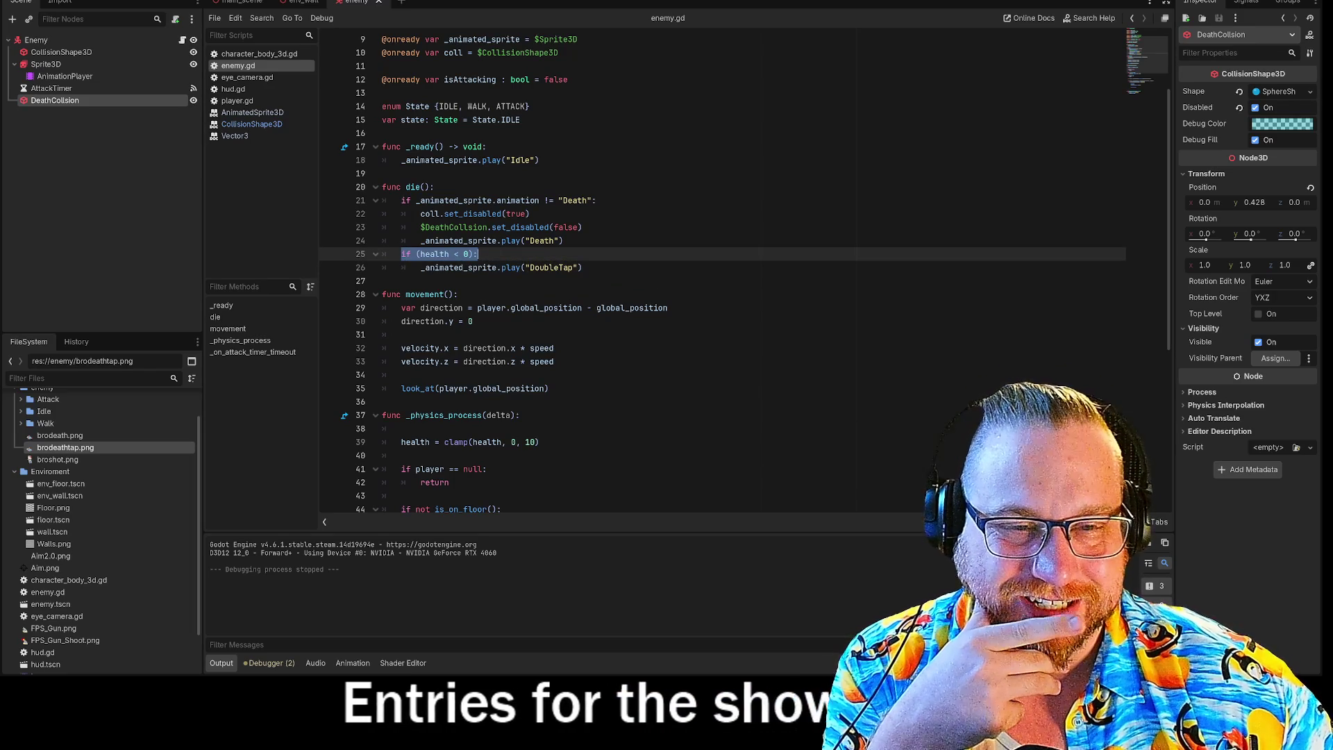
{"action": "left_click", "coordinate": [478, 254]}
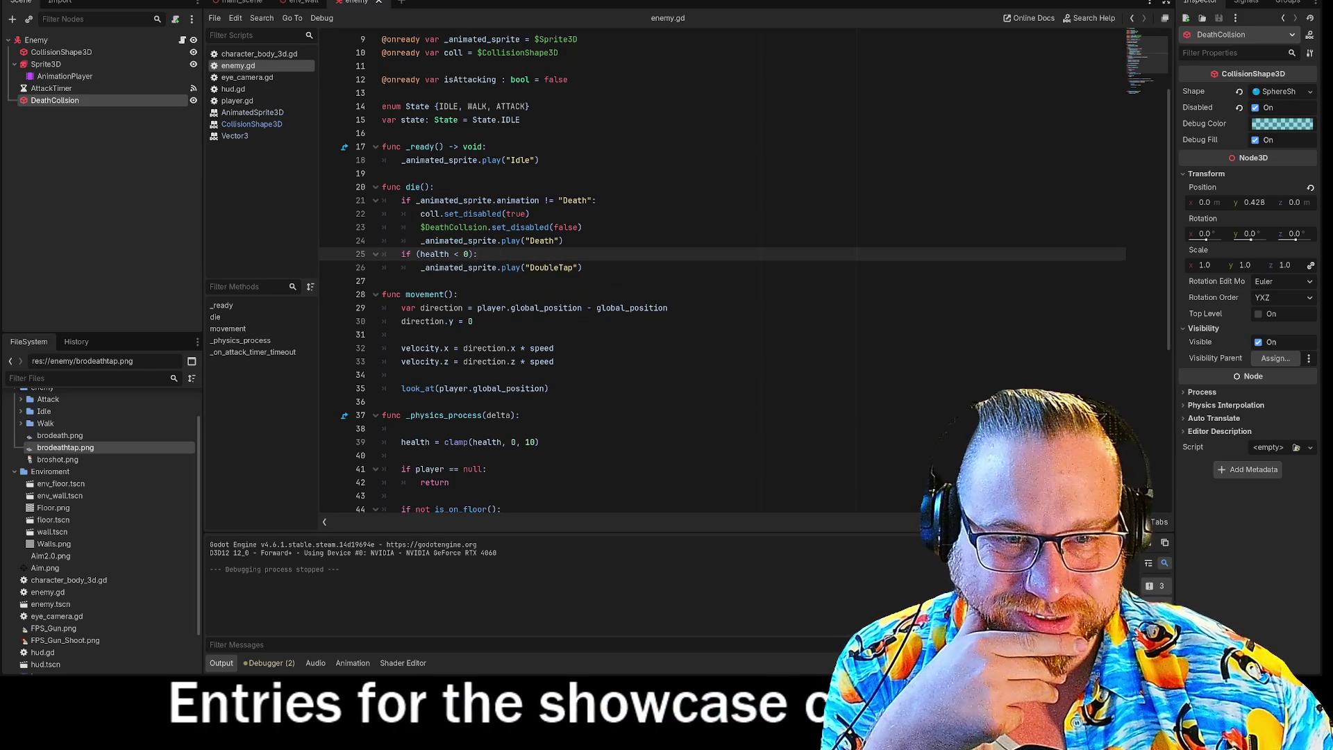
{"action": "scroll", "coordinate": [694, 278], "scroll_direction": "down", "scroll_amount": 7}
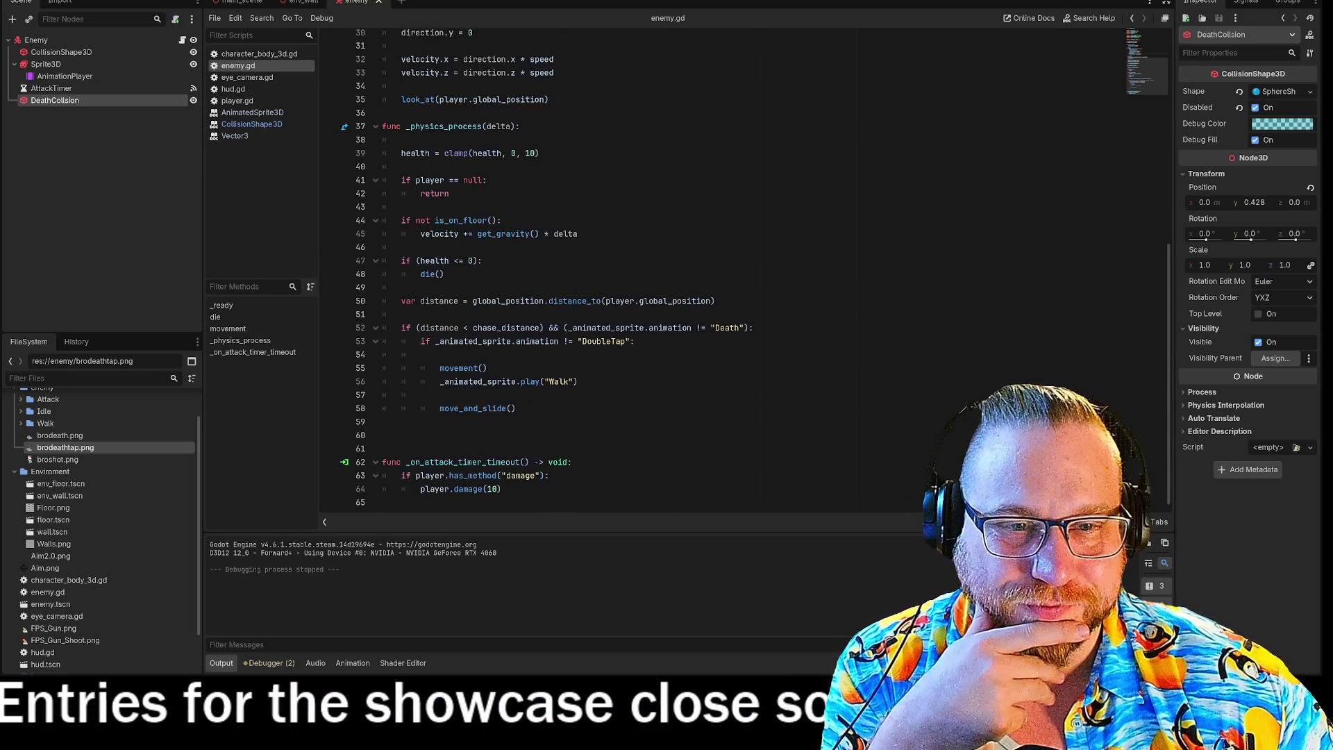
{"action": "left_click", "coordinate": [482, 260]}
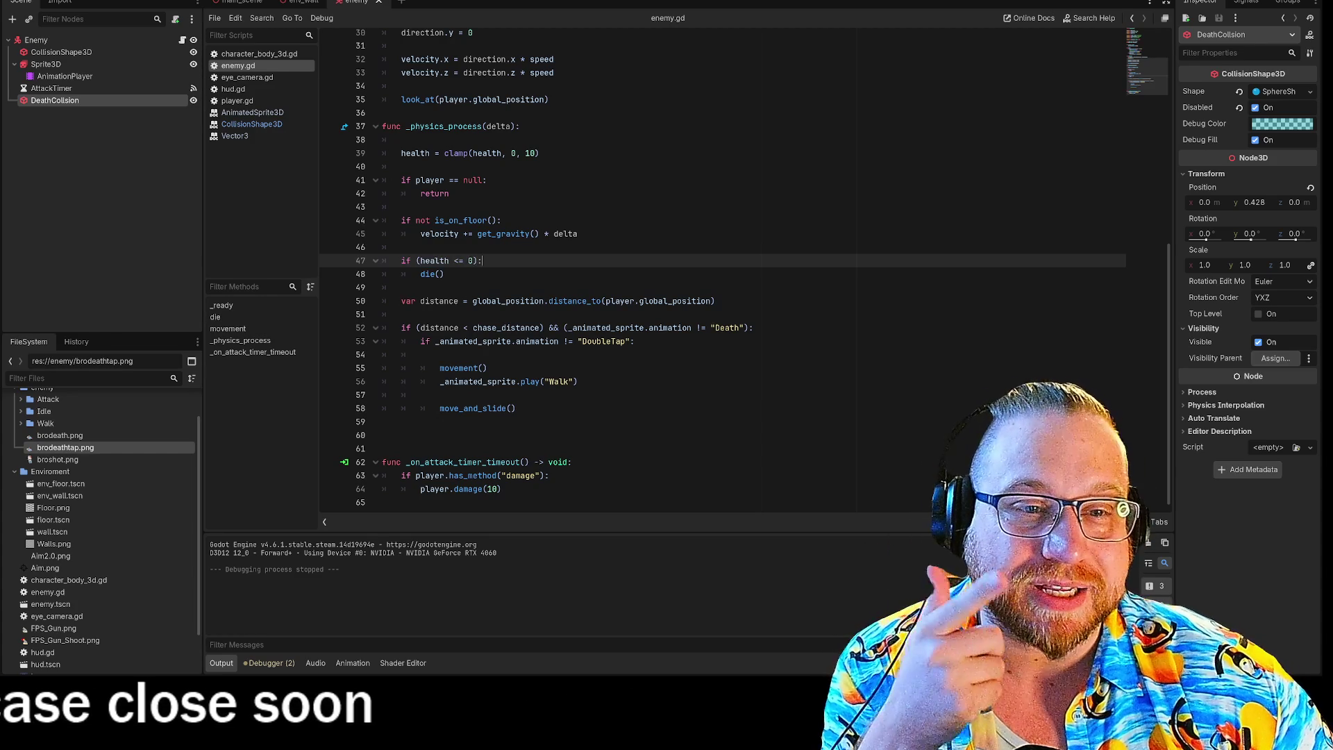
{"action": "scroll", "coordinate": [722, 270], "scroll_direction": "up", "scroll_amount": 7}
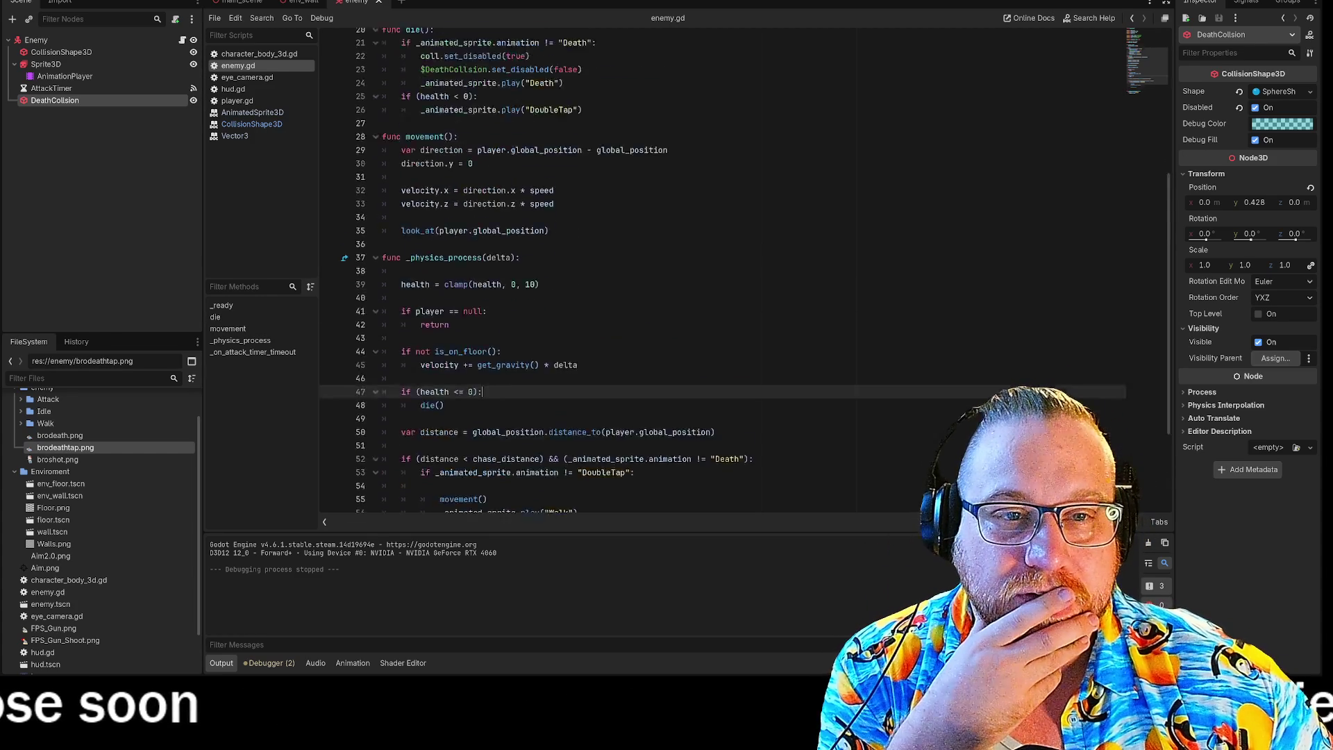
{"action": "left_click", "coordinate": [458, 247]}
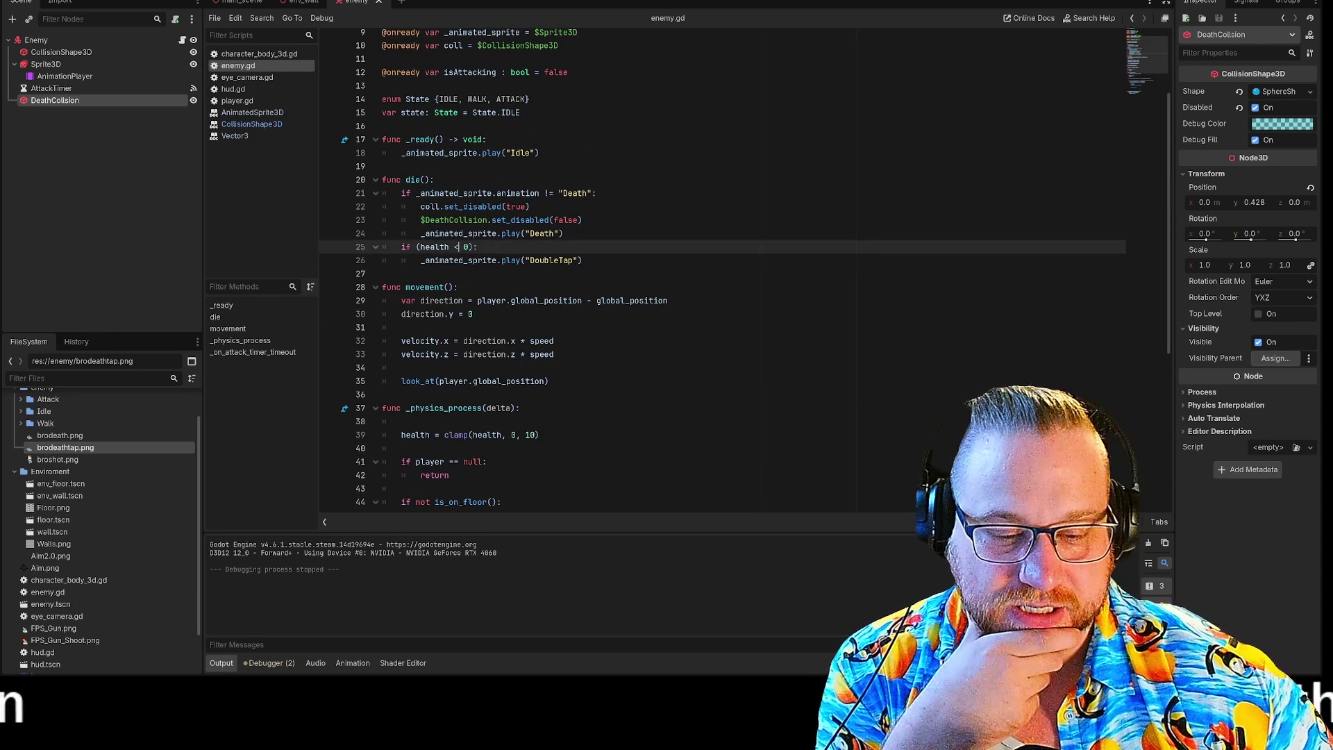
{"action": "key", "text": "ctrl+space"}
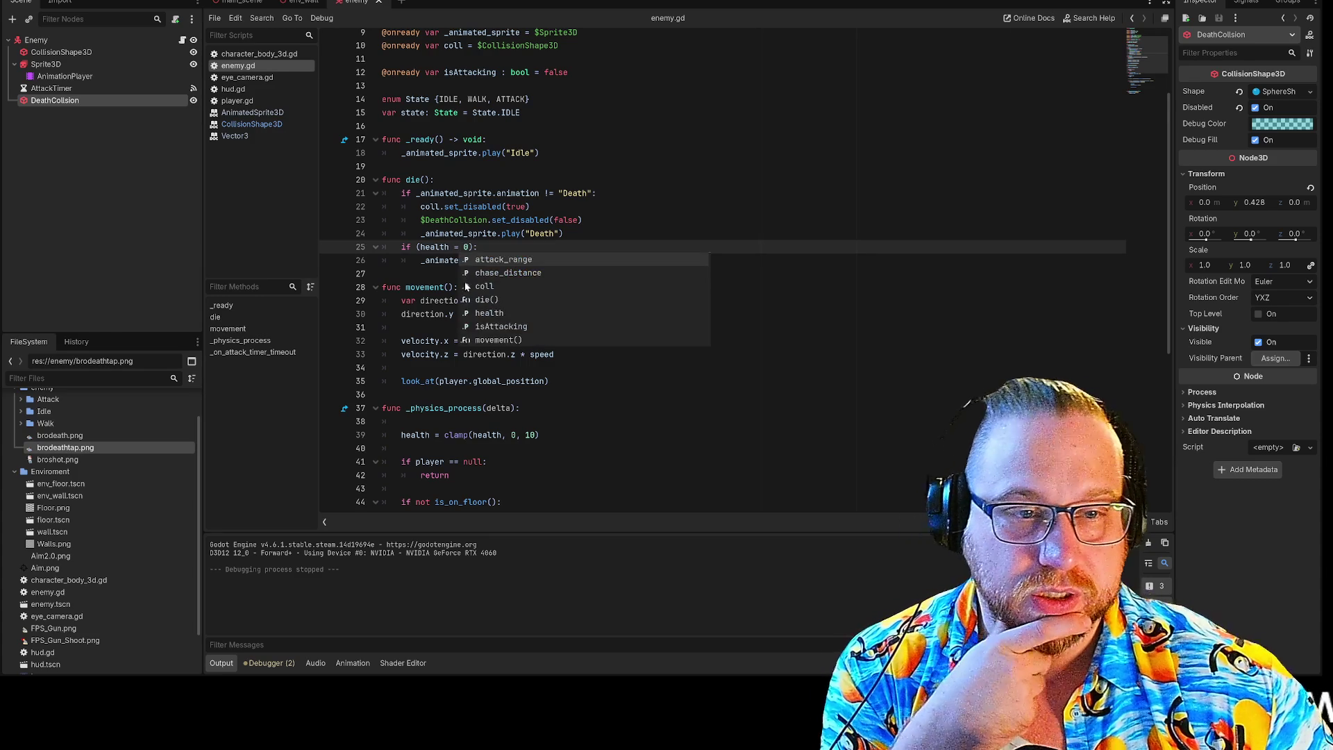
{"action": "left_click", "coordinate": [478, 247]}
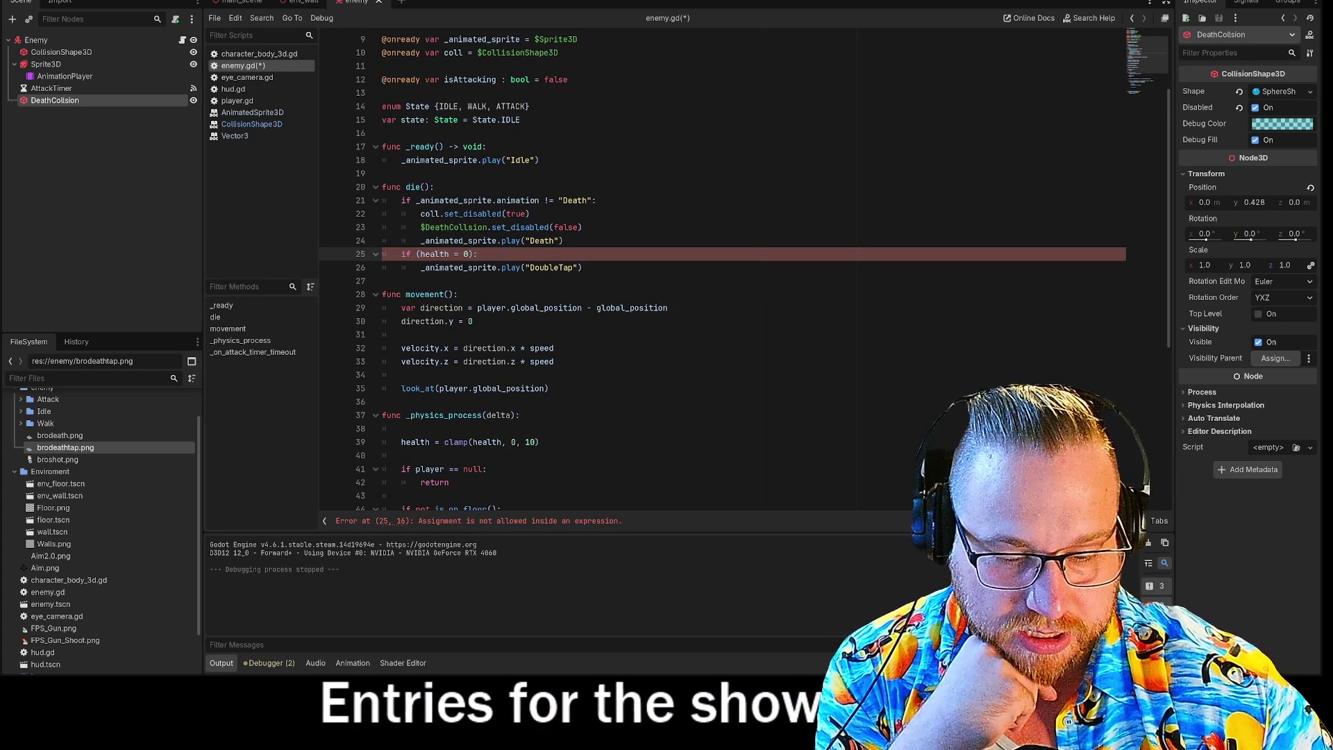
{"action": "type", "text": "="}
{"action": "left_click", "coordinate": [389, 281]}
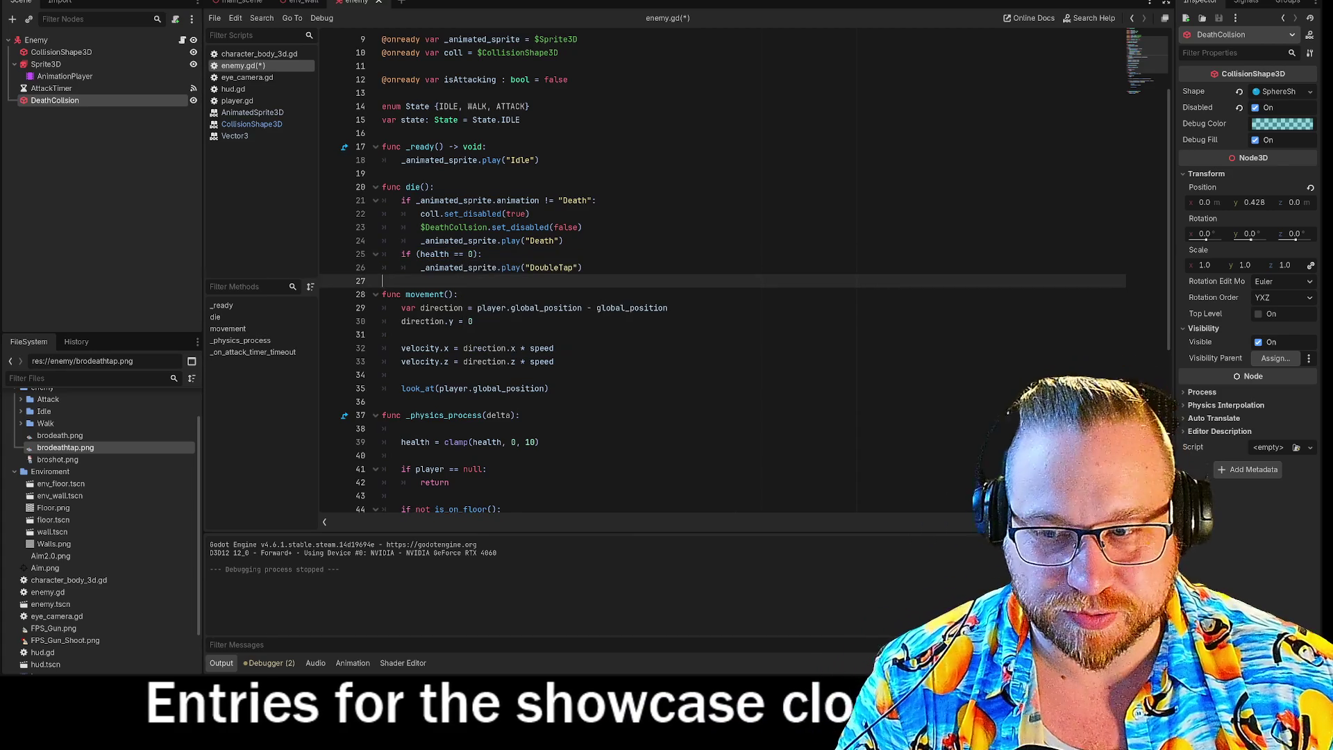
{"action": "key", "text": "F5"}
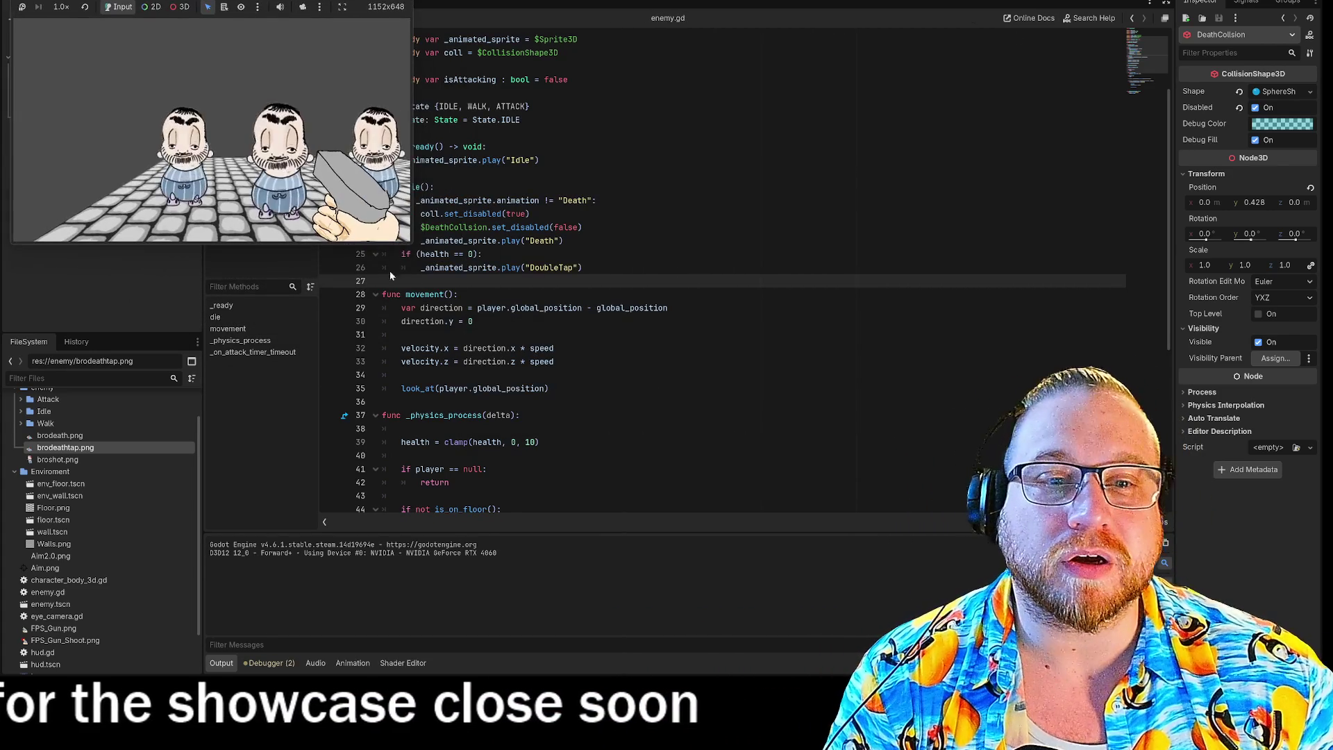
Step: Enlarge the game window and shoot all three approaching enemies until they collapse
{"action": "mouse_move", "coordinate": [425, 251]}
{"action": "left_mouse_down"}
{"action": "mouse_move", "coordinate": [456, 295]}
{"action": "mouse_move", "coordinate": [824, 564]}
{"action": "mouse_move", "coordinate": [889, 545]}
{"action": "left_mouse_up"}
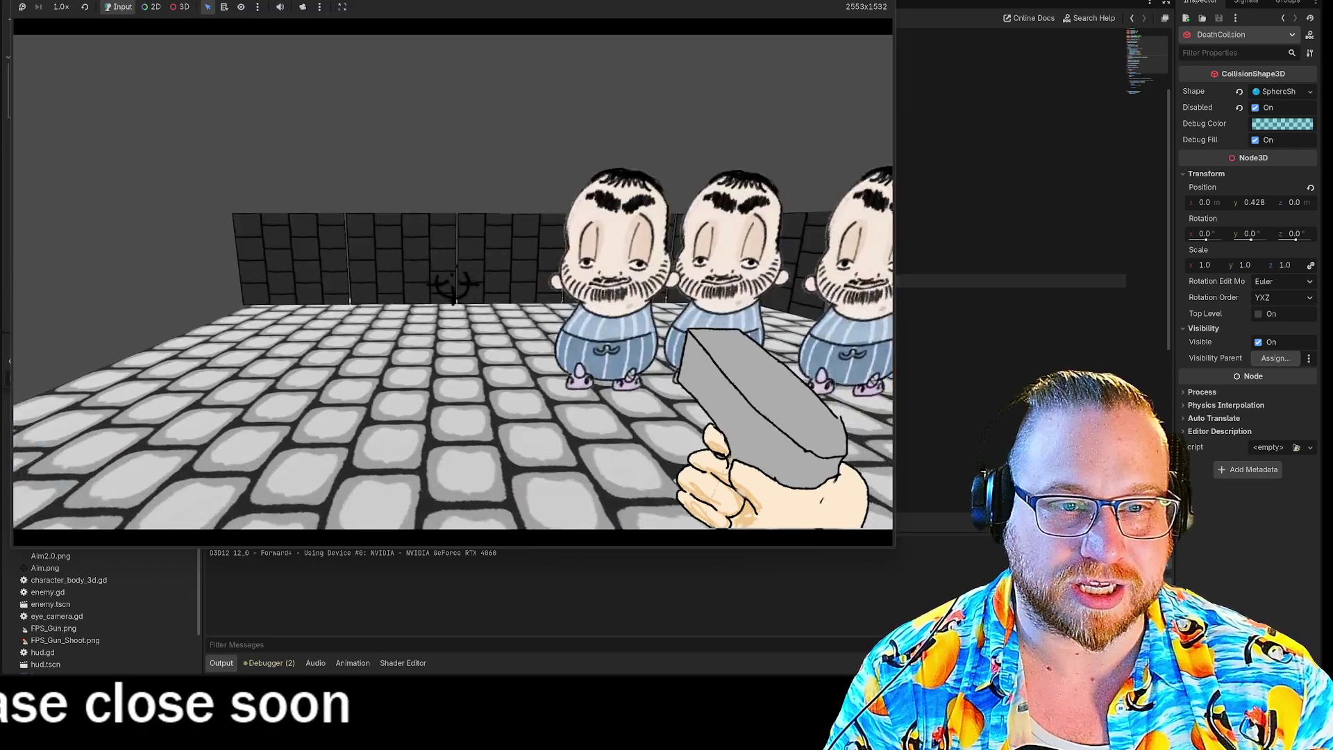
{"action": "left_click", "coordinate": [450, 291]}
{"action": "left_click", "coordinate": [450, 291]}
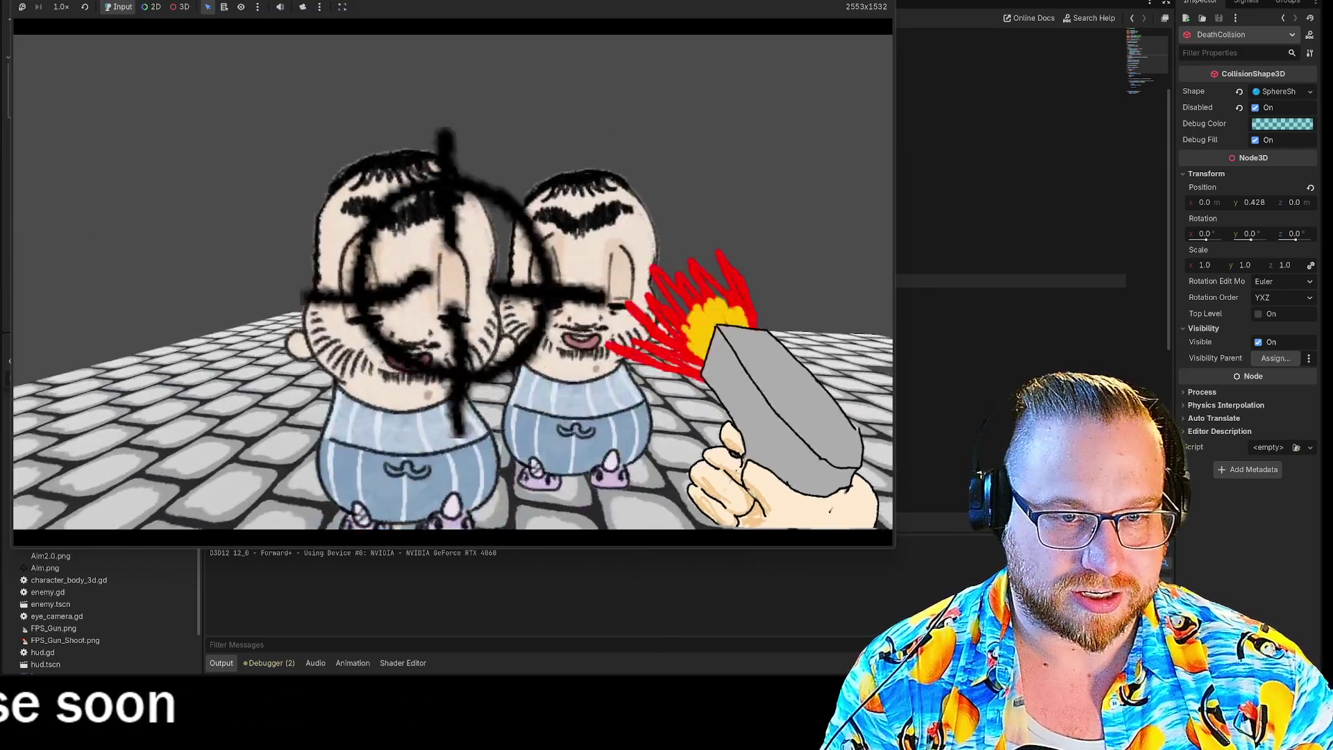
{"action": "left_click", "coordinate": [450, 292]}
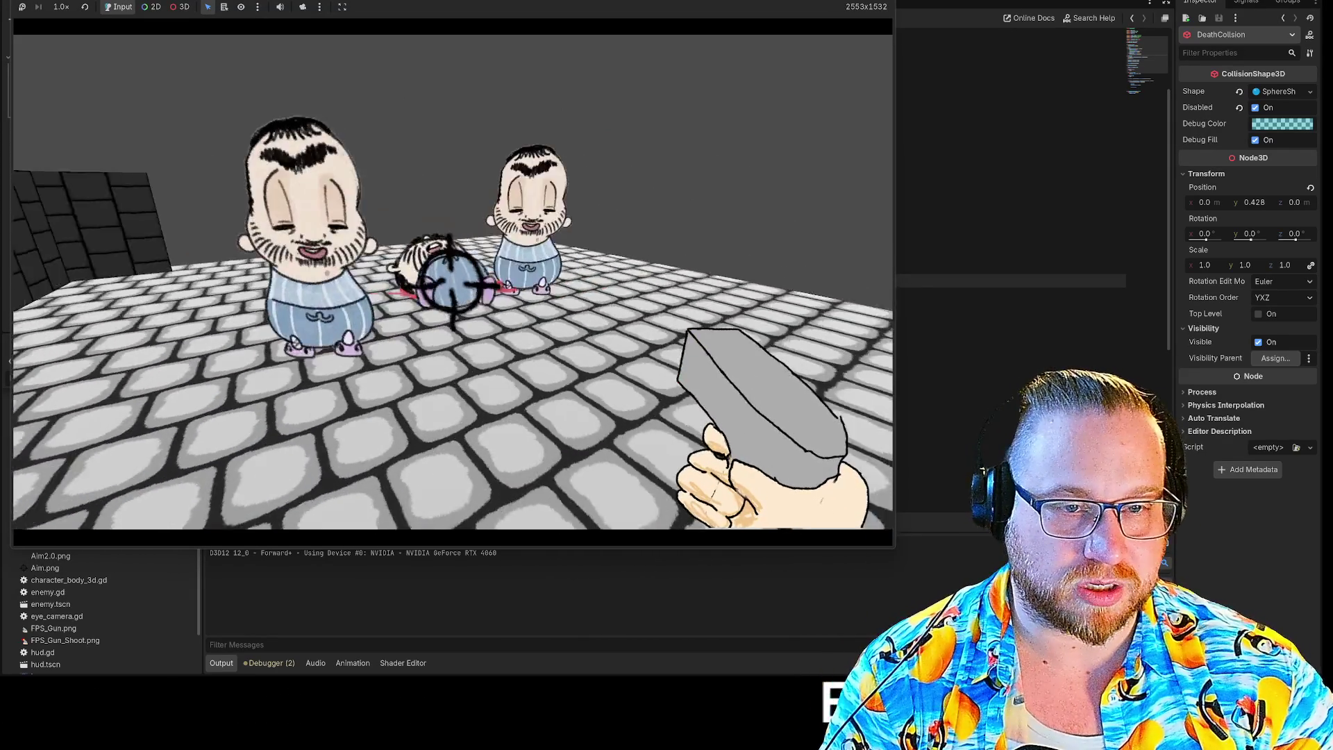
{"action": "left_click", "coordinate": [450, 291]}
{"action": "left_click", "coordinate": [449, 291]}
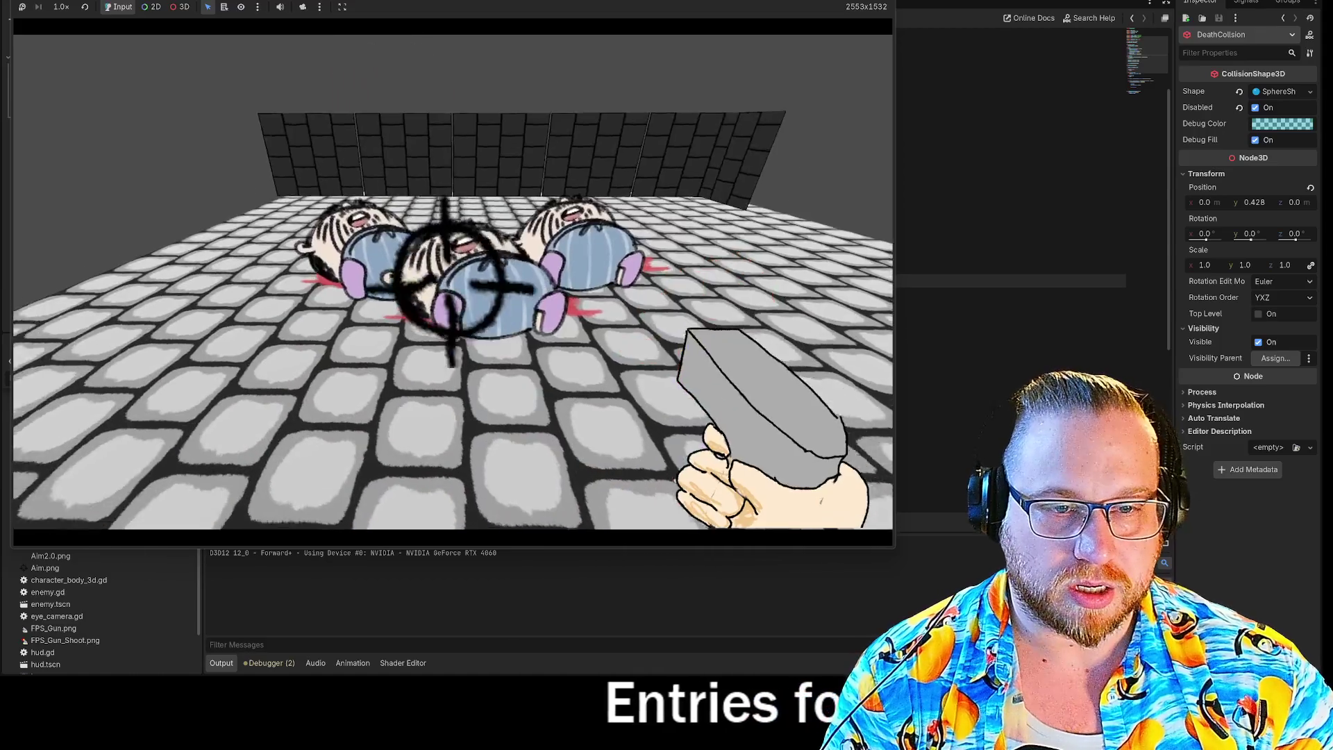
{"action": "left_click", "coordinate": [450, 285]}
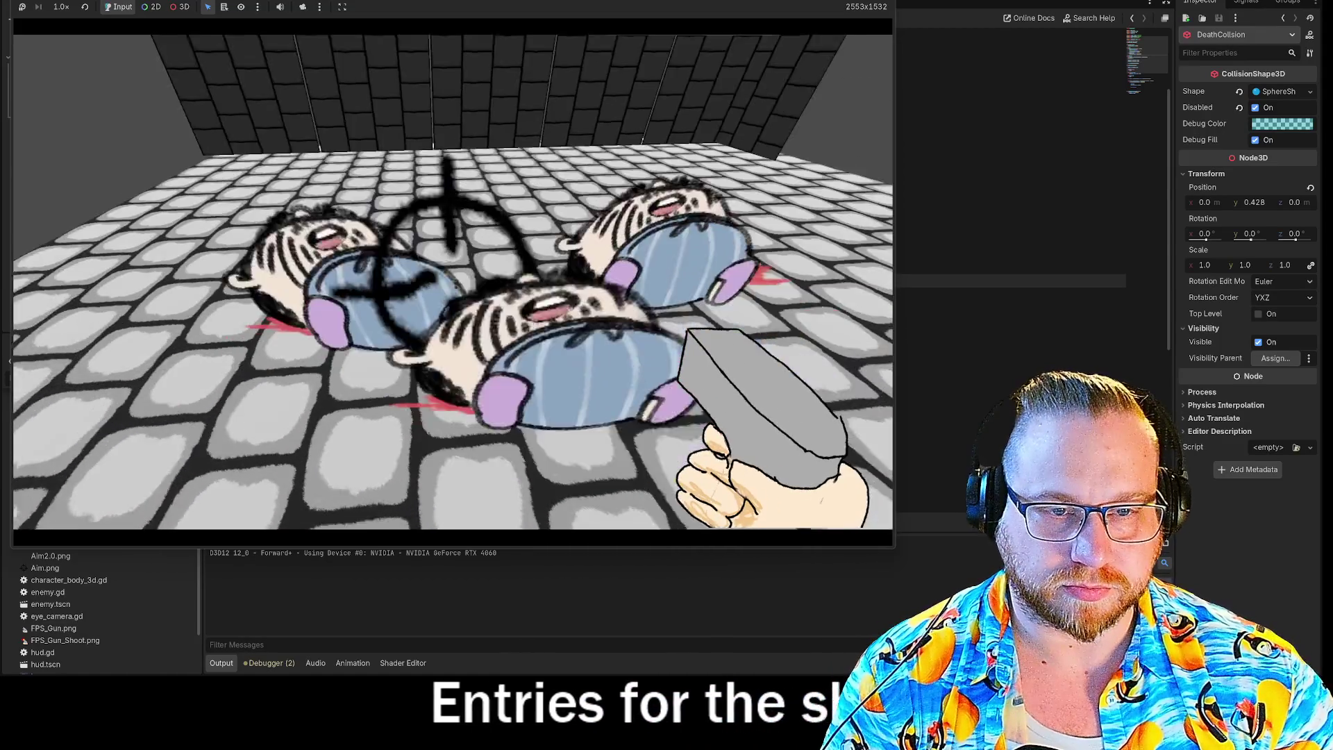
{"action": "left_click", "coordinate": [432, 289]}
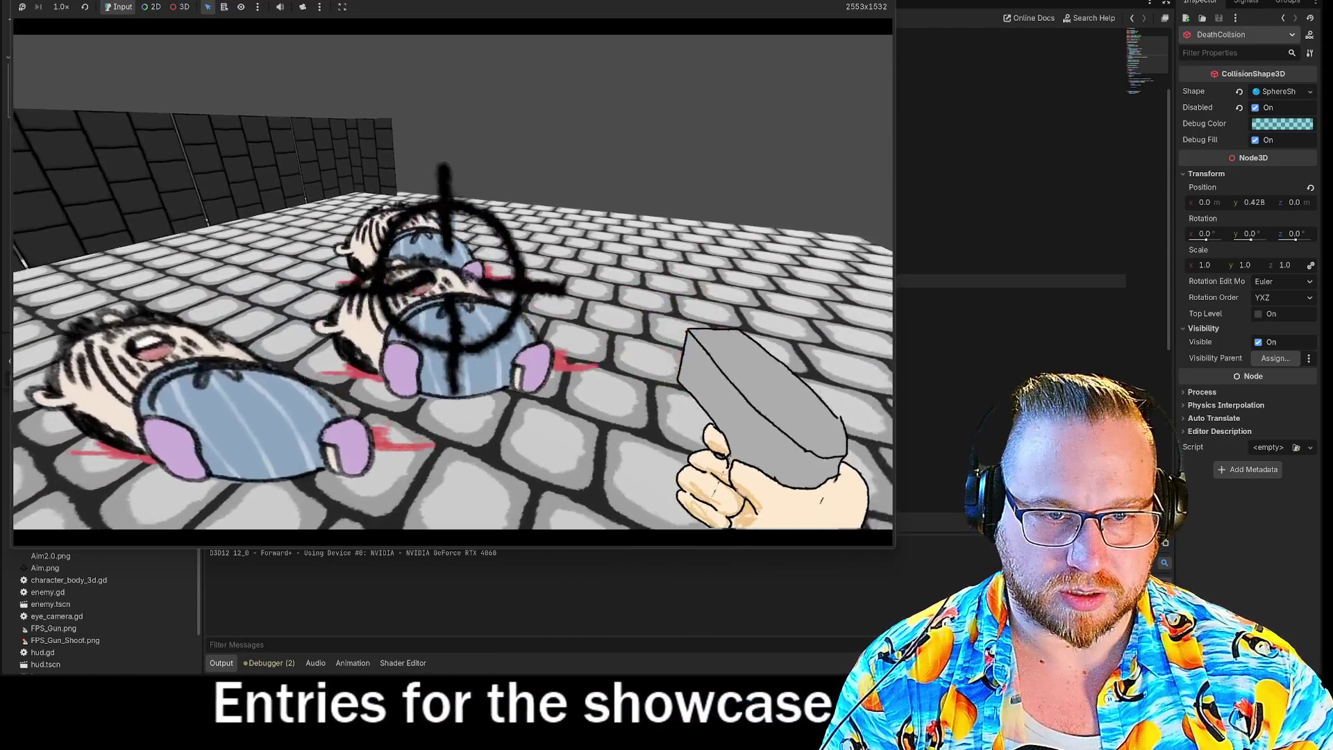
{"action": "left_click", "coordinate": [445, 285]}
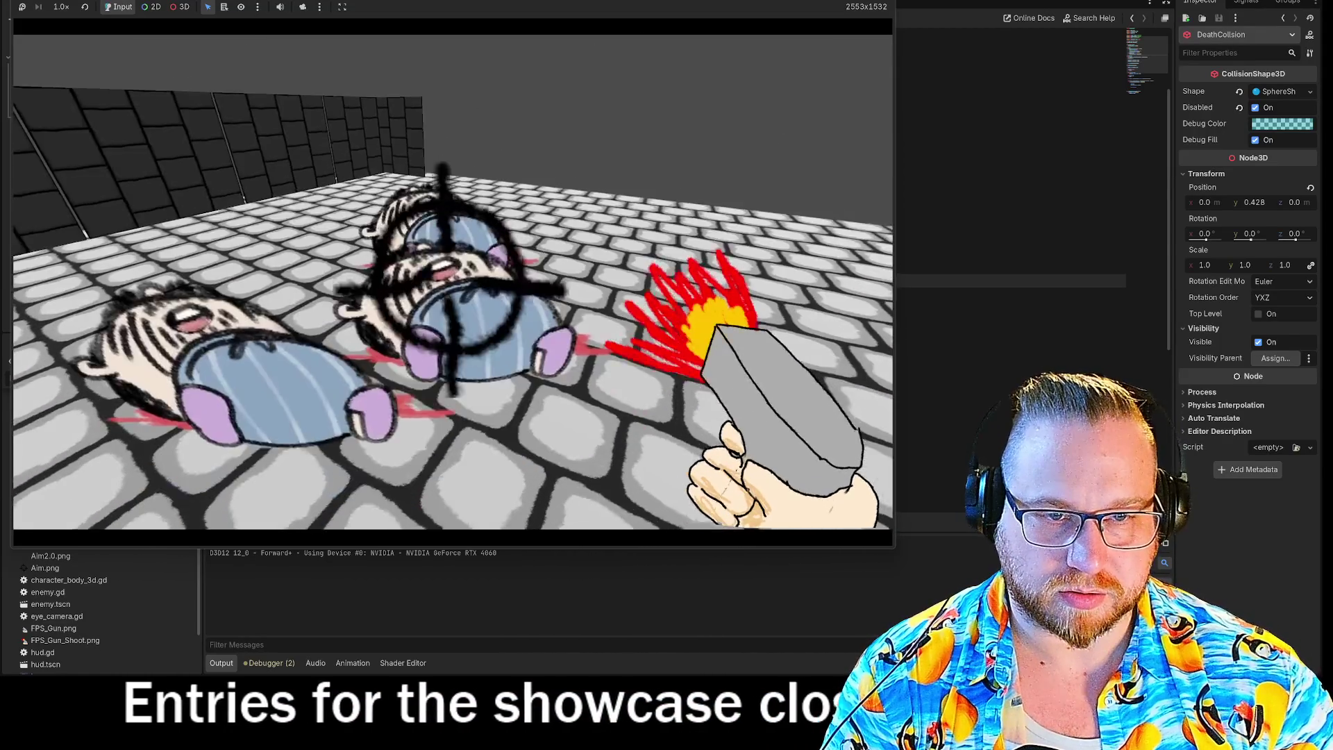
{"action": "left_click", "coordinate": [431, 298]}
Step: Walk back and forth around the downed enemies, fire once more, then stop the game with F8
{"action": "key", "text": "w"}
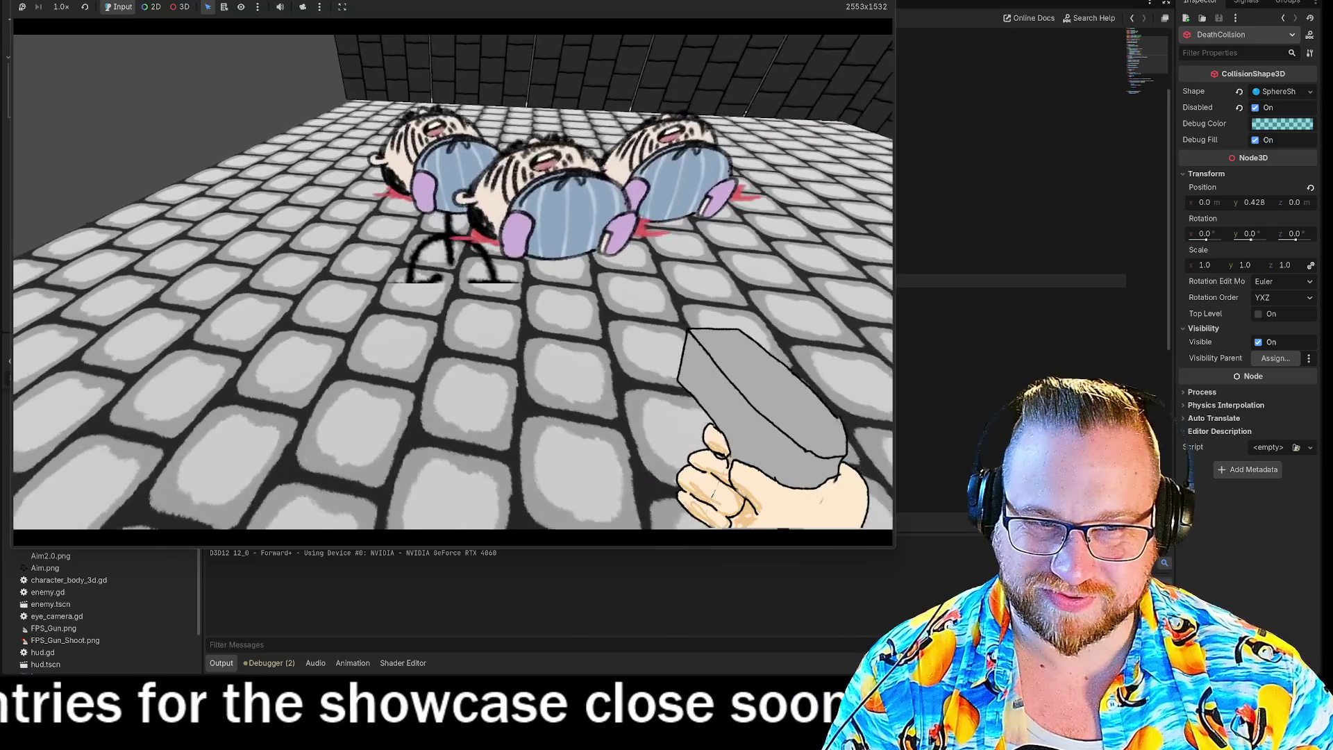
{"action": "key", "text": "s"}
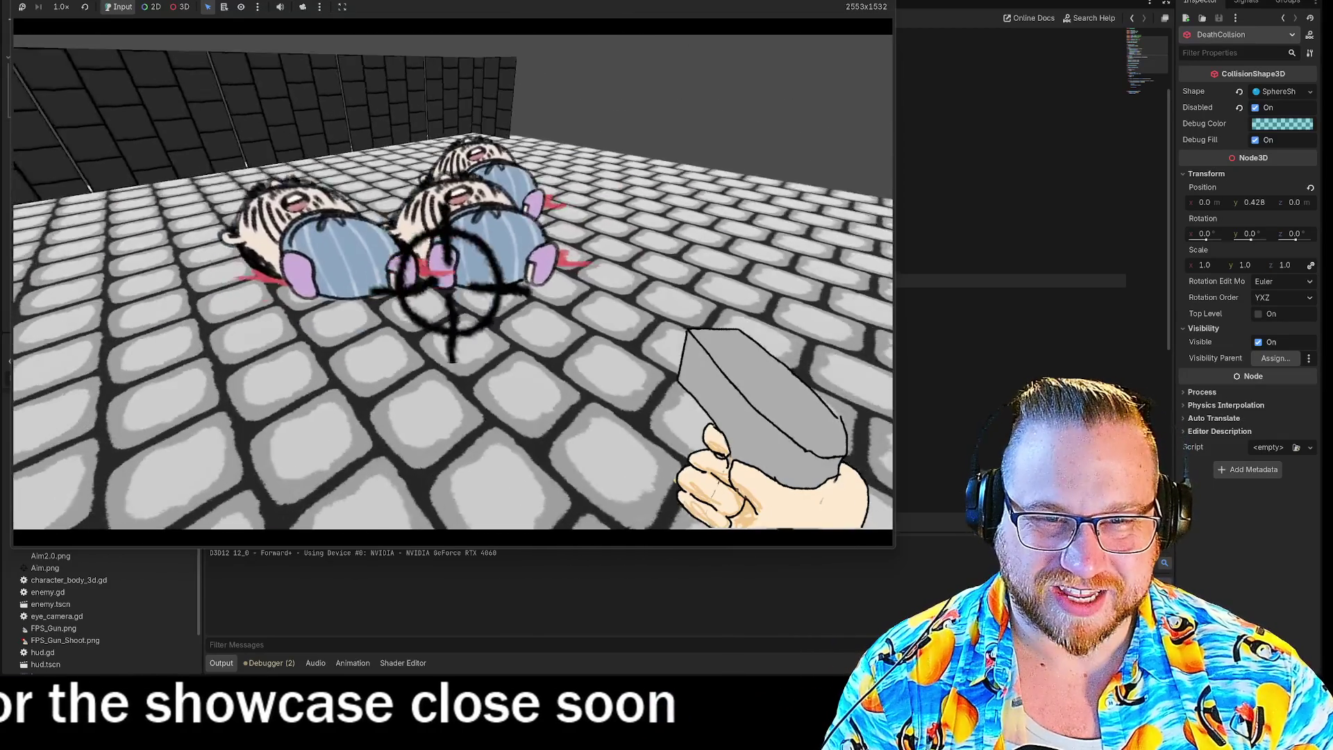
{"action": "key", "text": "s"}
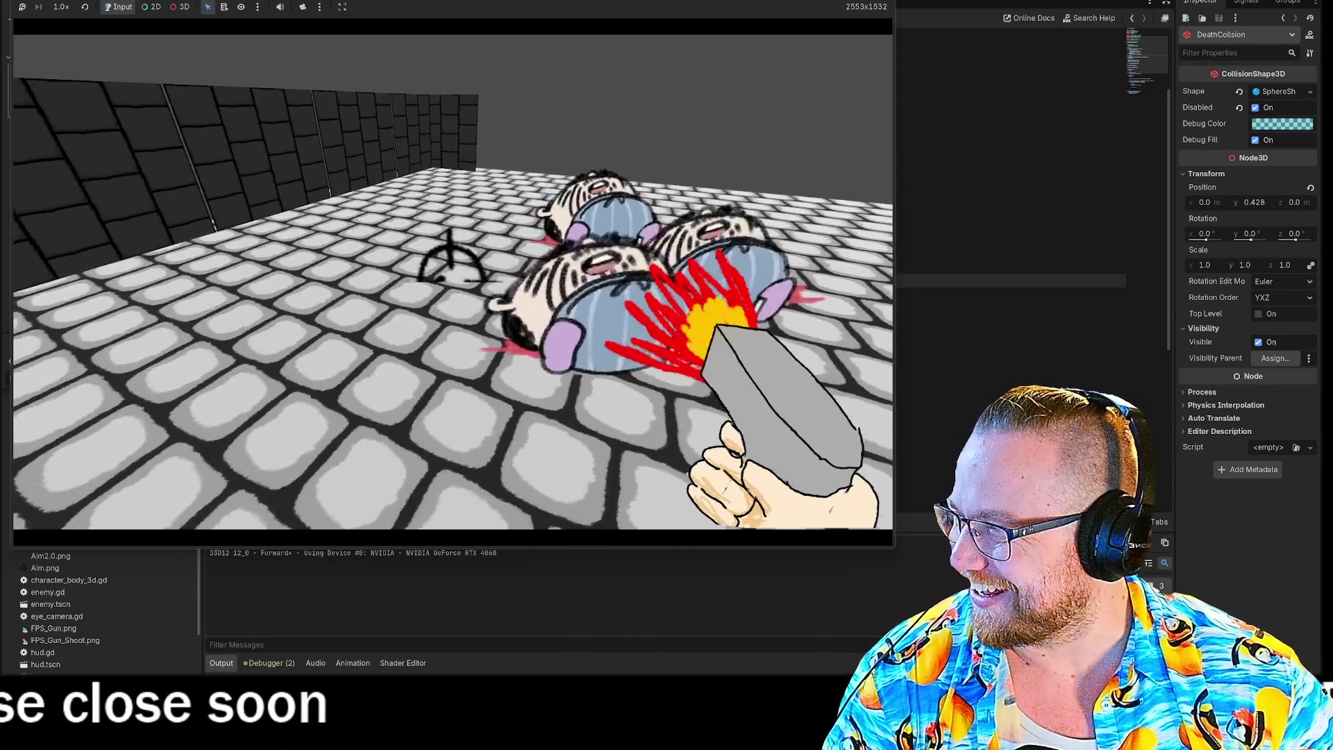
{"action": "key", "text": "s"}
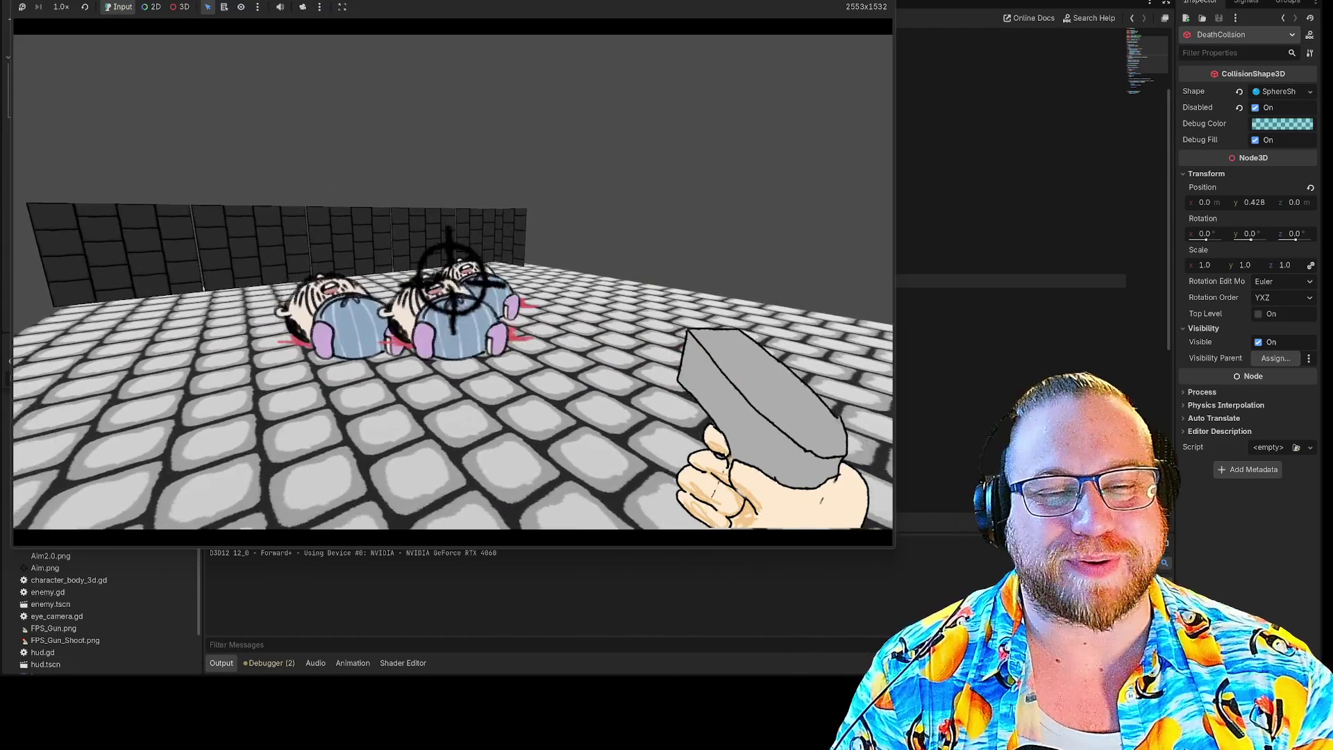
{"action": "key", "text": "s"}
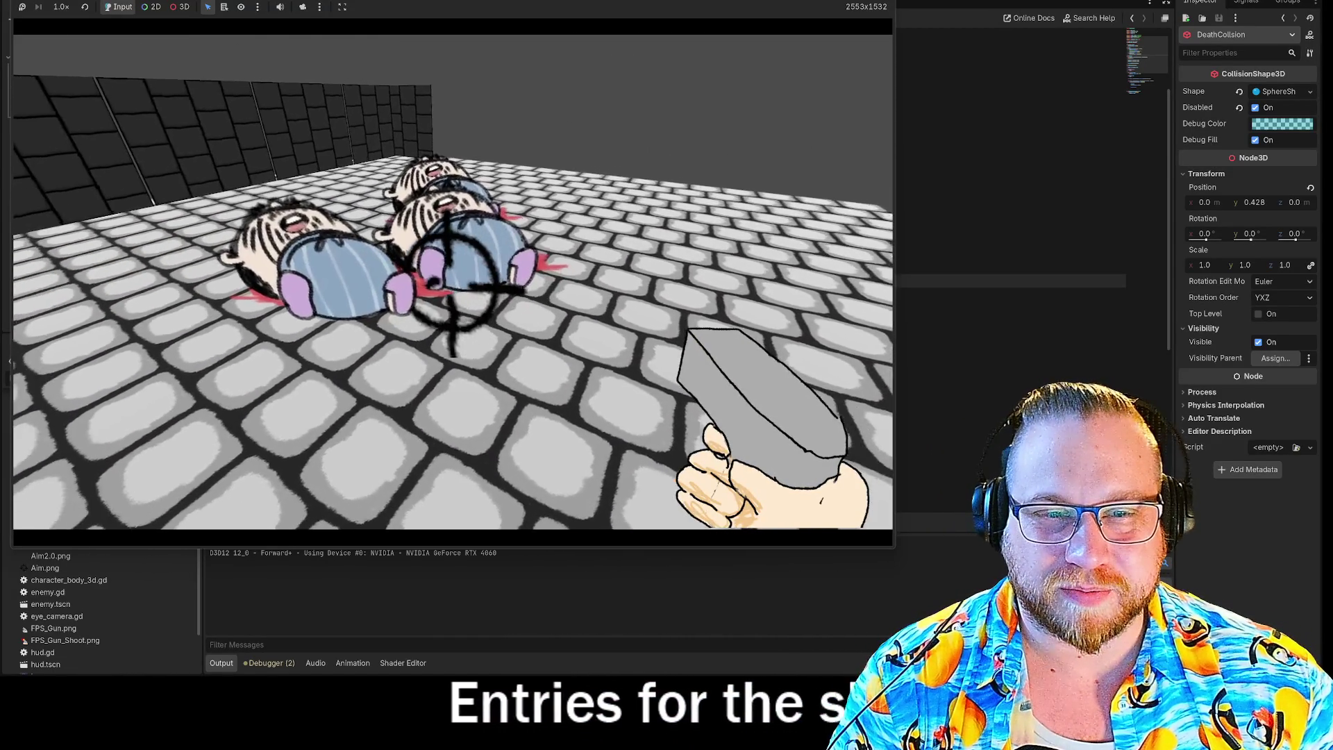
{"action": "key", "text": "w"}
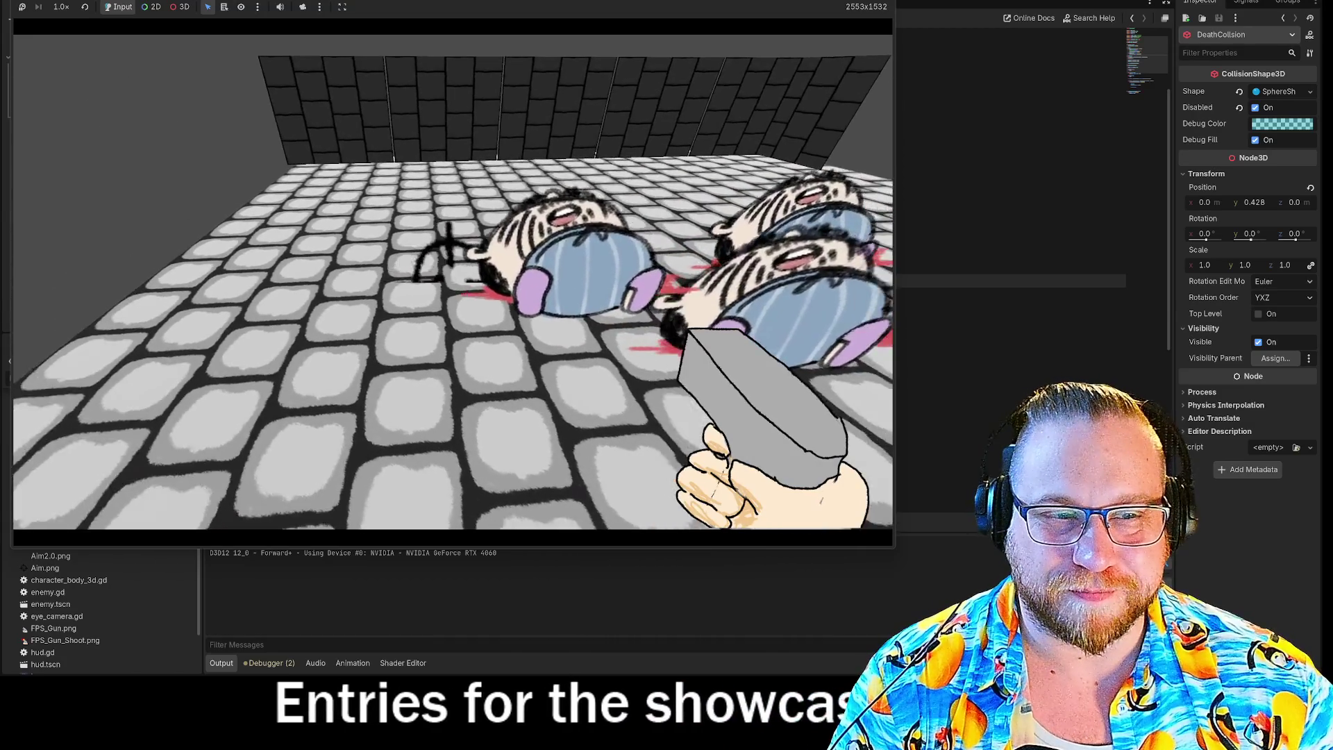
{"action": "key", "text": "s"}
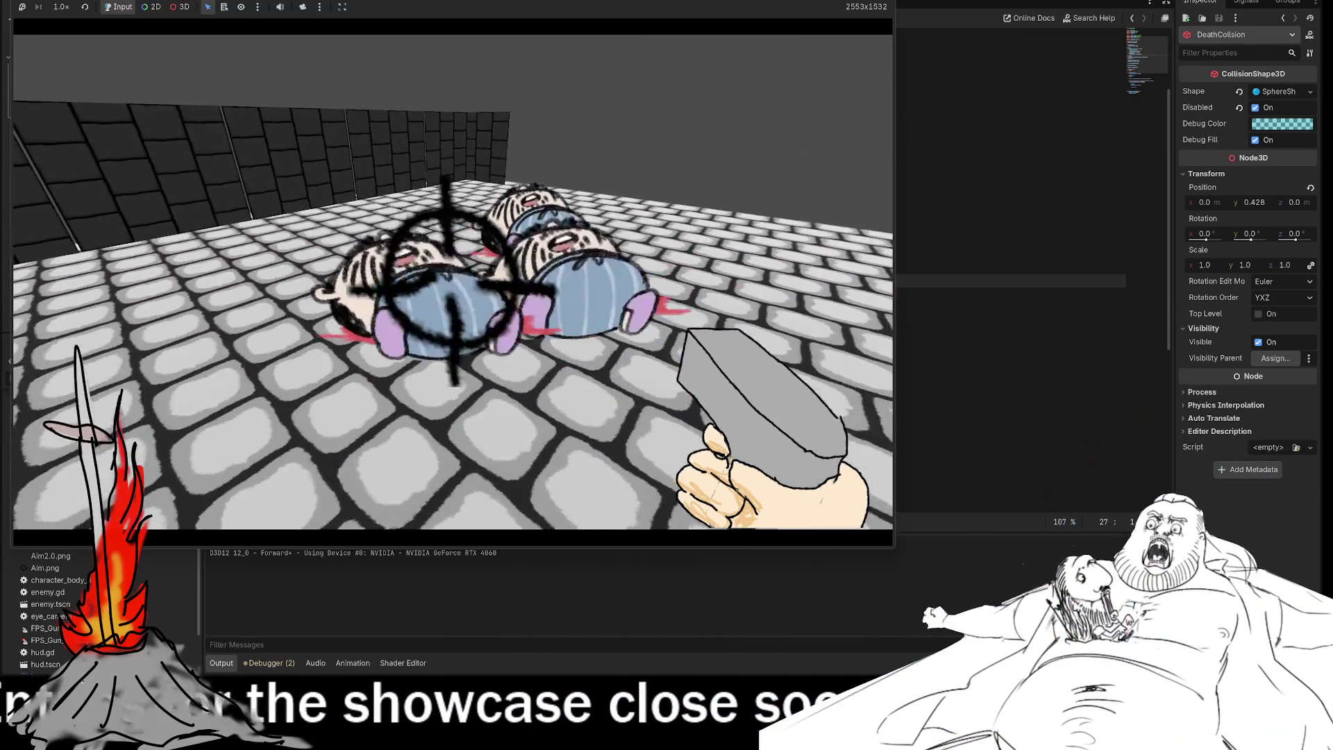
{"action": "left_click", "coordinate": [451, 285]}
{"action": "key", "text": "s"}
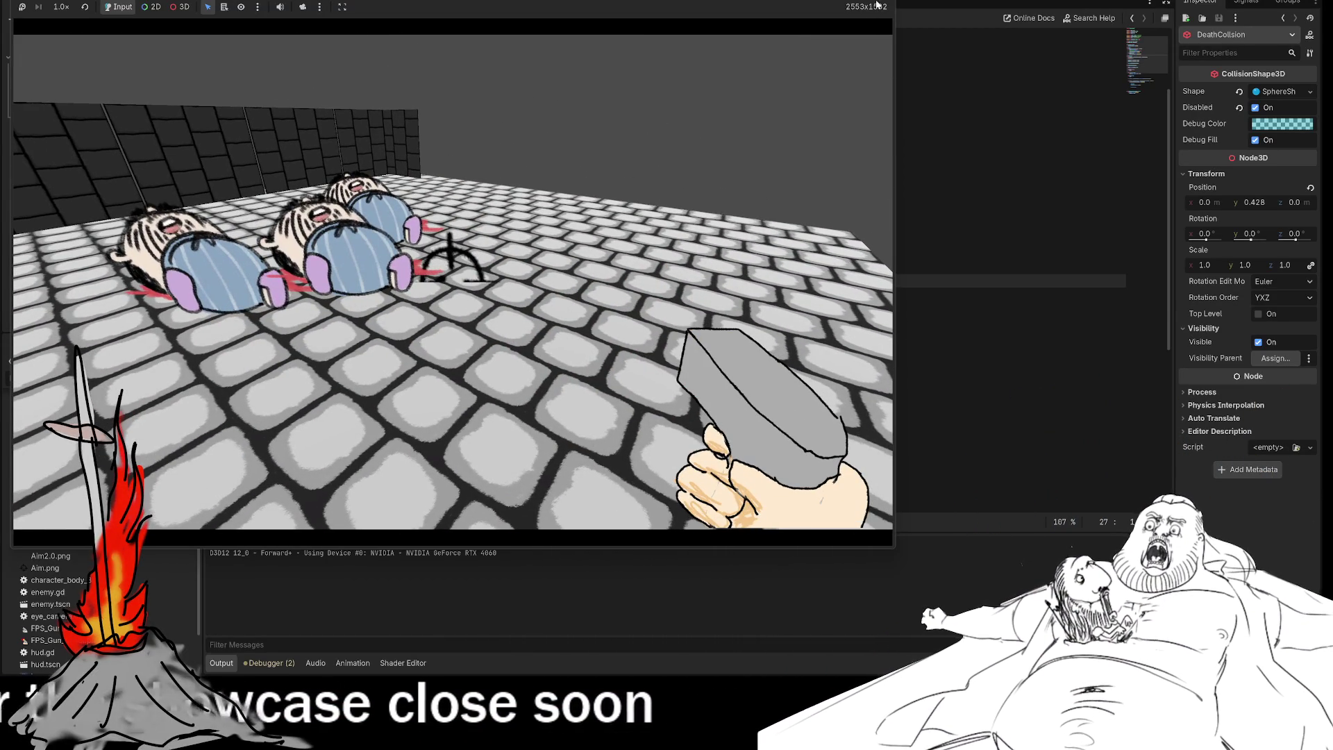
{"action": "key", "text": "F8"}
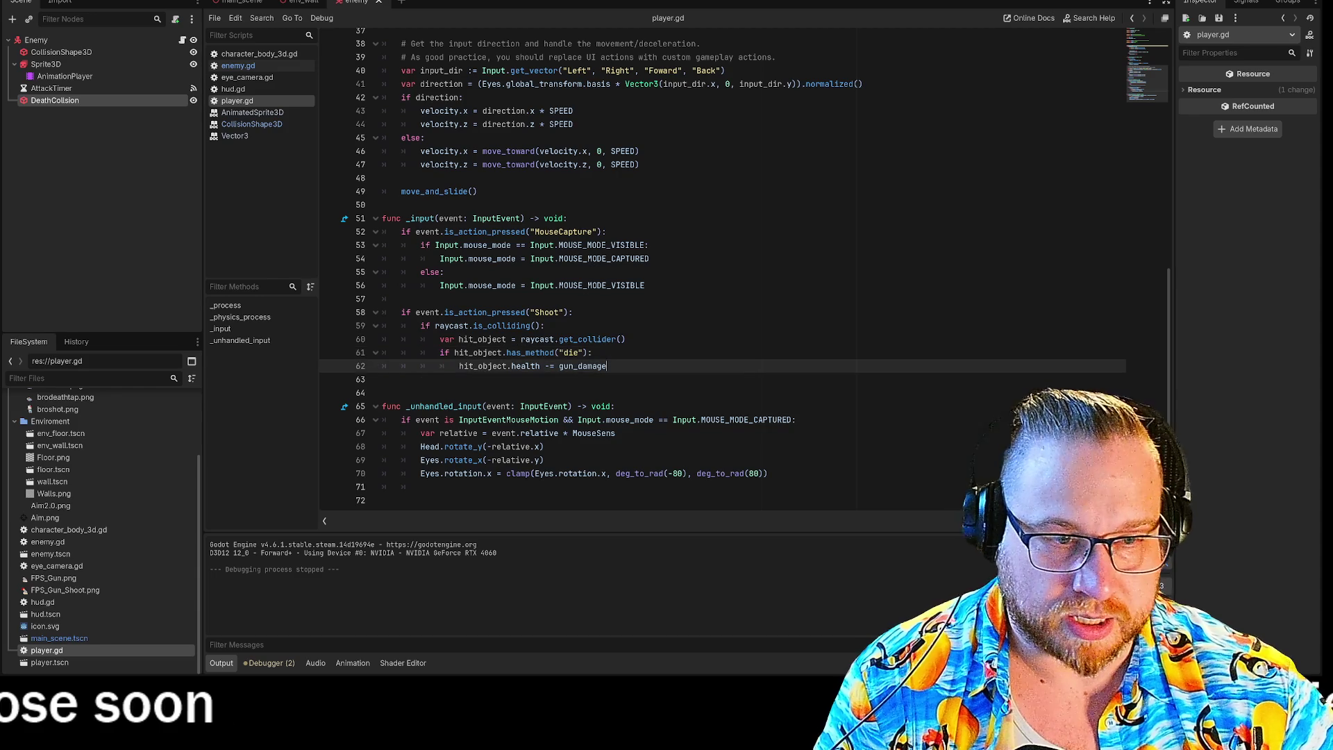
Step: Add 'if hit_object.health == 0:' below the damage line in player.gd and start its indented body
{"action": "key", "text": "Return"}
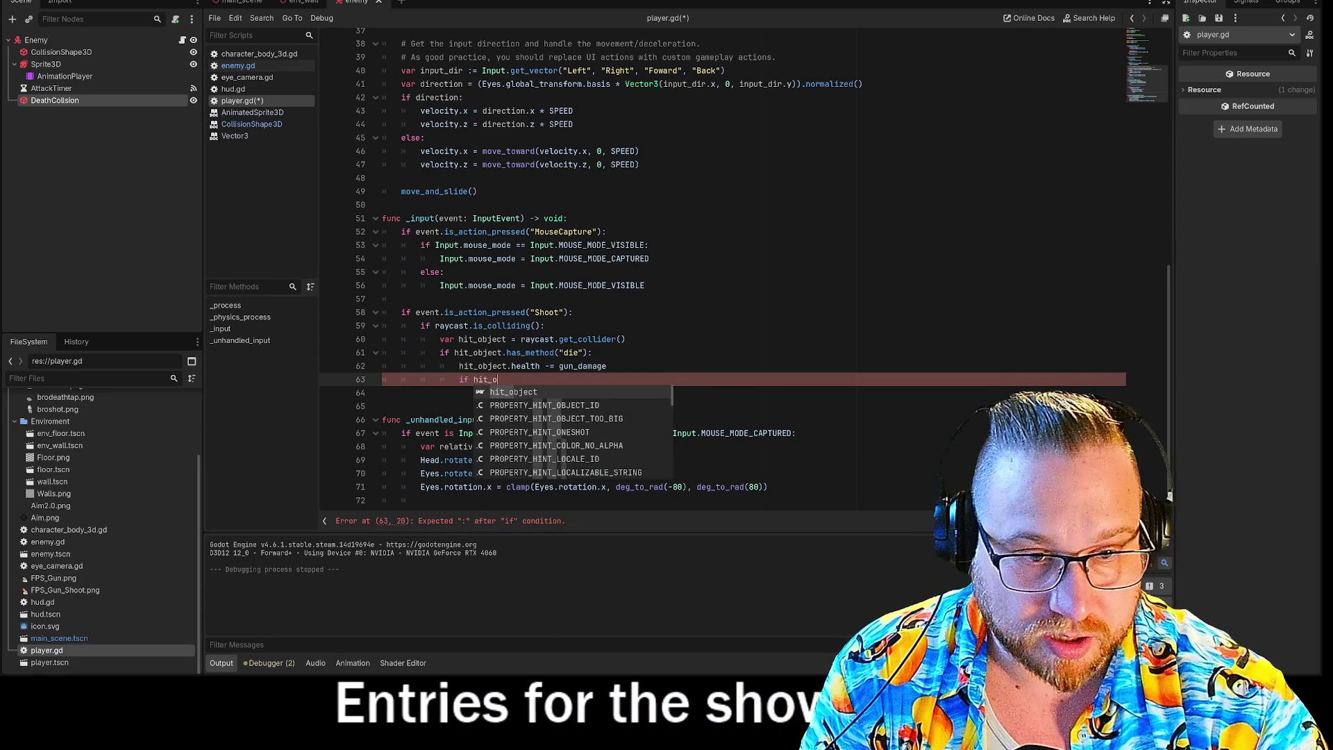
{"action": "key", "text": "Return"}
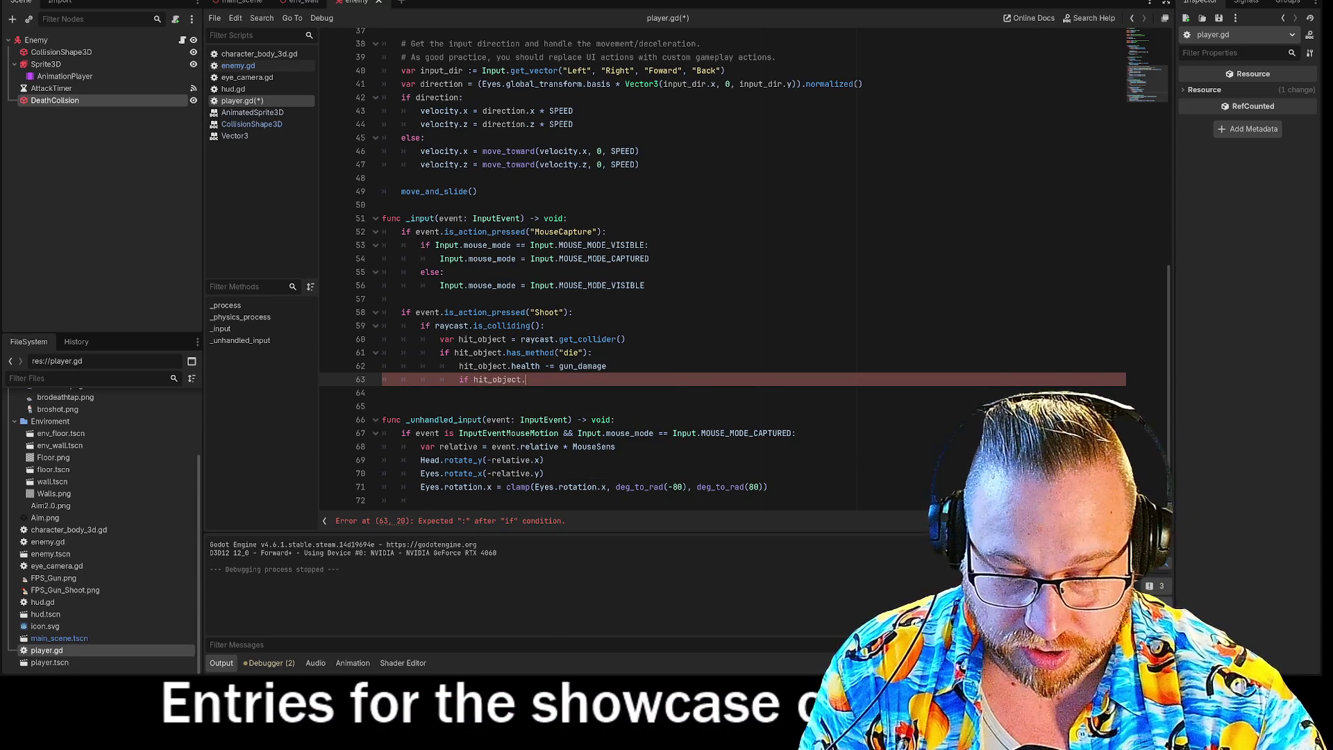
{"action": "type", "text": "health"}
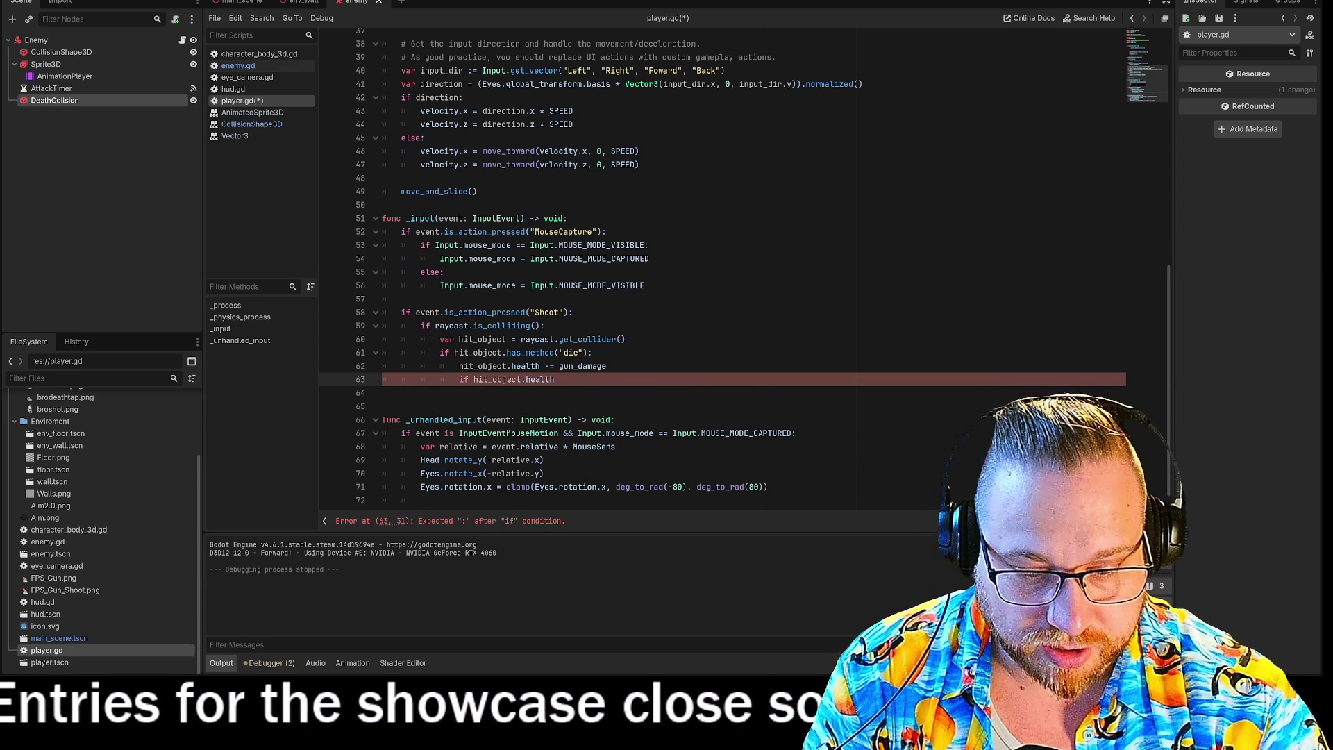
{"action": "type", "text": " ==0"}
{"action": "key", "text": "Left"}
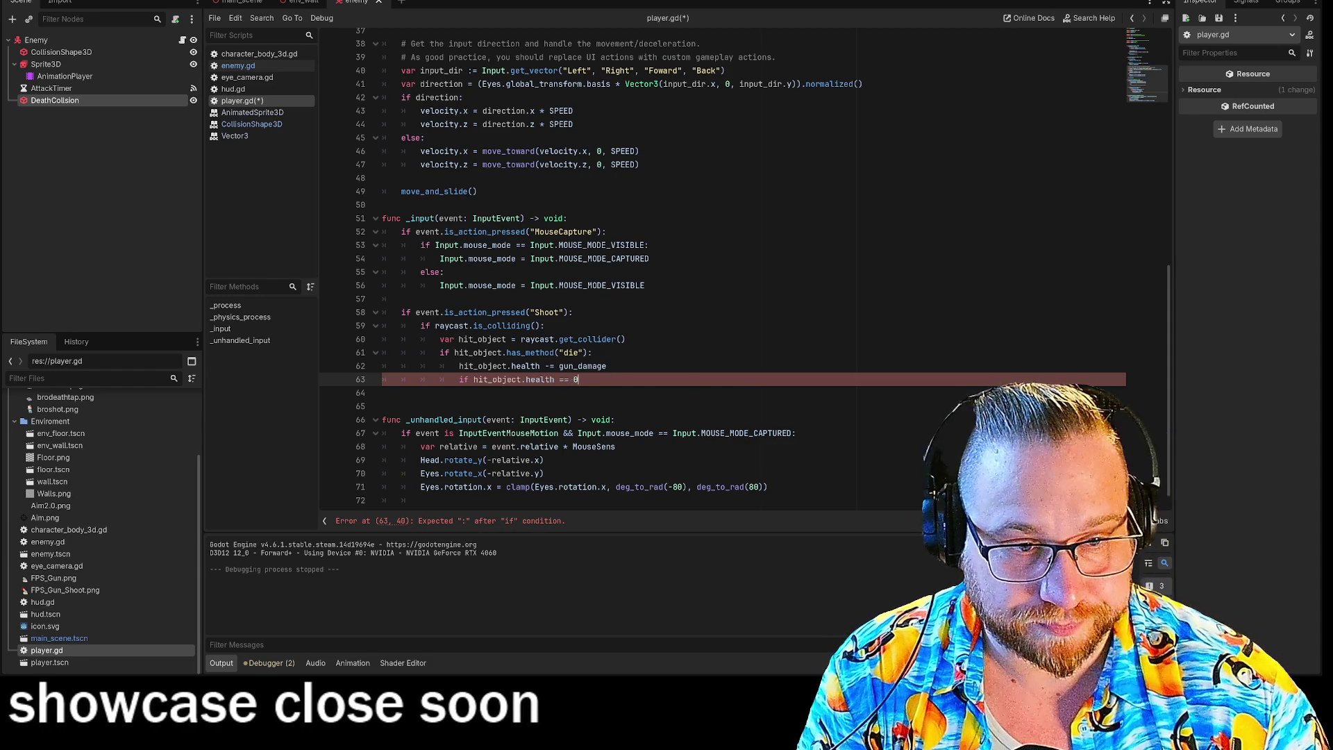
{"action": "type", "text": ":"}
{"action": "key", "text": "Return"}
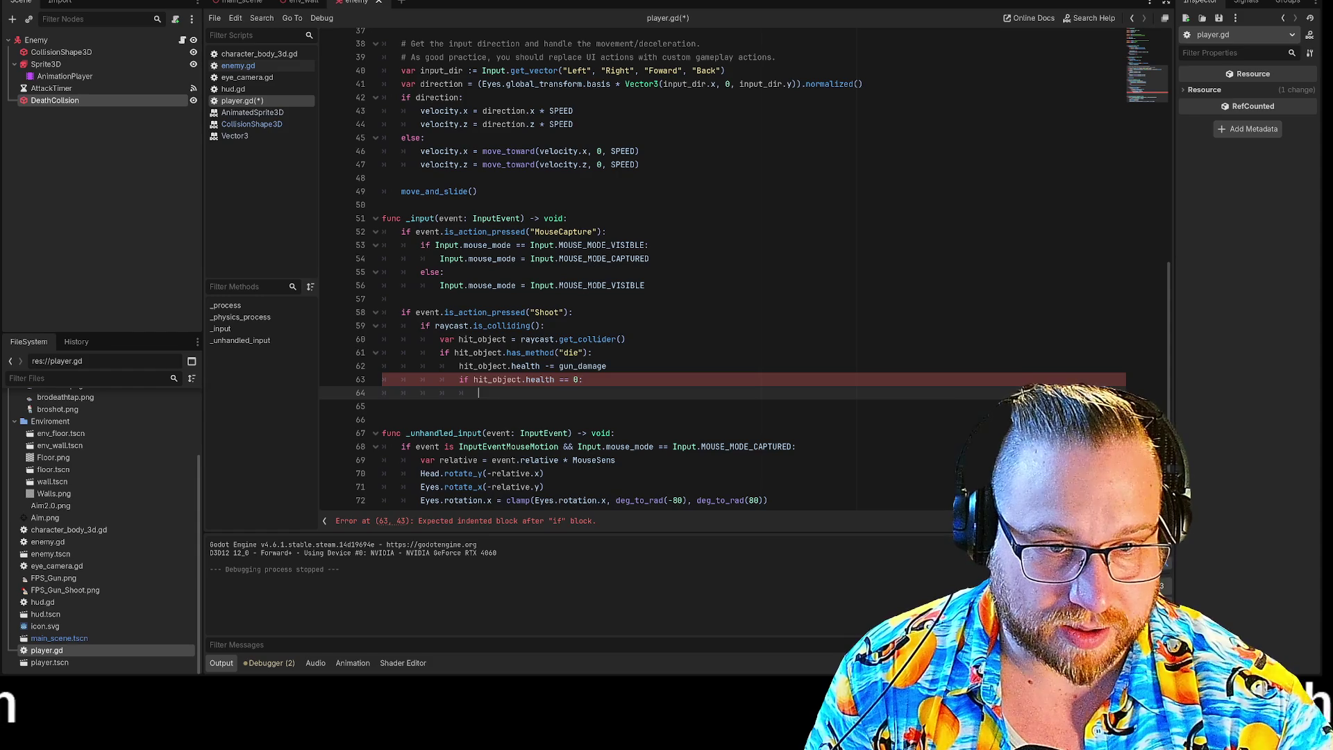
{"action": "type", "text": "if"}
{"action": "key", "text": "BackSpace"}
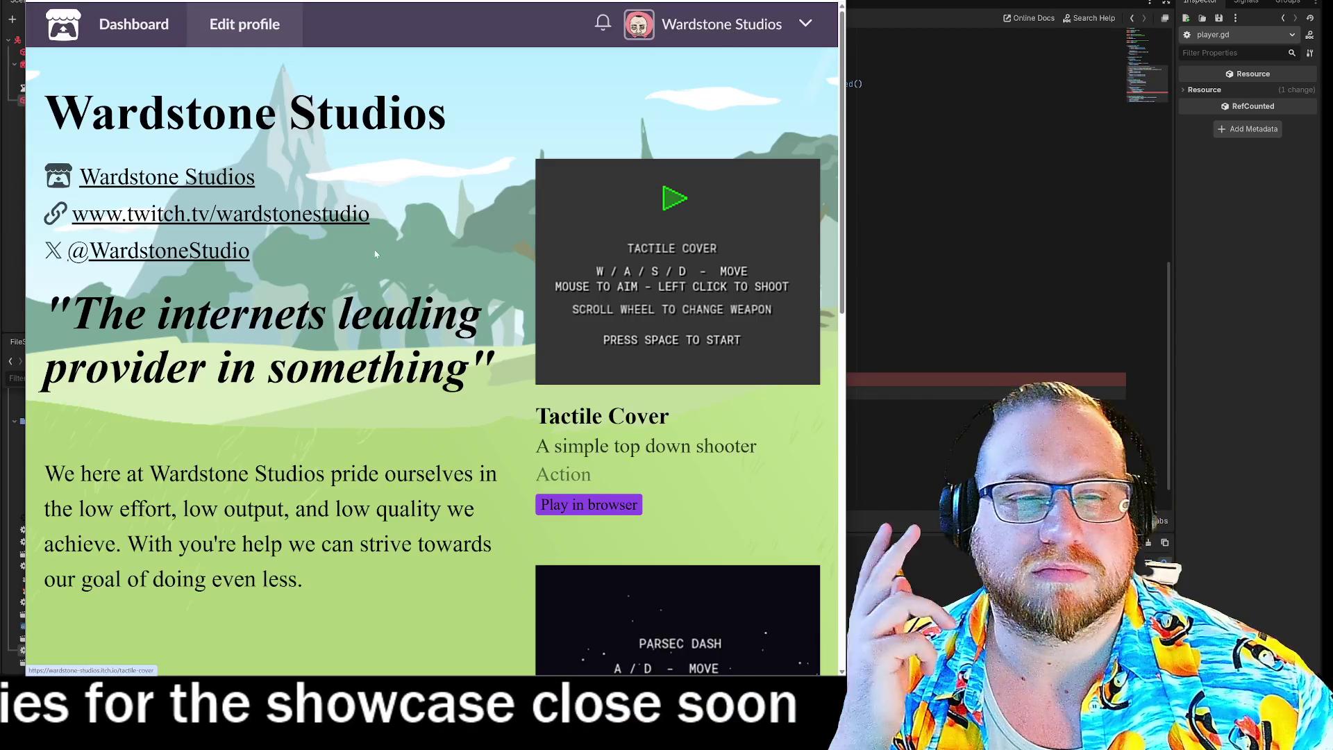
Step: Open the account menu on the studio's itch.io profile page
{"action": "left_click", "coordinate": [807, 27]}
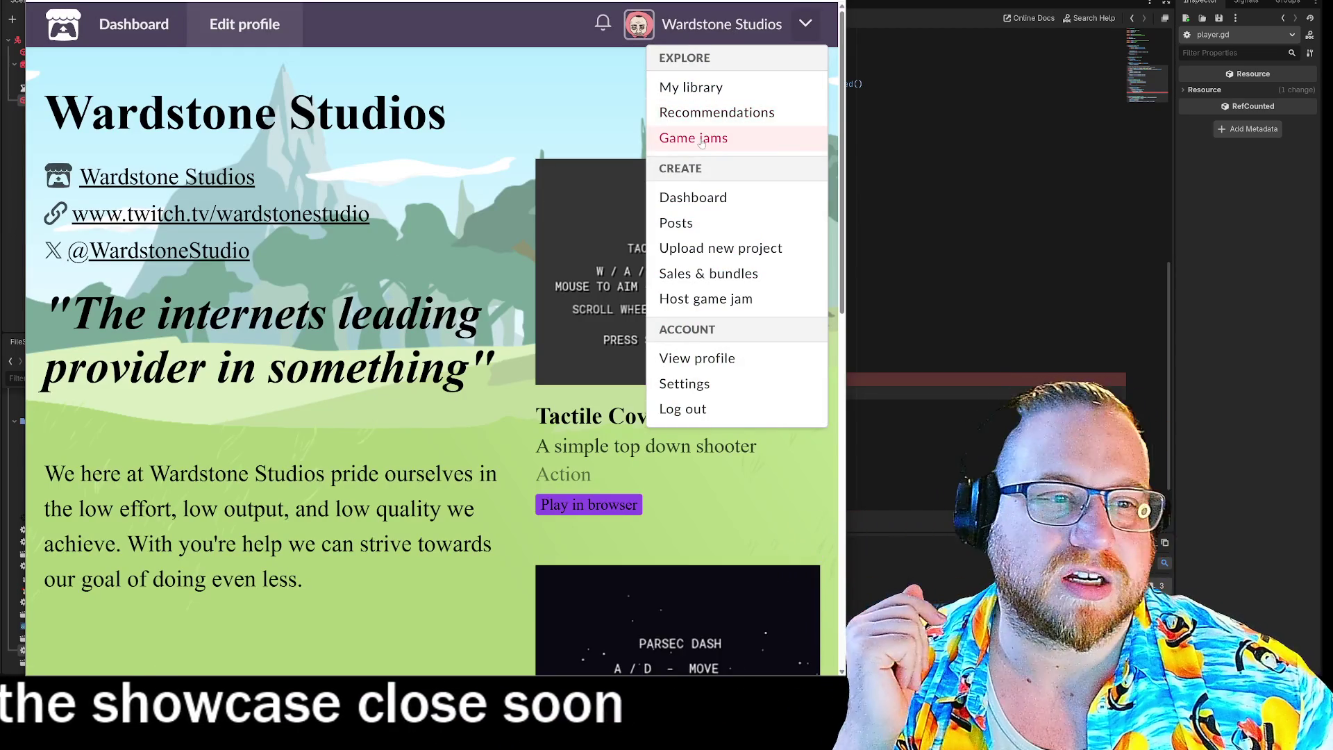
Step: Go via Game jams, Jams Hosted, Fundamentals Jam and its 15 entries to A Fishing Game About Movement
{"action": "left_click", "coordinate": [694, 137]}
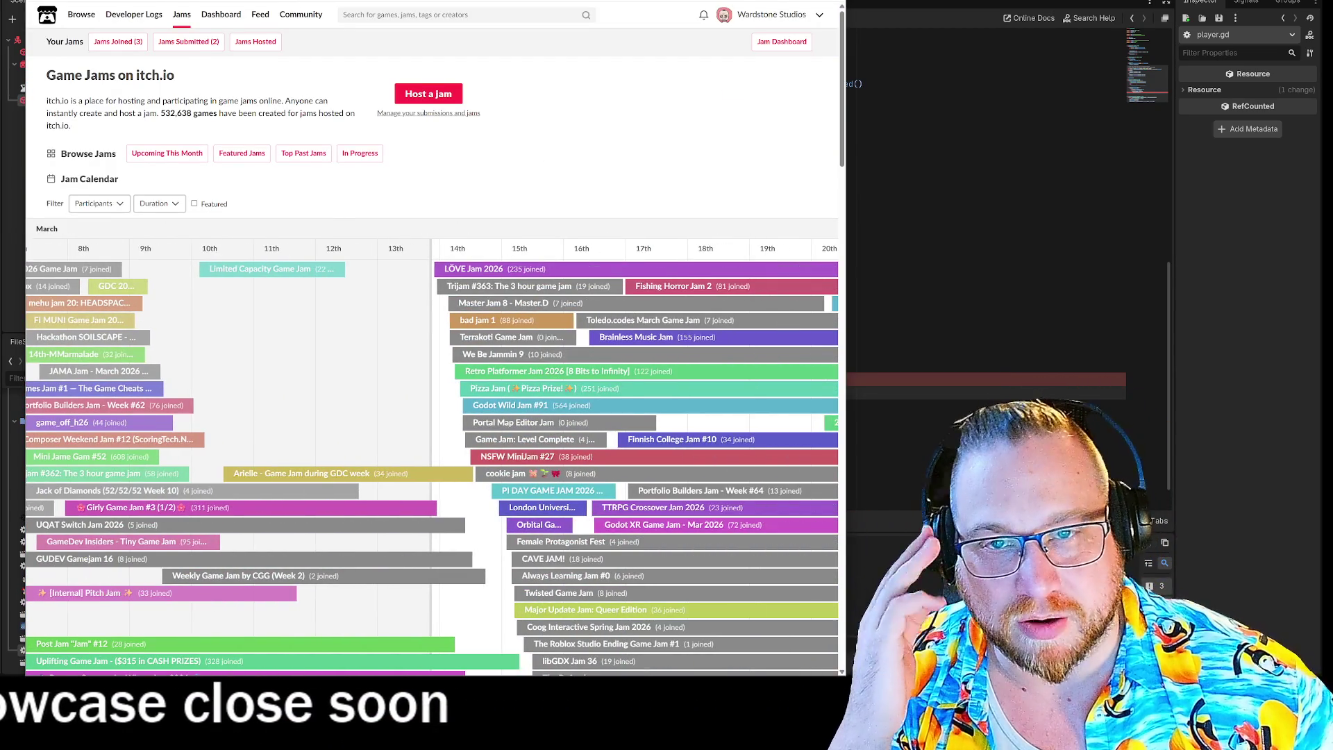
{"action": "left_click", "coordinate": [261, 44]}
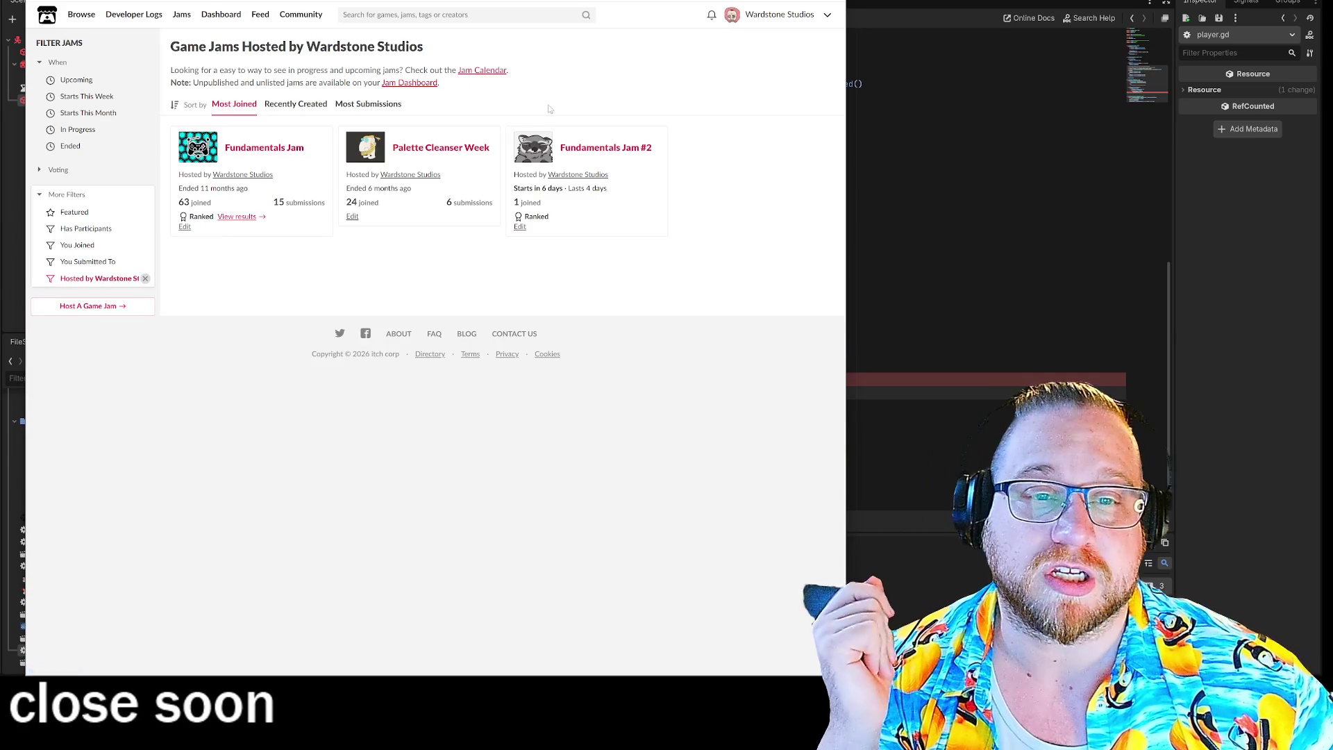
{"action": "left_click", "coordinate": [252, 152]}
{"action": "scroll", "coordinate": [765, 276], "scroll_direction": "down", "scroll_amount": 2}
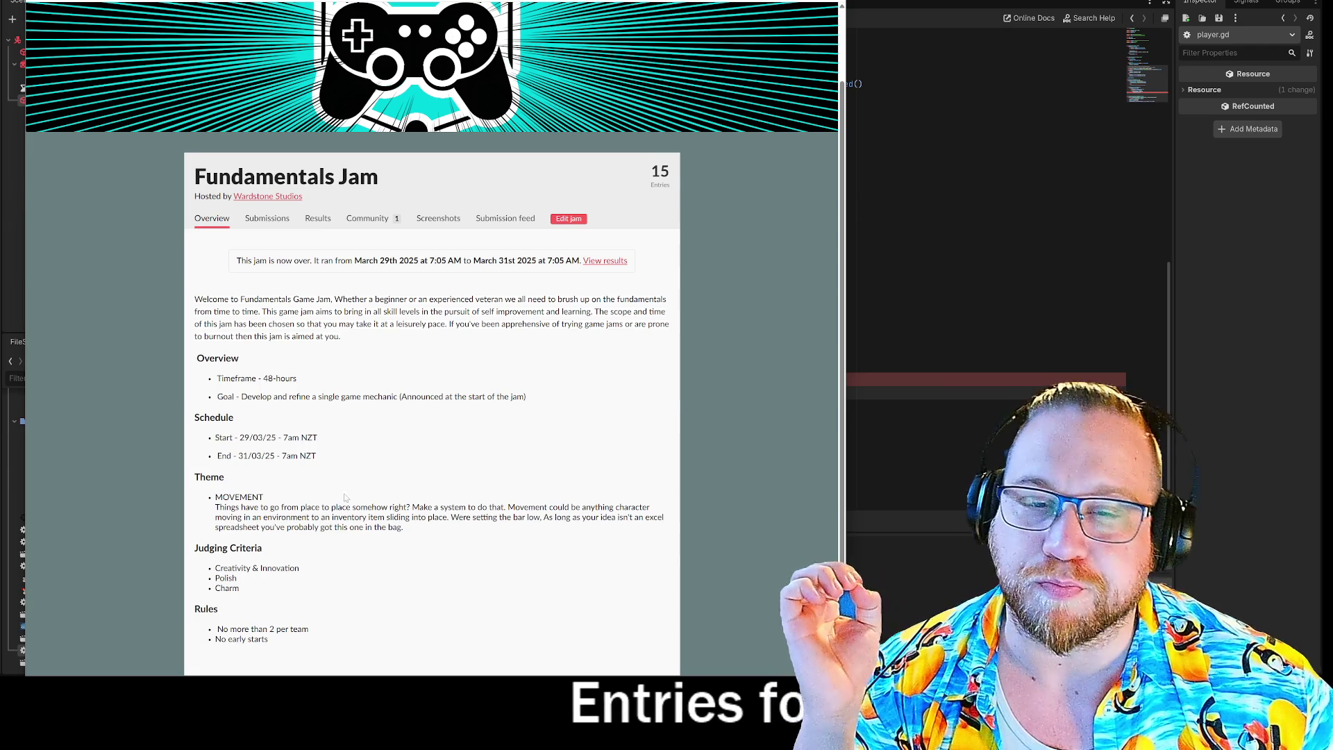
{"action": "left_click", "coordinate": [663, 173]}
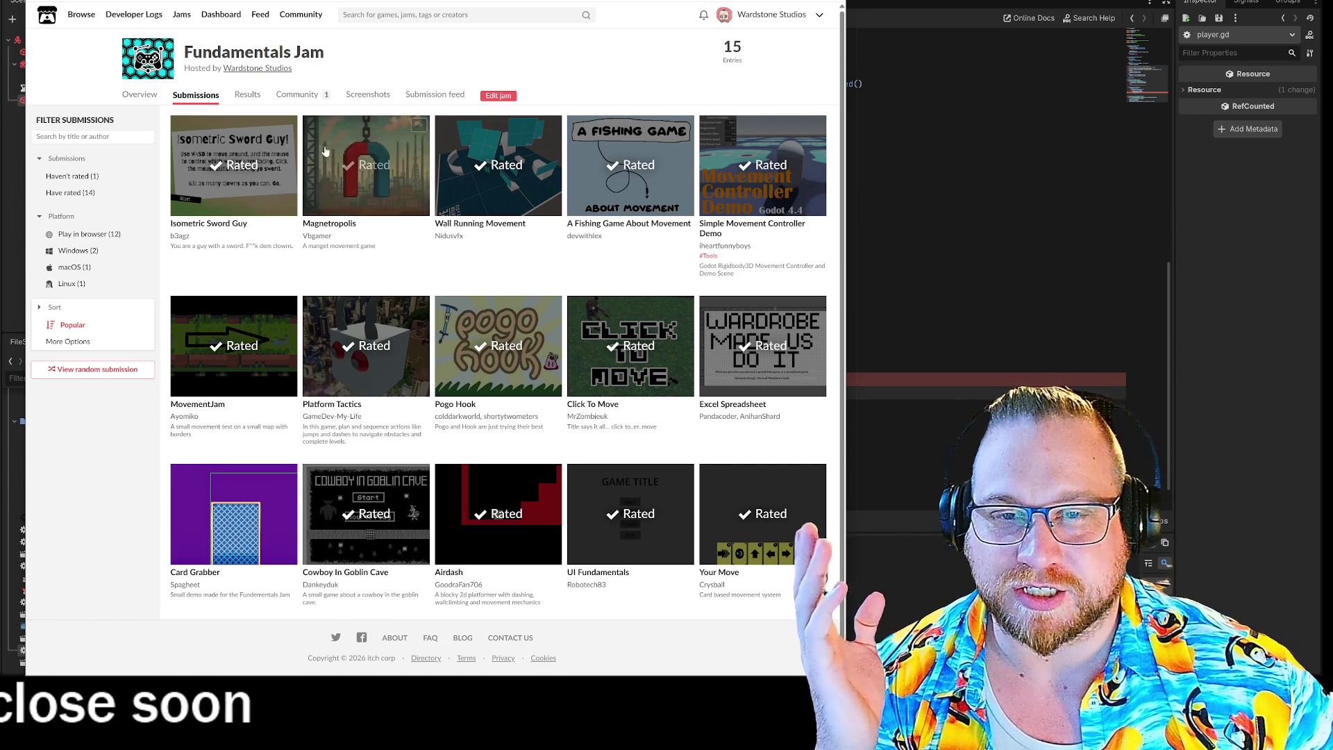
{"action": "mouse_move", "coordinate": [216, 171]}
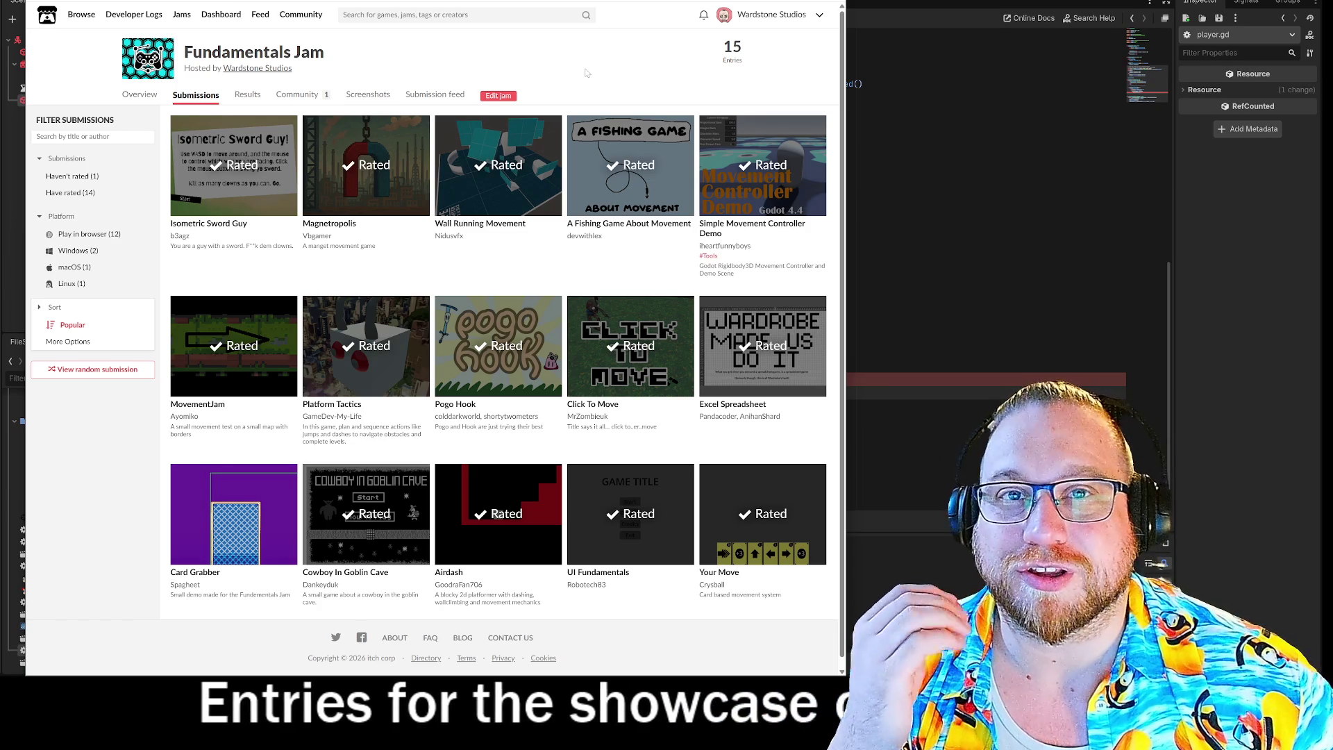
{"action": "left_click", "coordinate": [625, 174]}
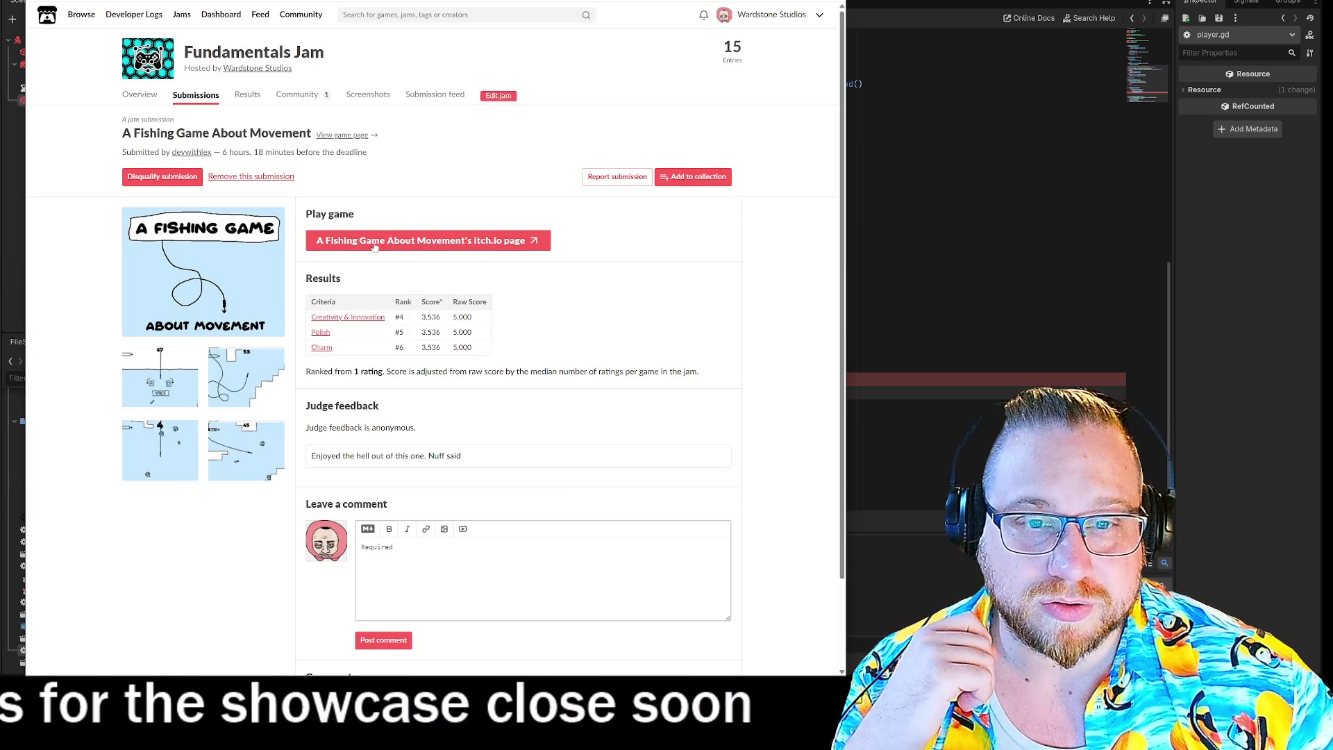
Step: Open the fishing game's page, start it in the browser and drop the hook into the water
{"action": "left_click", "coordinate": [461, 241]}
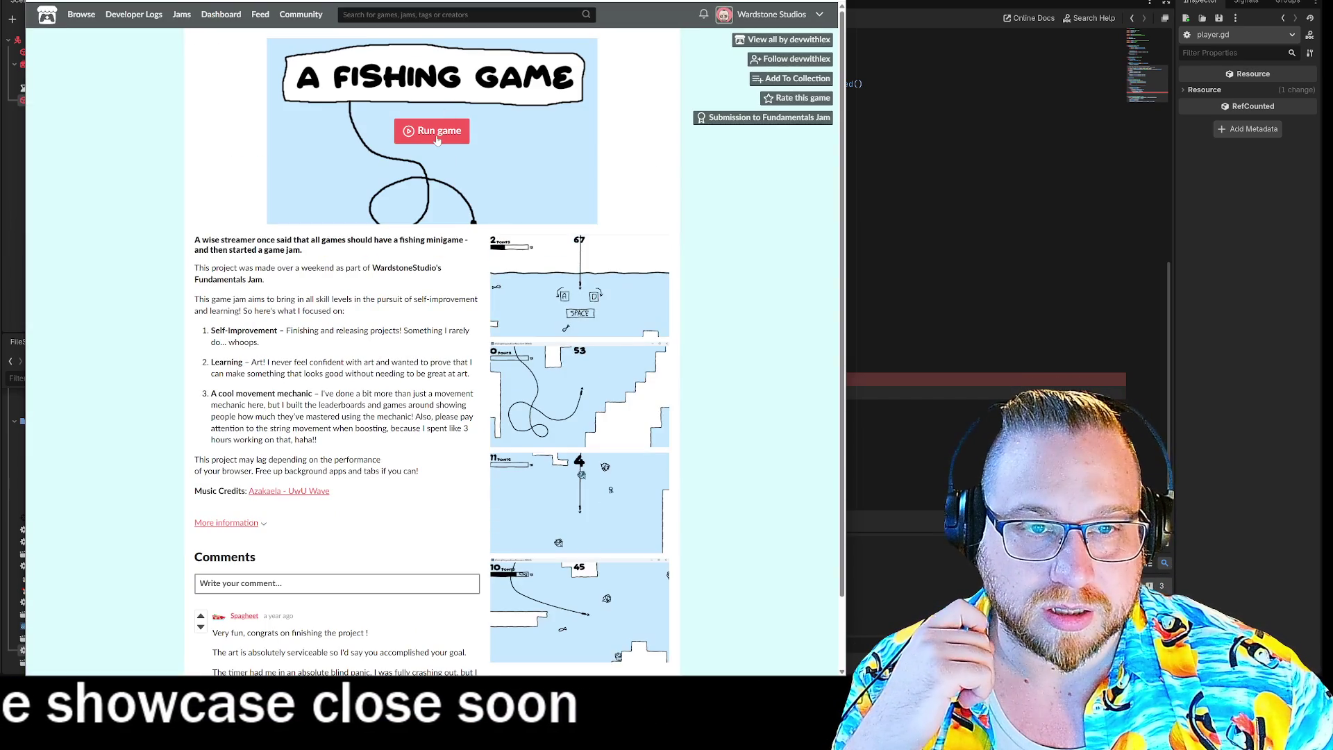
{"action": "left_click", "coordinate": [437, 139]}
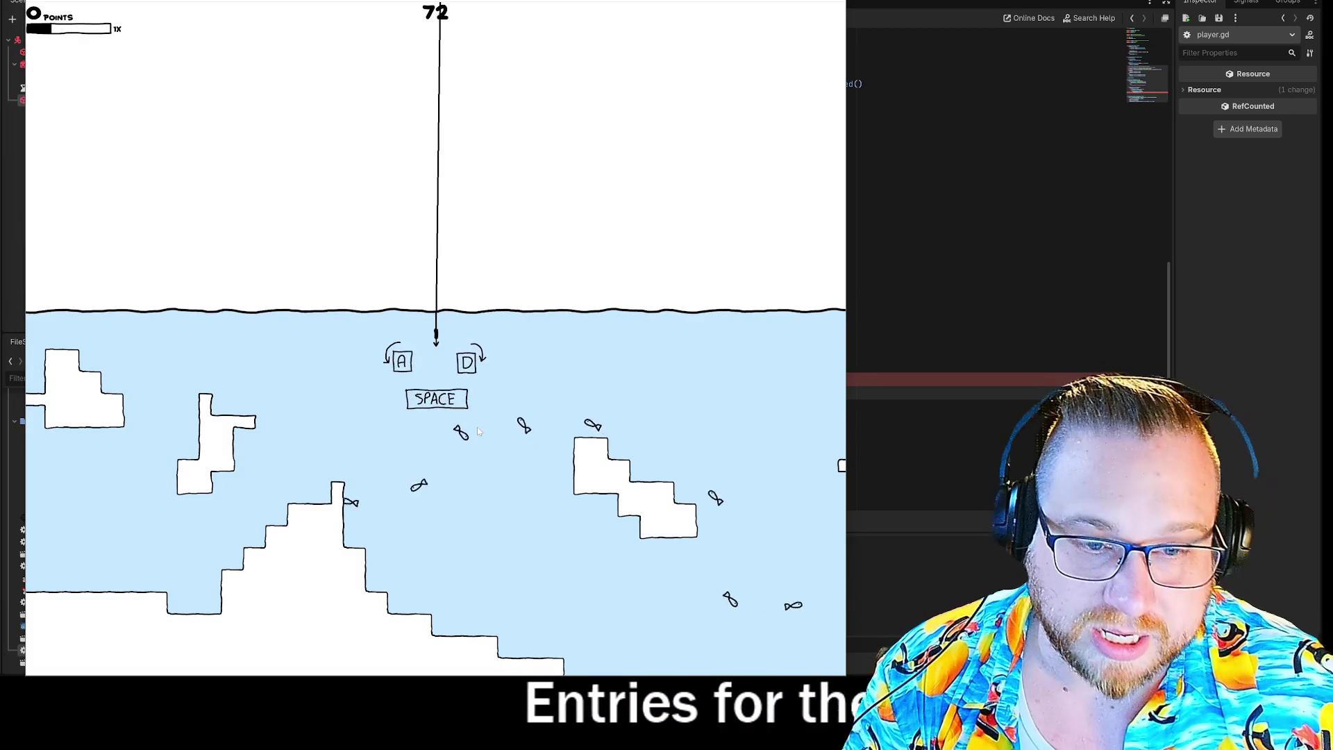
{"action": "key", "text": "space"}
Step: Steer the hook left and right in loops through the water to catch nearby fish
{"action": "key", "text": "a"}
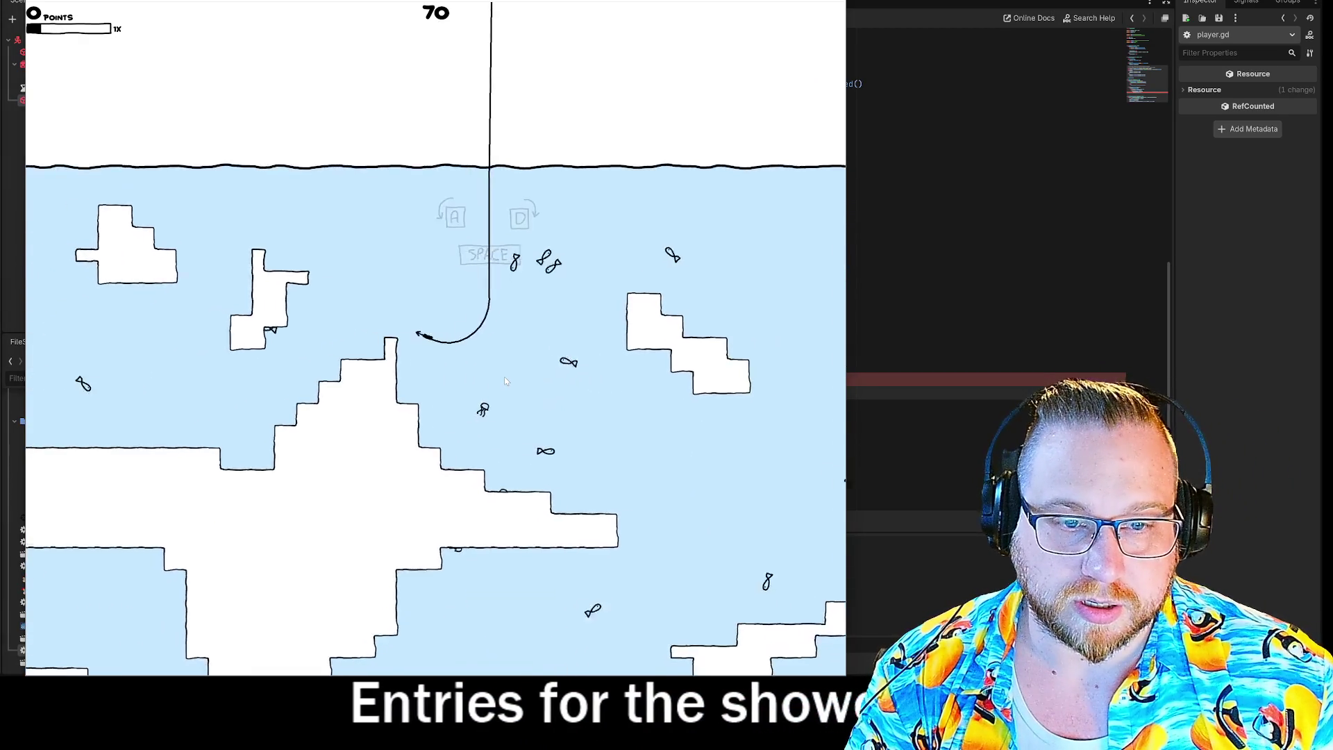
{"action": "key", "text": "a"}
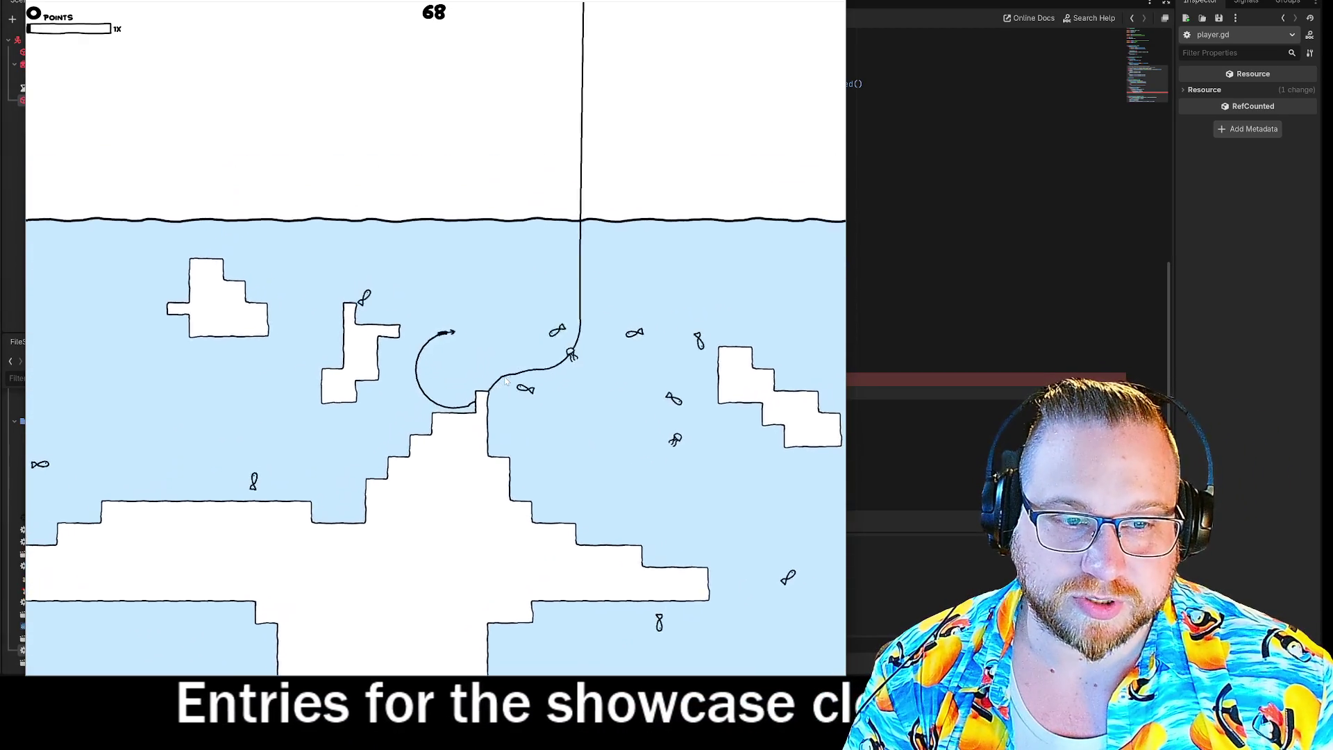
{"action": "key", "text": "a"}
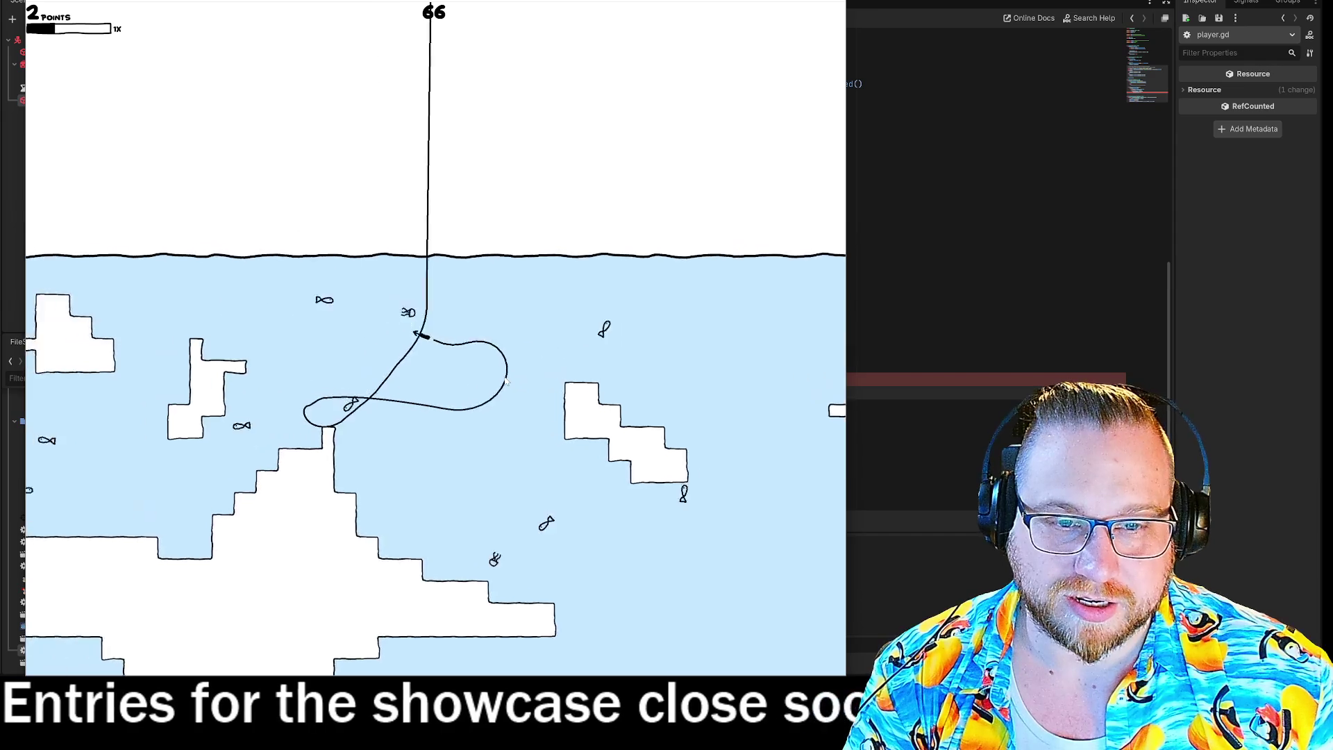
{"action": "key", "text": "a"}
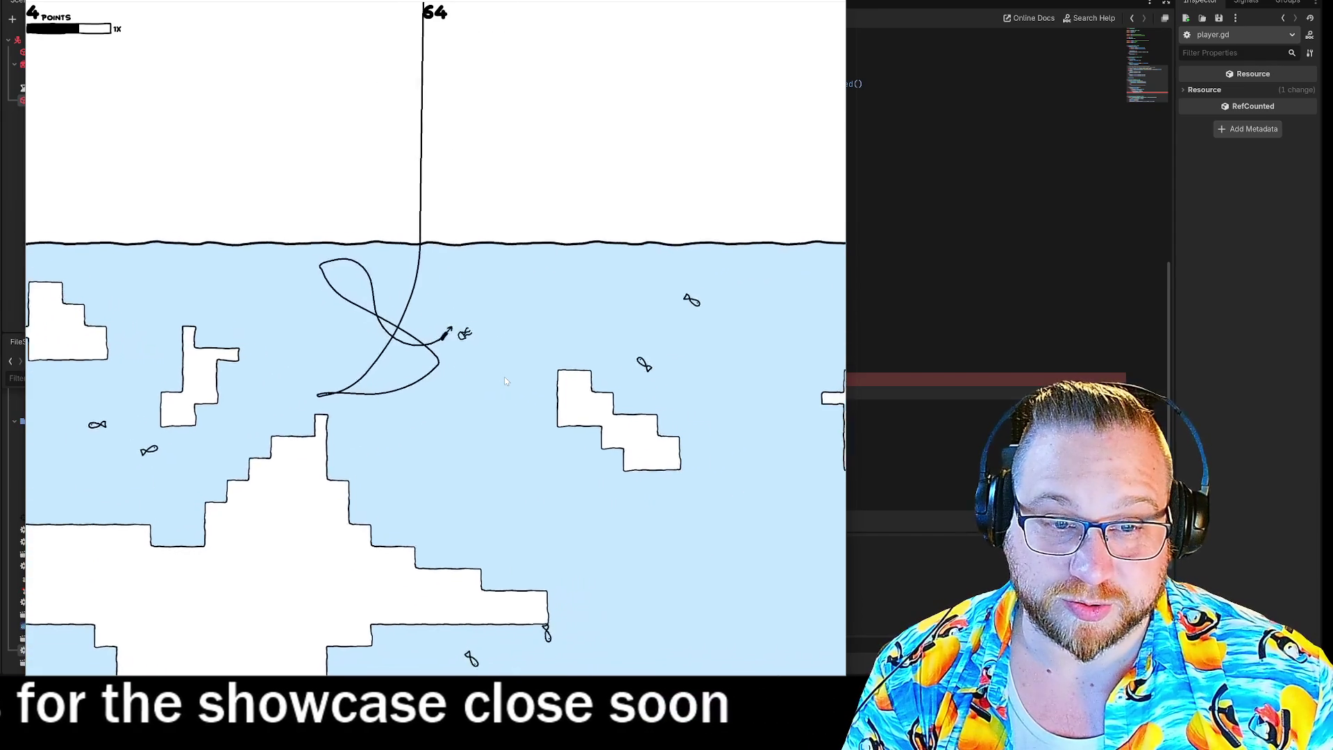
{"action": "key", "text": "a"}
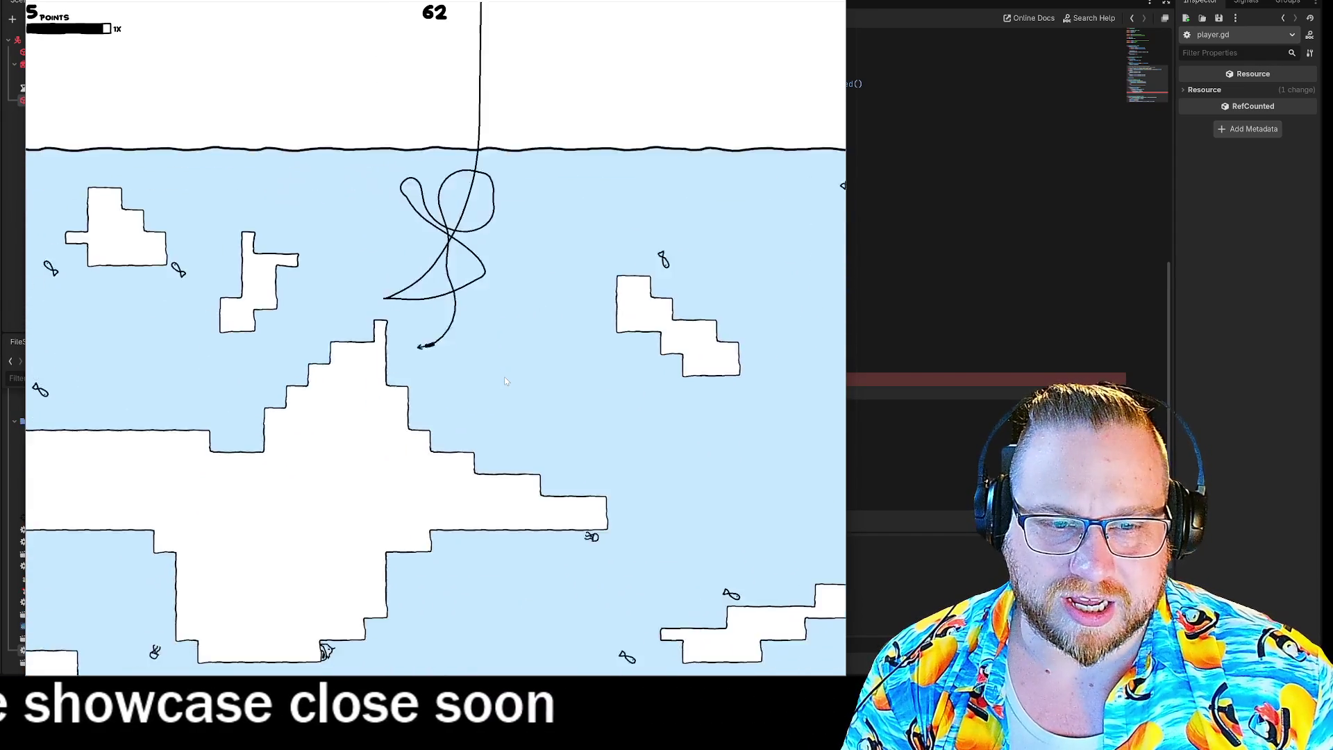
{"action": "key", "text": "a"}
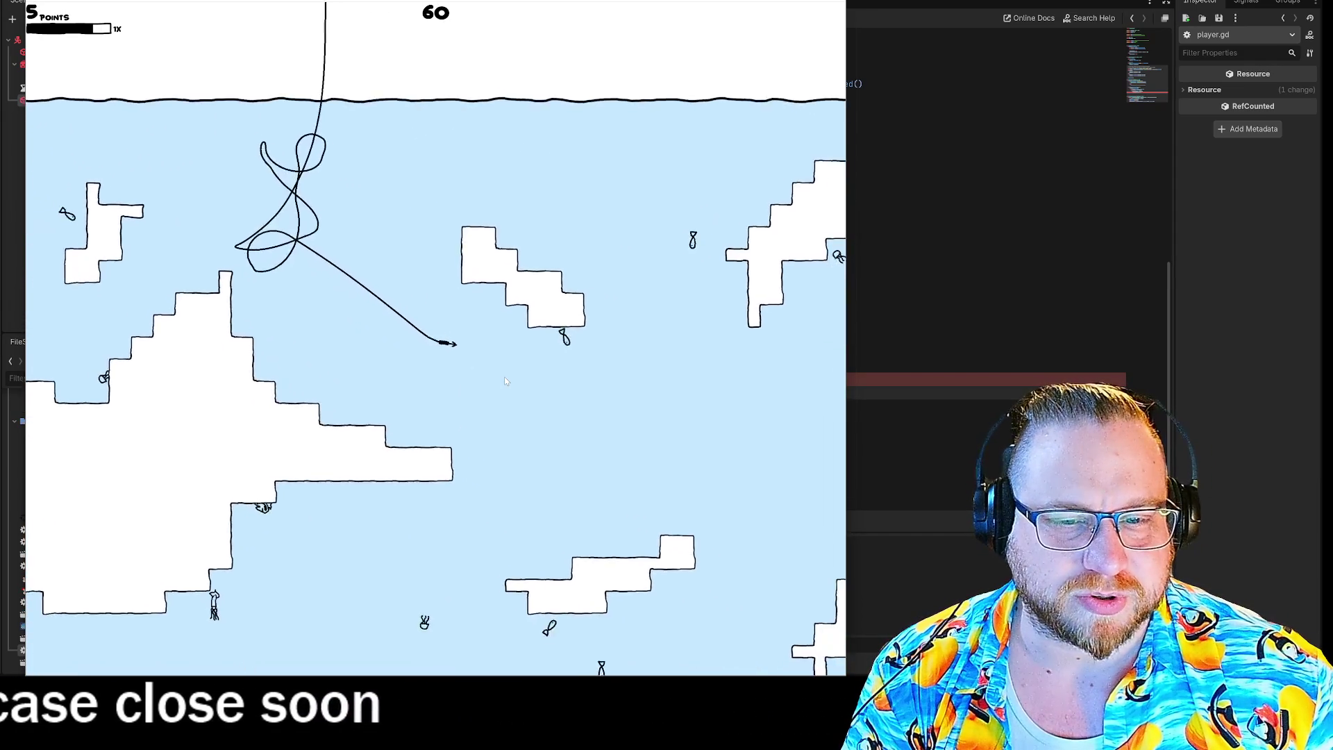
{"action": "key", "text": "d"}
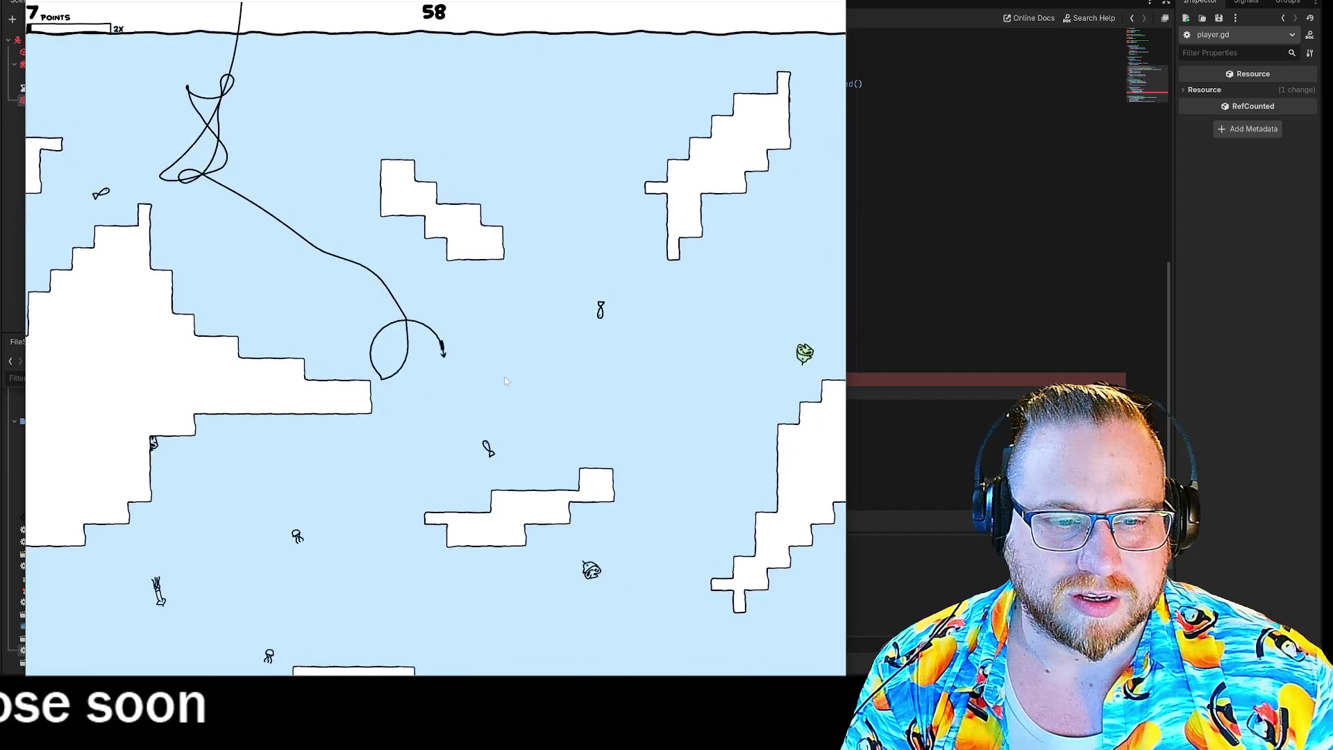
{"action": "key", "text": "a"}
{"action": "key", "text": "d"}
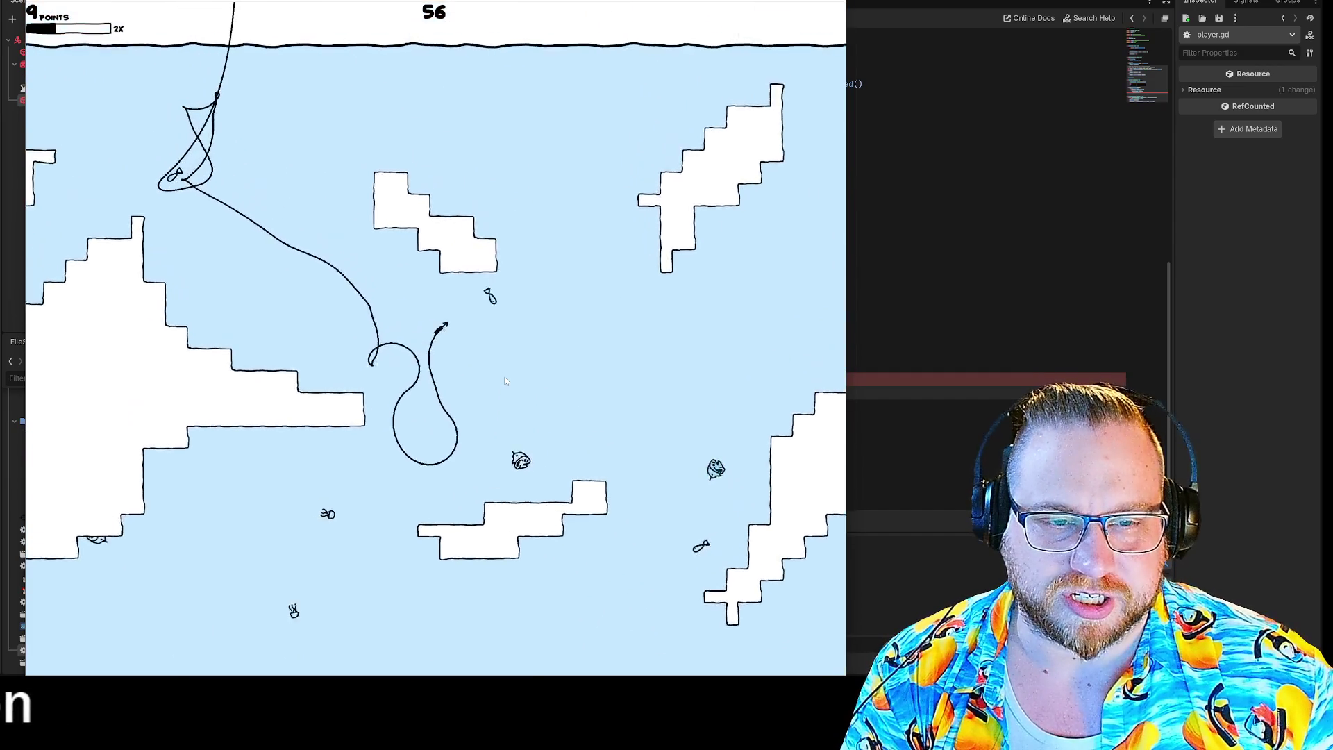
{"action": "key", "text": "d"}
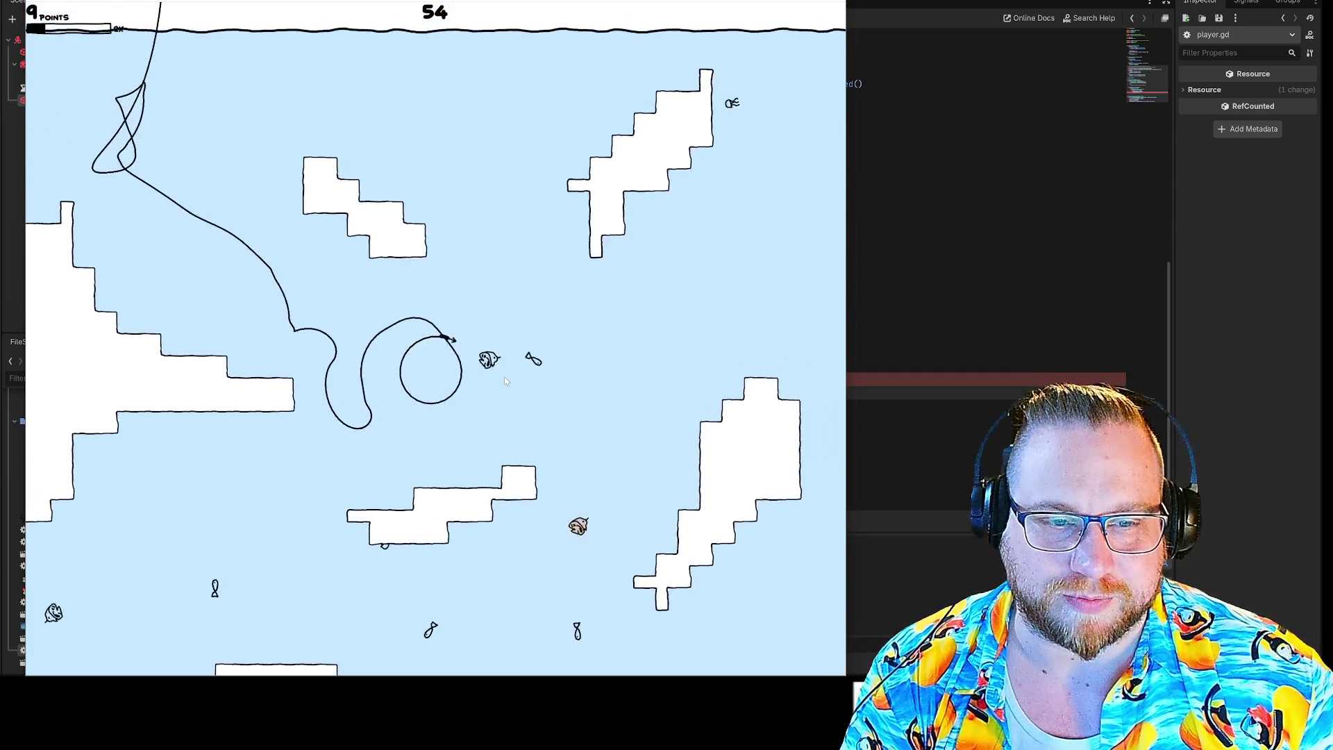
{"action": "key", "text": "d"}
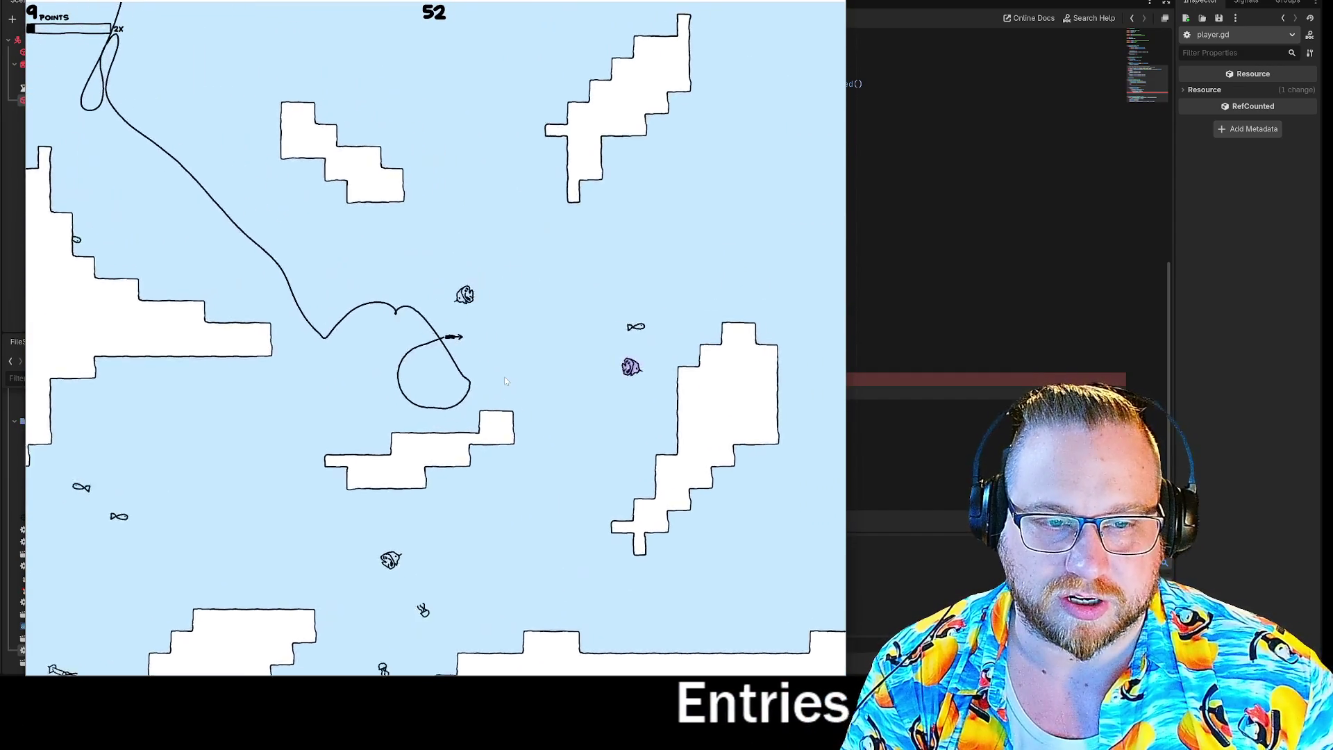
{"action": "key", "text": "d"}
{"action": "key", "text": "a"}
{"action": "key", "text": "d"}
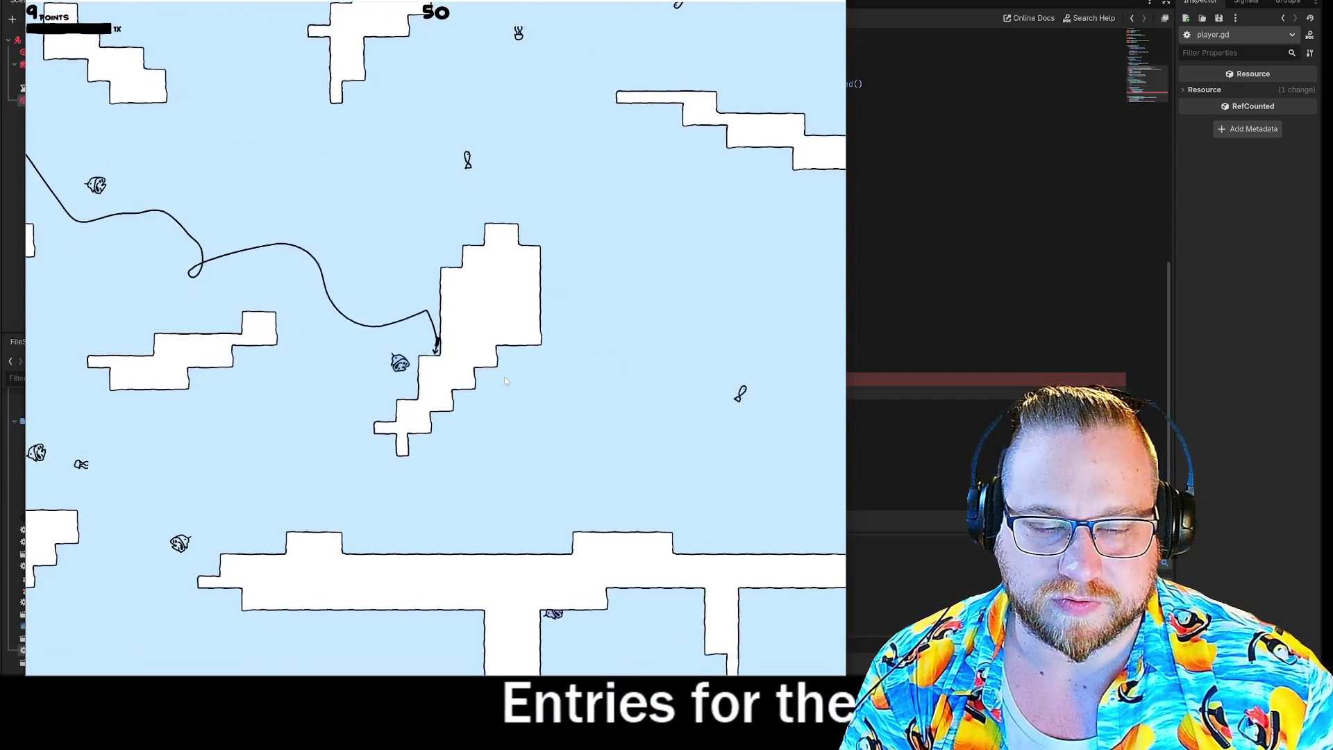
{"action": "key", "text": "d"}
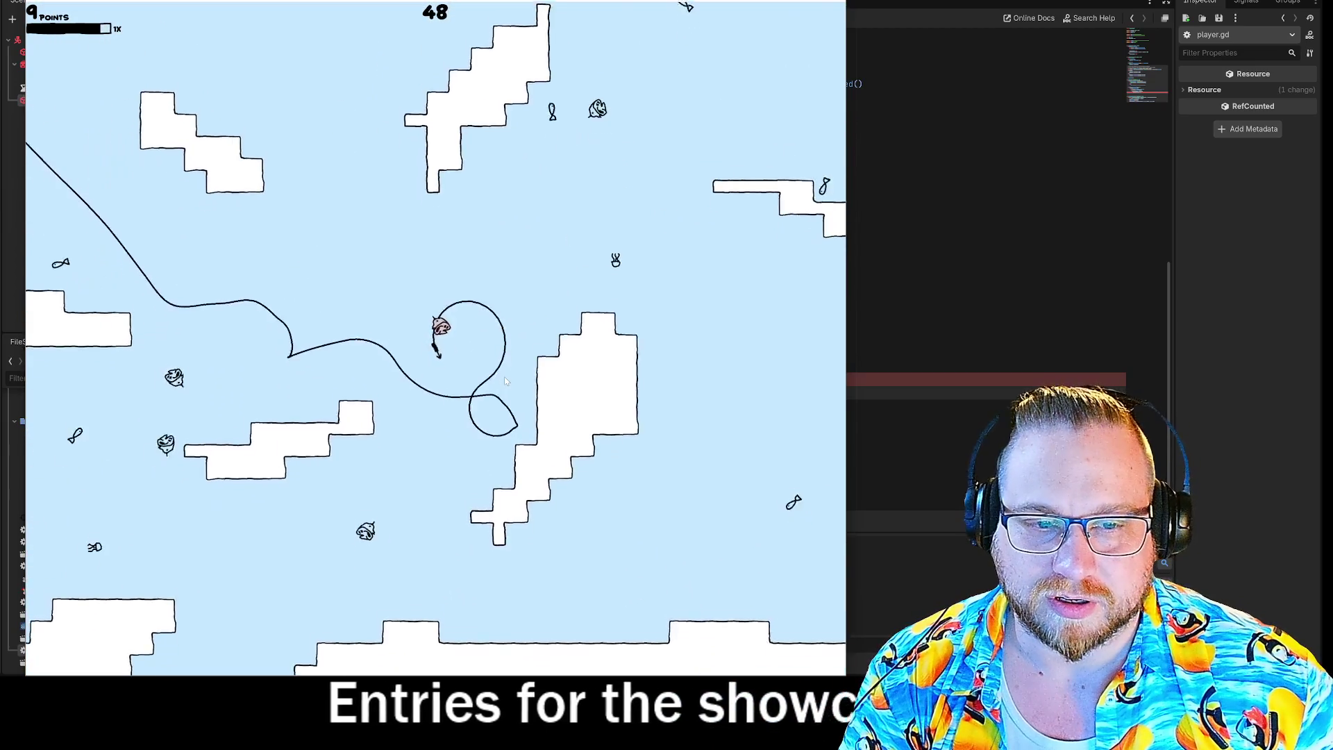
Step: Keep diving and sweeping the hook through fish until time runs out at 93 points
{"action": "key", "text": "a"}
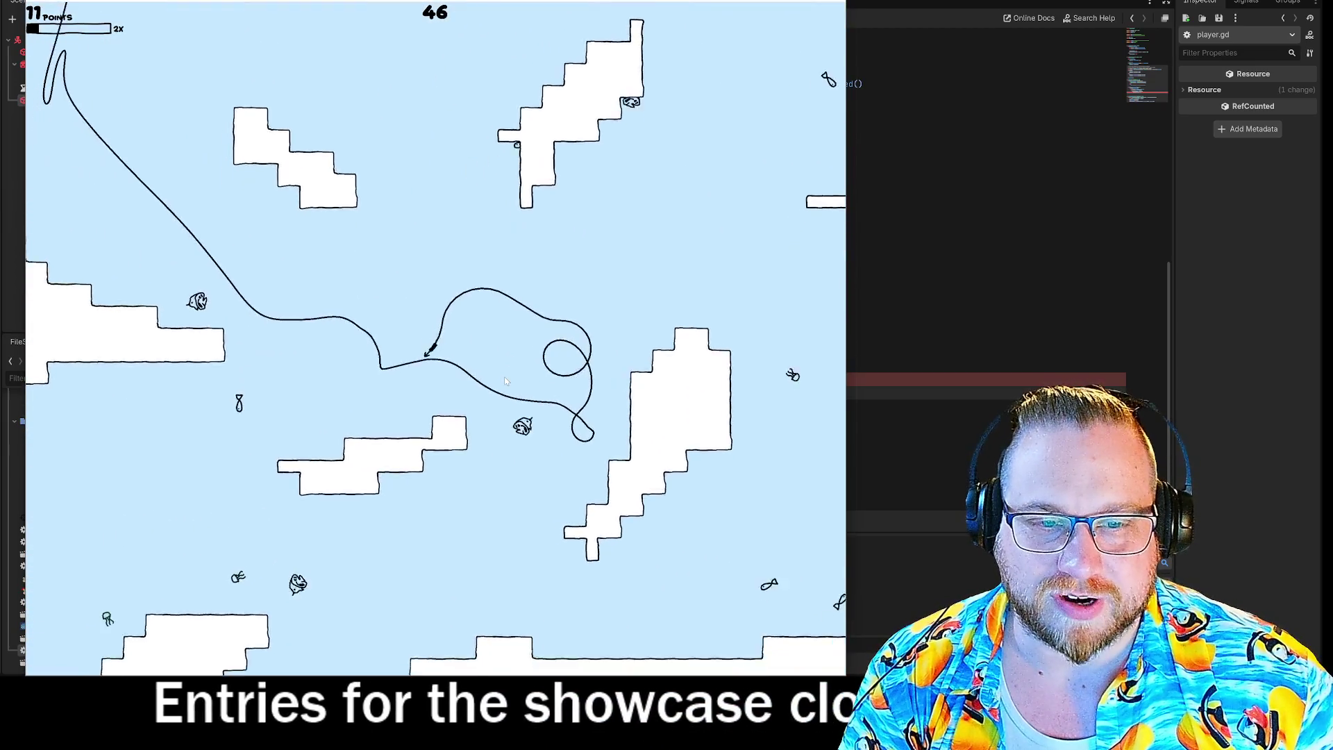
{"action": "key", "text": "d"}
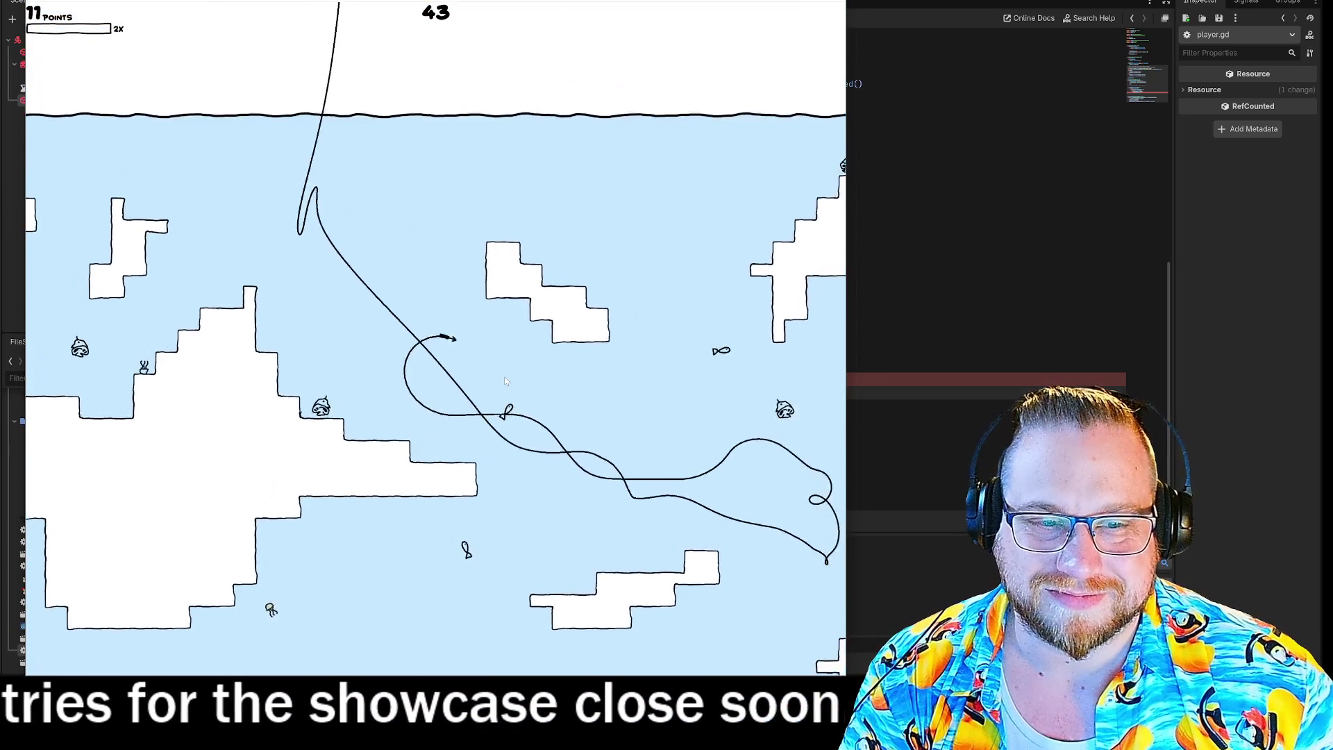
{"action": "key", "text": "d"}
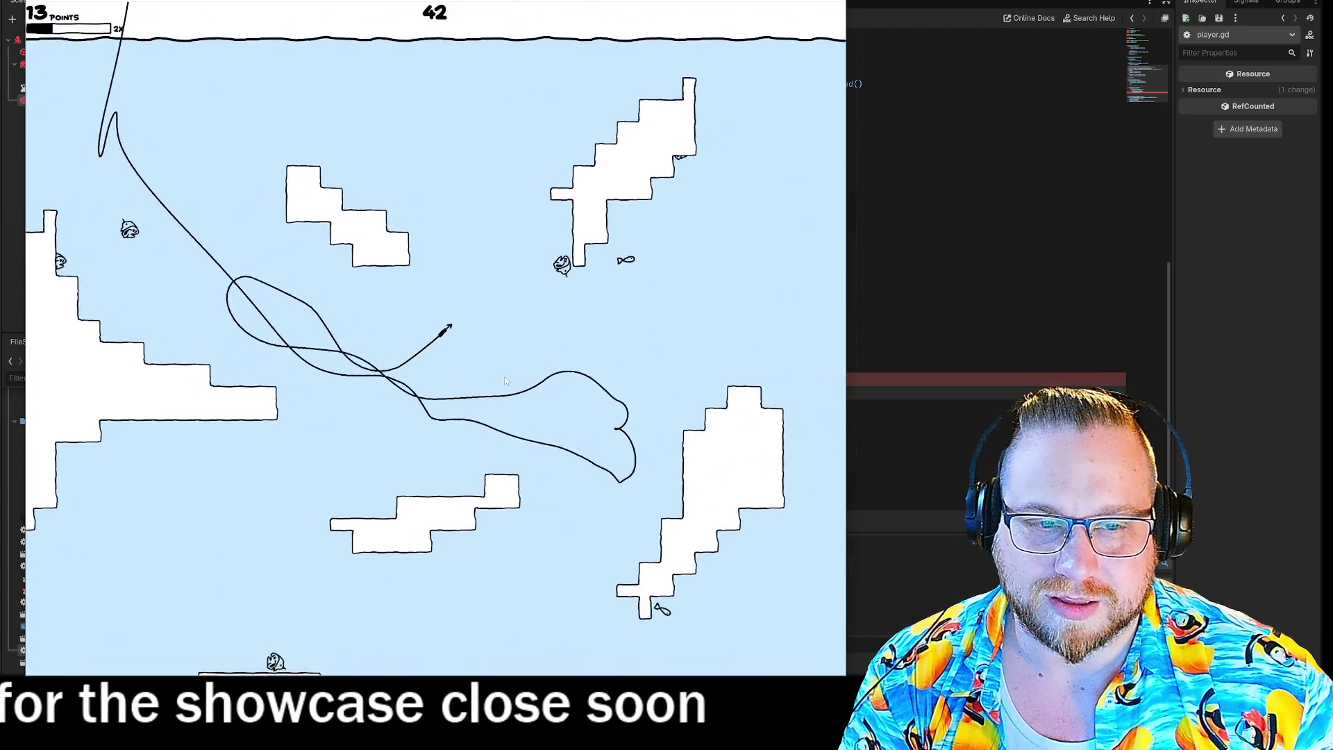
{"action": "key", "text": "d"}
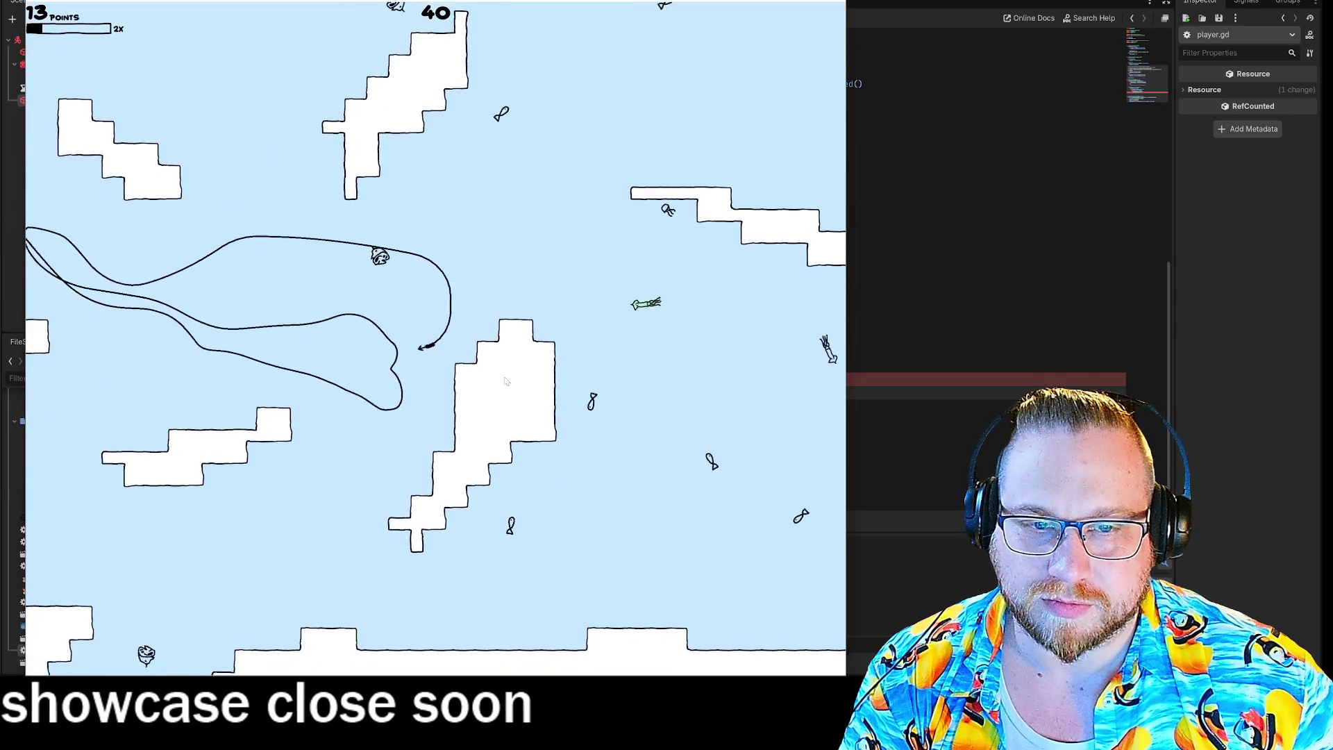
{"action": "key", "text": "a"}
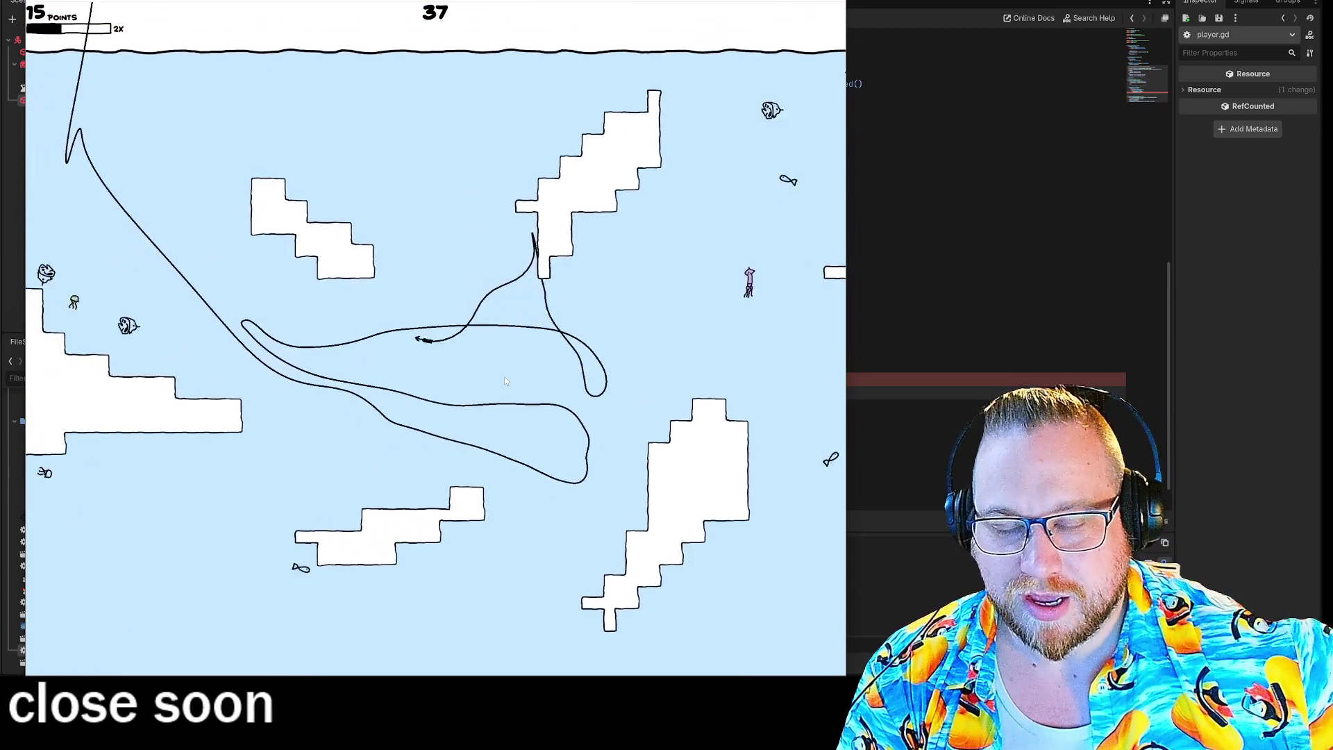
{"action": "key", "text": "d"}
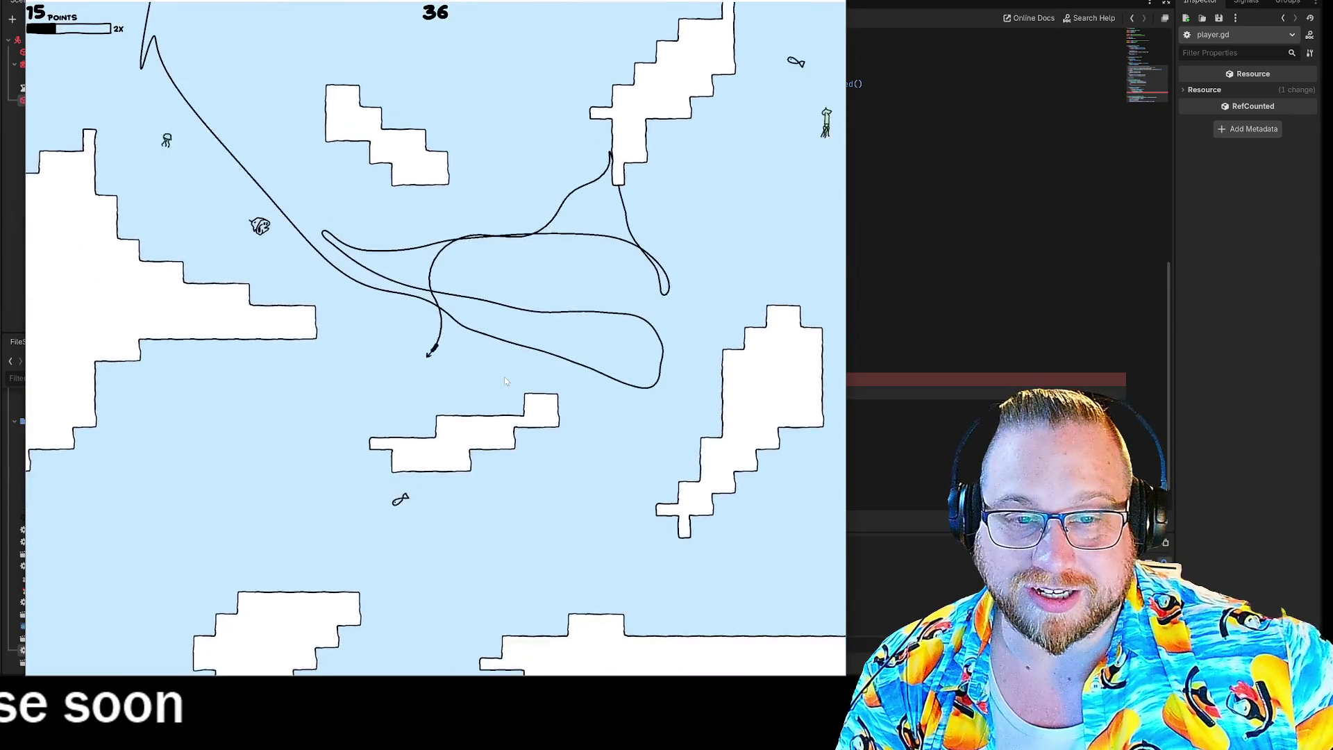
{"action": "key", "text": "a"}
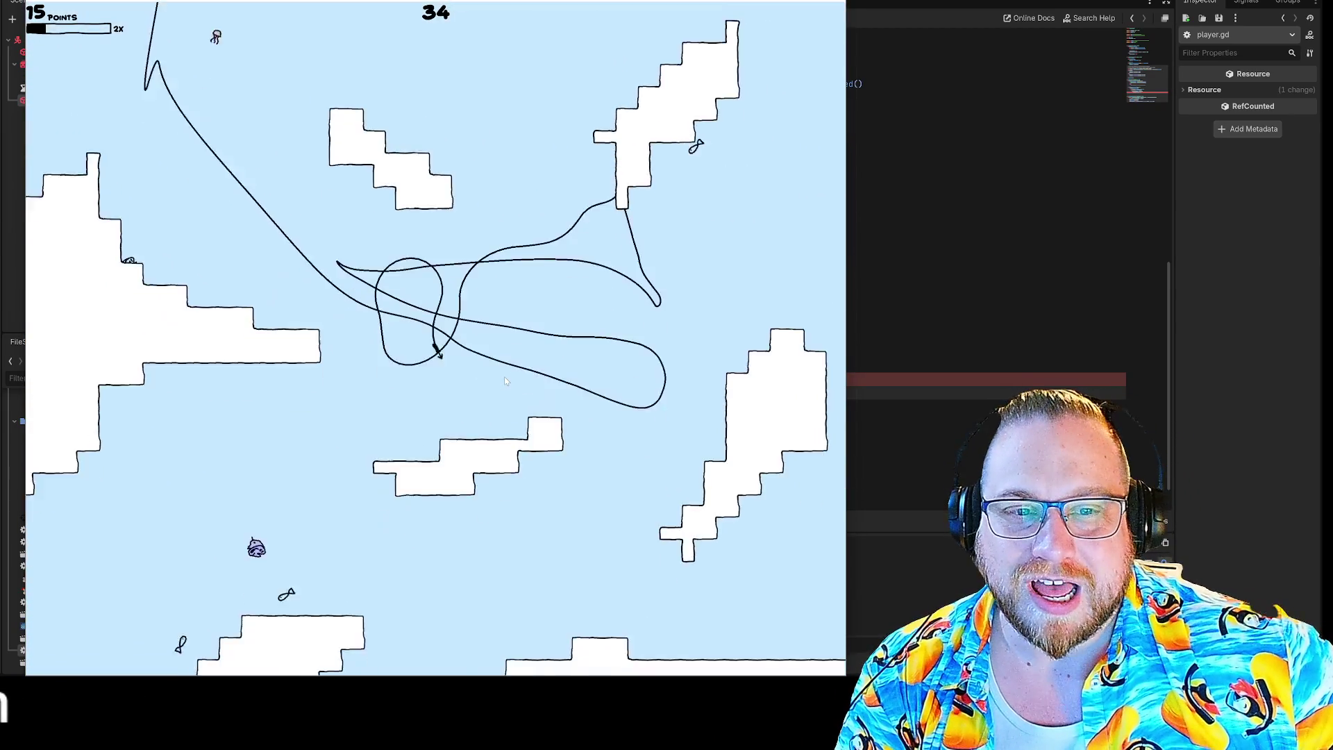
{"action": "key", "text": "a"}
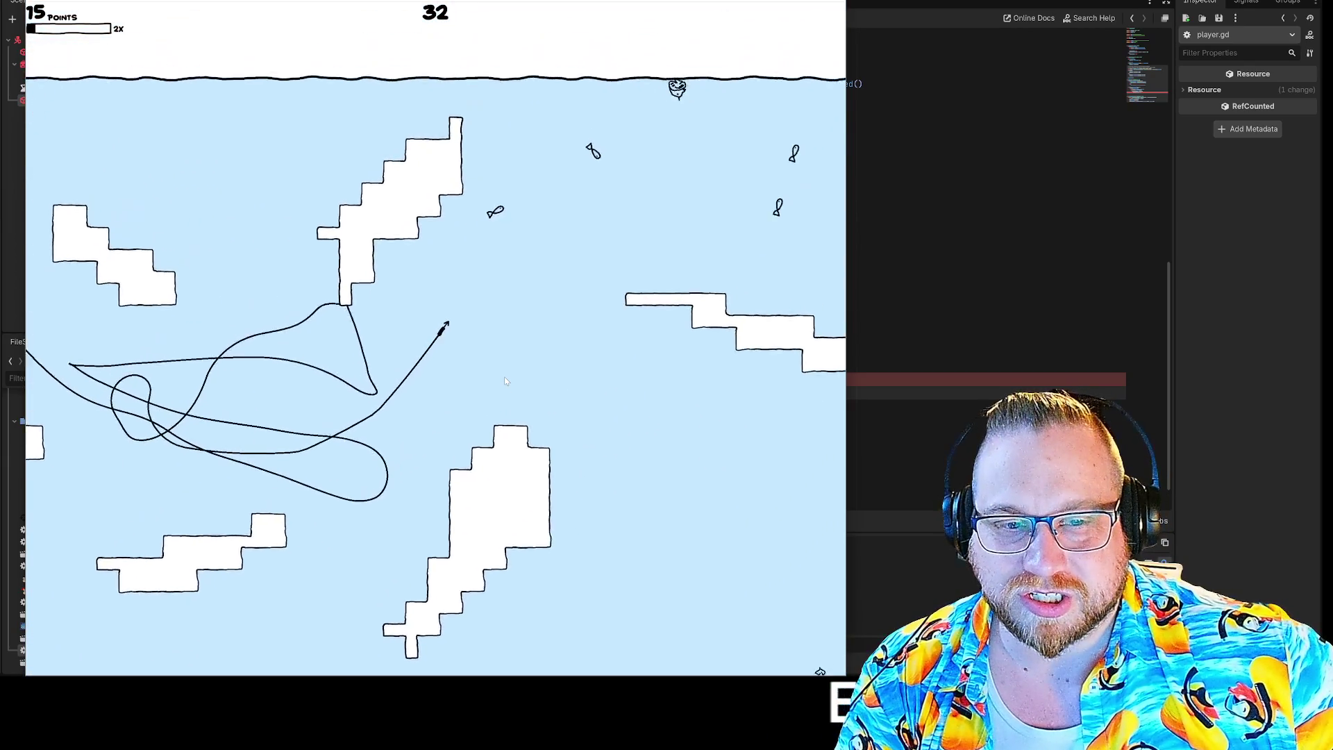
{"action": "key", "text": "d"}
{"action": "key", "text": "a"}
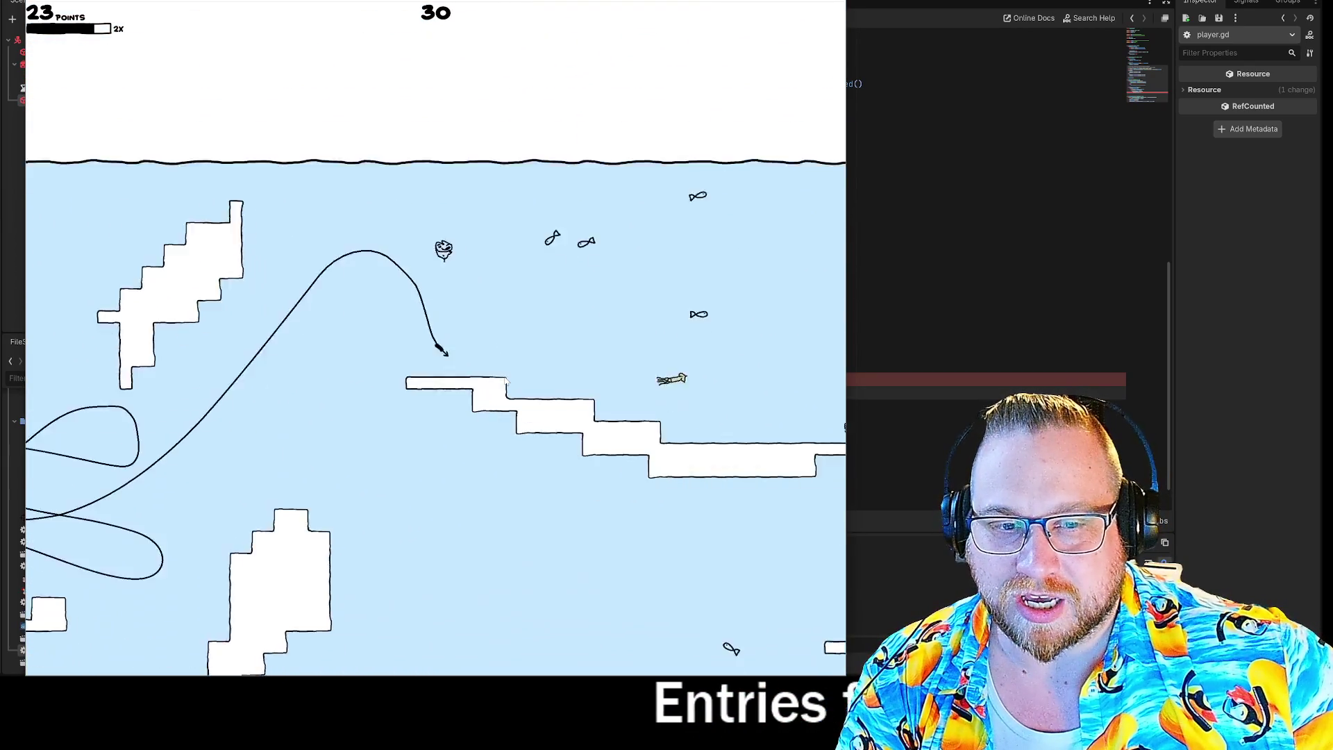
{"action": "key", "text": "d"}
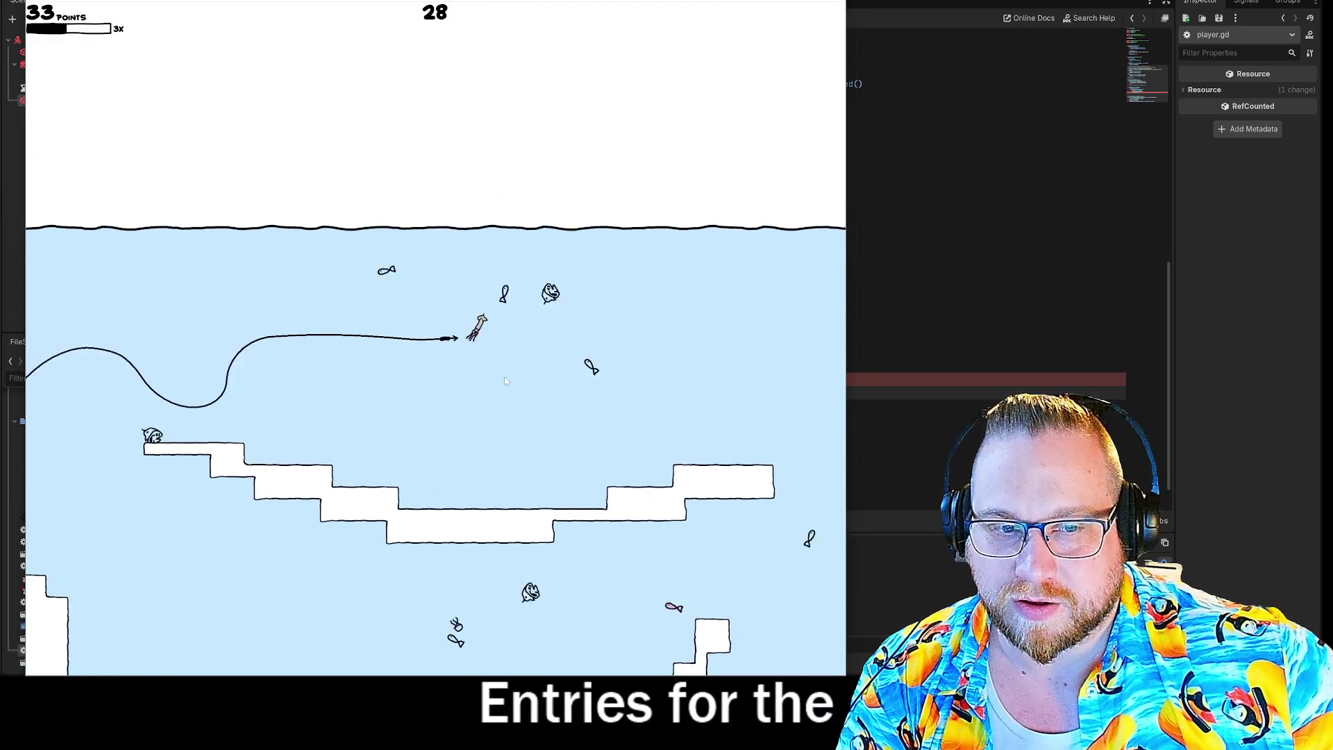
{"action": "key", "text": "a"}
{"action": "key", "text": "d"}
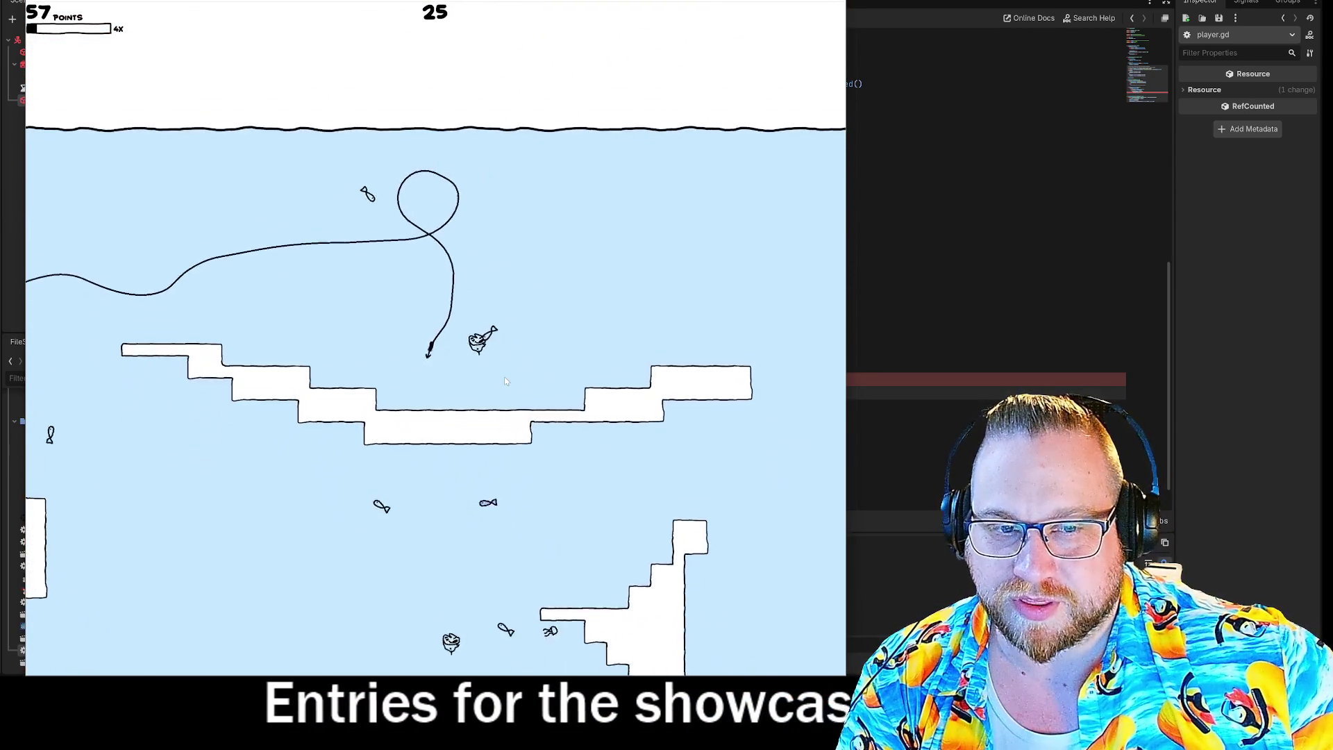
{"action": "key", "text": "a"}
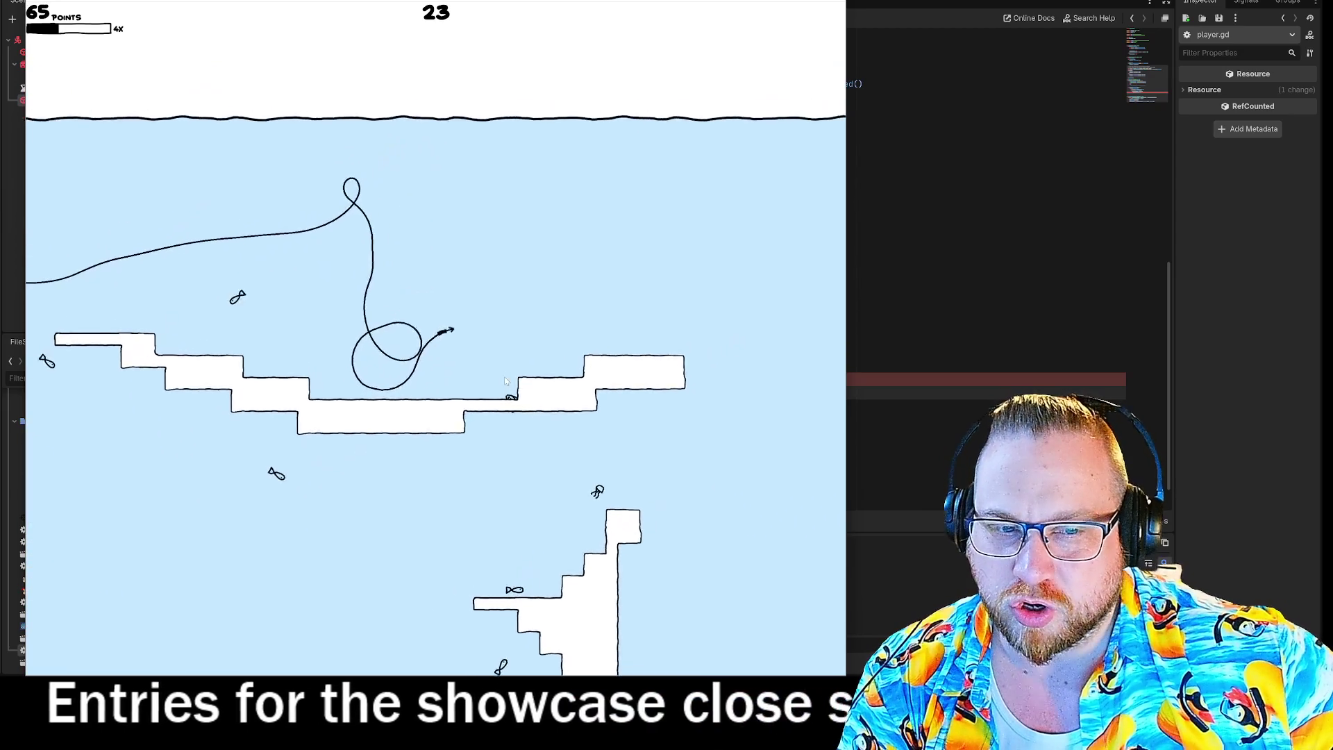
{"action": "key", "text": "a"}
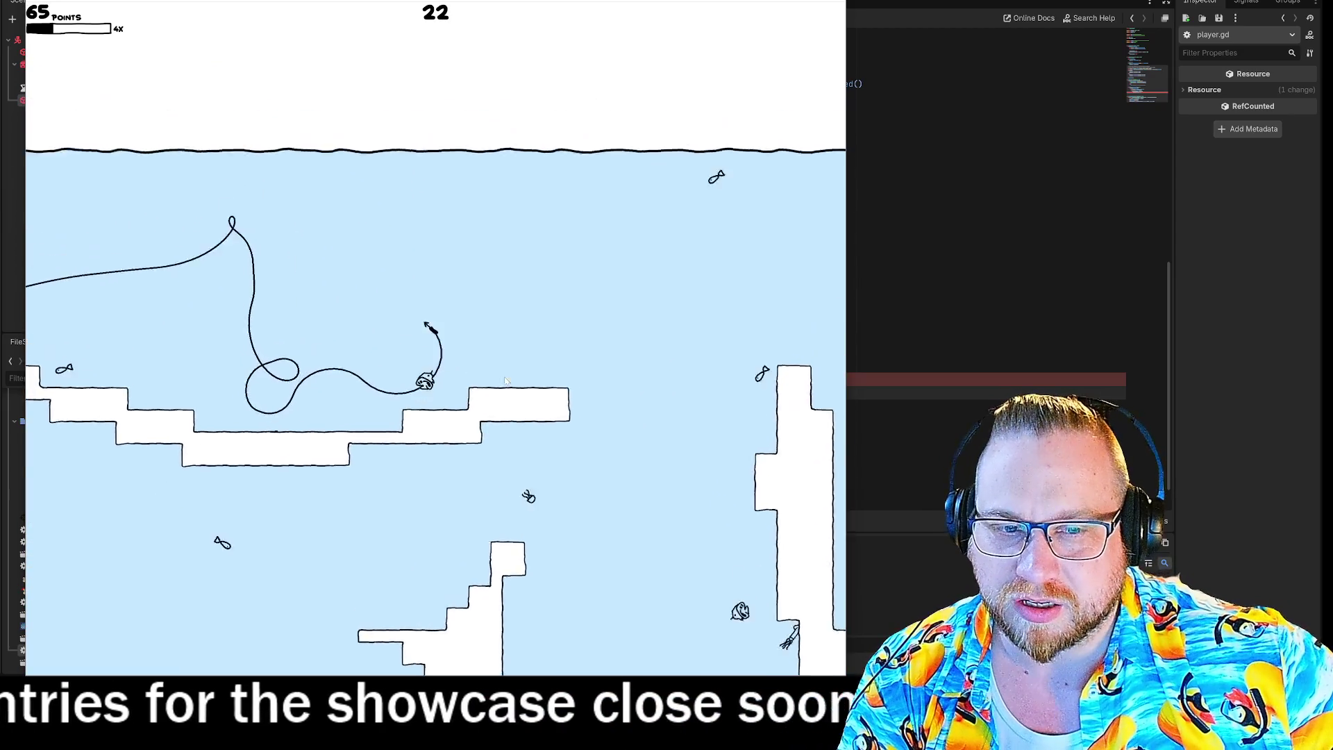
{"action": "key", "text": "a"}
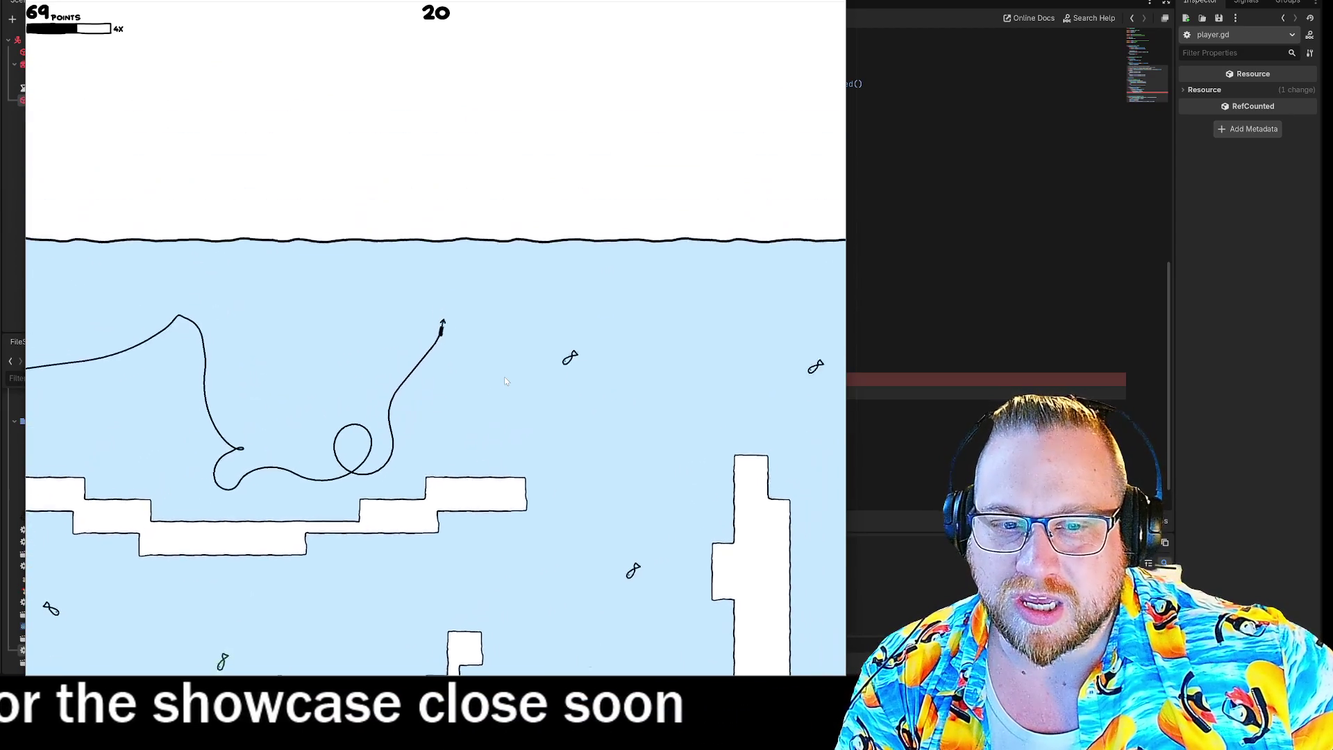
{"action": "key", "text": "a"}
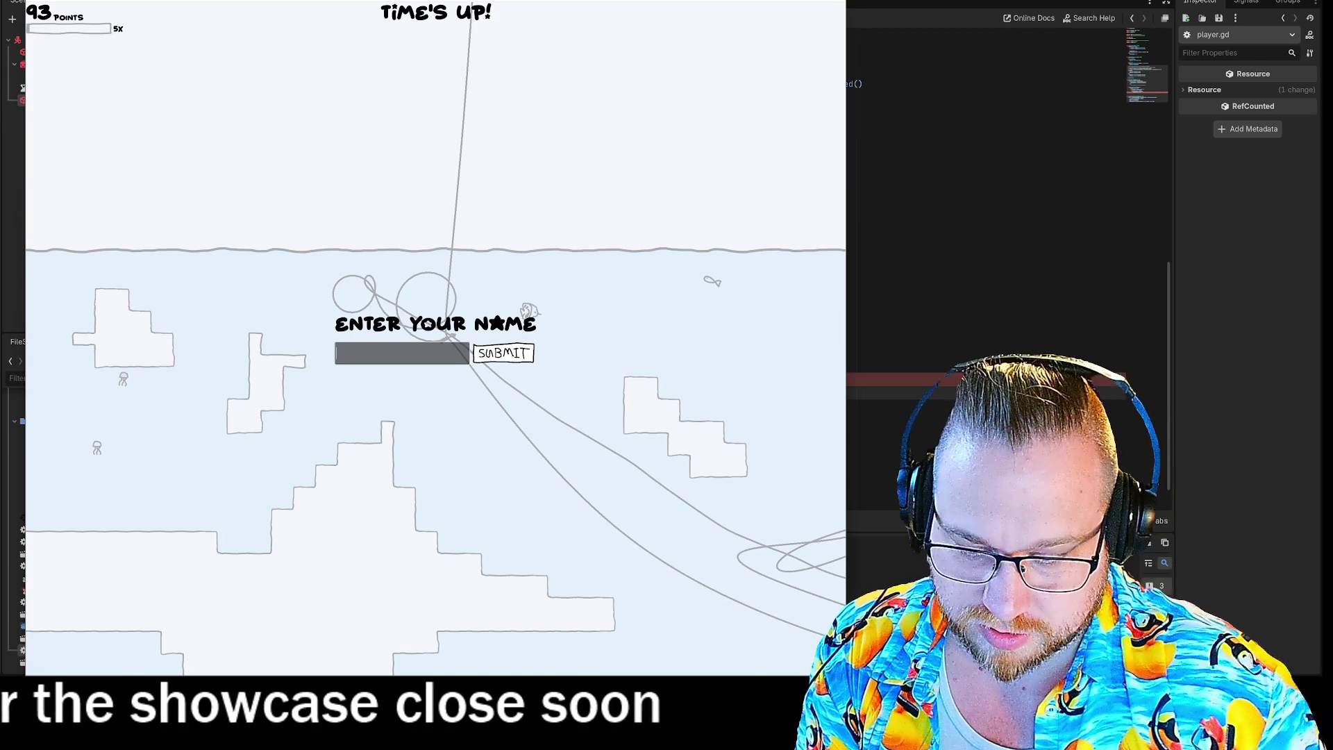
Step: Finish entering the player name and submit the 93-point score
{"action": "type", "text": "WArd"}
{"action": "left_click", "coordinate": [490, 352]}
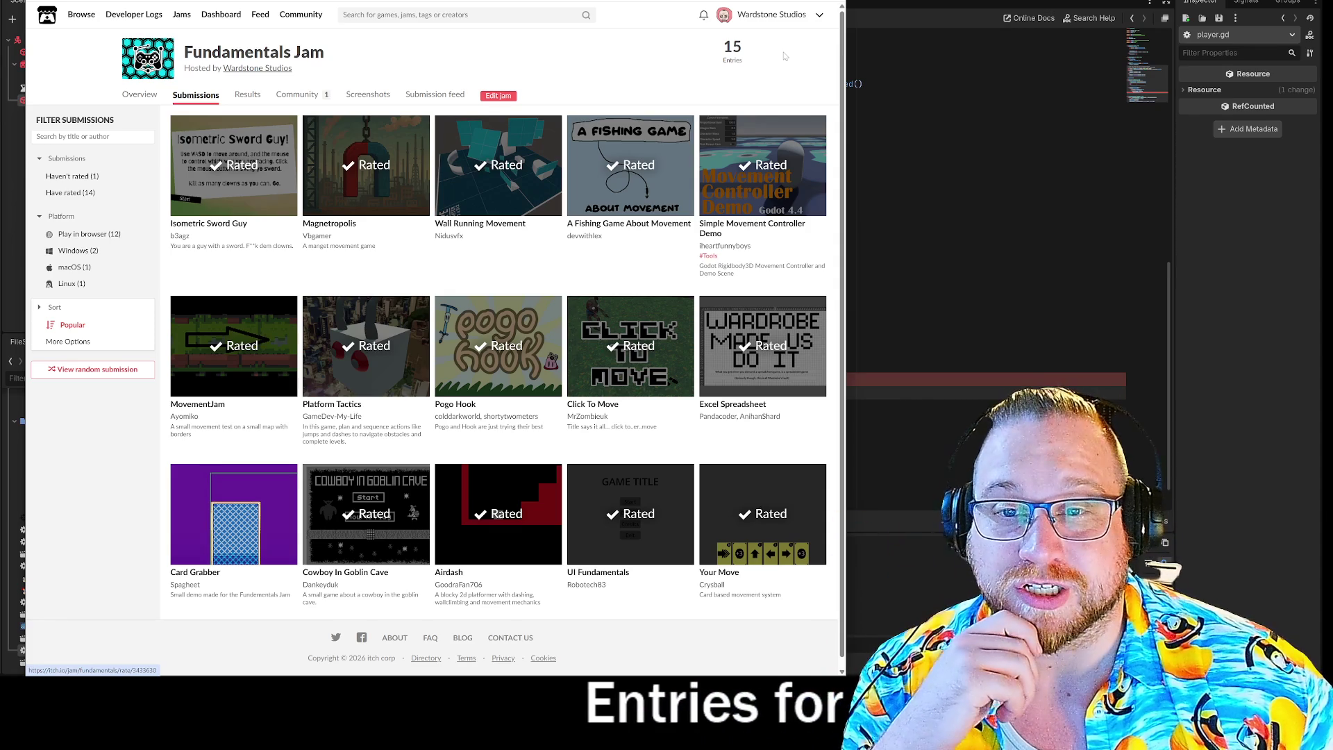
Step: Visit the creator dashboard, step back through the hosted jam pages, then return to player.gd's line 63
{"action": "left_click", "coordinate": [817, 16]}
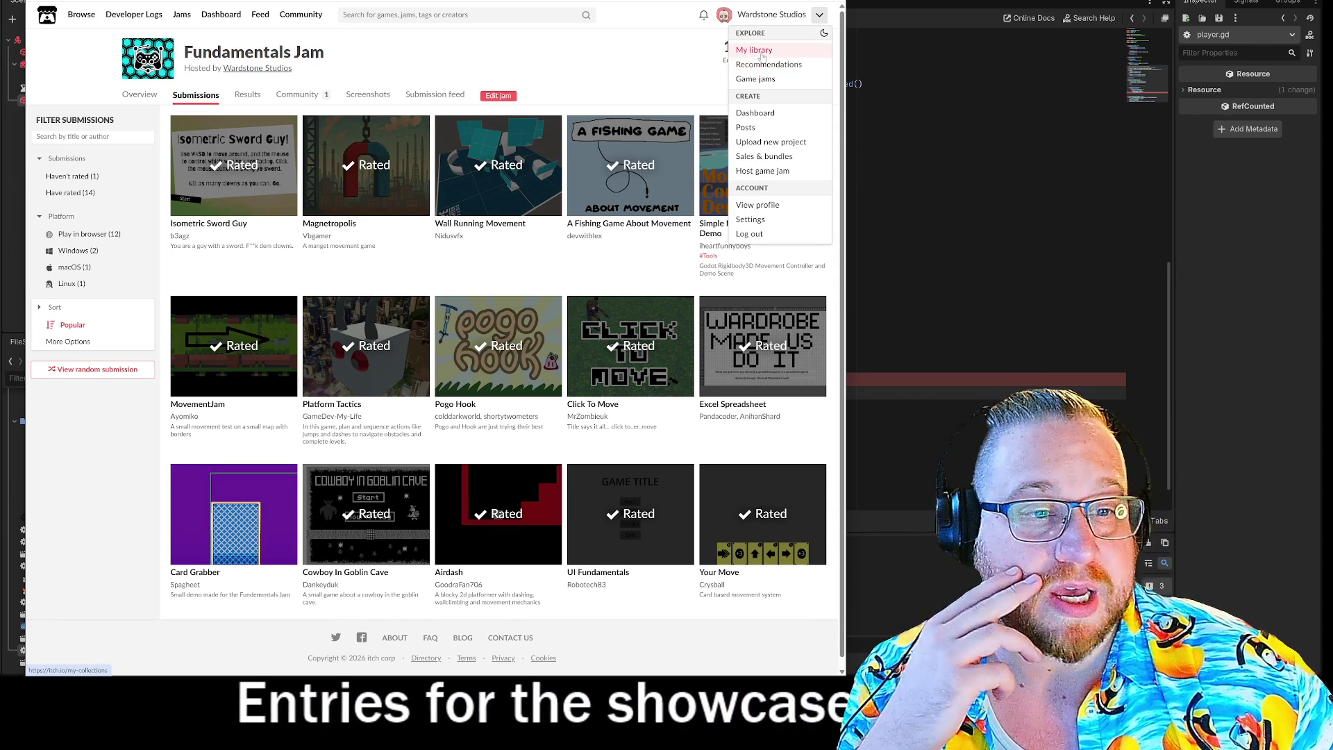
{"action": "left_click", "coordinate": [755, 114]}
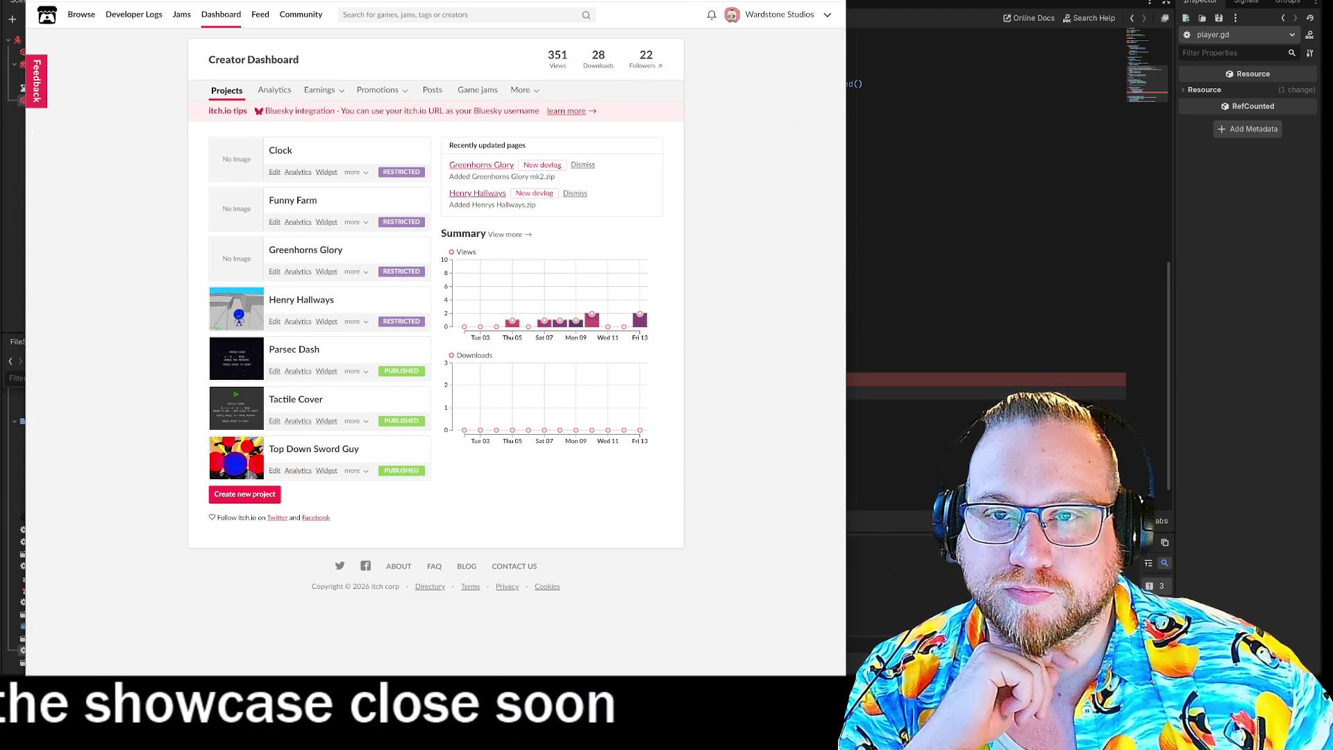
{"action": "key", "text": "alt+Left"}
{"action": "key", "text": "alt+Left"}
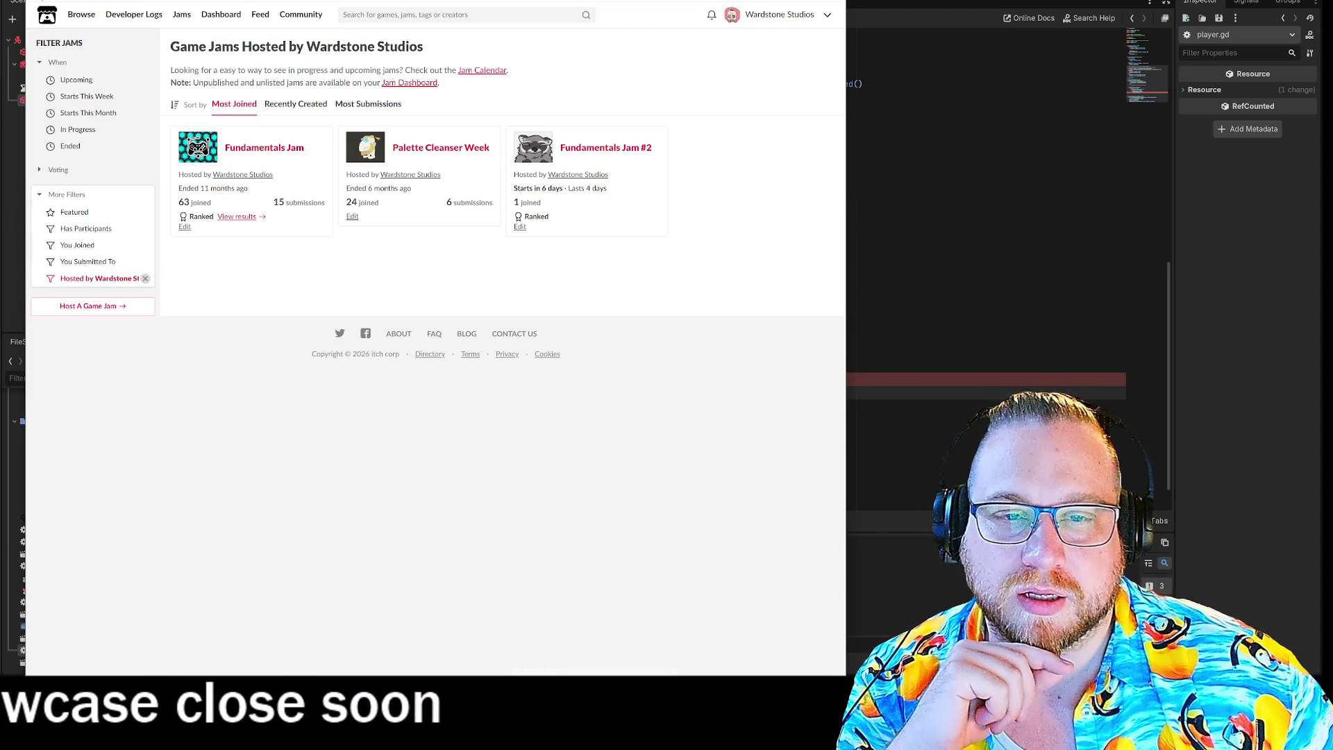
{"action": "key", "text": "alt+Left"}
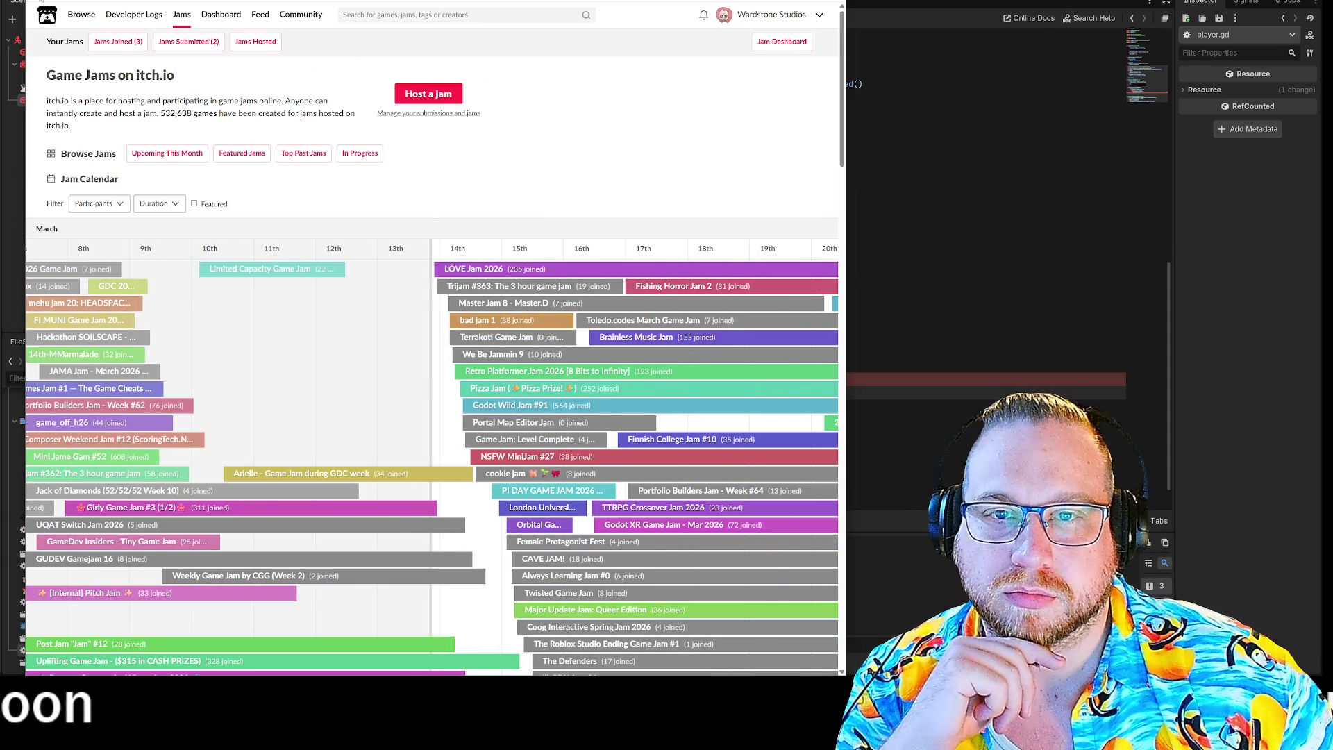
{"action": "key", "text": "alt+Left"}
{"action": "key", "text": "alt+Left"}
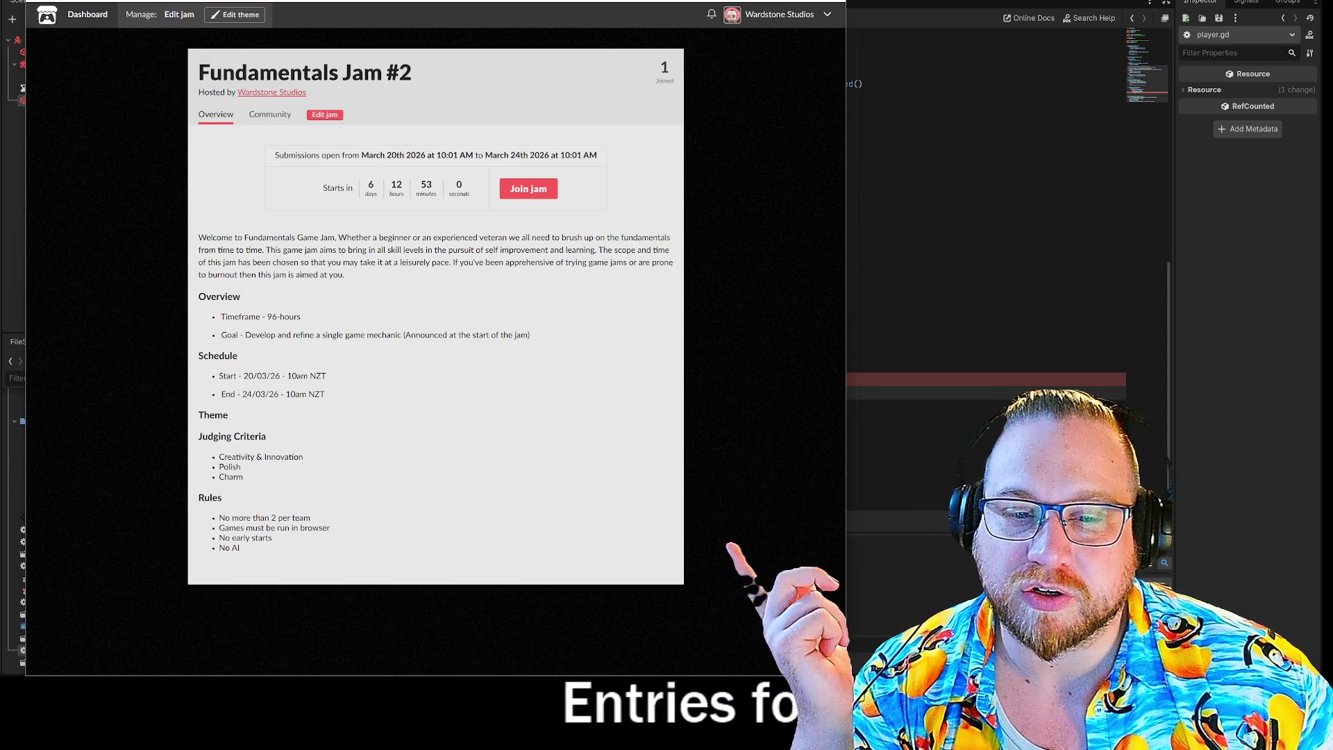
{"action": "left_click", "coordinate": [299, 462]}
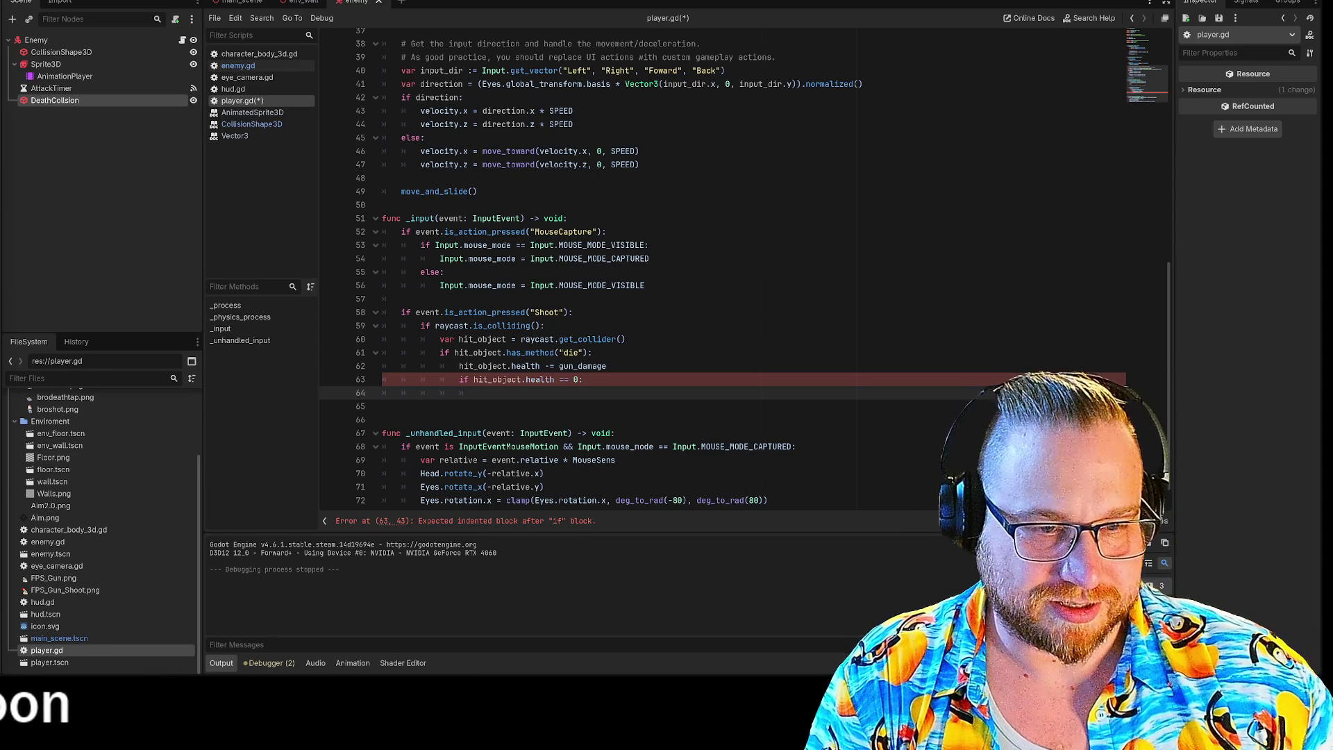
{"action": "left_click", "coordinate": [583, 379]}
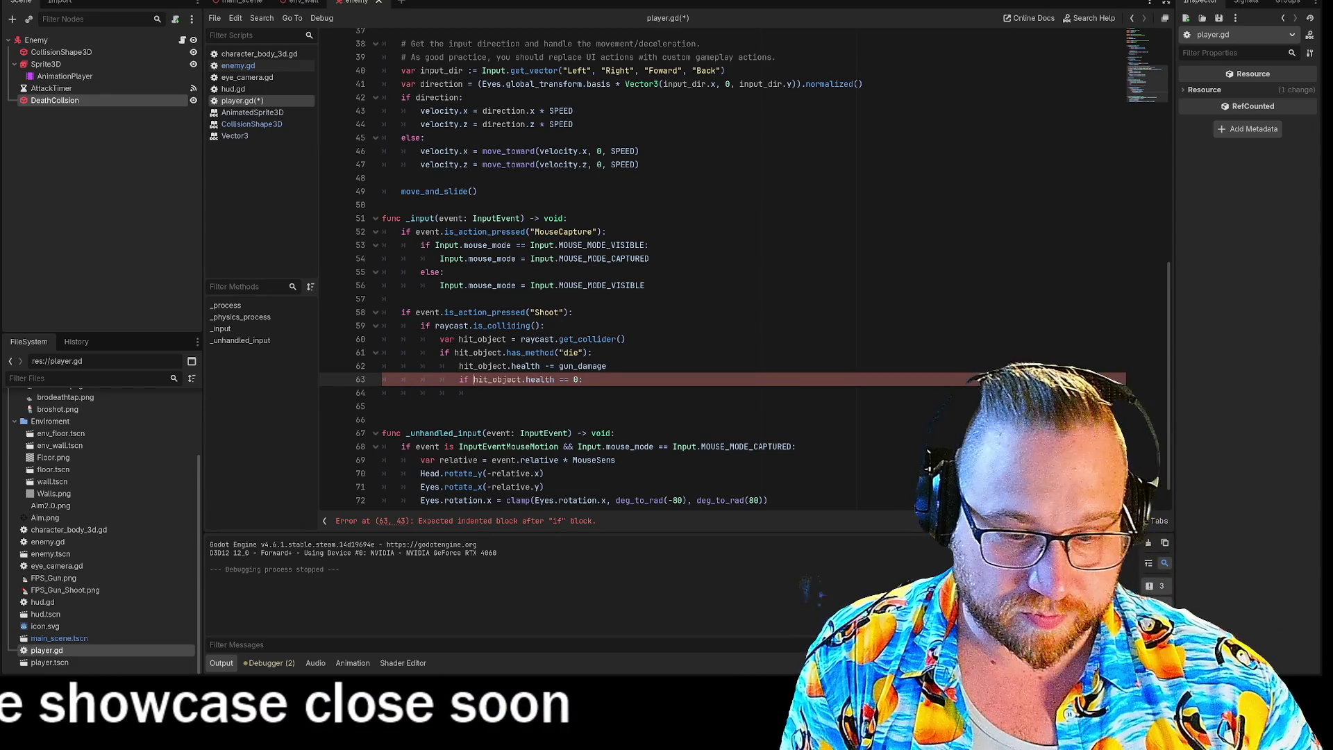
Step: Make line 63 read 'if (hit_object.health == 0) && ():' in player.gd
{"action": "type", "text": "("}
{"action": "left_click", "coordinate": [573, 379]}
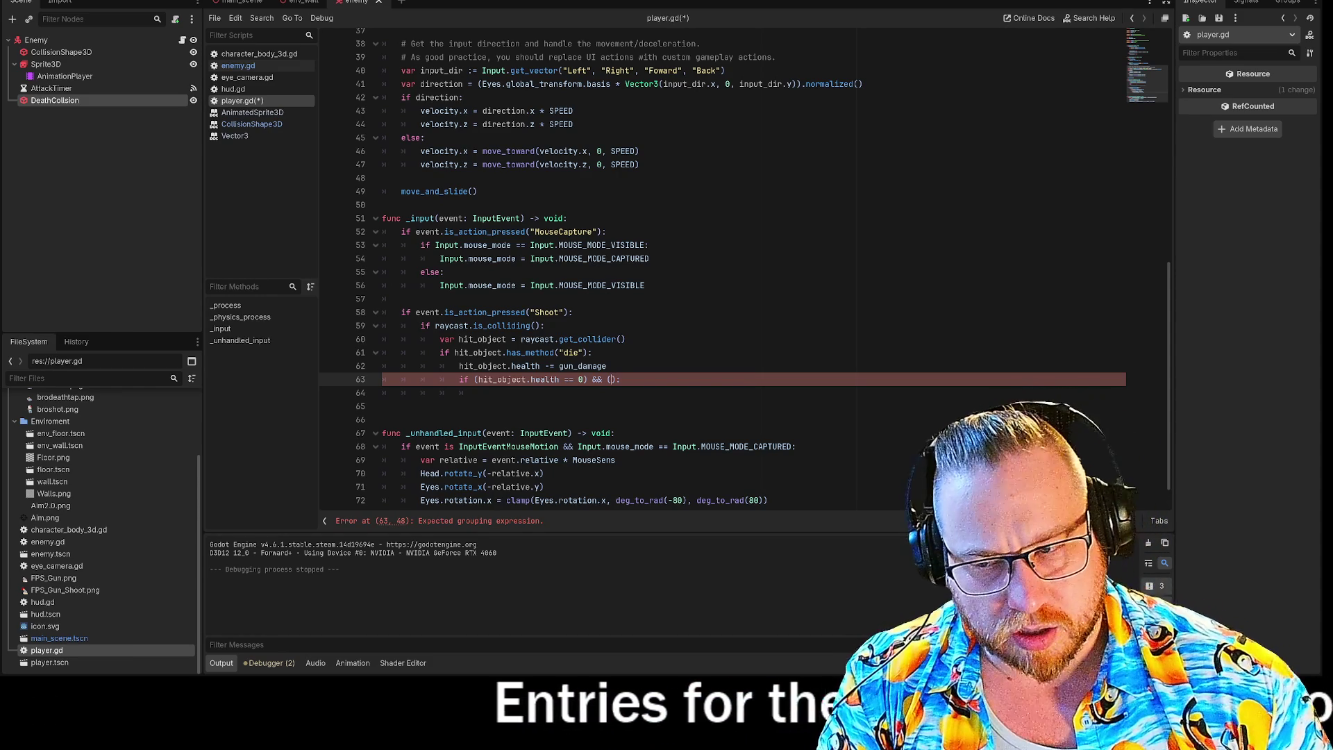
Step: Type hit_object.has_method into line 63's second condition, then drag the shop photo window over the editor
{"action": "type", "text": "hit_object"}
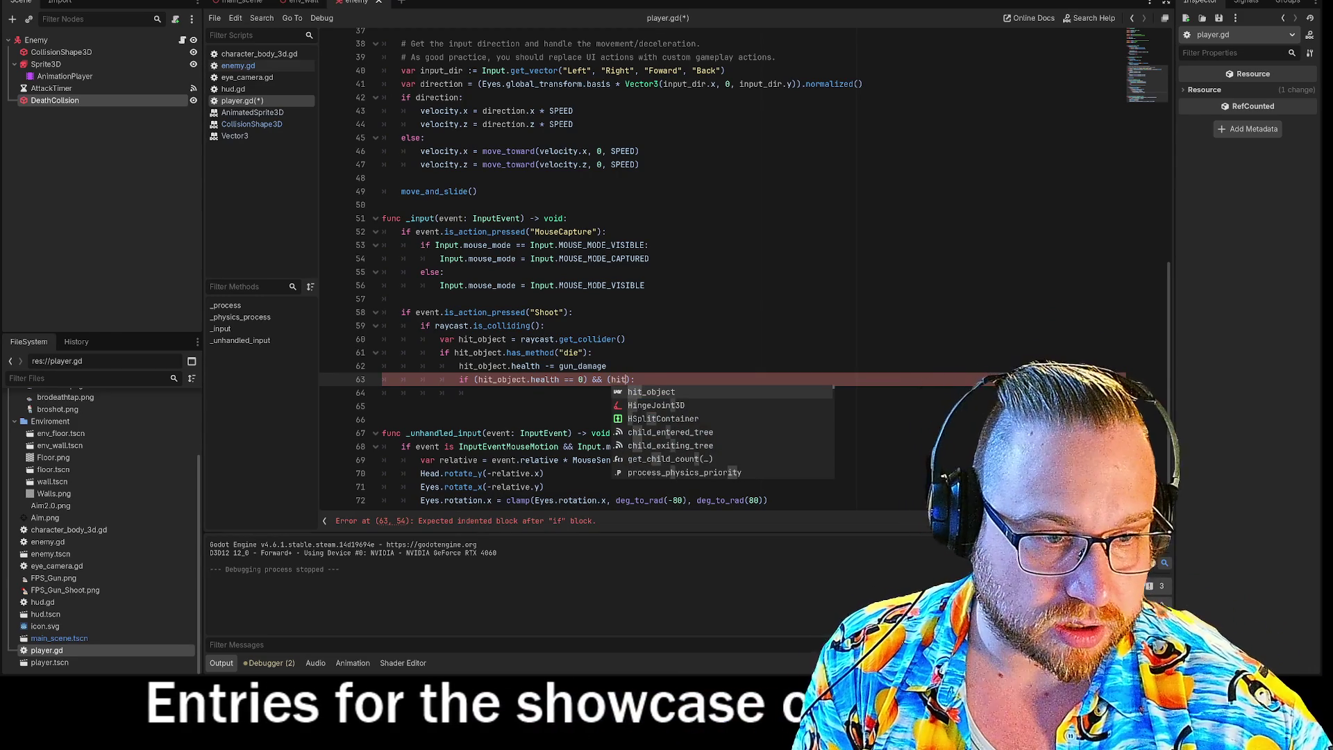
{"action": "type", "text": ".has"}
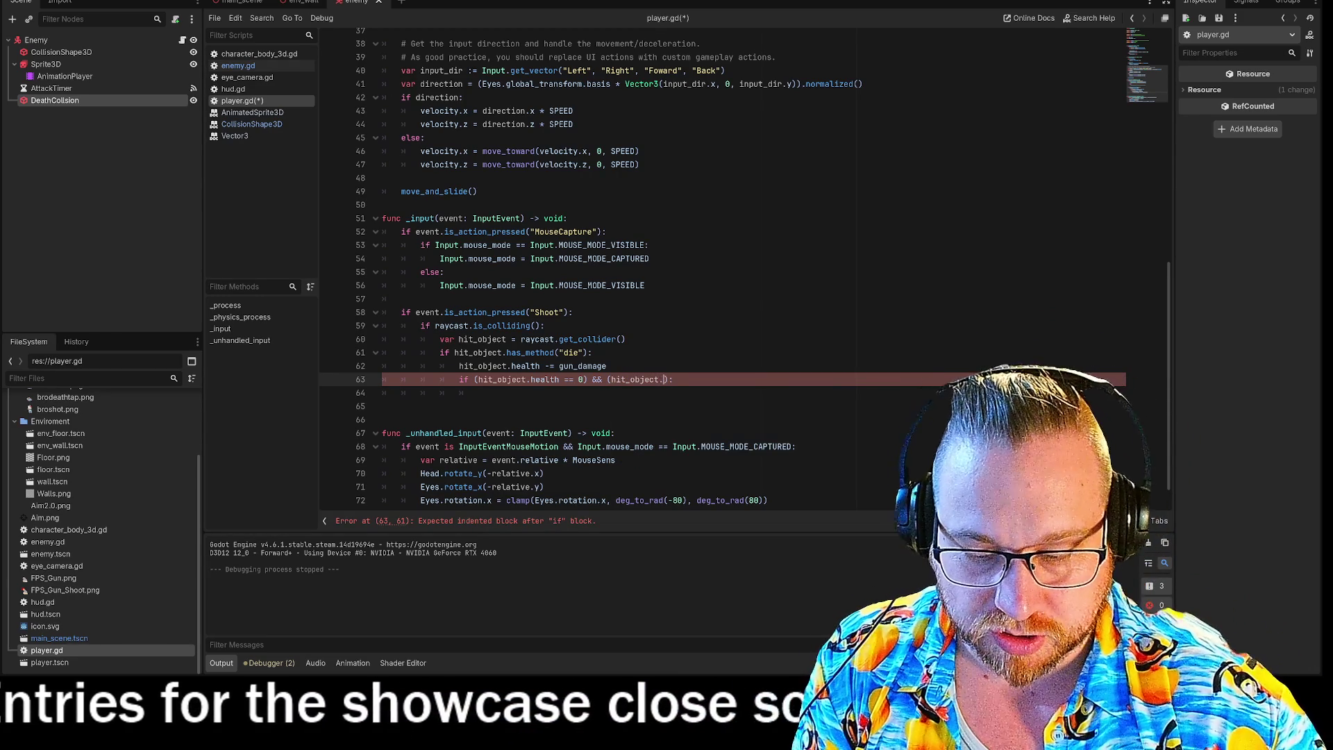
{"action": "type", "text": "_meth"}
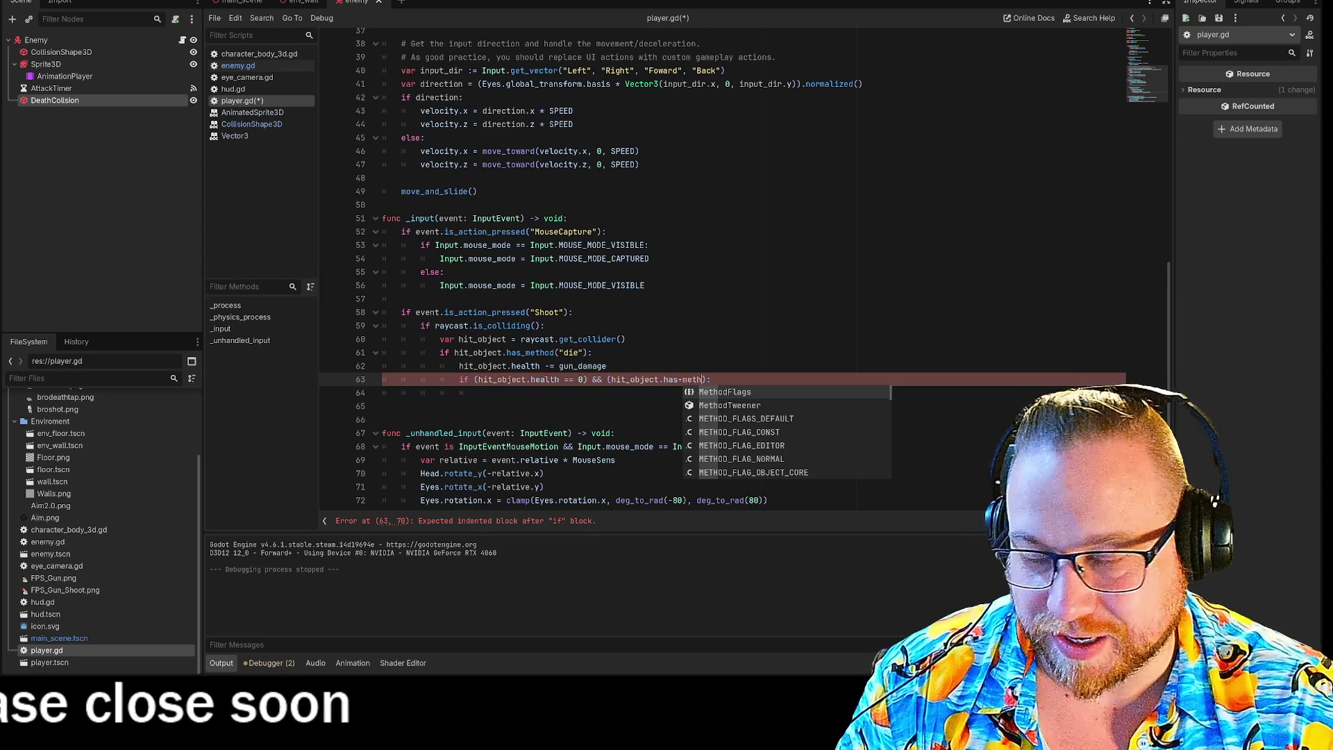
{"action": "key", "text": "BackSpace"}
{"action": "key", "text": "BackSpace"}
{"action": "key", "text": "BackSpace"}
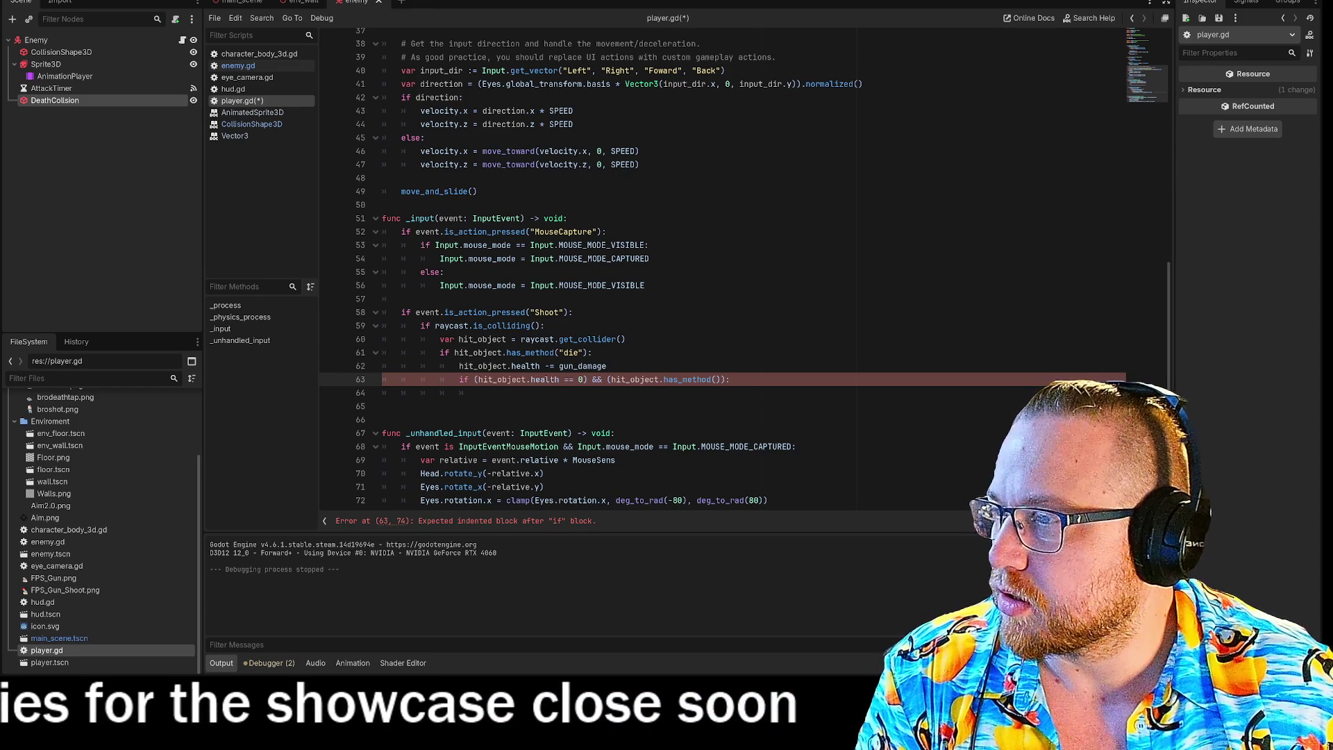
{"action": "mouse_move", "coordinate": [1332, 94]}
{"action": "left_mouse_down"}
{"action": "mouse_move", "coordinate": [802, 94]}
{"action": "mouse_move", "coordinate": [583, 77]}
{"action": "left_mouse_up"}
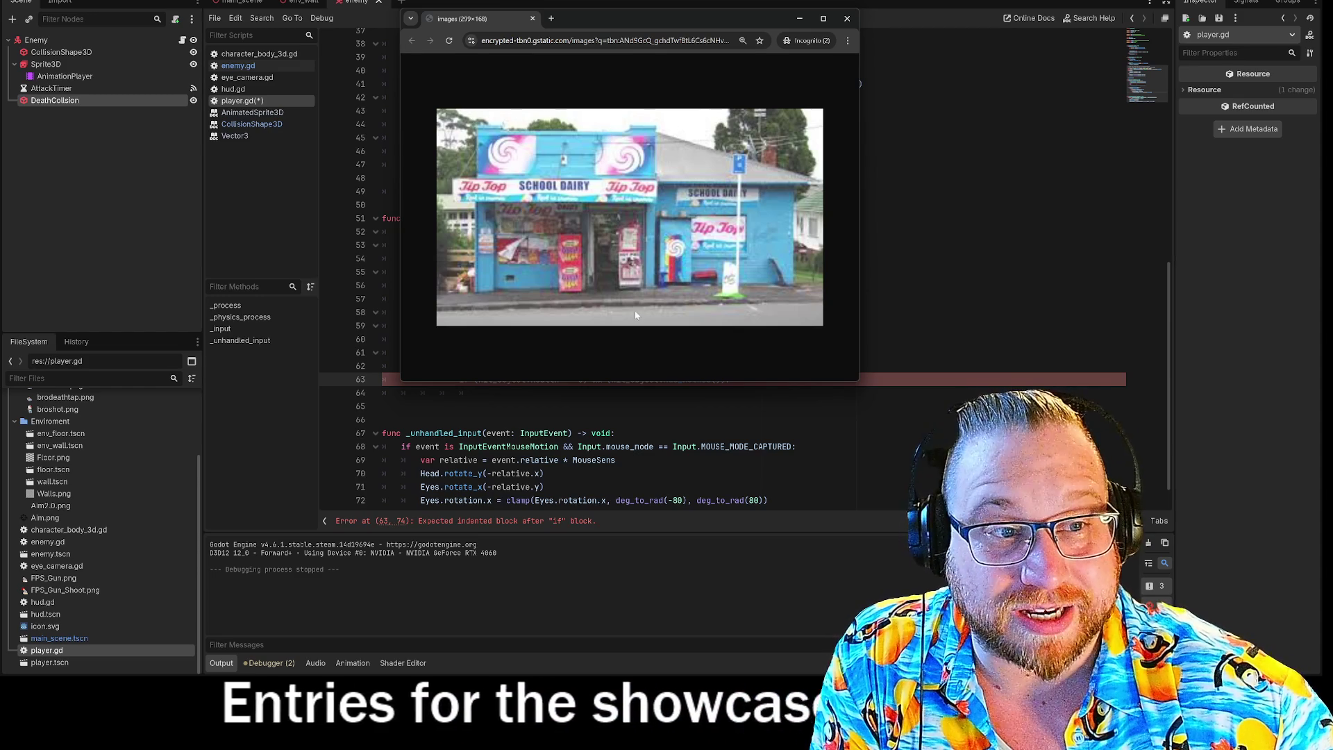
Step: Zoom the shop photo out to 100% and close its browser window
{"action": "scroll", "coordinate": [643, 224], "scroll_direction": "down", "scroll_amount": 6}
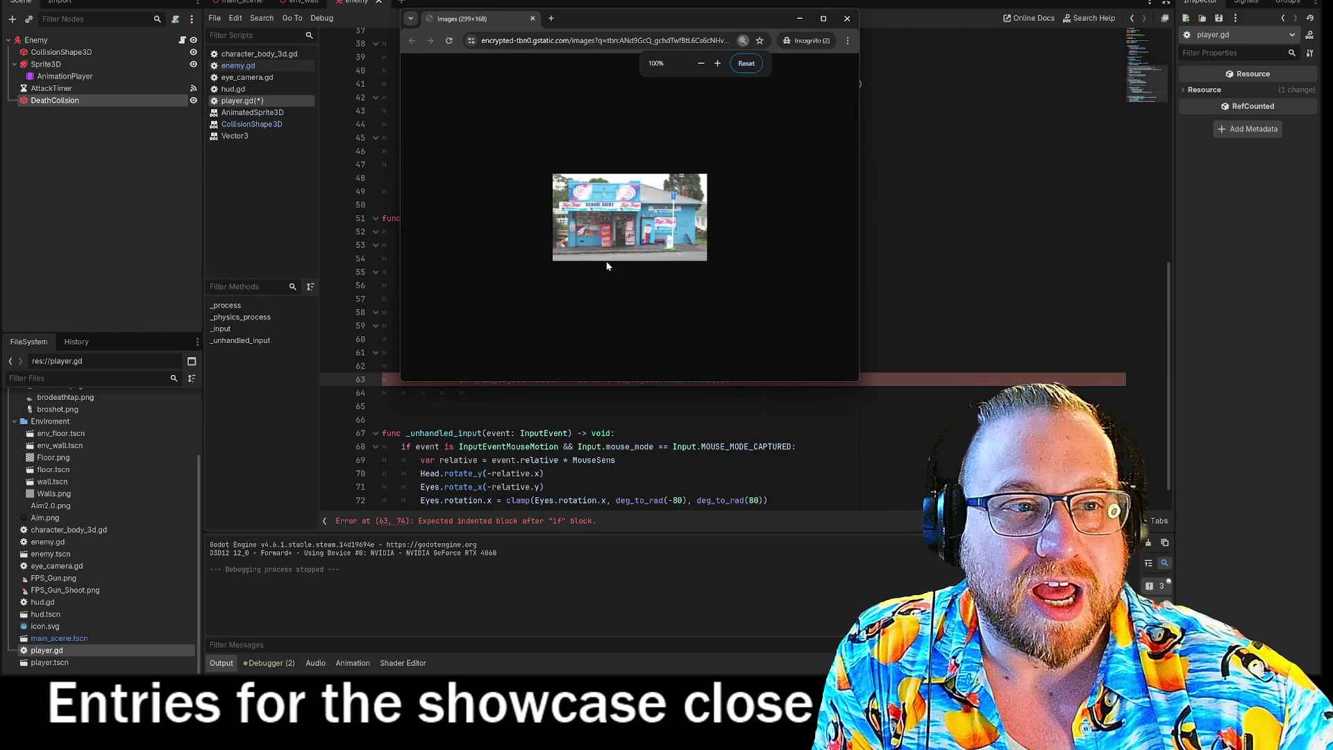
{"action": "left_click", "coordinate": [853, 22]}
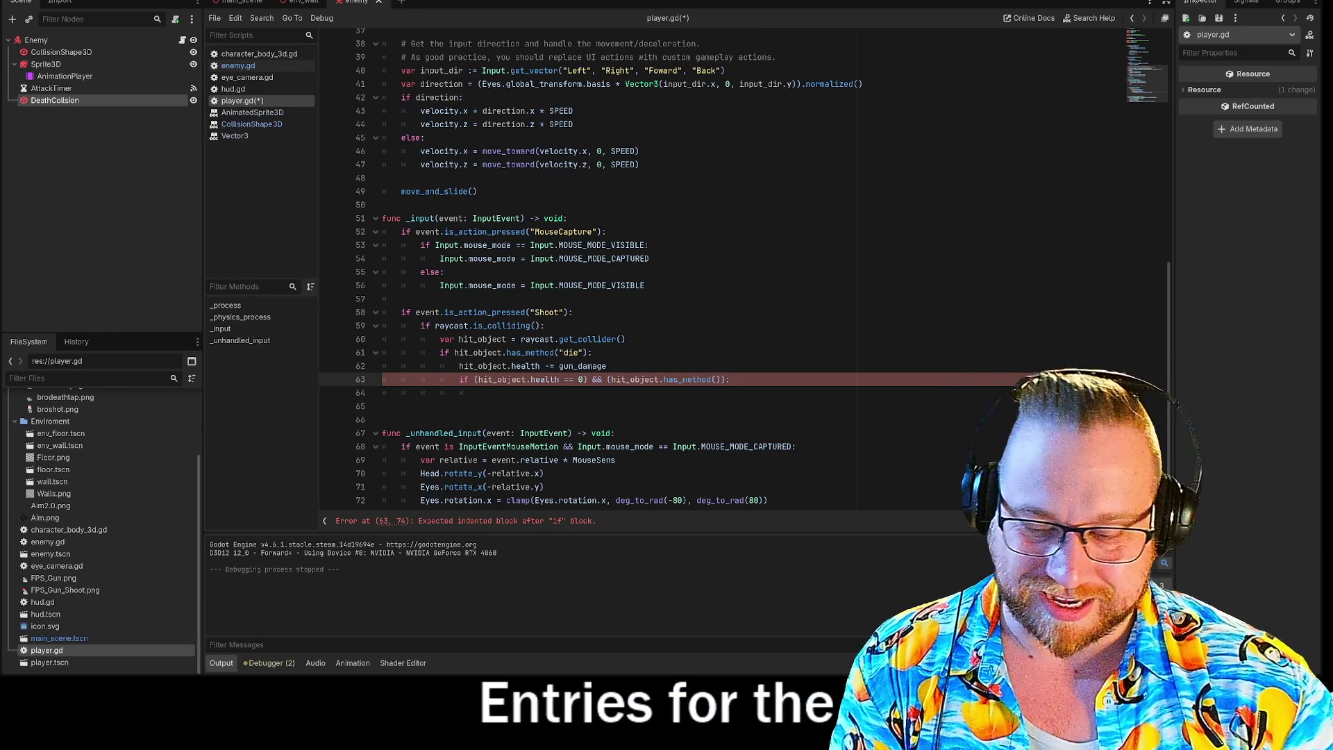
Step: Add the opening quote inside has_method() on line 63, then switch to enemy.gd
{"action": "type", "text": "\""}
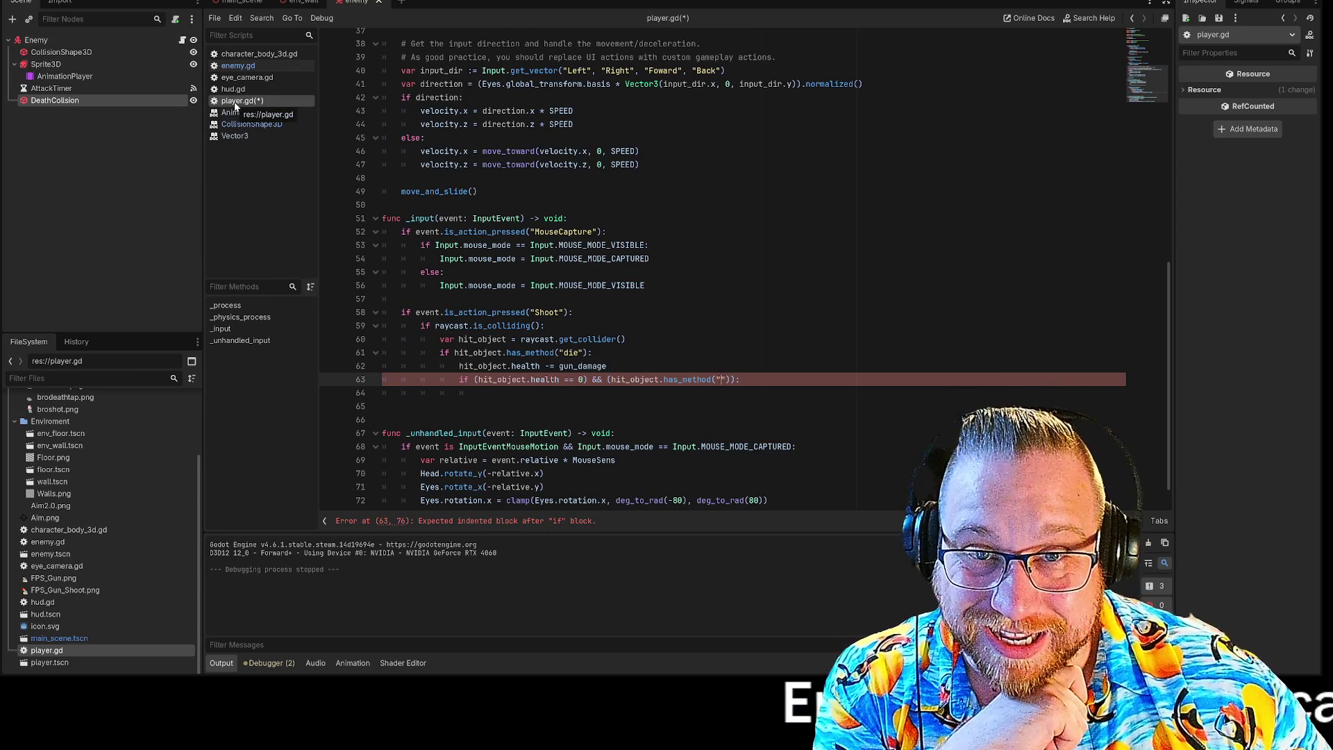
{"action": "left_click", "coordinate": [247, 69]}
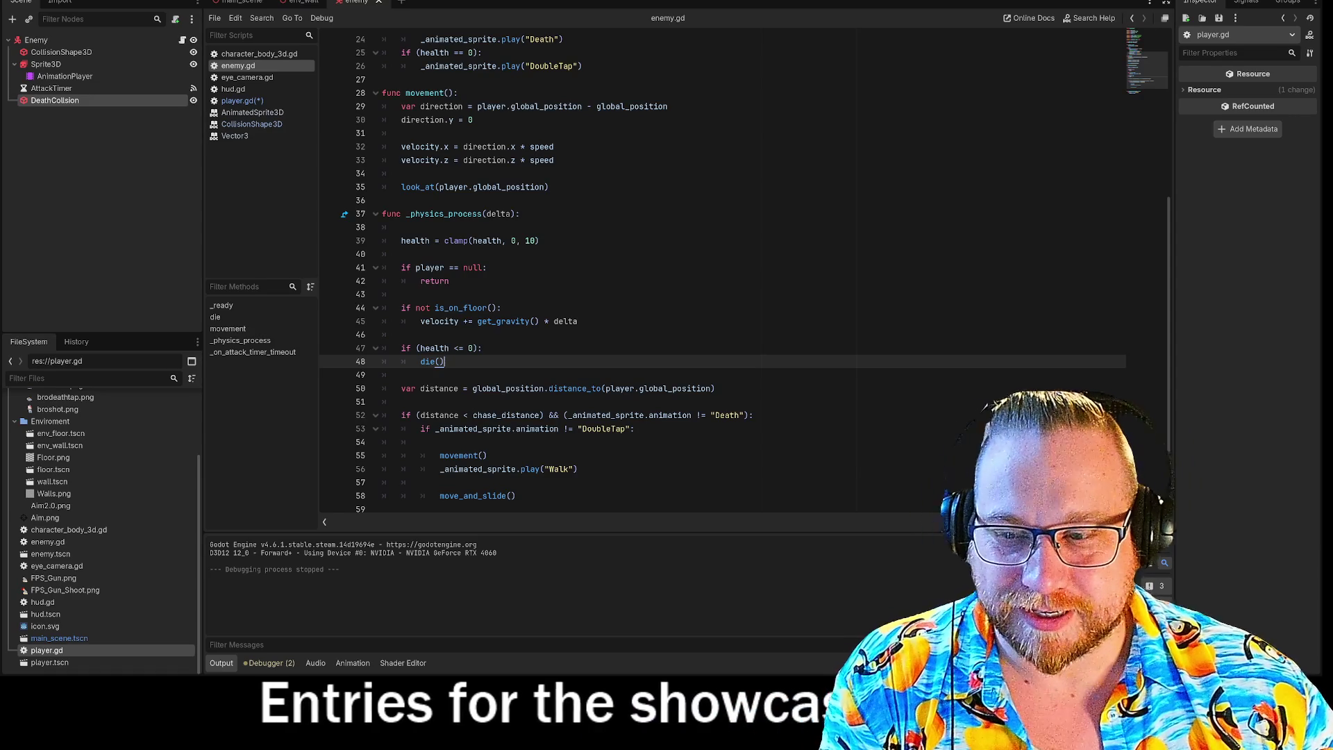
Step: Scroll enemy.gd up to die() and move to its Death animation line 24
{"action": "scroll", "coordinate": [722, 271], "scroll_direction": "up", "scroll_amount": 5}
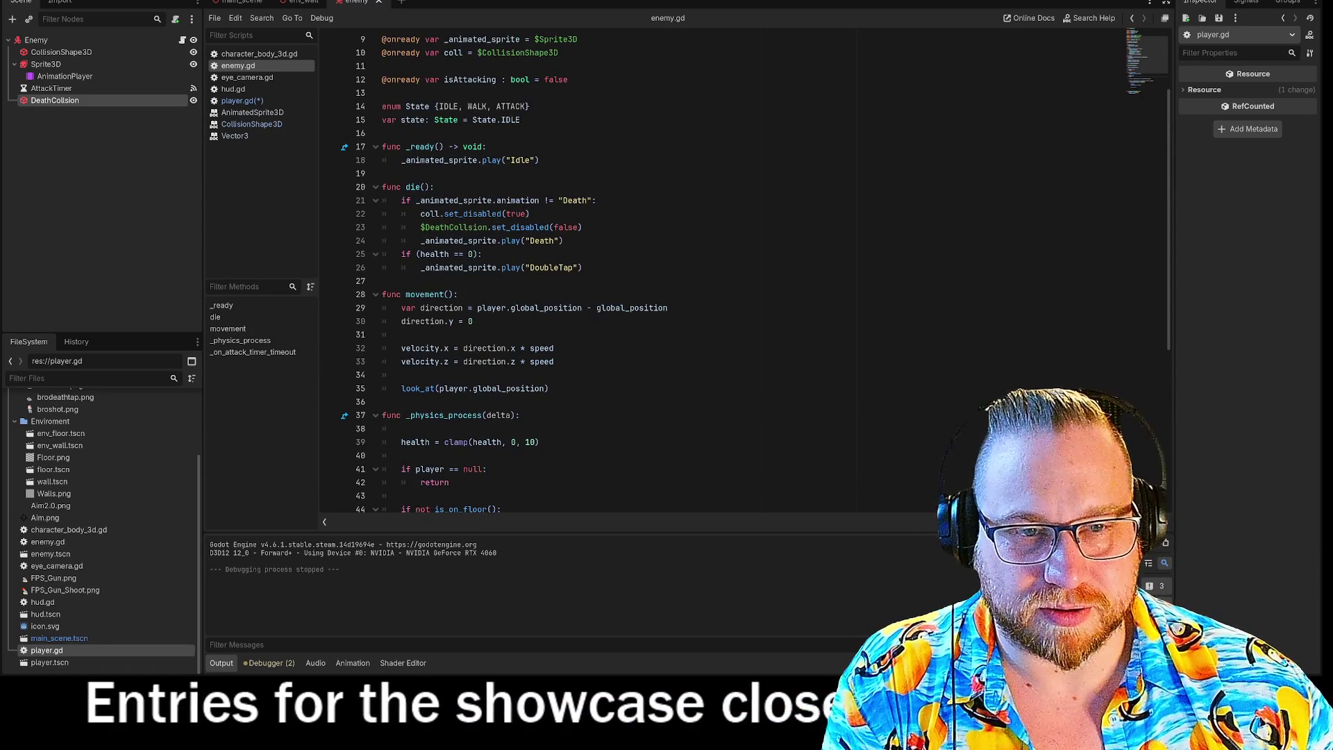
{"action": "mouse_move", "coordinate": [454, 269]}
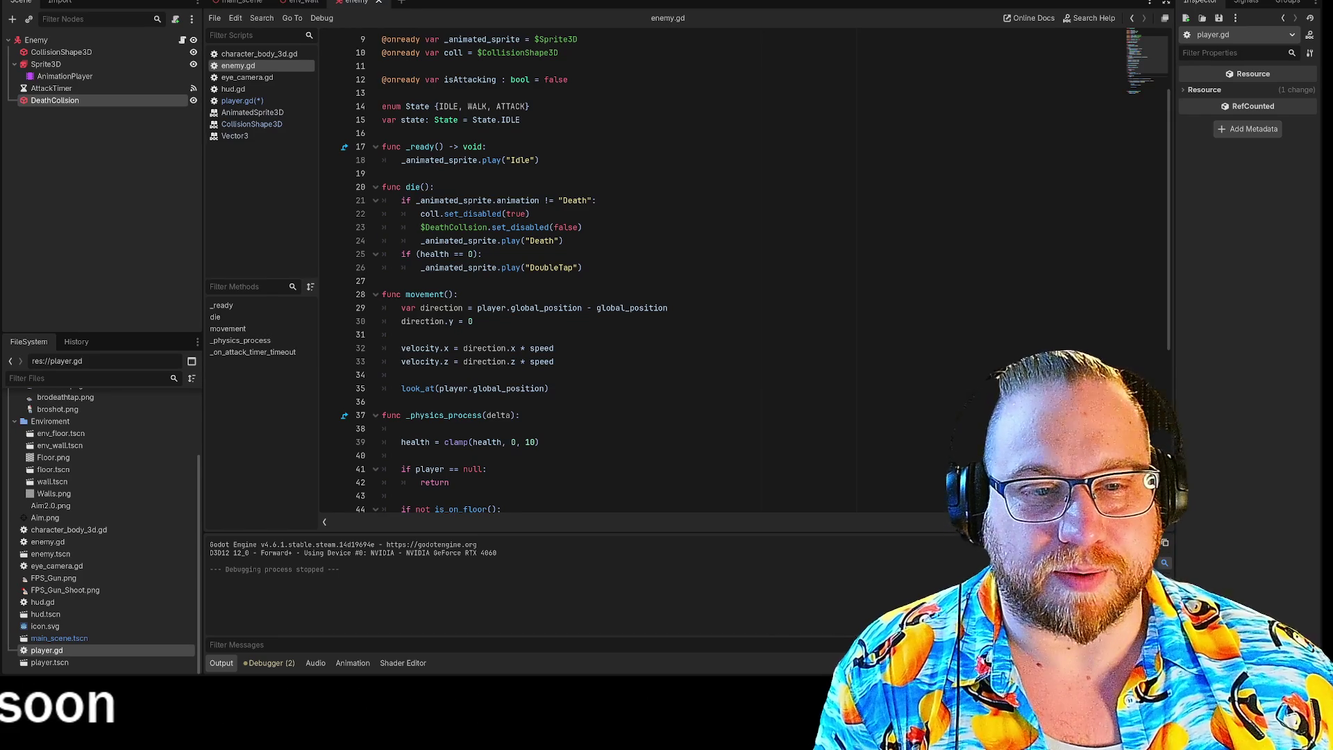
{"action": "key", "text": "Up"}
{"action": "key", "text": "Up"}
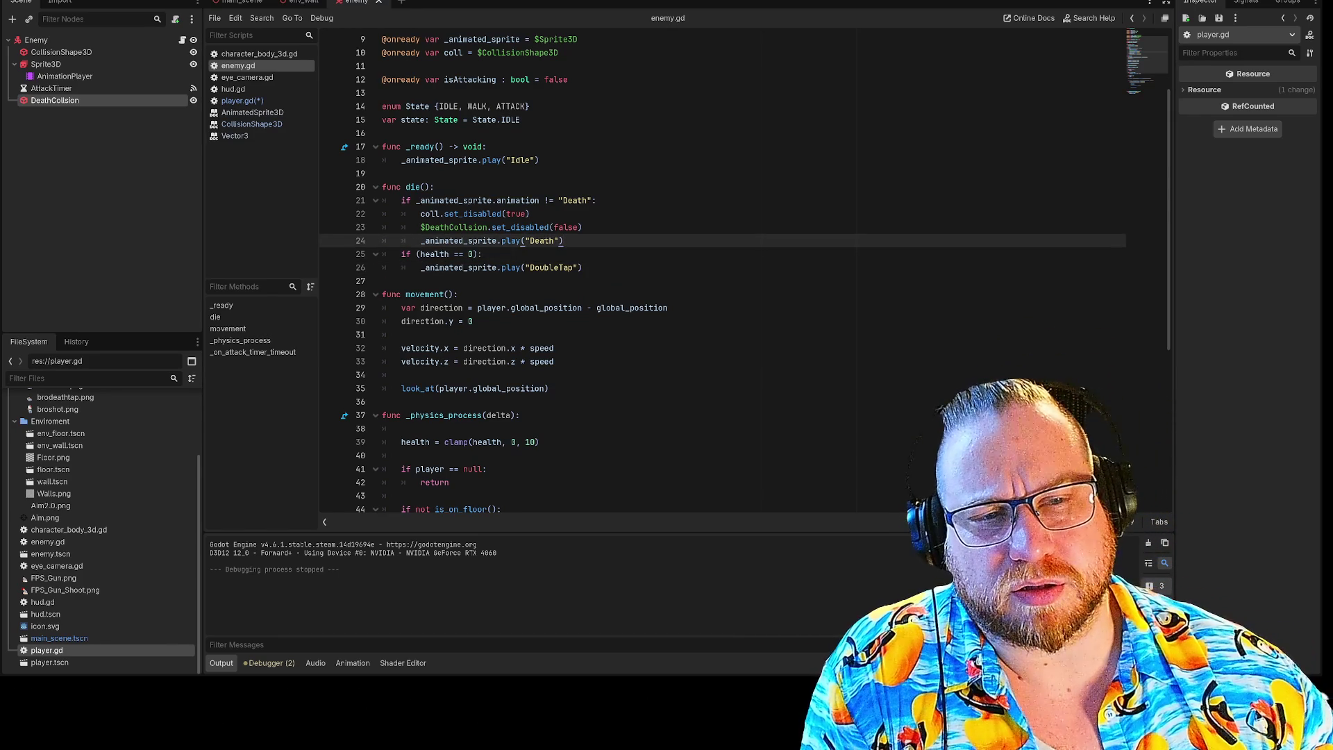
{"action": "left_click", "coordinate": [583, 267]}
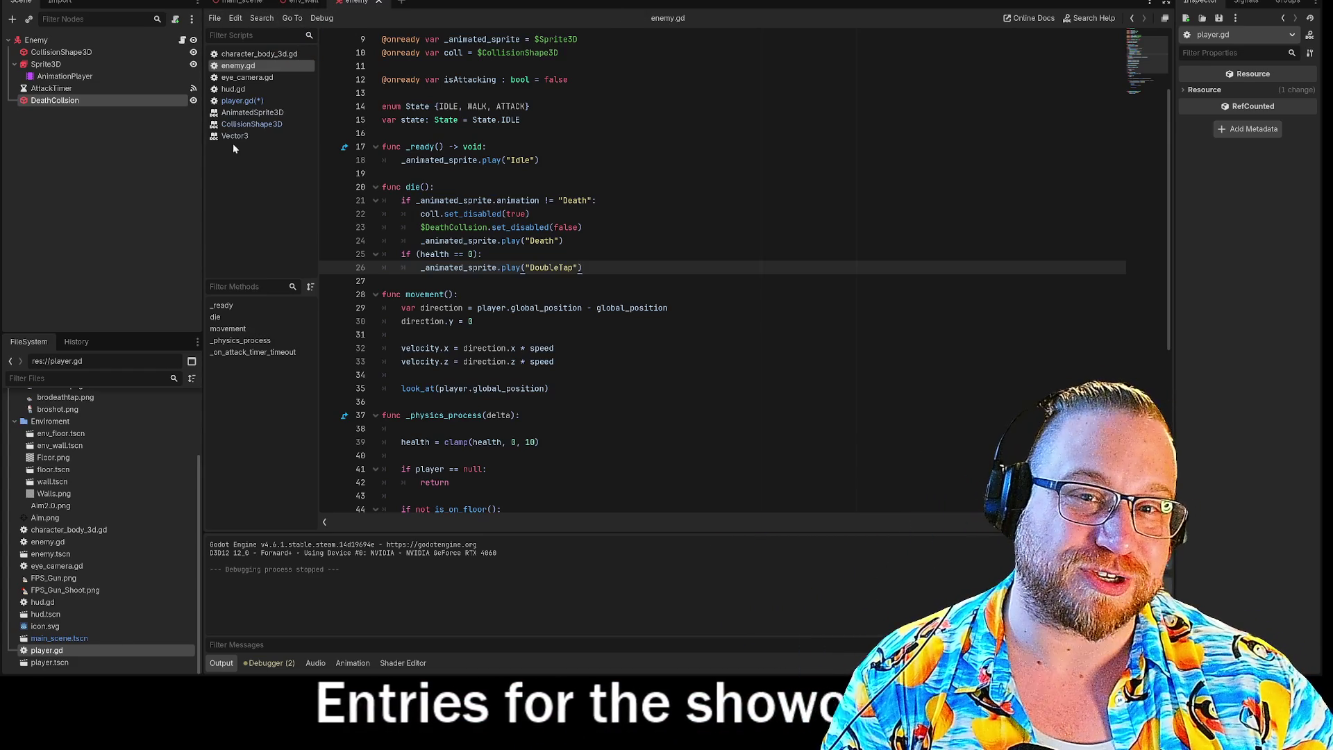
Step: Finish line 63 with has_method("DoubleTap"), comment the line out, save player.gd and run with F5
{"action": "left_click", "coordinate": [235, 102]}
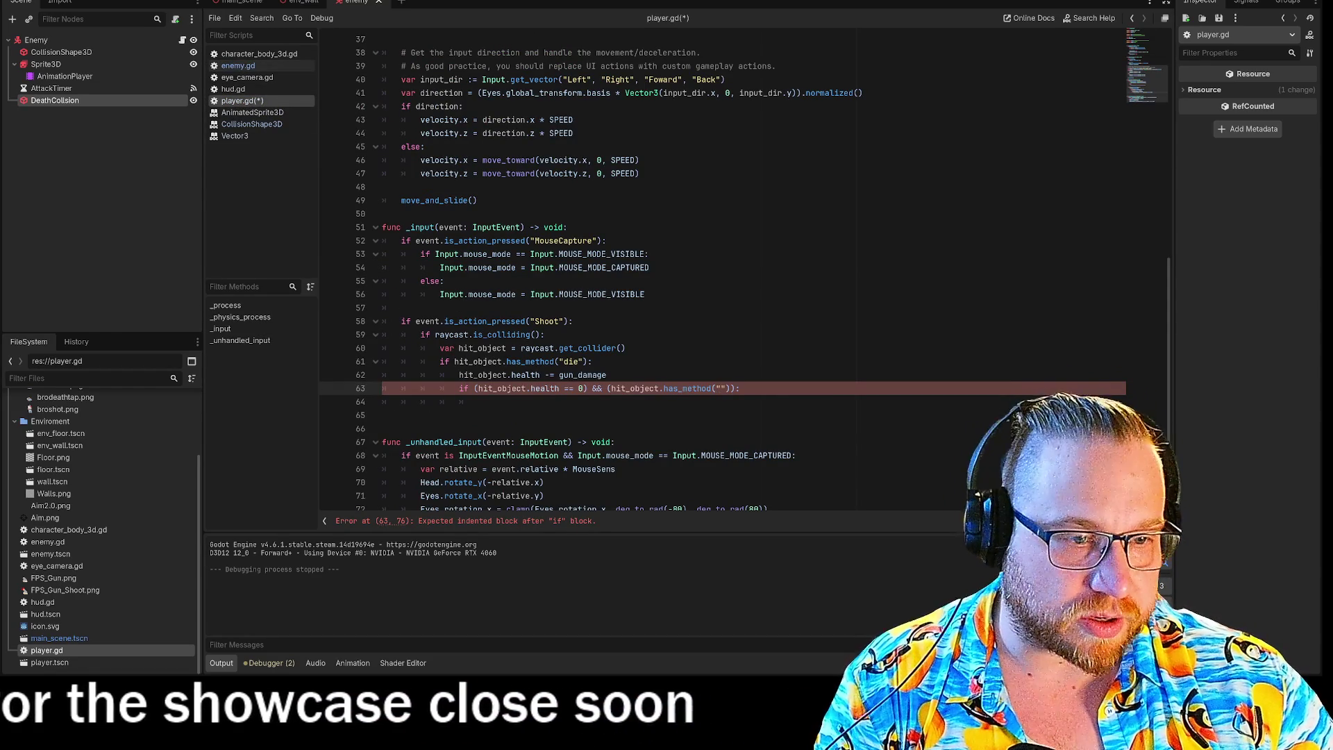
{"action": "type", "text": "DoubleTa"}
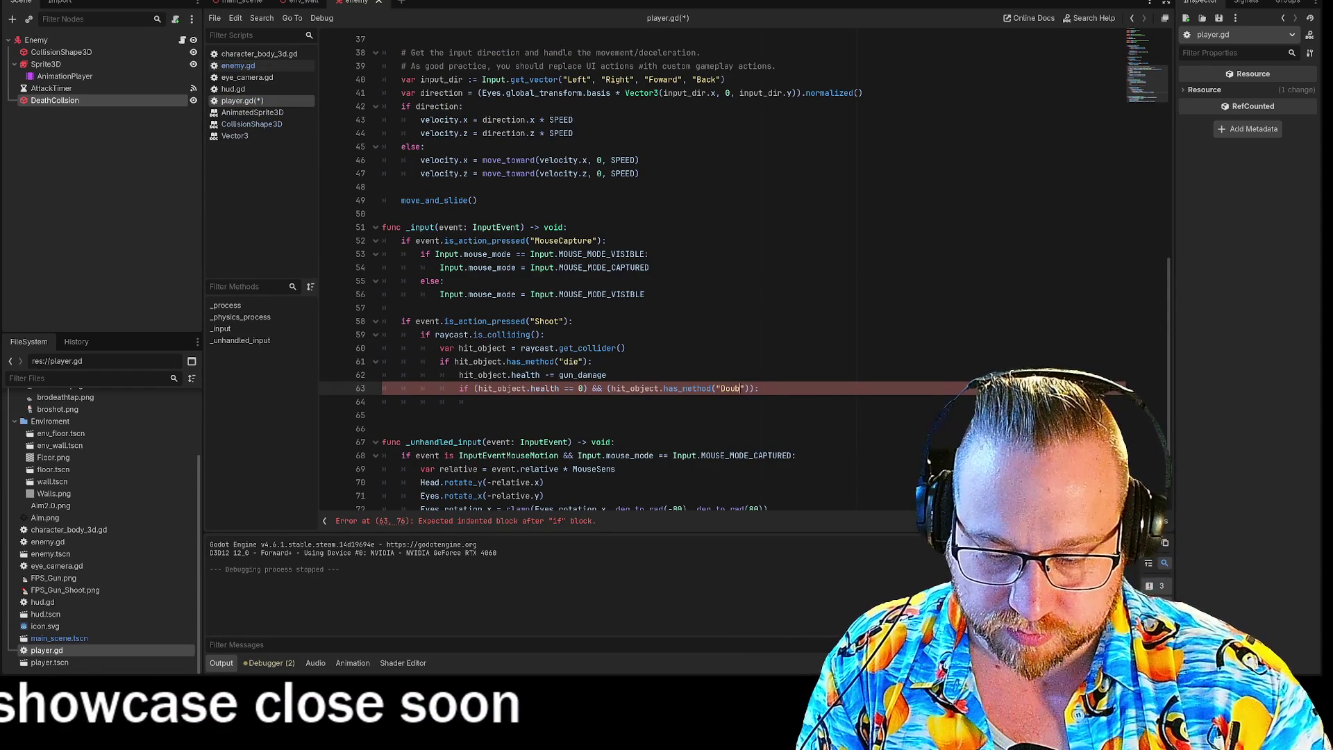
{"action": "type", "text": "p"}
{"action": "key", "text": "End"}
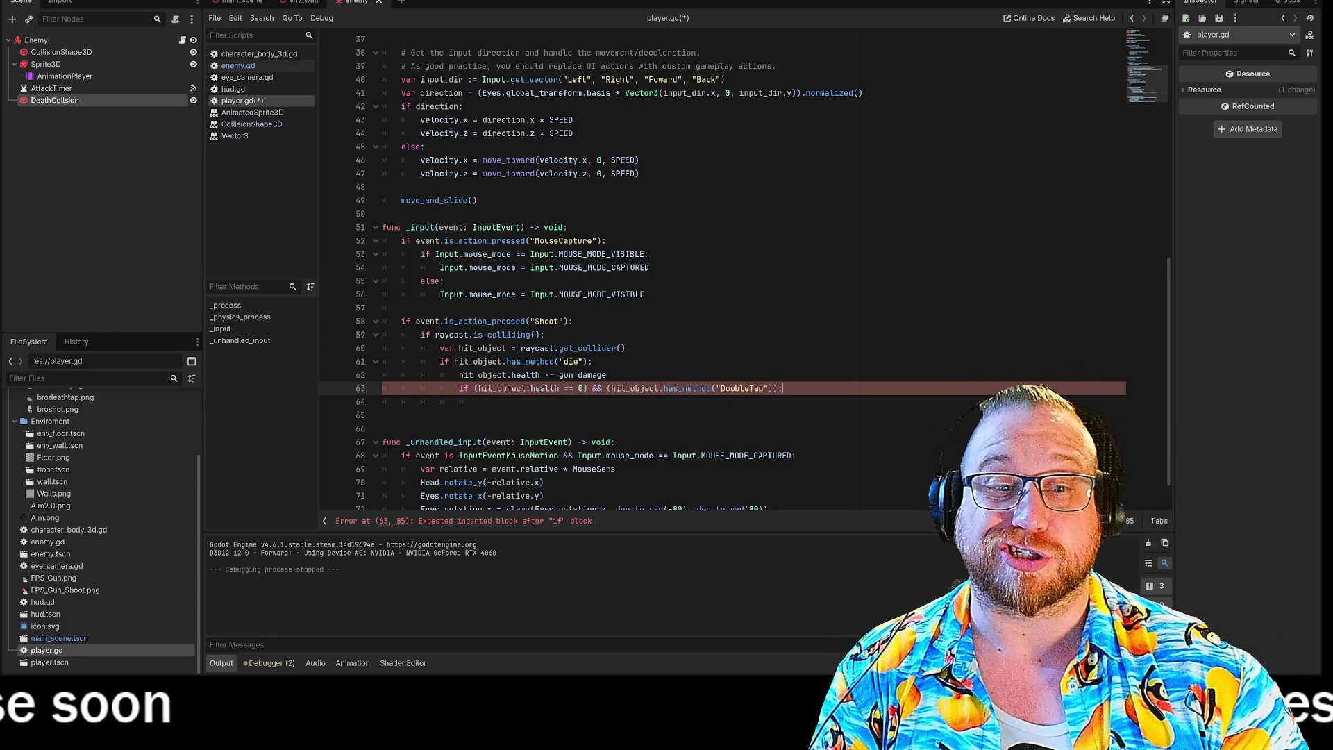
{"action": "key", "text": "Return"}
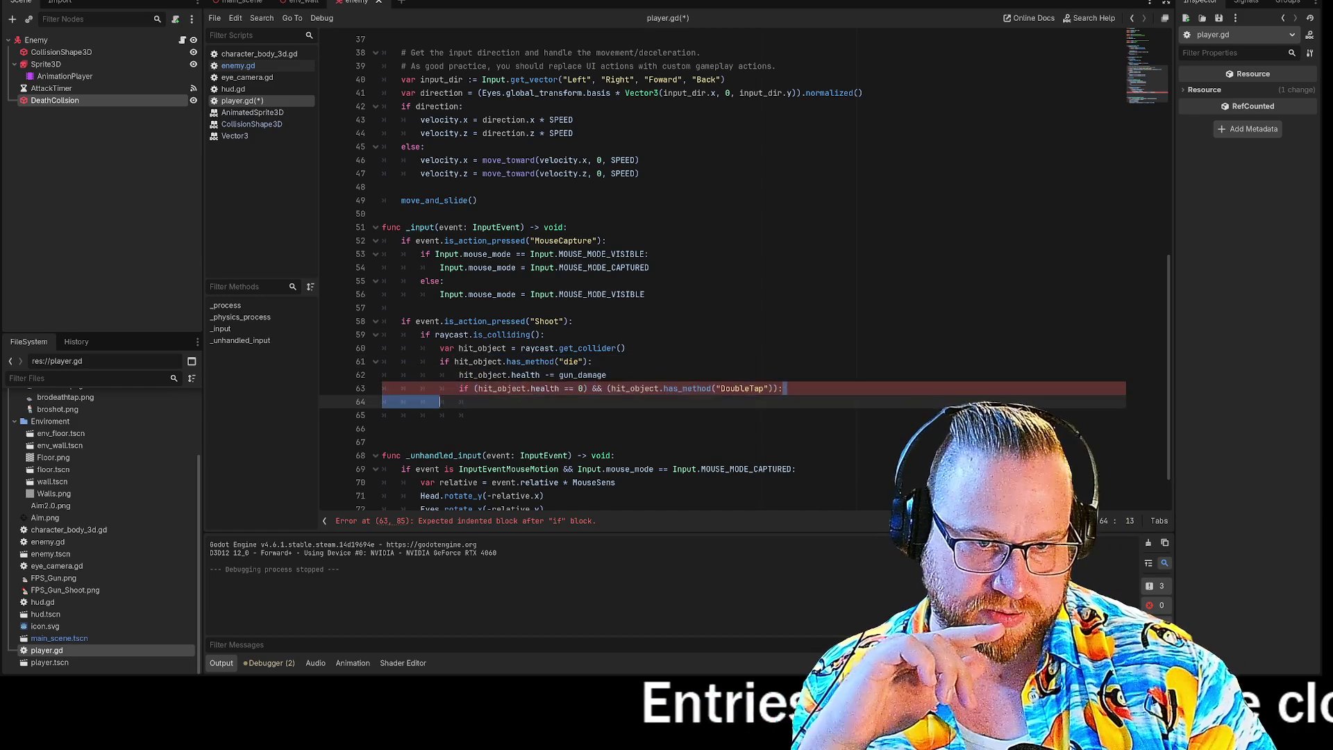
{"action": "left_click", "coordinate": [459, 388]}
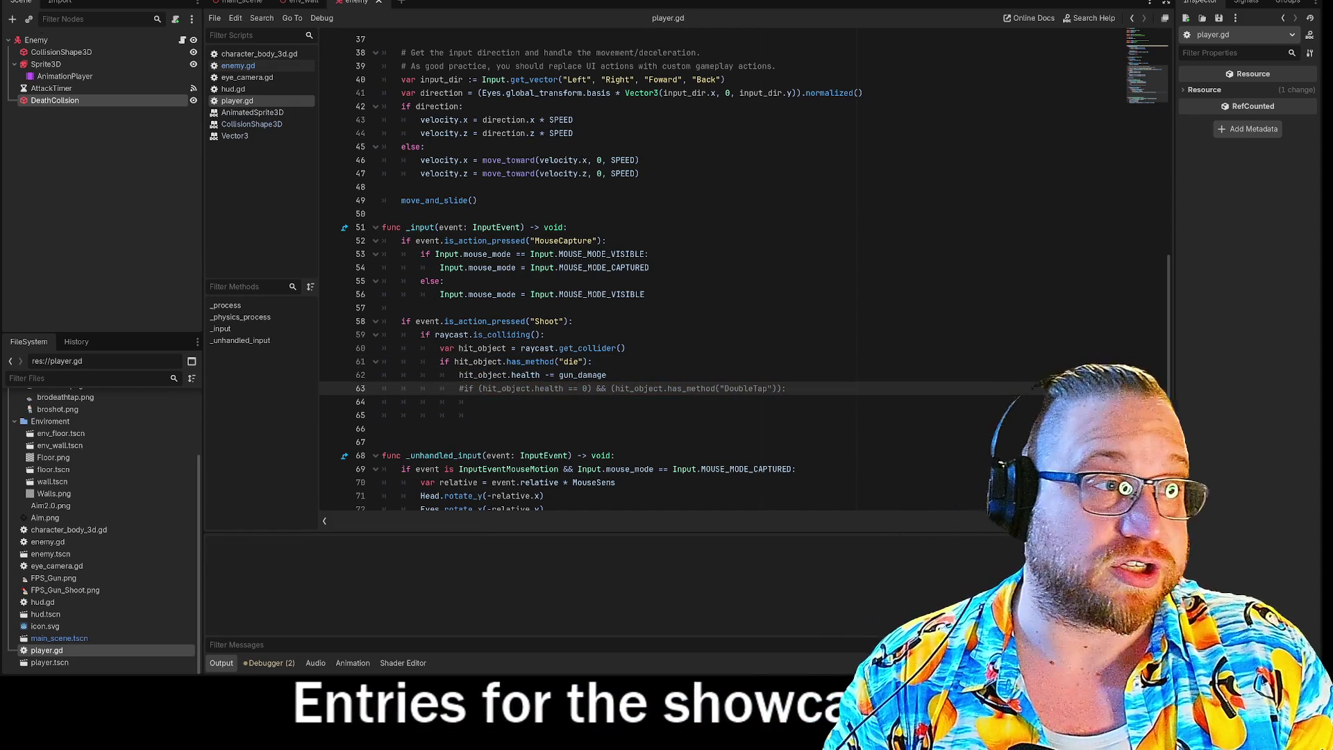
{"action": "key", "text": "F5"}
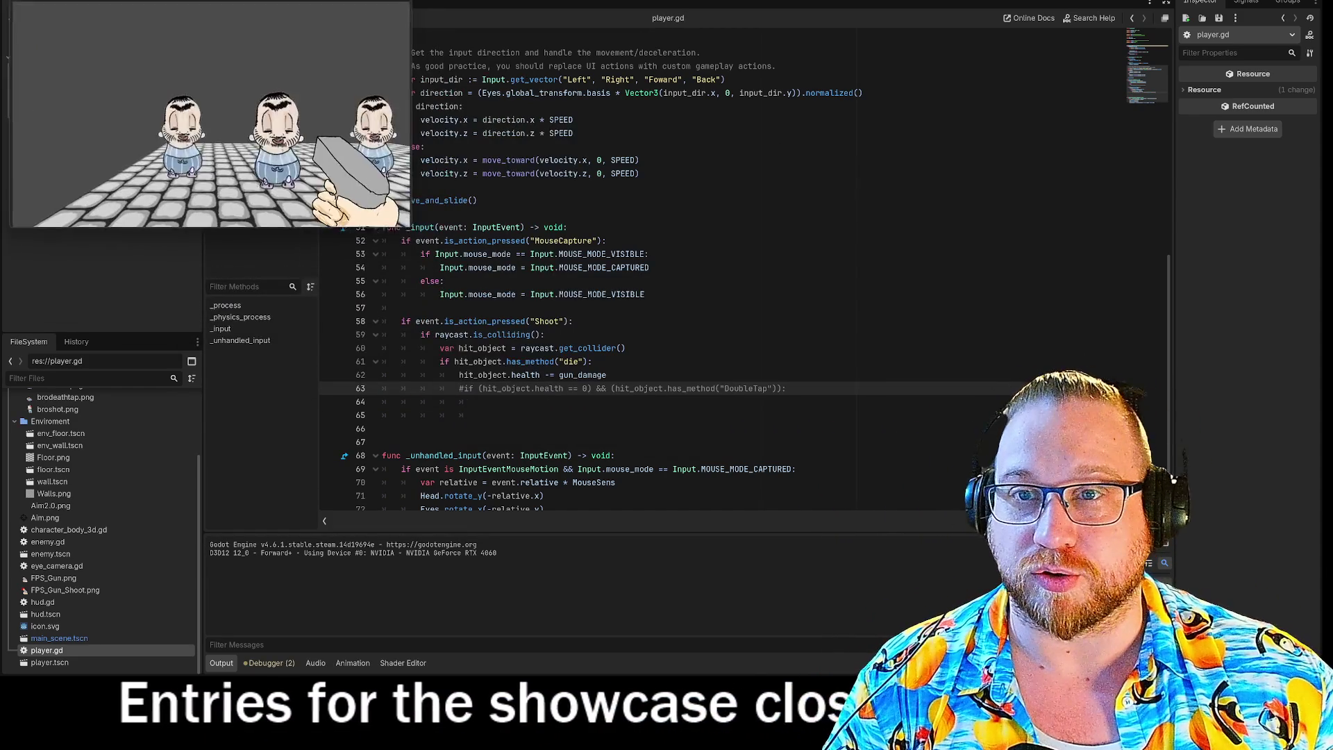
Step: Enlarge the game window, shoot both enemies with three shots, then walk forward and back
{"action": "left_click_drag", "start_coordinate": [411, 232], "coordinate": [839, 593]}
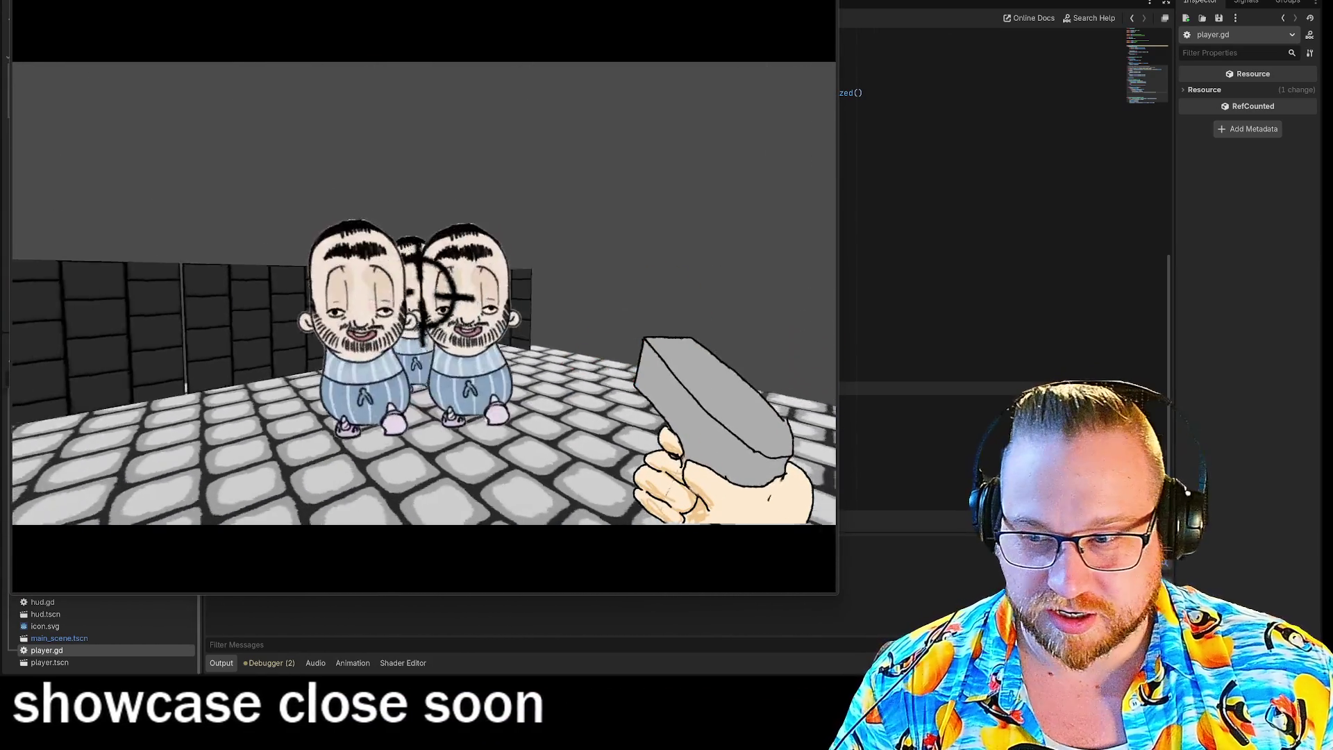
{"action": "left_click", "coordinate": [422, 292]}
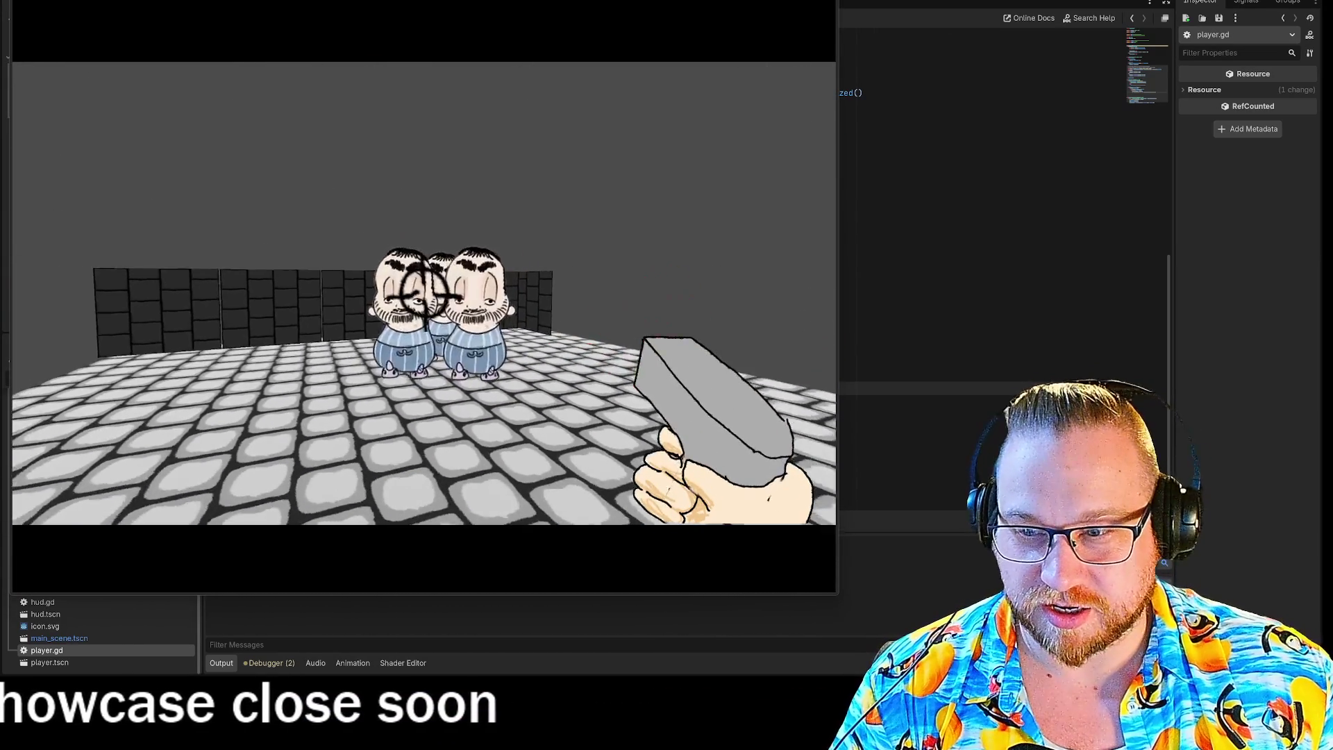
{"action": "left_click", "coordinate": [429, 295]}
{"action": "left_click", "coordinate": [419, 292]}
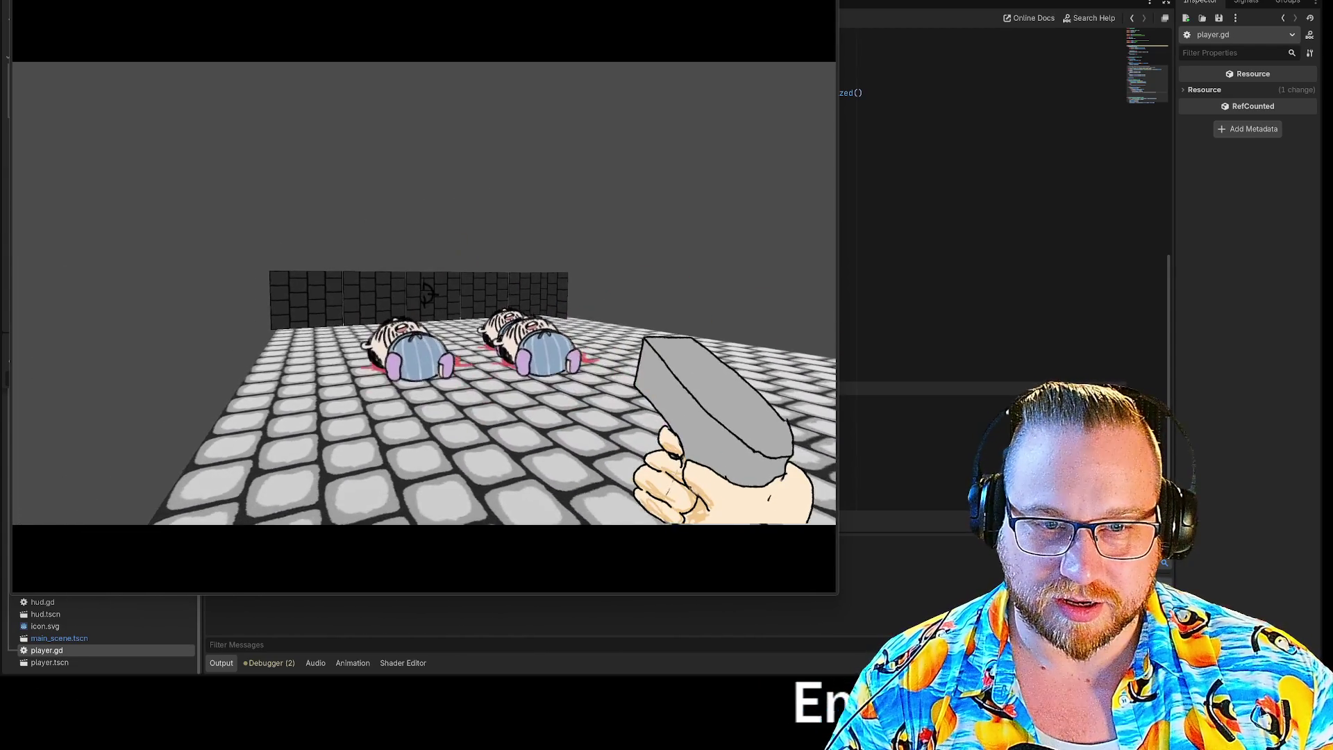
{"action": "key", "text": "w"}
{"action": "key", "text": "s"}
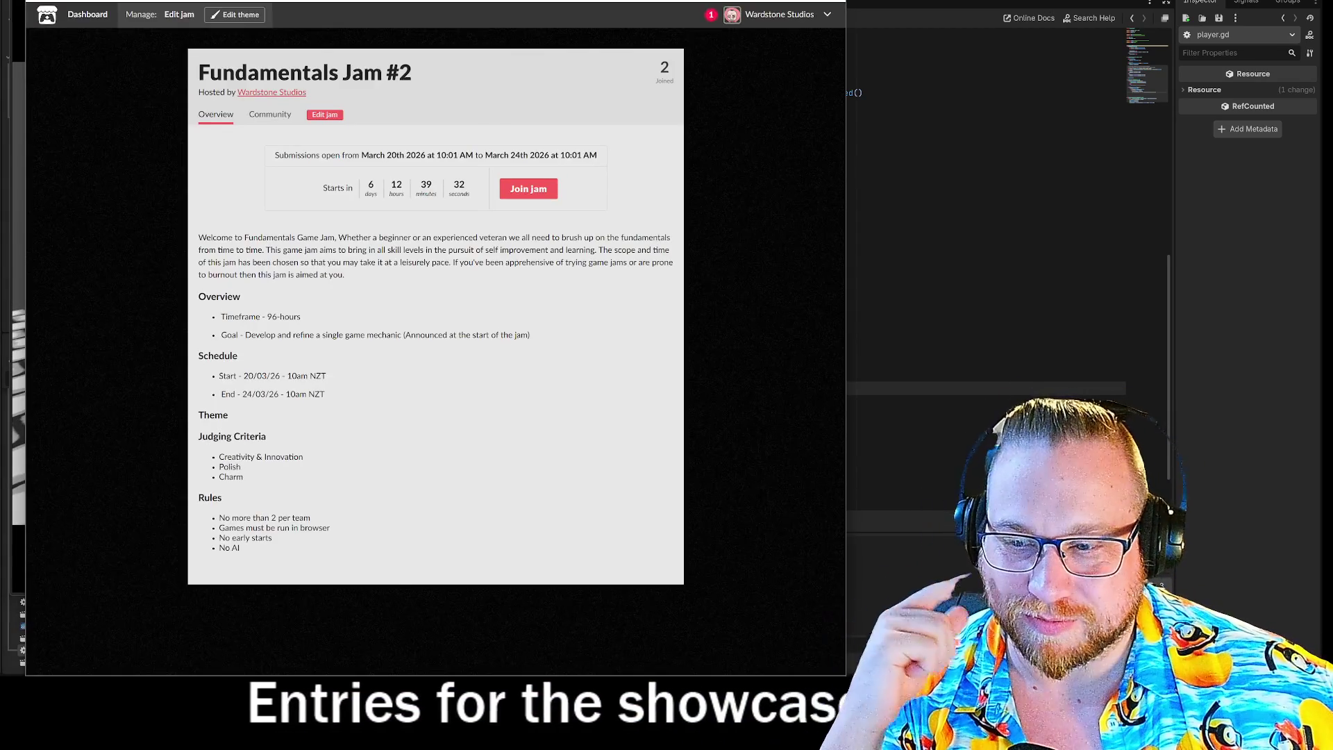
Step: Go from the jam page to the studio's profile, then to the itch.io Creator Dashboard
{"action": "left_click", "coordinate": [775, 26]}
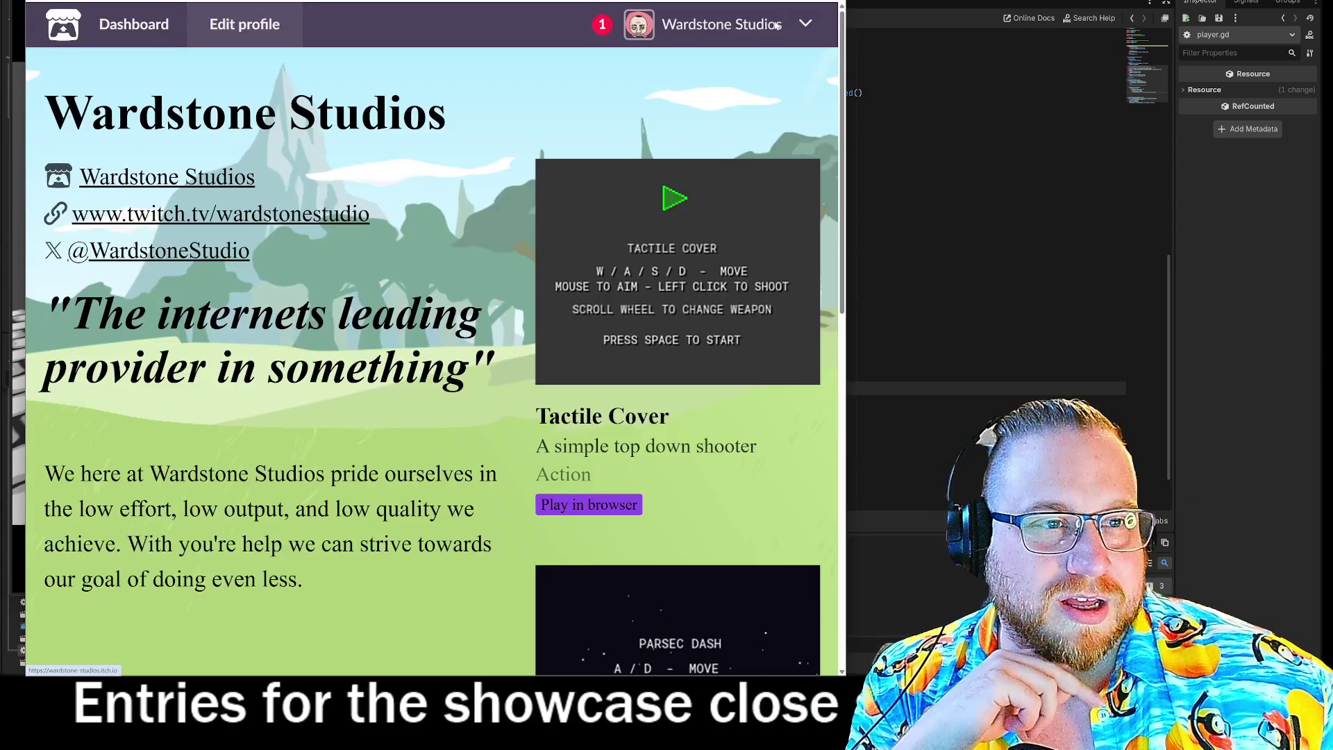
{"action": "left_click", "coordinate": [135, 24]}
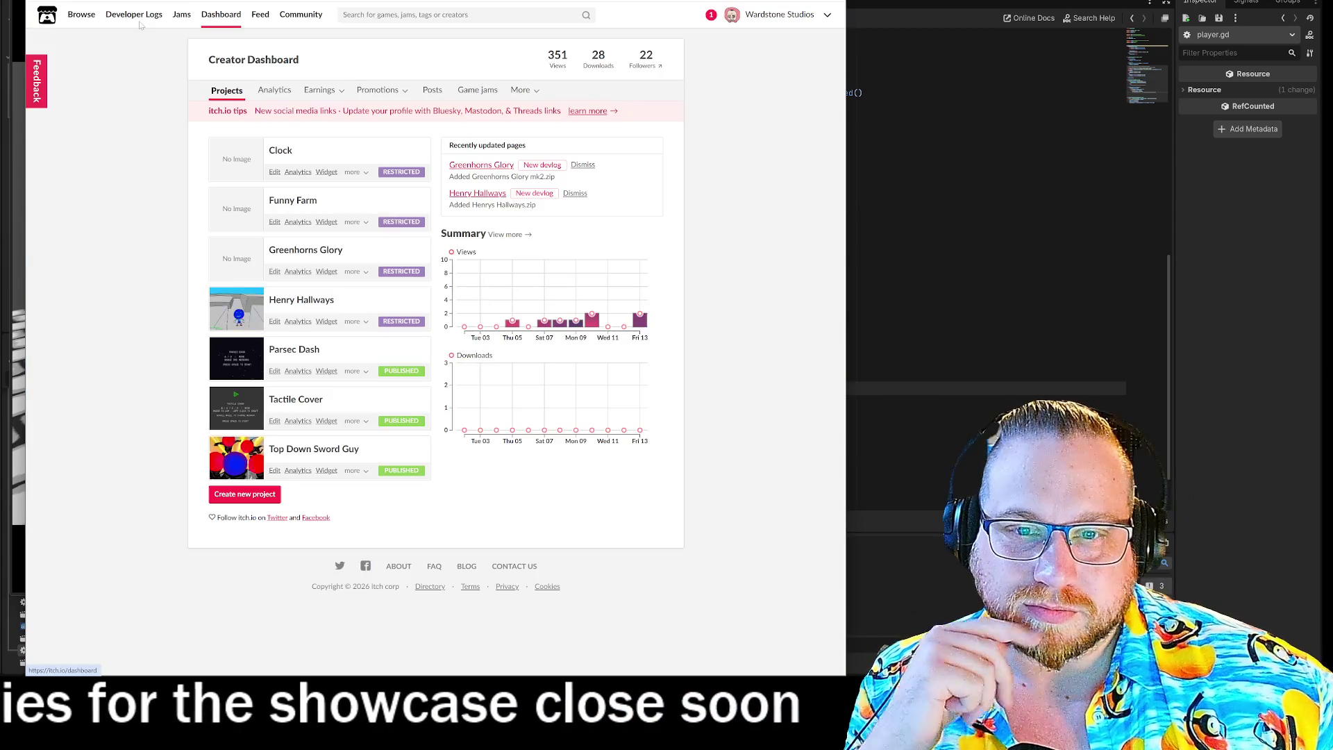
Step: Open the Funny Farm game page and walk the character over to the rock
{"action": "left_click", "coordinate": [286, 205]}
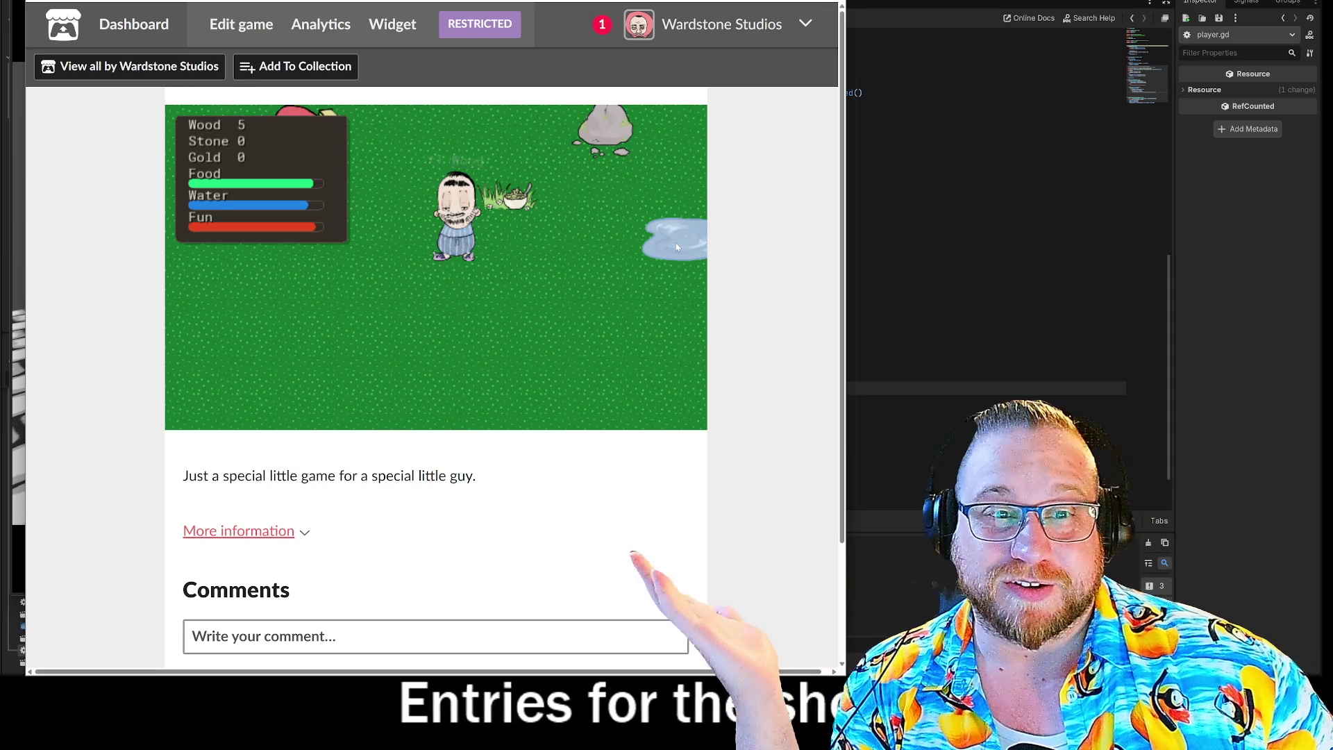
{"action": "left_click", "coordinate": [676, 245]}
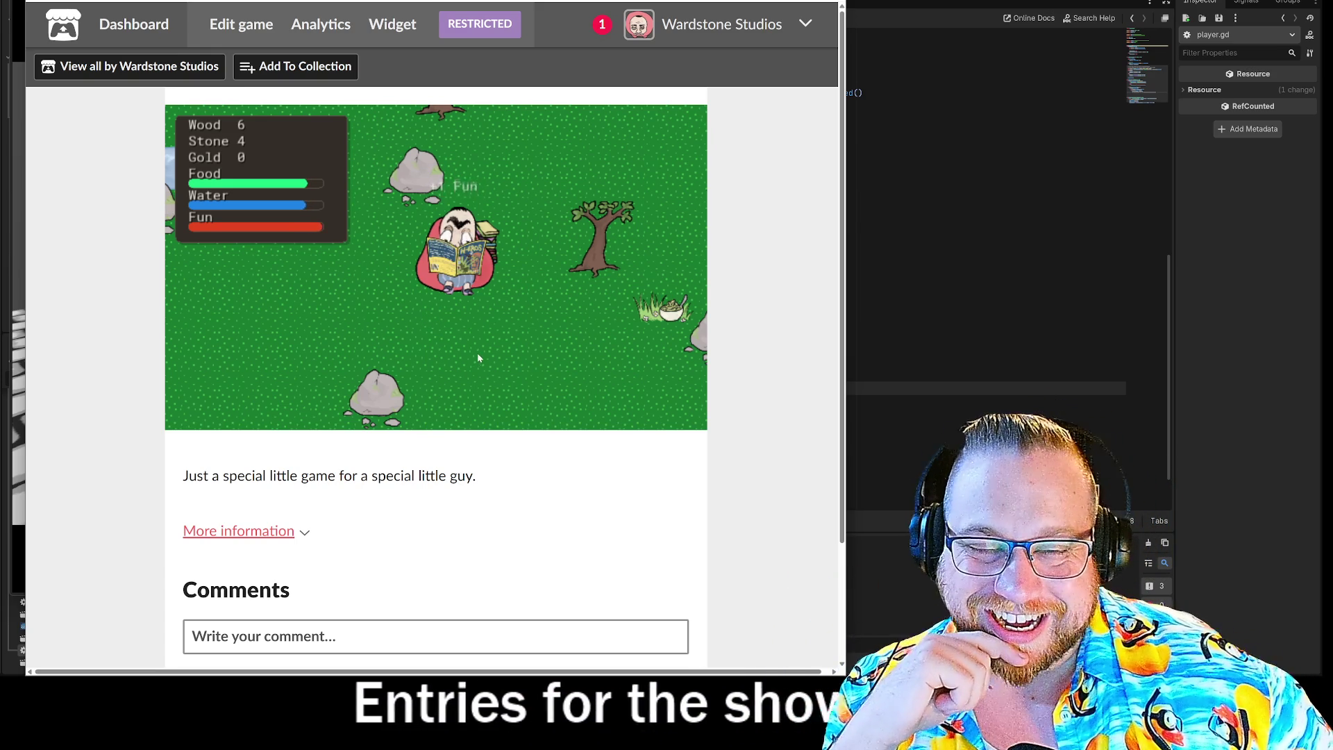
{"action": "key", "text": "s"}
{"action": "key", "text": "a"}
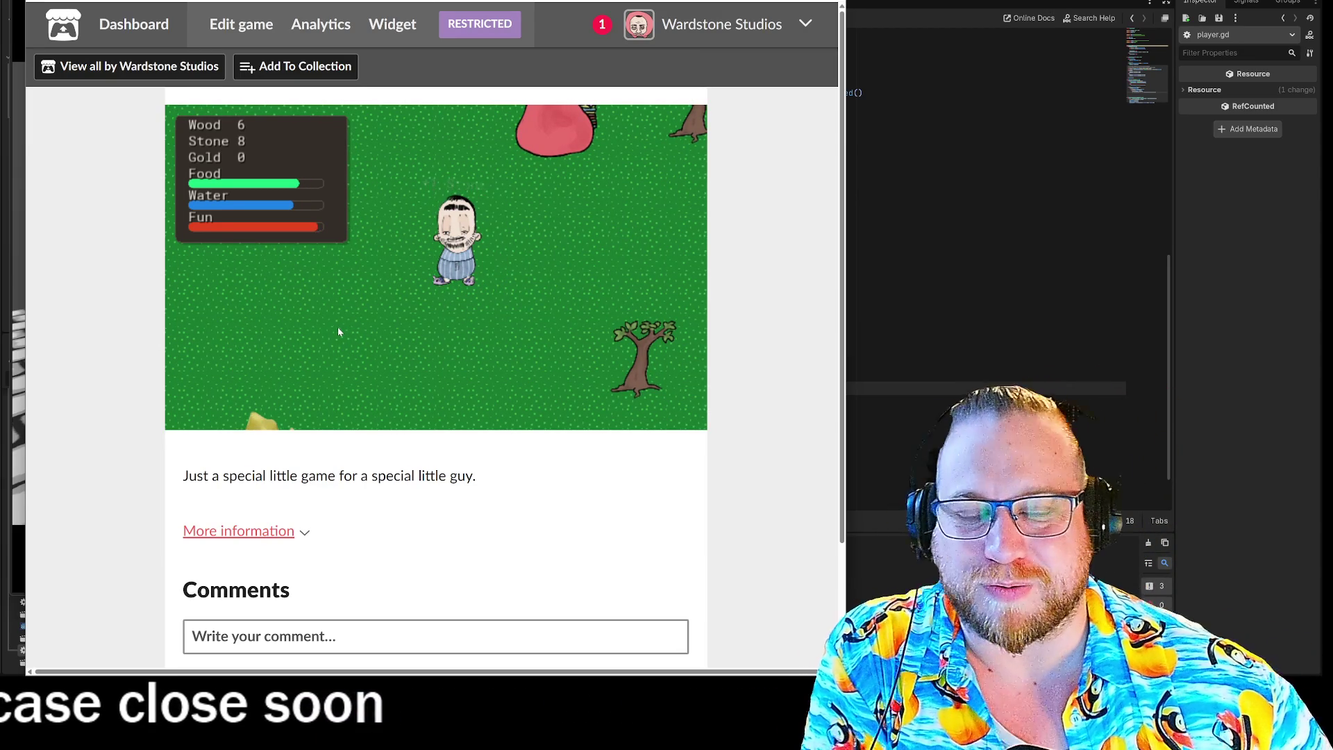
Step: Mine gold from the rock and spend it on a pink object from the build bar
{"action": "key", "text": "b"}
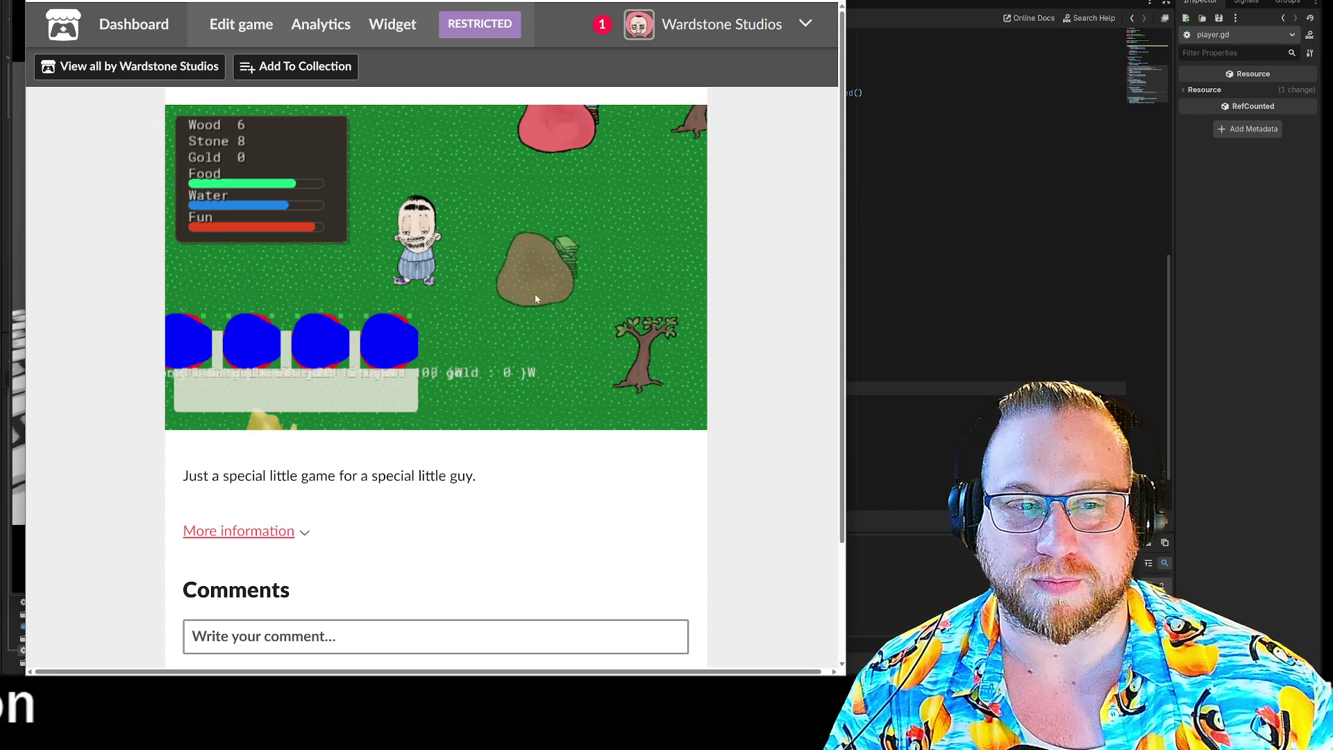
{"action": "key", "text": "b"}
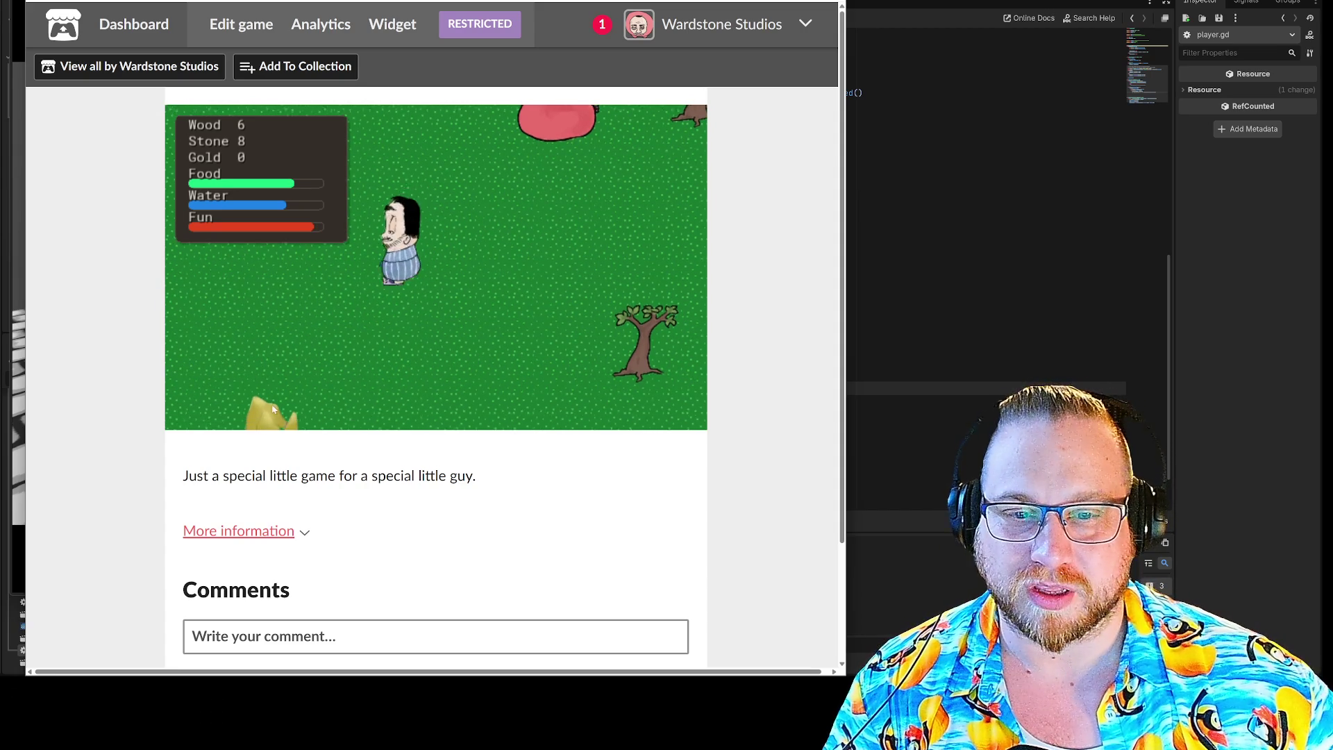
{"action": "key", "text": "s"}
{"action": "key", "text": "s"}
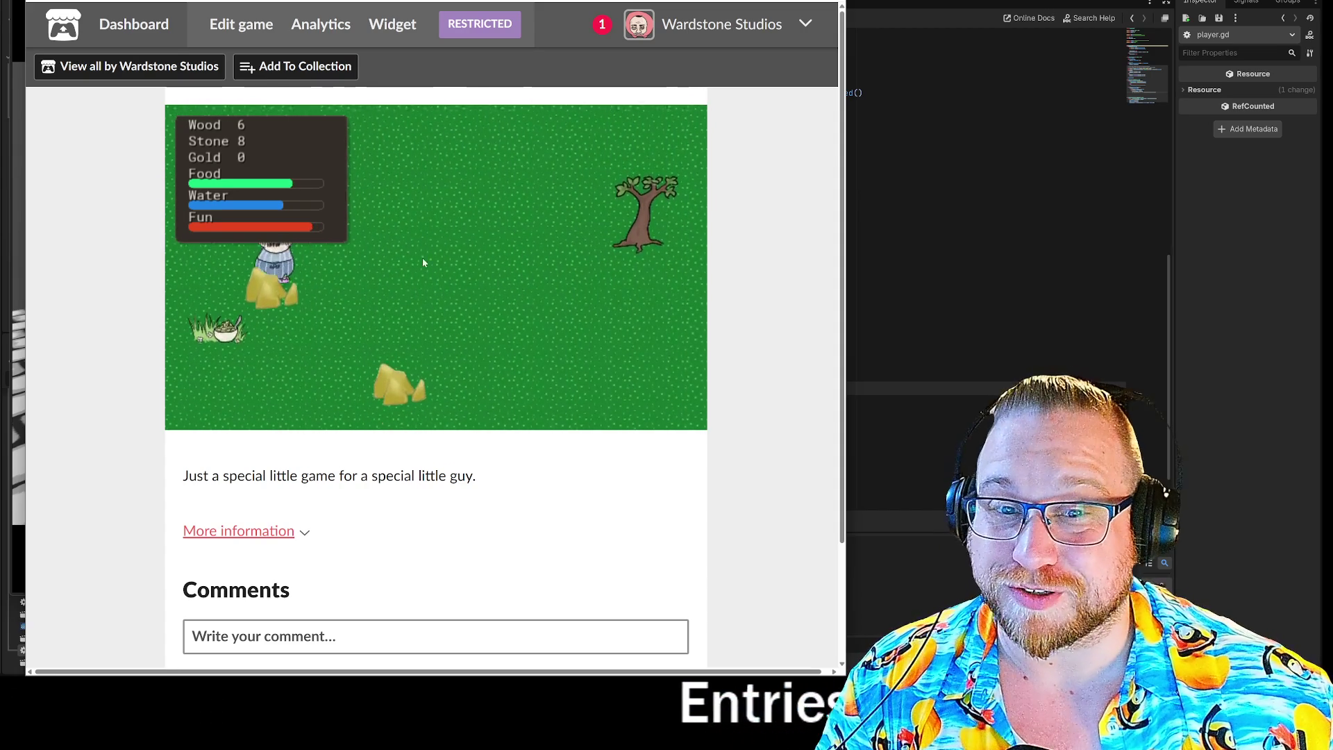
{"action": "key", "text": "d"}
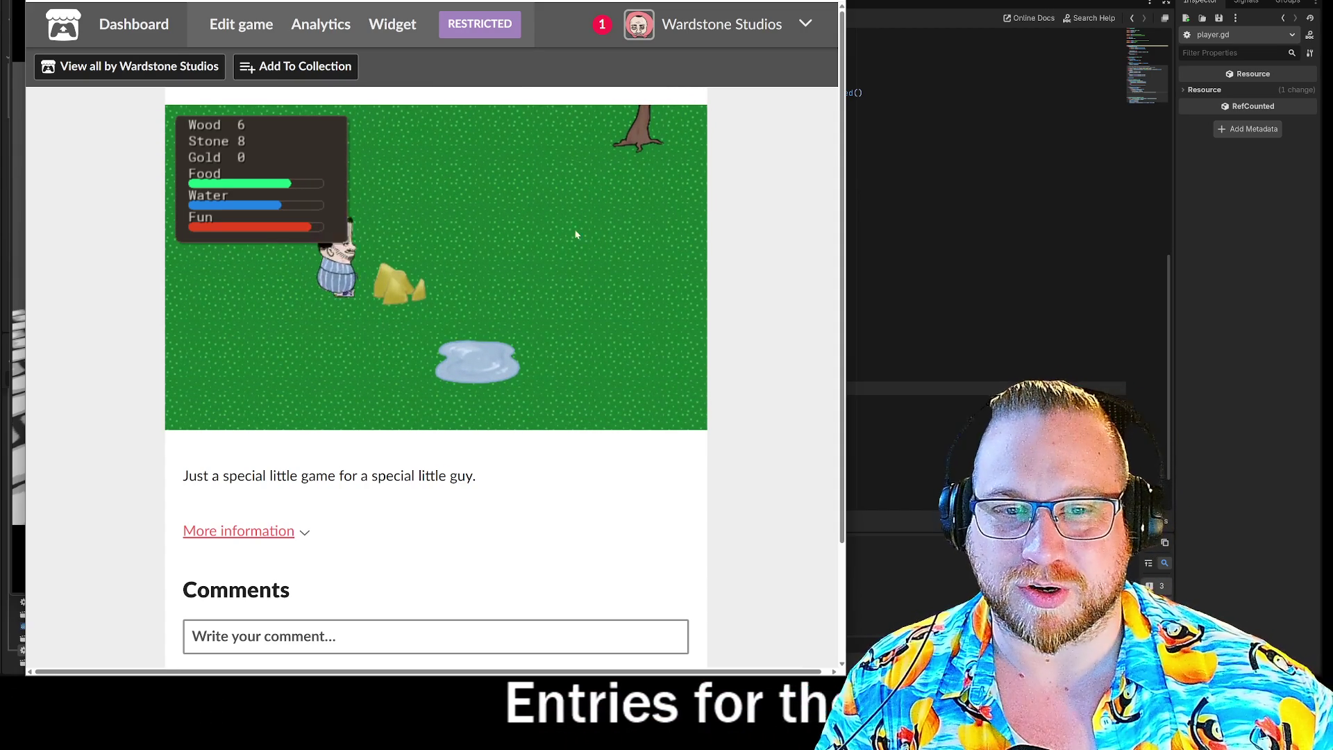
{"action": "key", "text": "e"}
{"action": "key", "text": "e"}
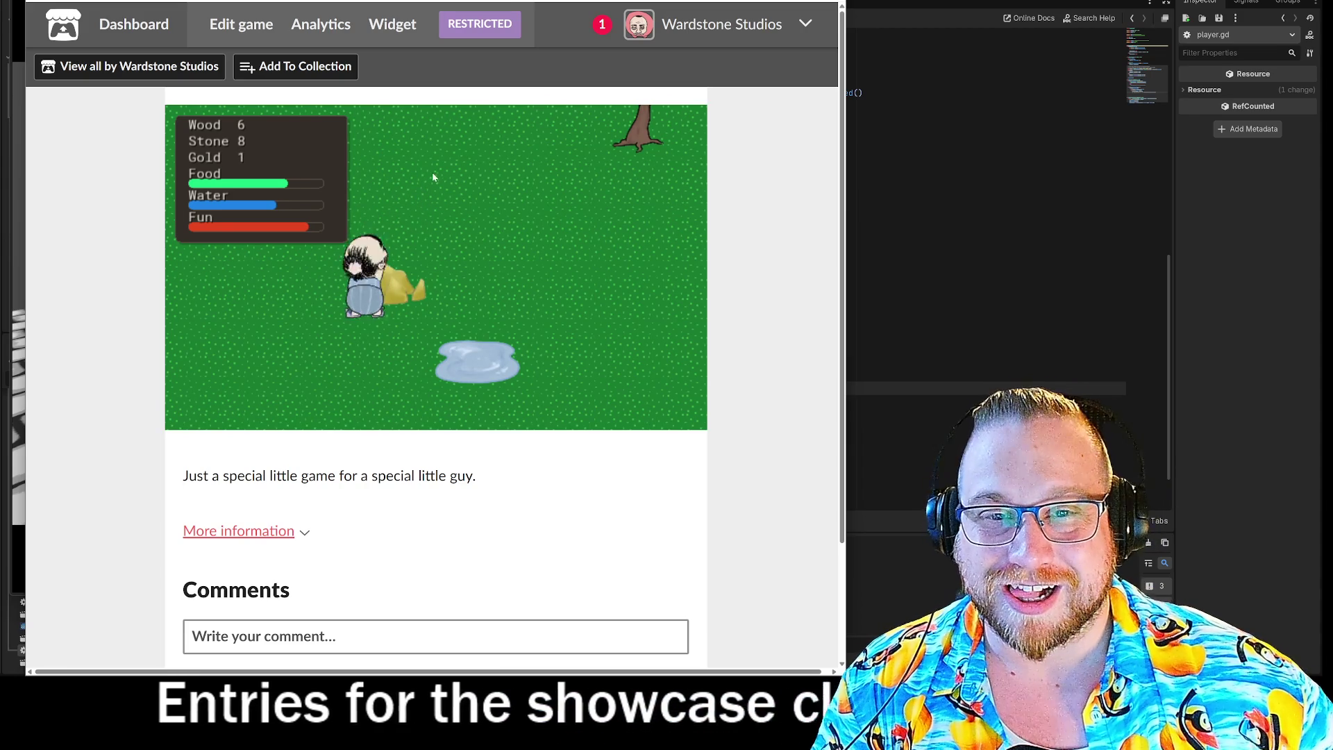
{"action": "key", "text": "w"}
{"action": "key", "text": "b"}
{"action": "key", "text": "d"}
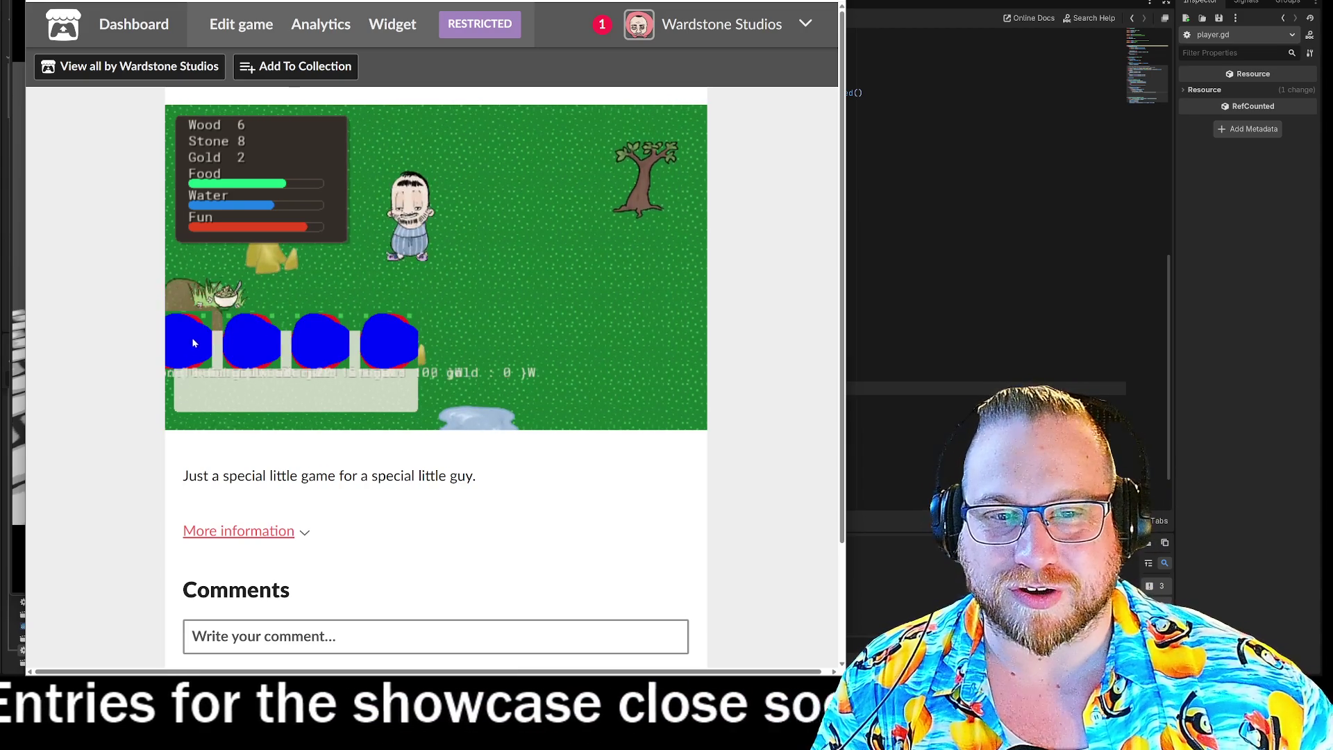
Step: Close the build bar, walk down to the pond and drink from it twice
{"action": "key", "text": "e"}
{"action": "key", "text": "s"}
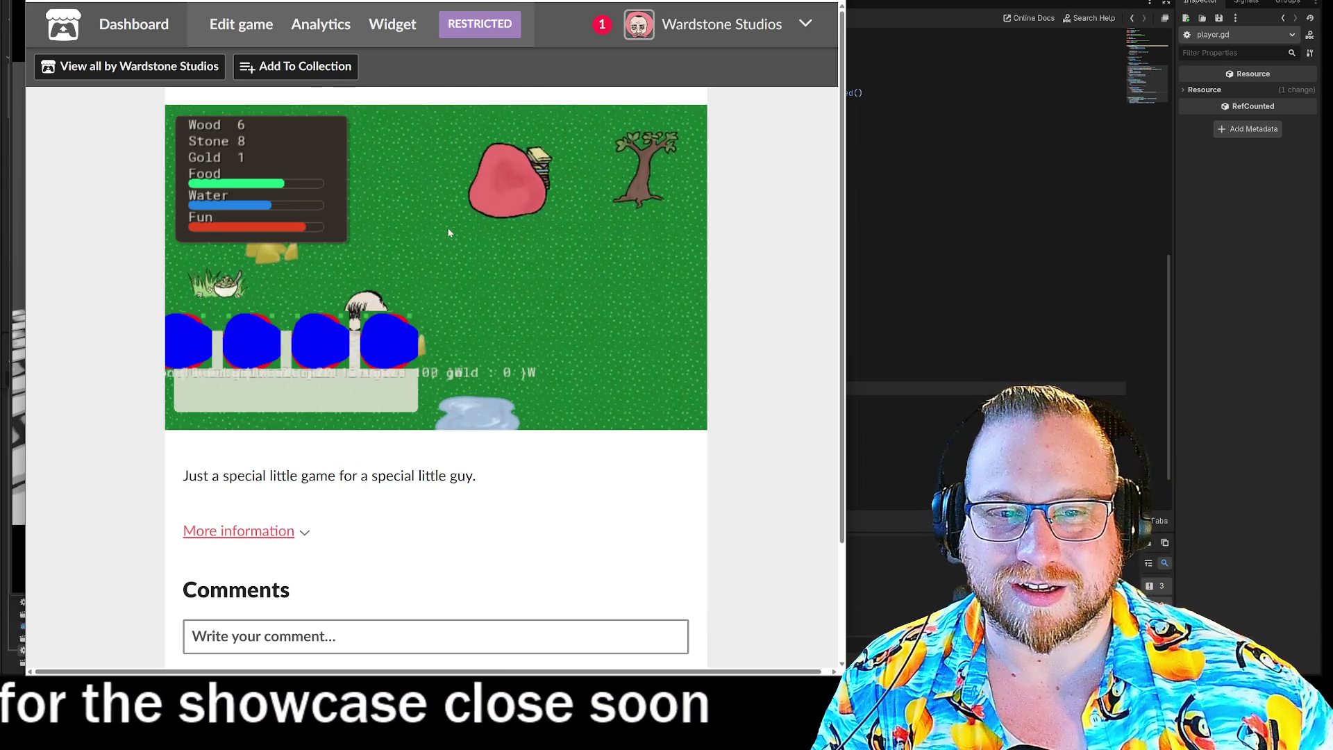
{"action": "key", "text": "b"}
{"action": "key", "text": "d"}
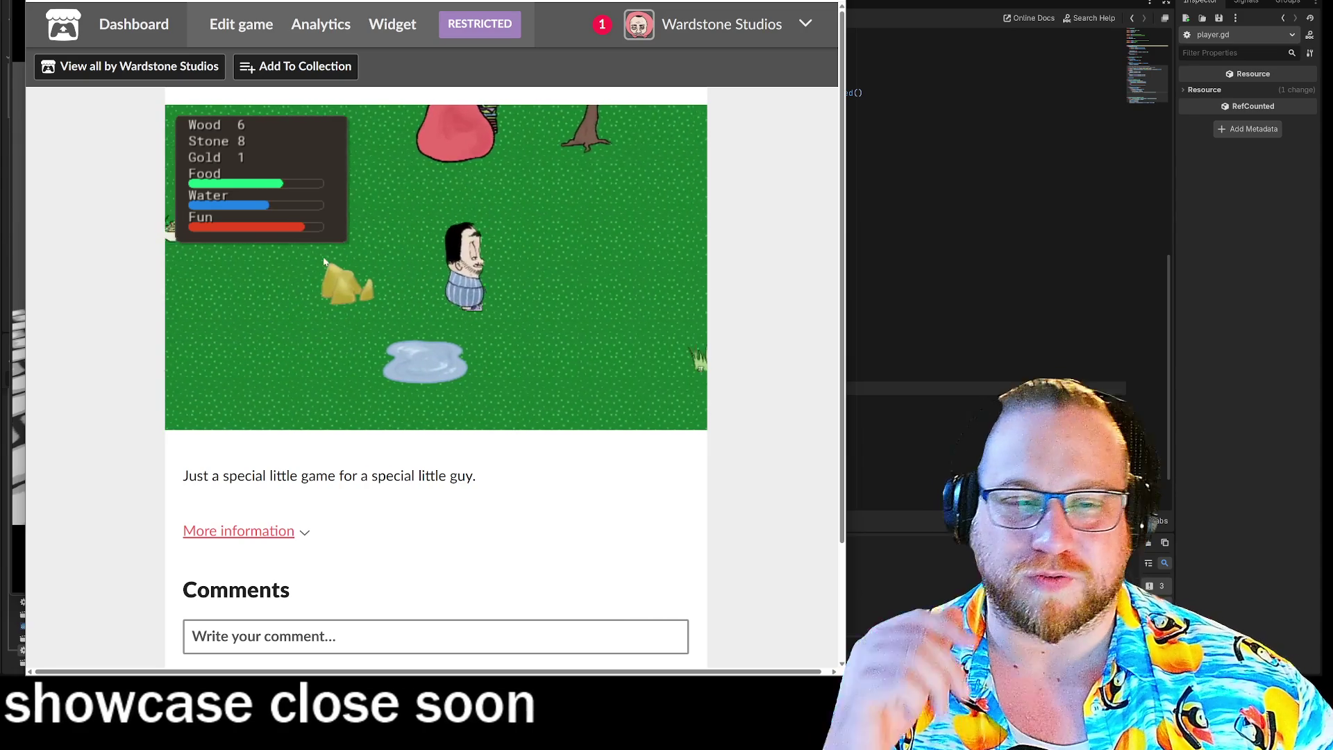
{"action": "key", "text": "a"}
{"action": "key", "text": "s"}
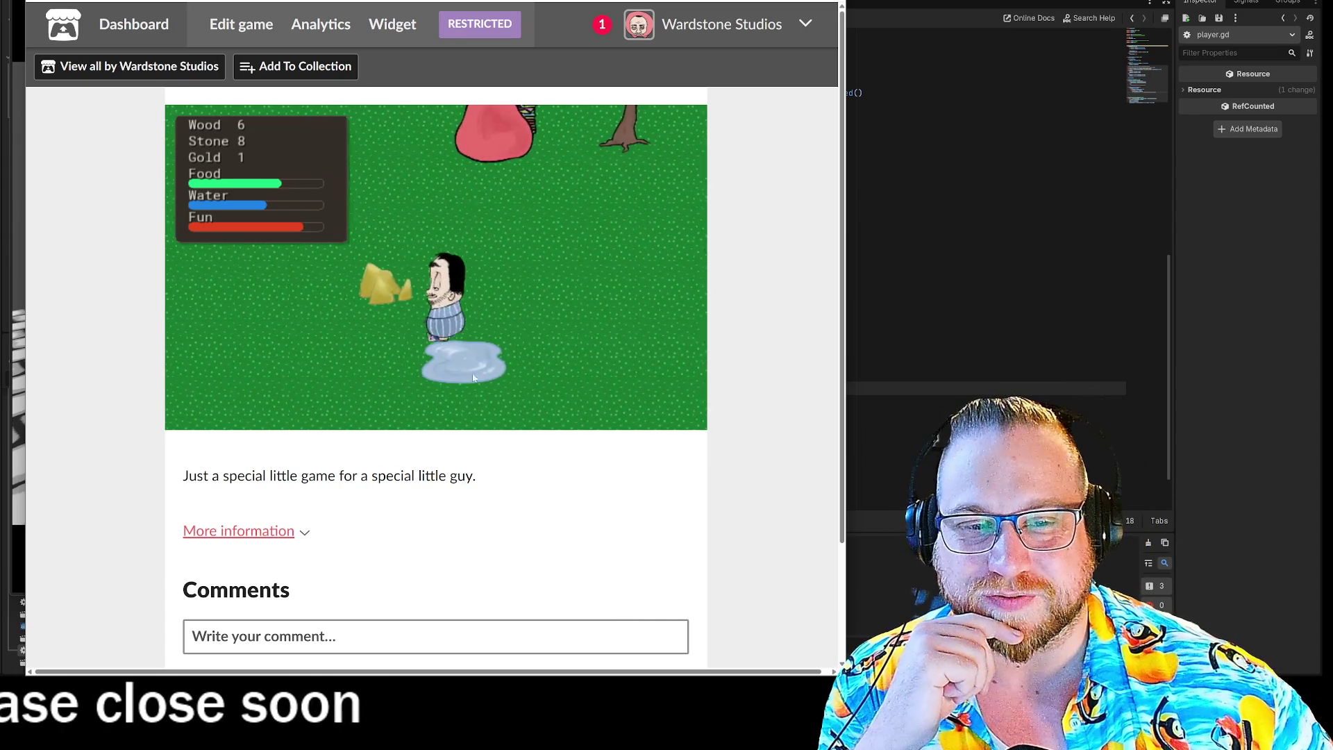
{"action": "key", "text": "e"}
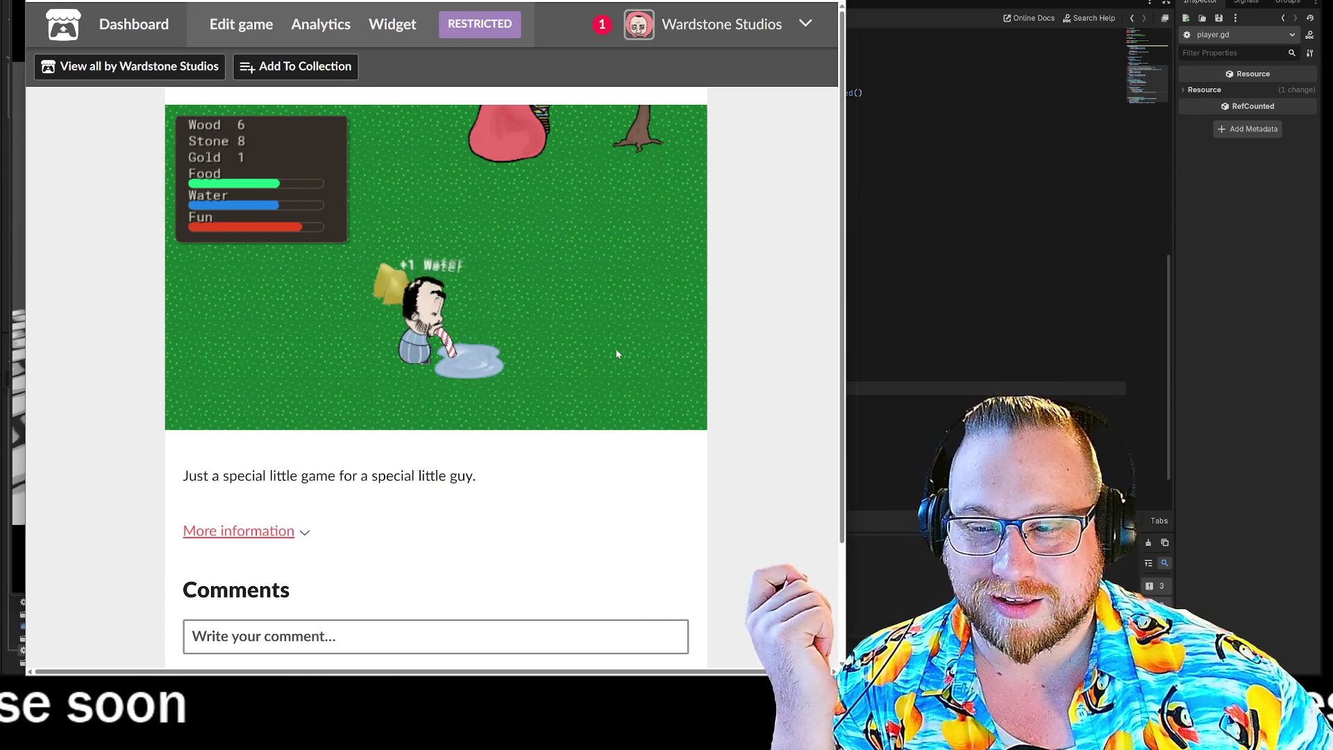
{"action": "key", "text": "e"}
{"action": "key", "text": "e"}
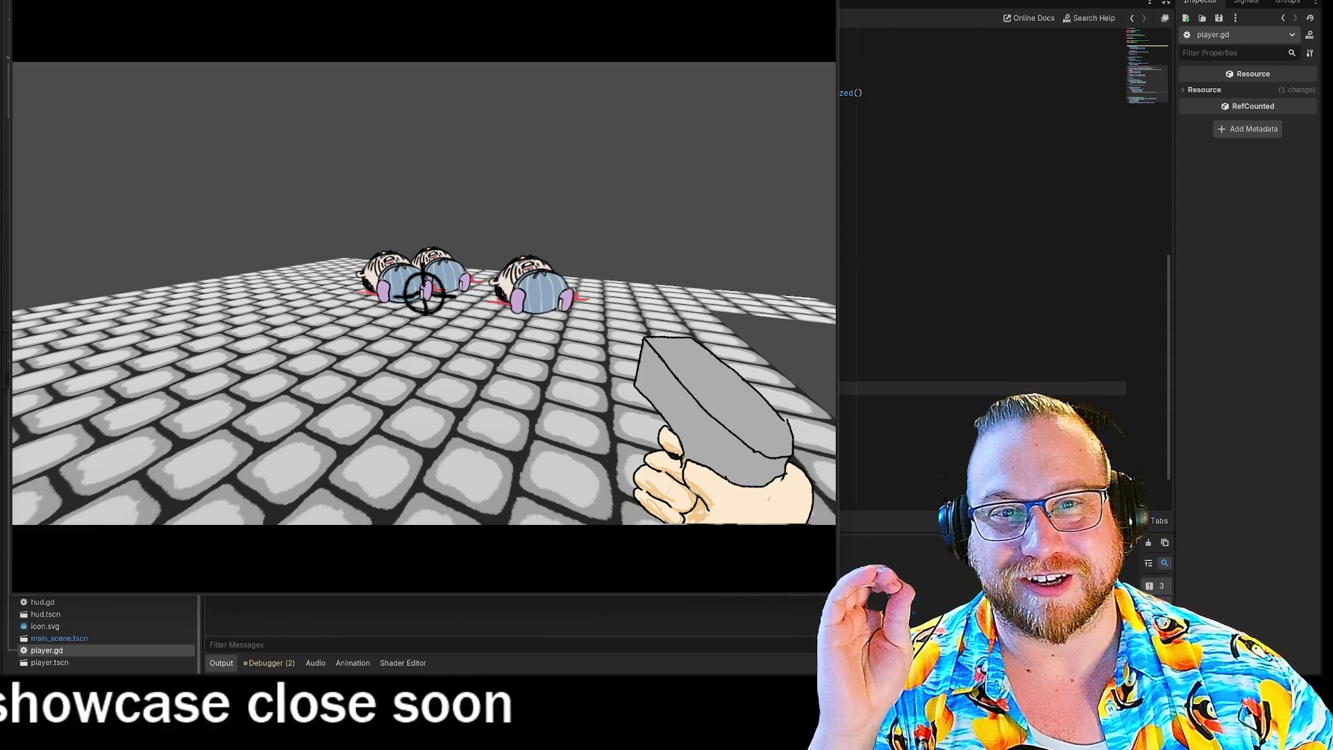
Step: Walk toward and away from the fallen enemies, jump, then pick File Explorer in Task View
{"action": "key", "text": "w"}
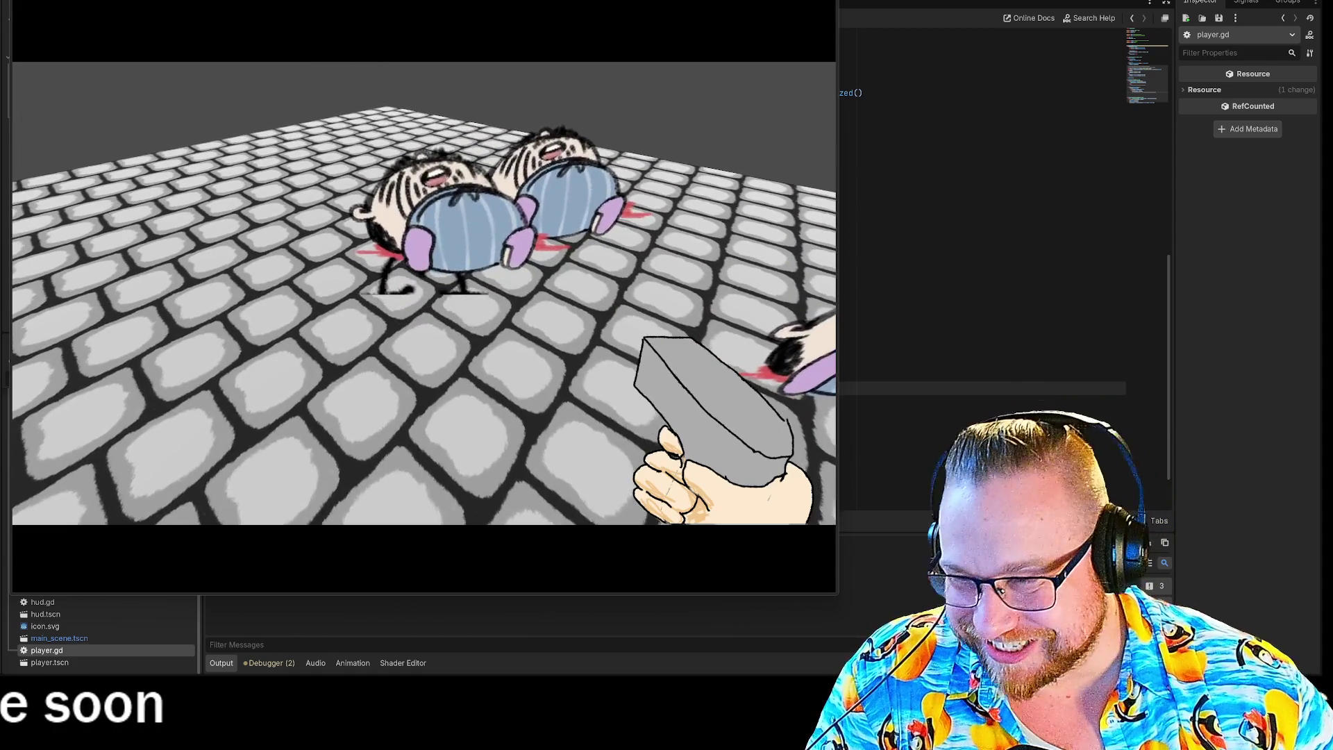
{"action": "key", "text": "s"}
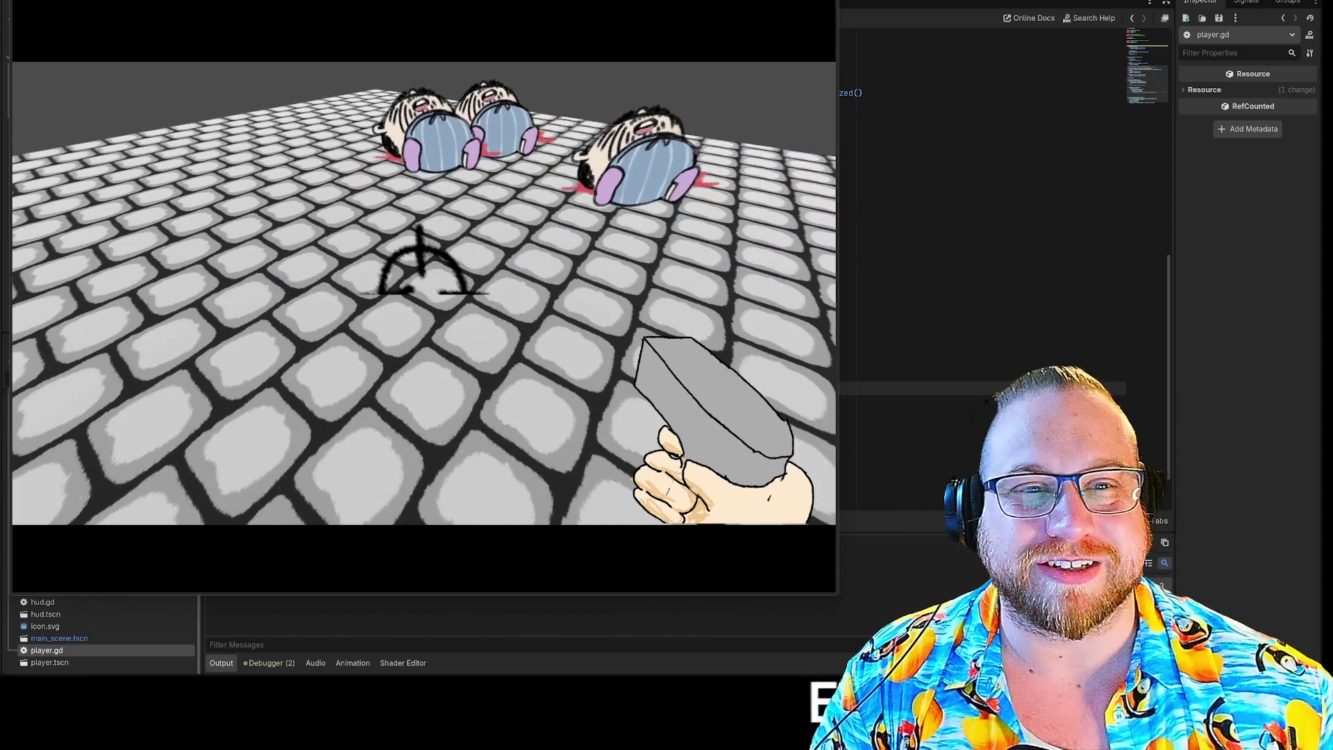
{"action": "key", "text": "w"}
{"action": "key", "text": "s"}
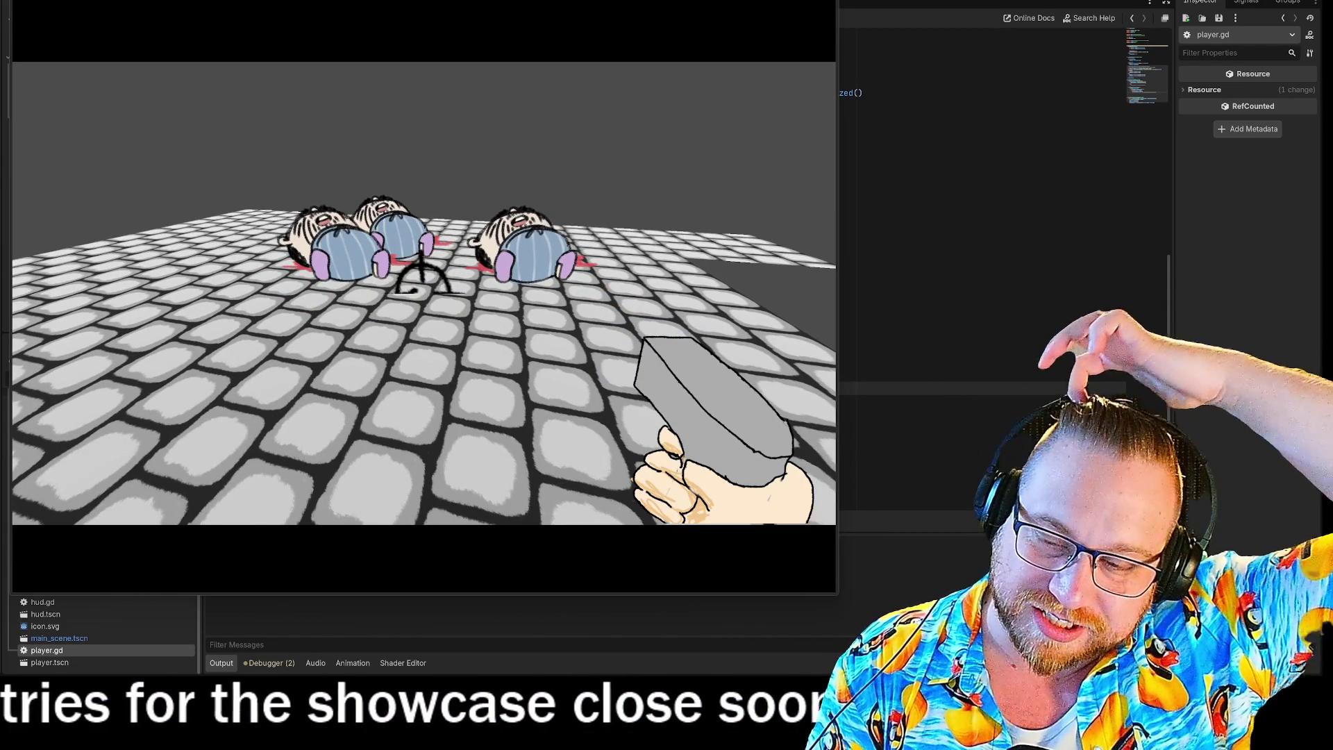
{"action": "key", "text": "space"}
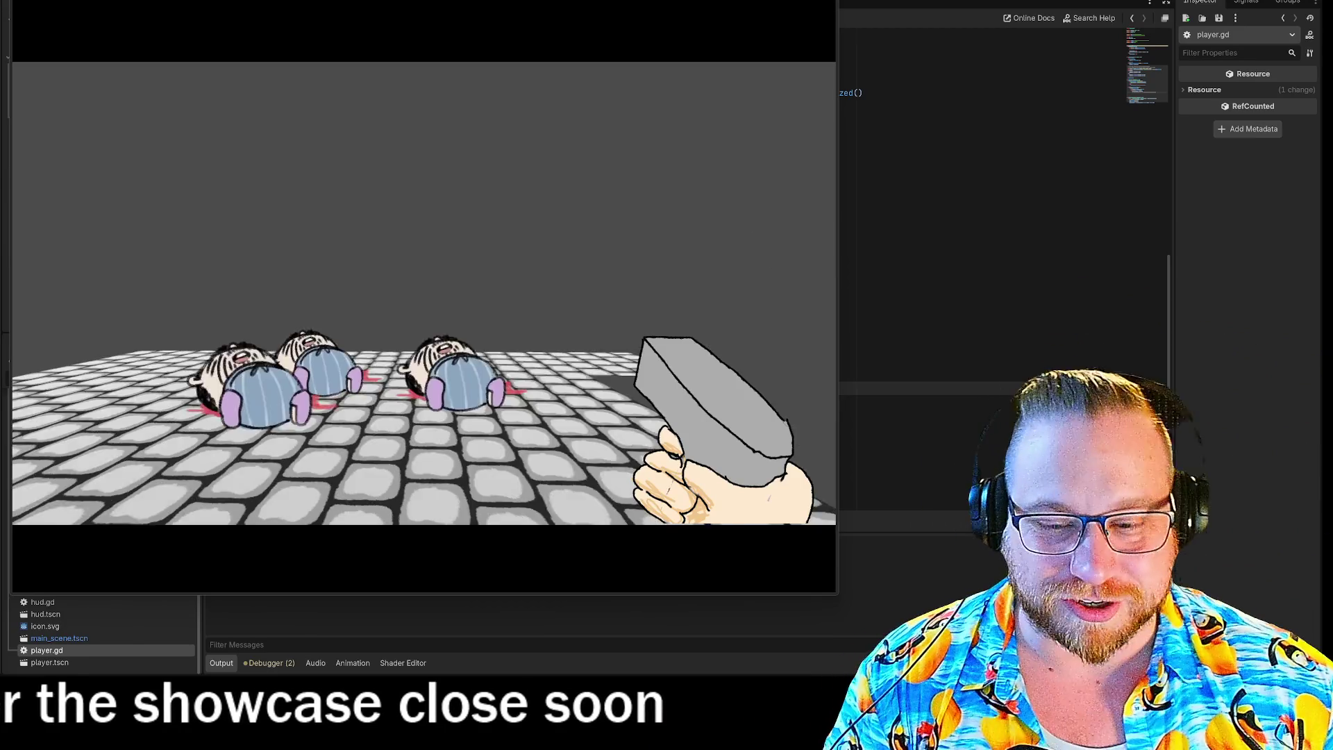
{"action": "key", "text": "super+Tab"}
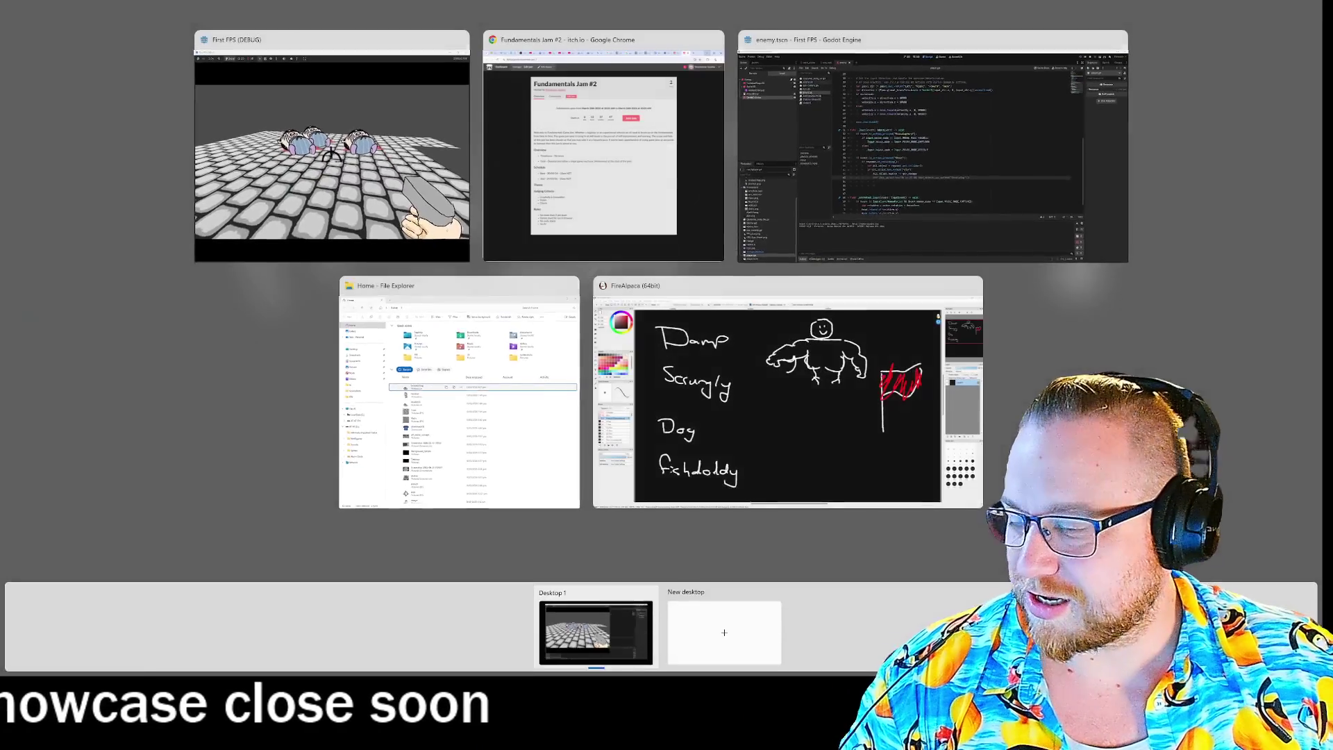
{"action": "key", "text": "Return"}
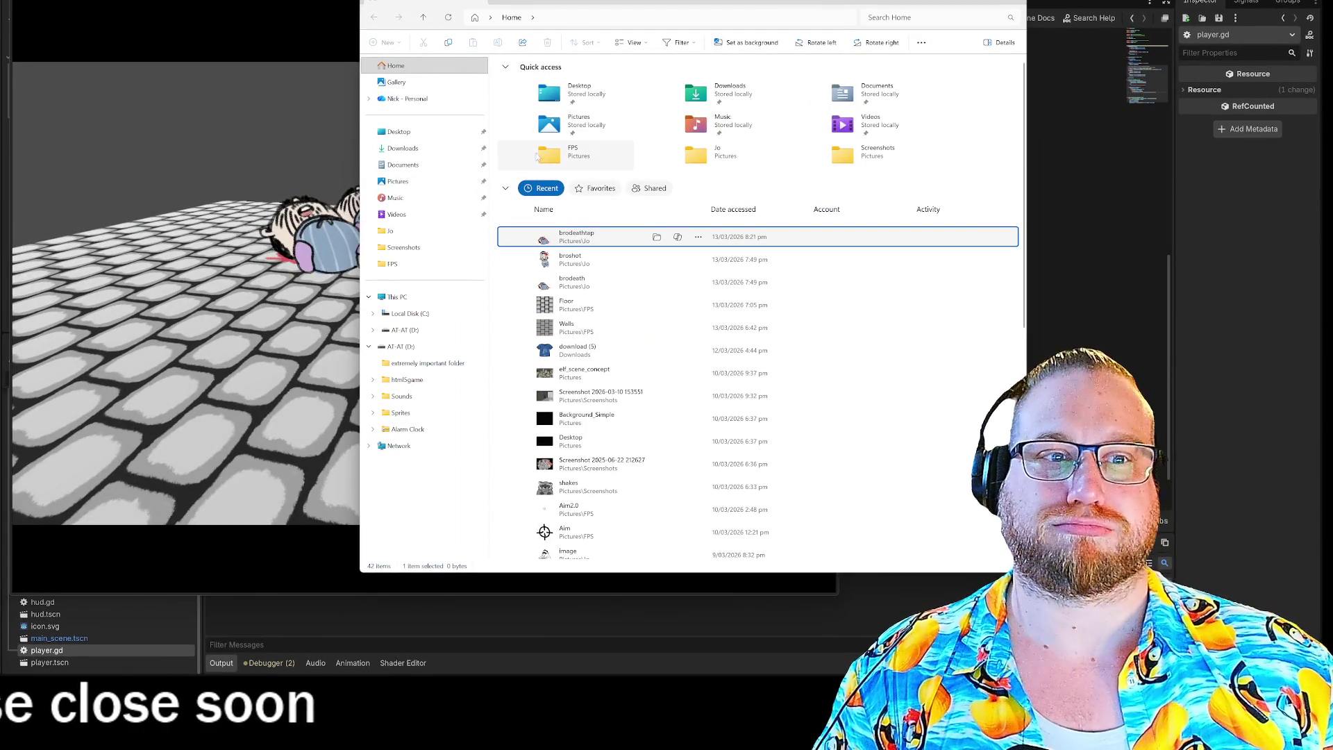
Step: Open the character images folder and view the food picture, zoomed out
{"action": "double_click", "coordinate": [713, 153]}
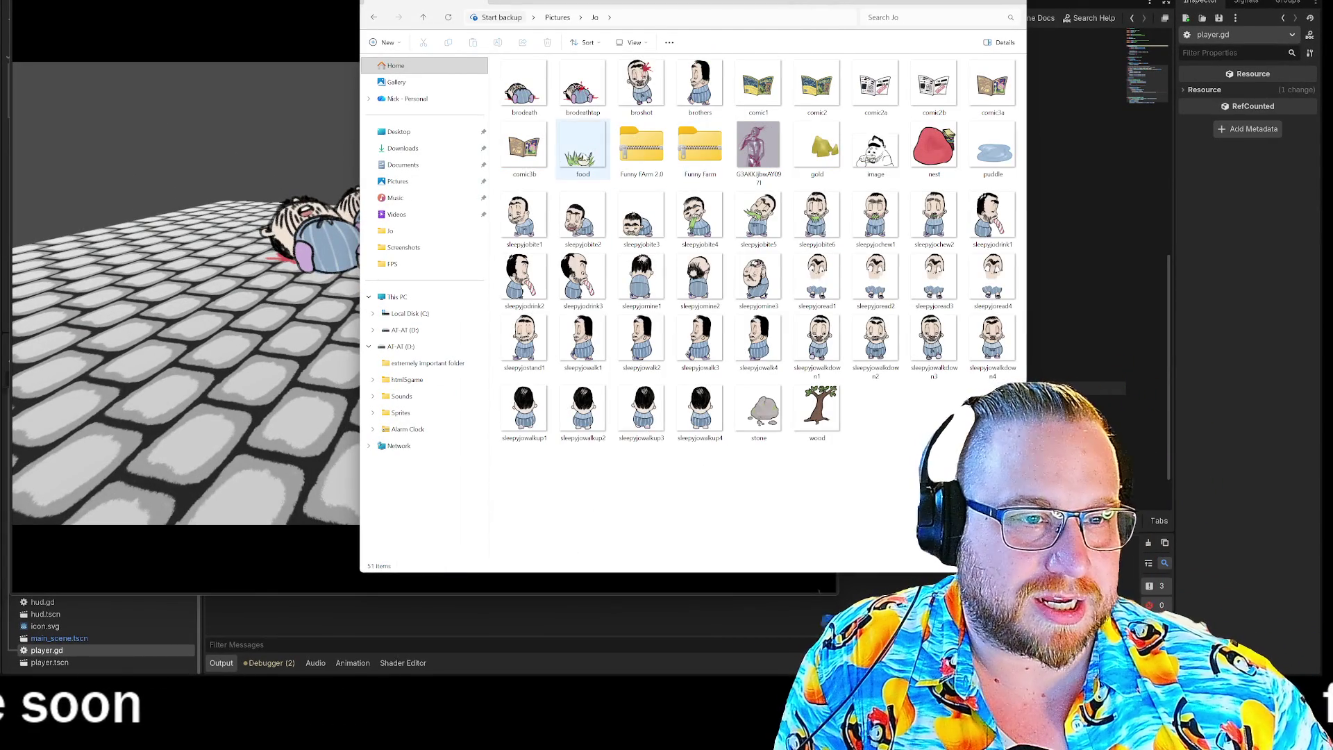
{"action": "double_click", "coordinate": [583, 147]}
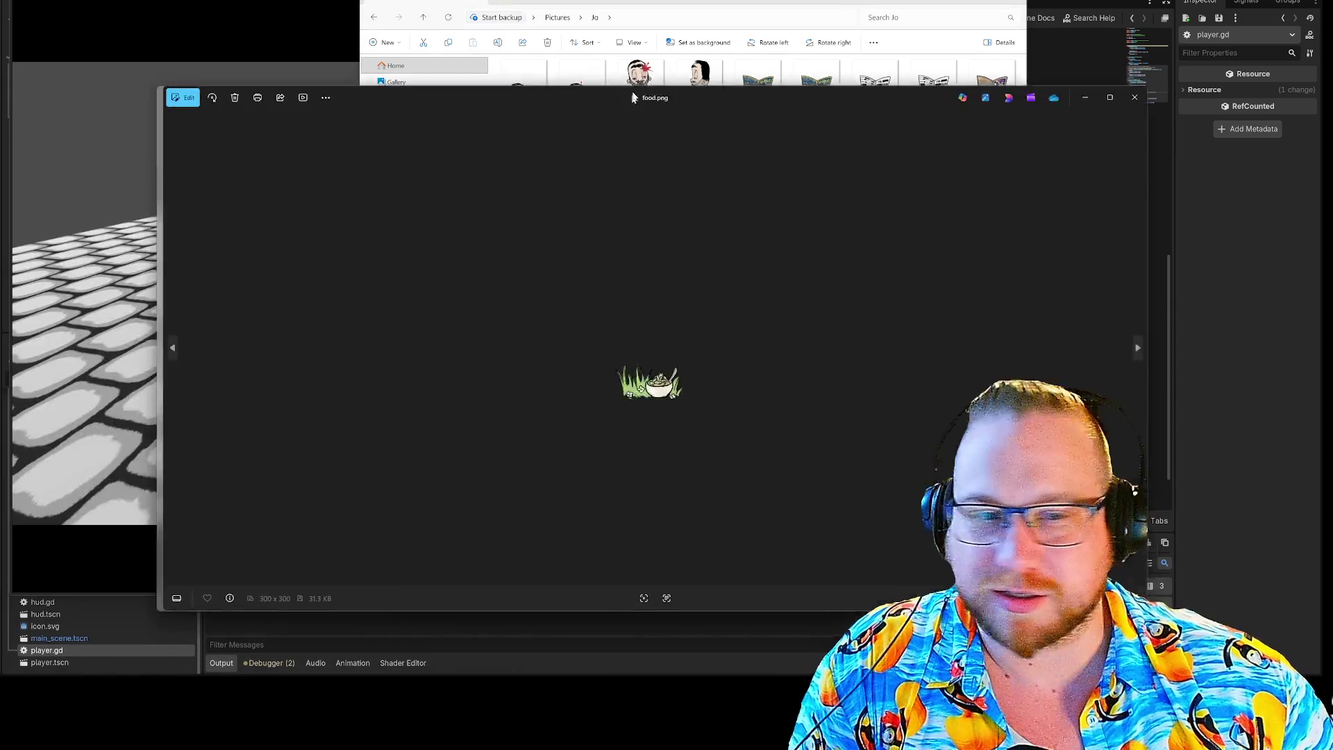
{"action": "scroll", "coordinate": [536, 308], "scroll_direction": "down", "scroll_amount": 1}
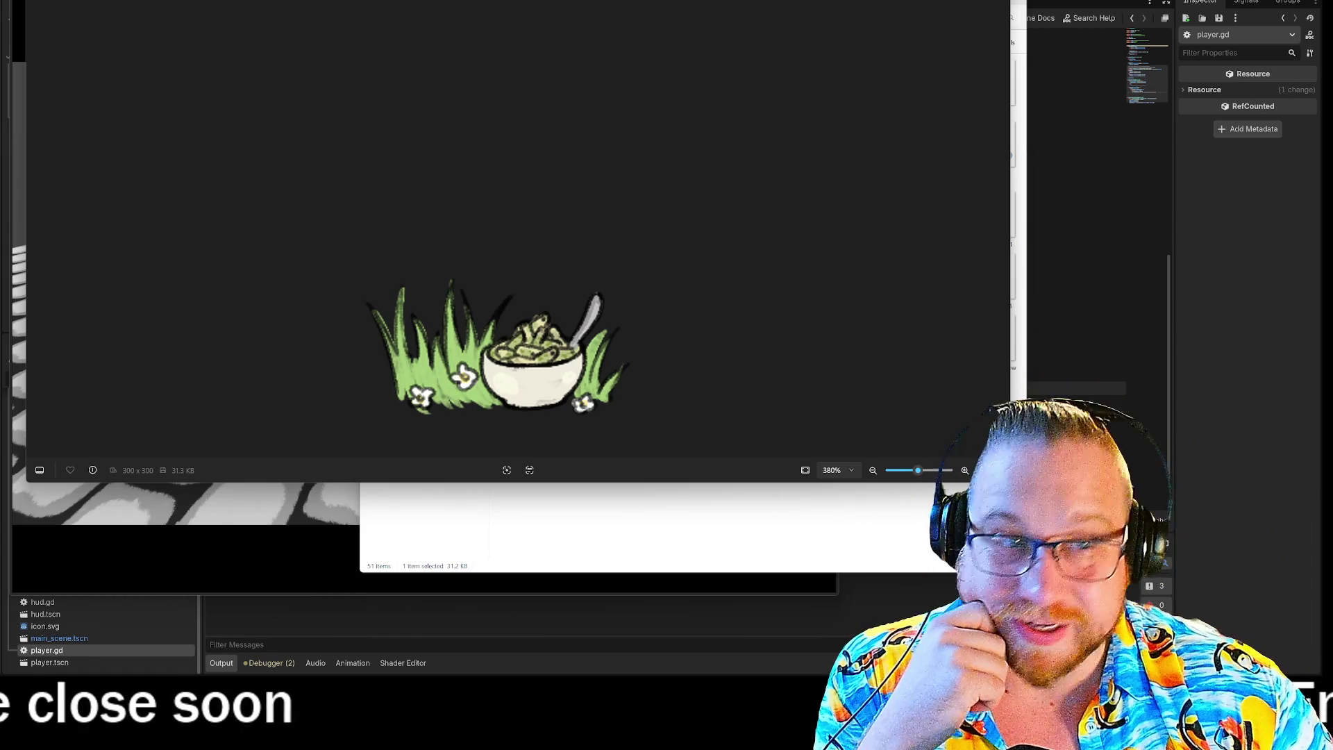
Step: Swap the food picture for the comic3b witch comic, zoom in, then move to THE FILES comic
{"action": "key", "text": "alt+F4"}
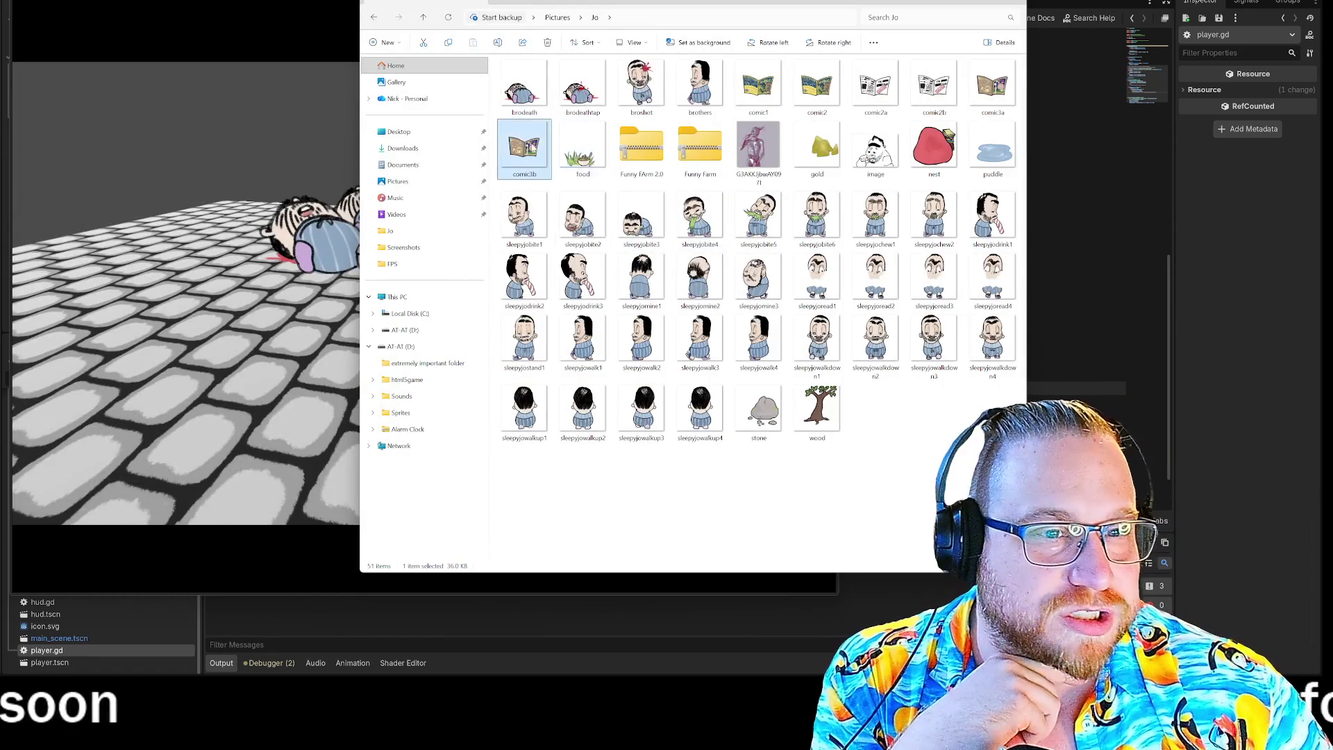
{"action": "key", "text": "Return"}
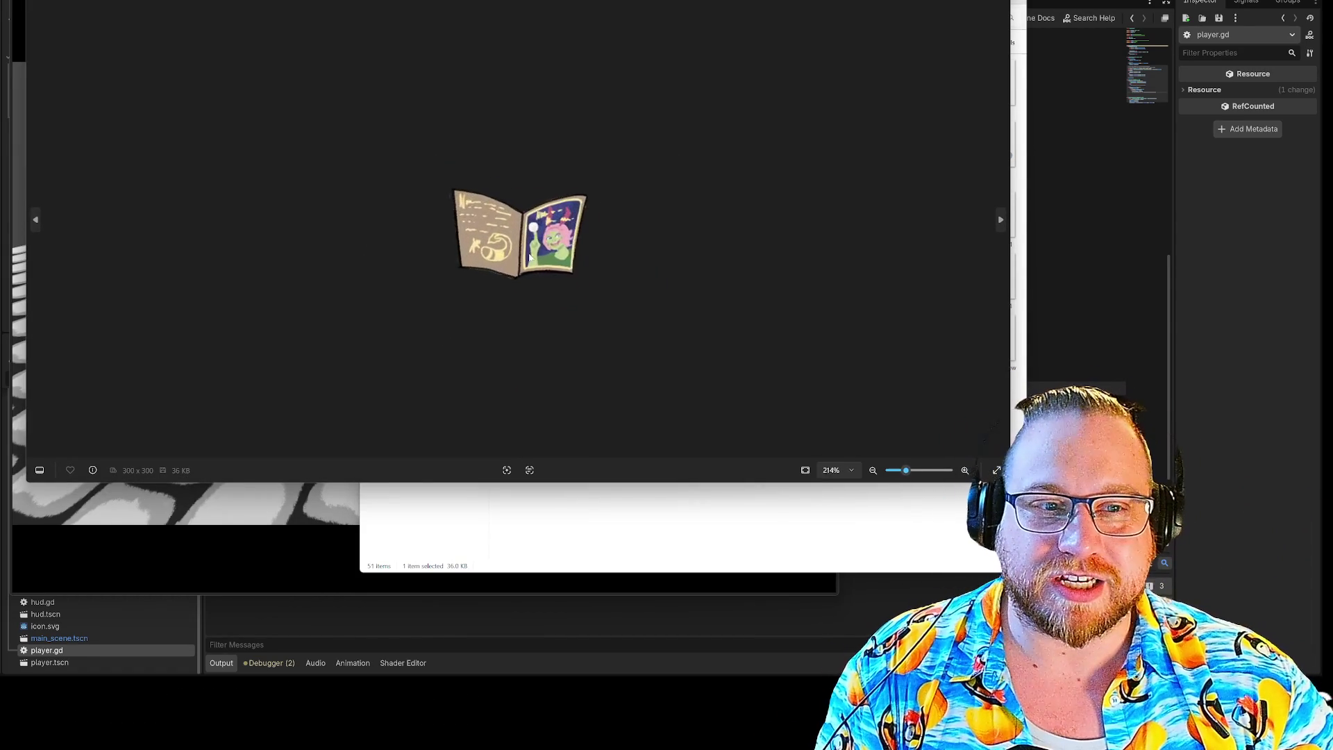
{"action": "scroll", "coordinate": [529, 256], "scroll_direction": "up", "scroll_amount": 10}
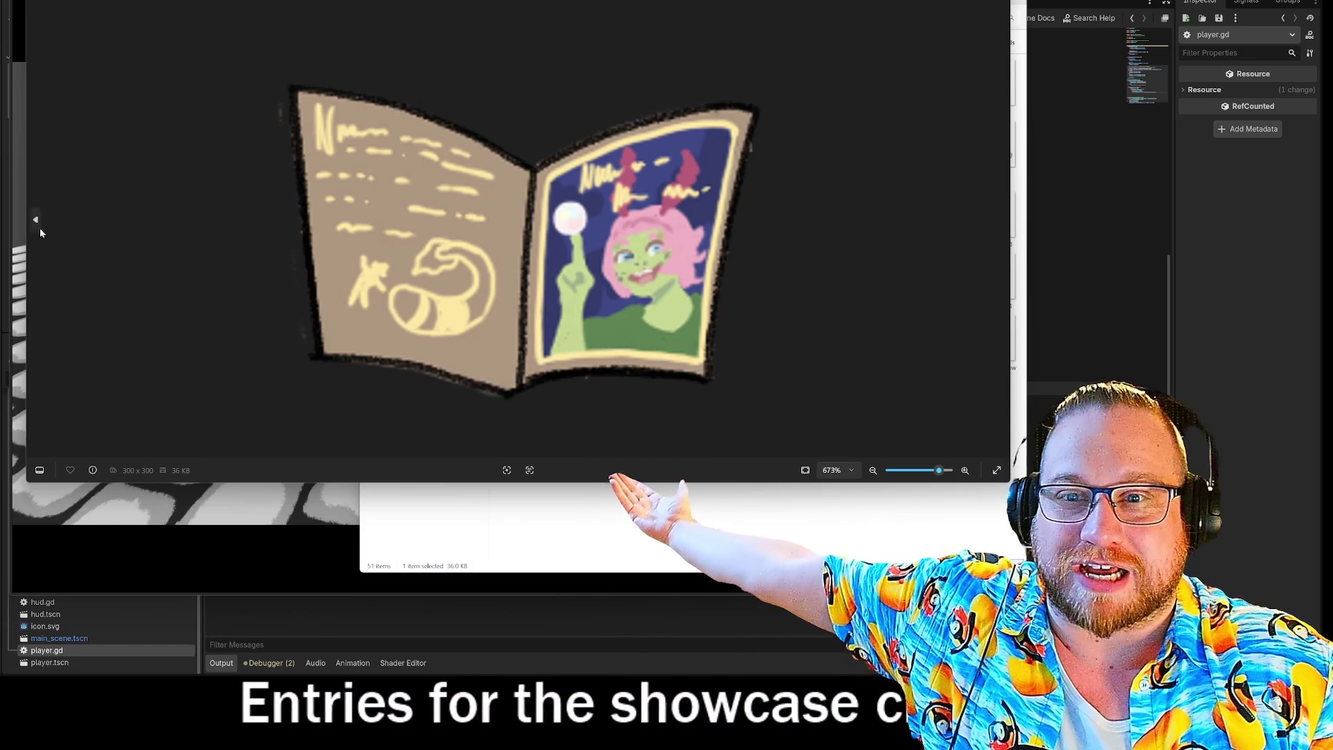
{"action": "left_click", "coordinate": [37, 221]}
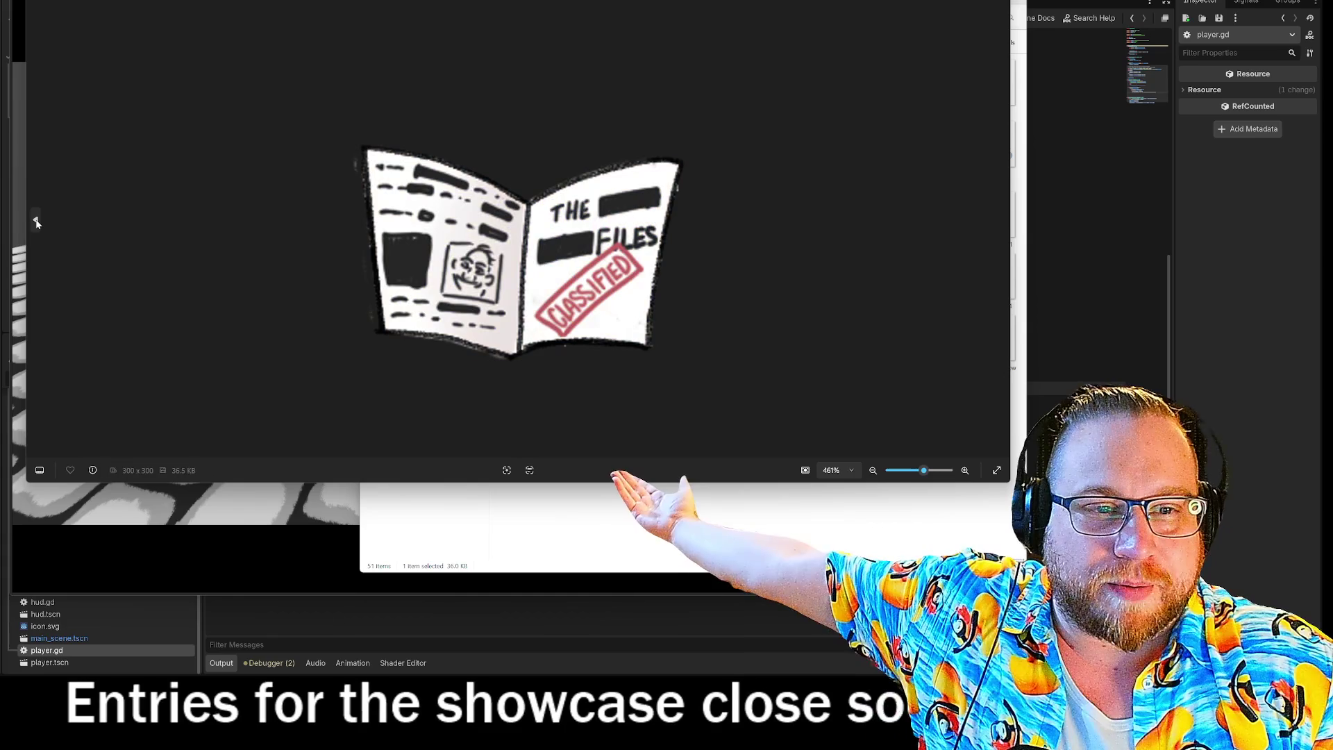
Step: Step to the H-EROS / SEA MONKEYS comic, zoom in and out, then advance to the bearded-man sprite
{"action": "left_click", "coordinate": [36, 221]}
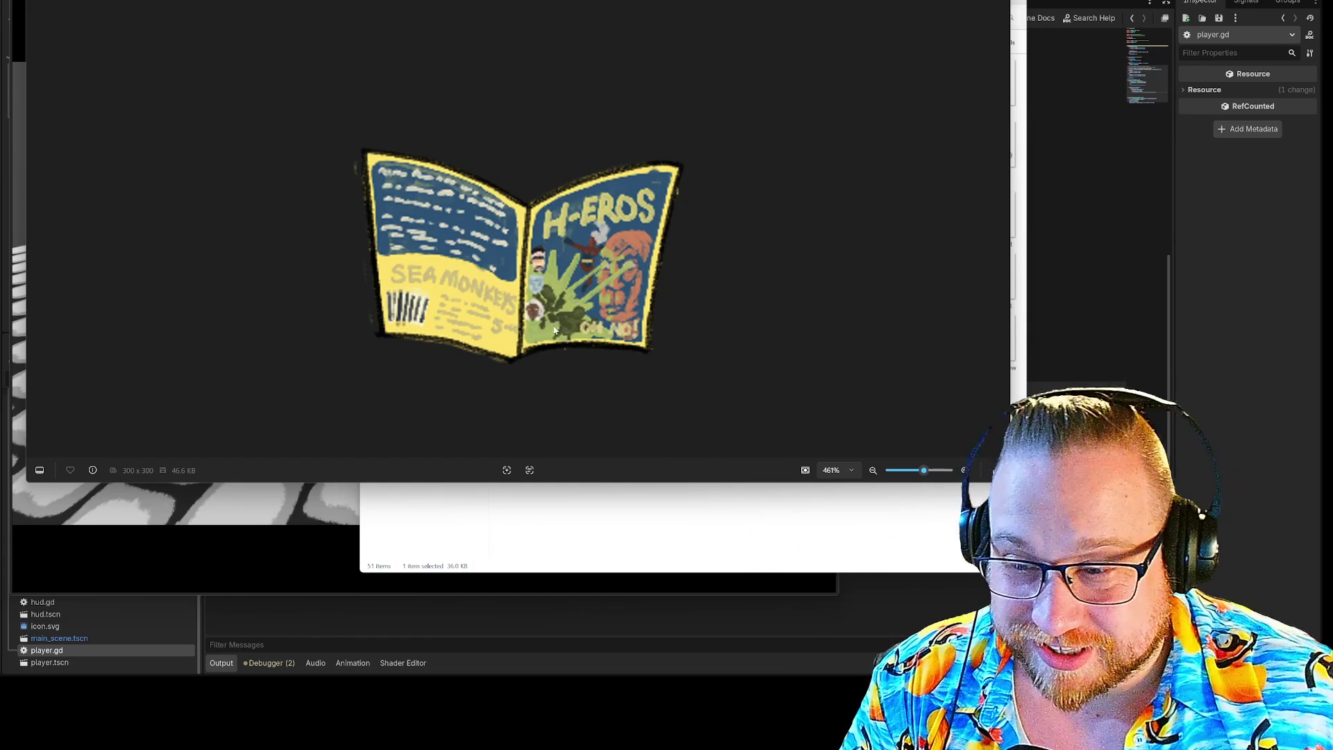
{"action": "scroll", "coordinate": [556, 351], "scroll_direction": "up", "scroll_amount": 5}
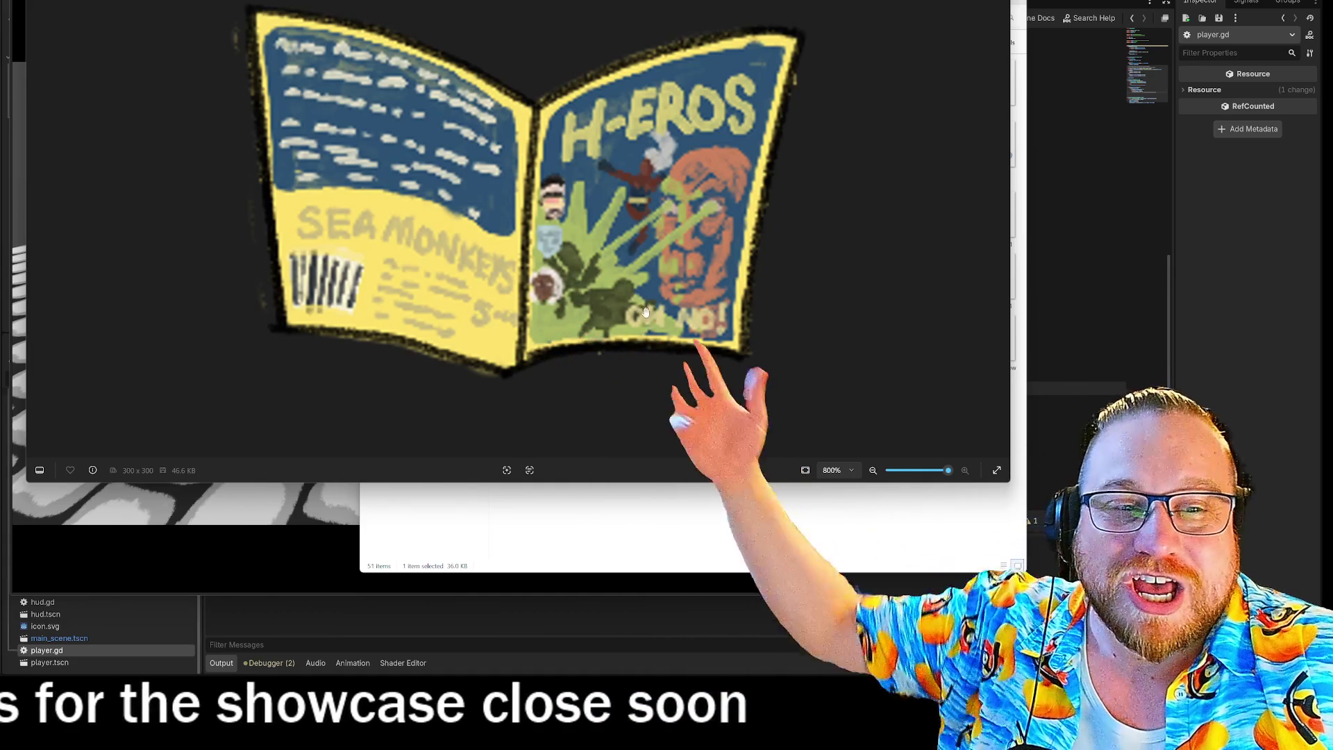
{"action": "scroll", "coordinate": [636, 308], "scroll_direction": "down", "scroll_amount": 3}
{"action": "scroll", "coordinate": [635, 310], "scroll_direction": "down", "scroll_amount": 2}
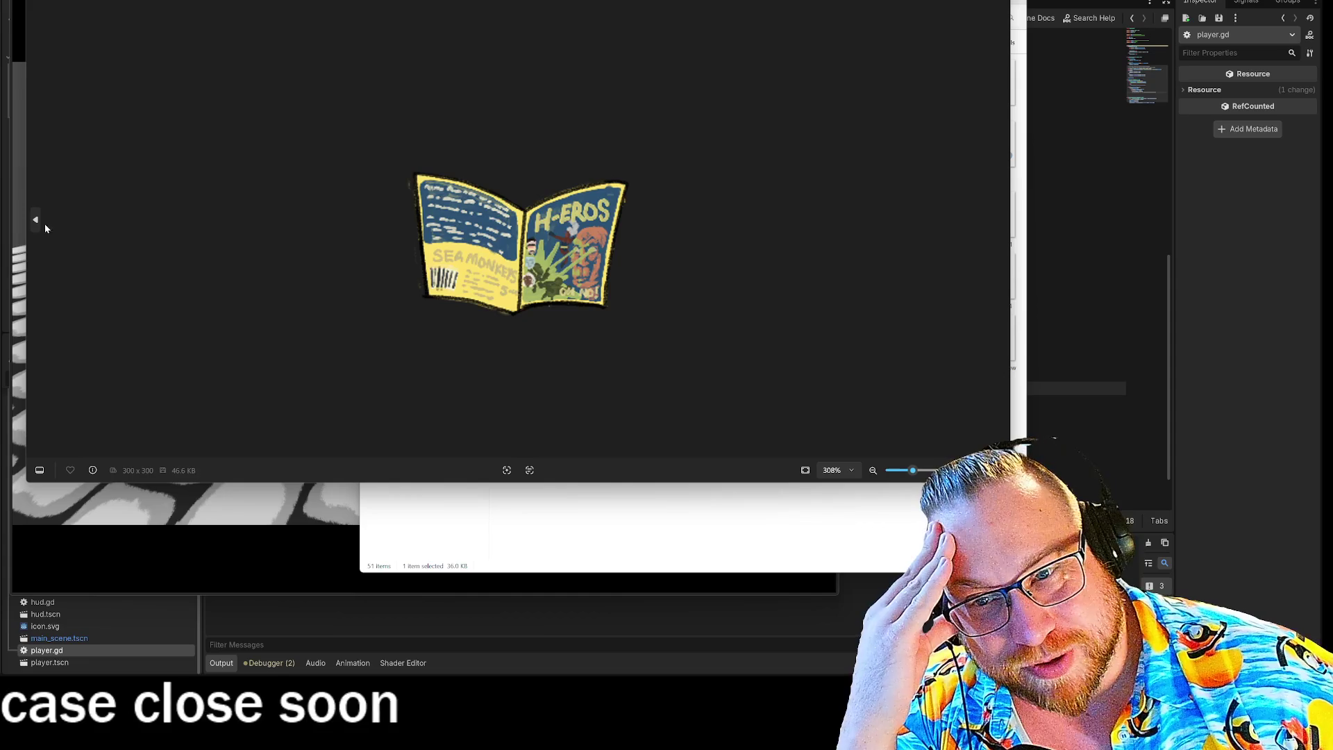
{"action": "left_click", "coordinate": [36, 220]}
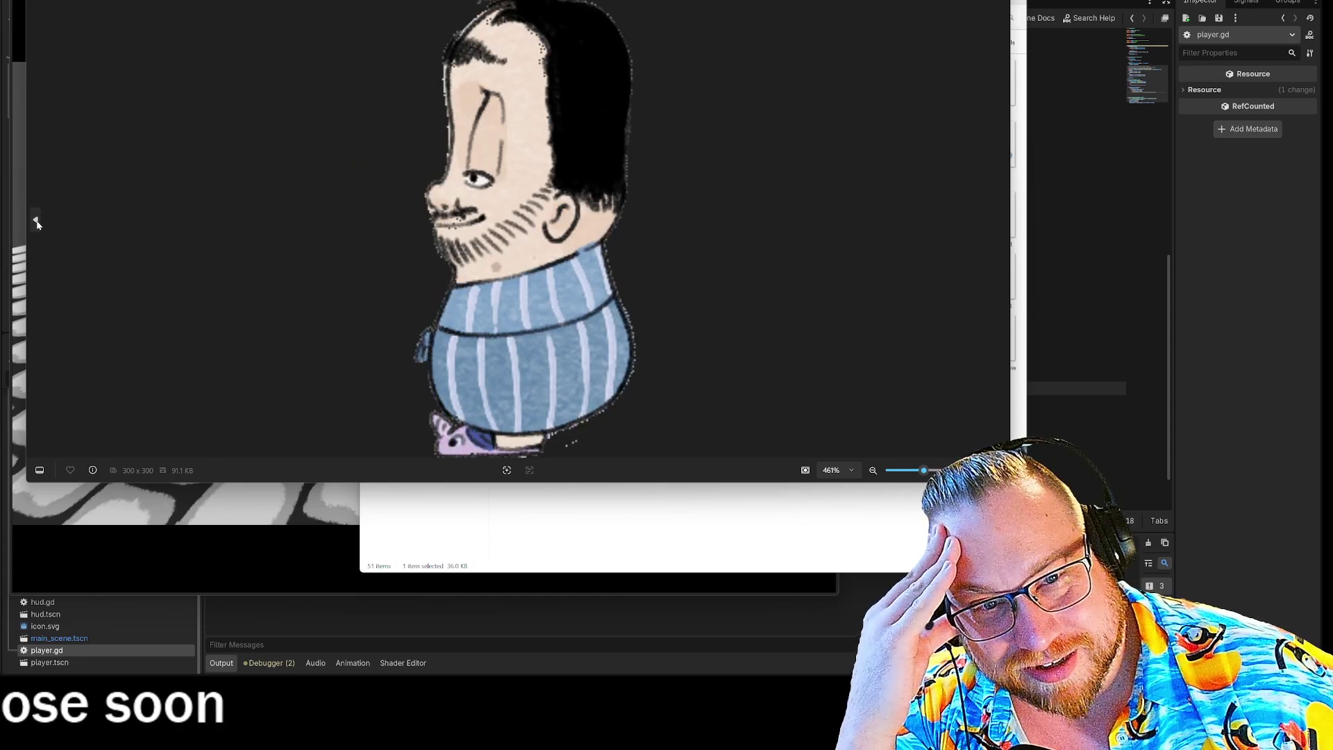
{"action": "left_click", "coordinate": [36, 221]}
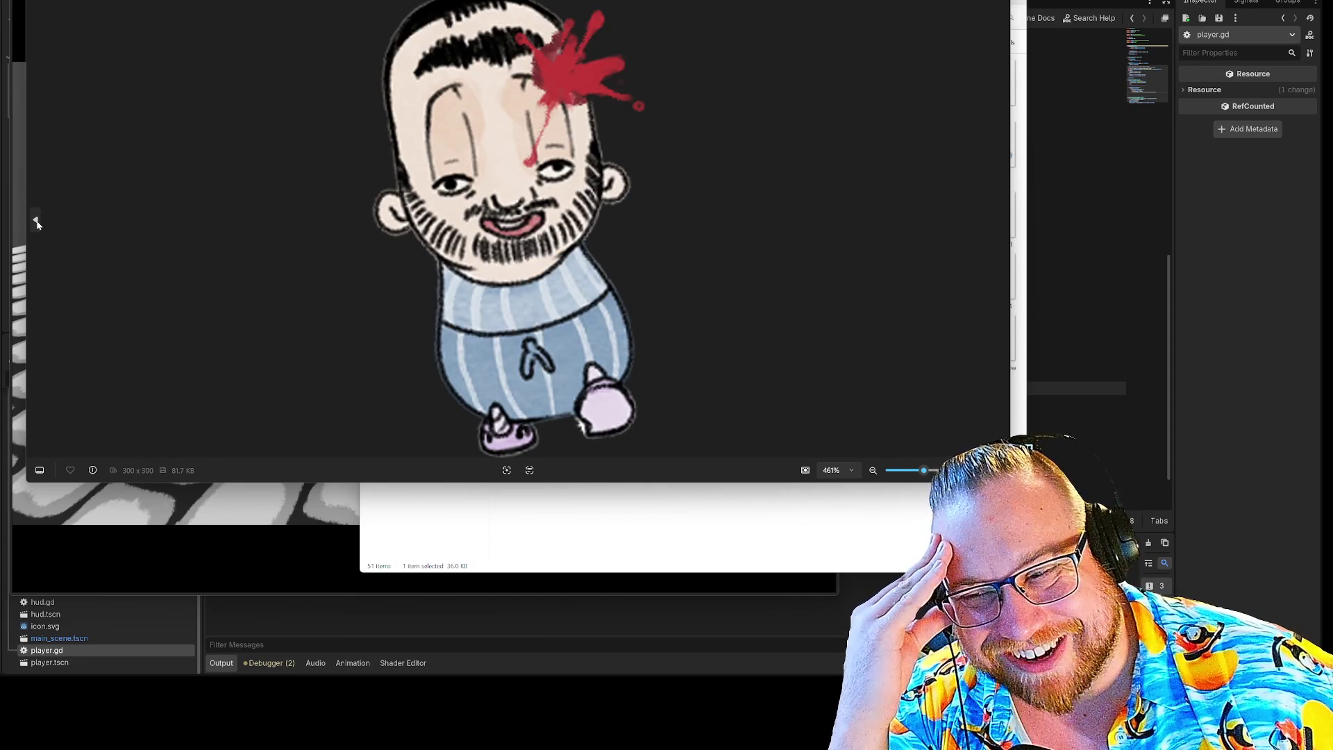
{"action": "left_click", "coordinate": [36, 220]}
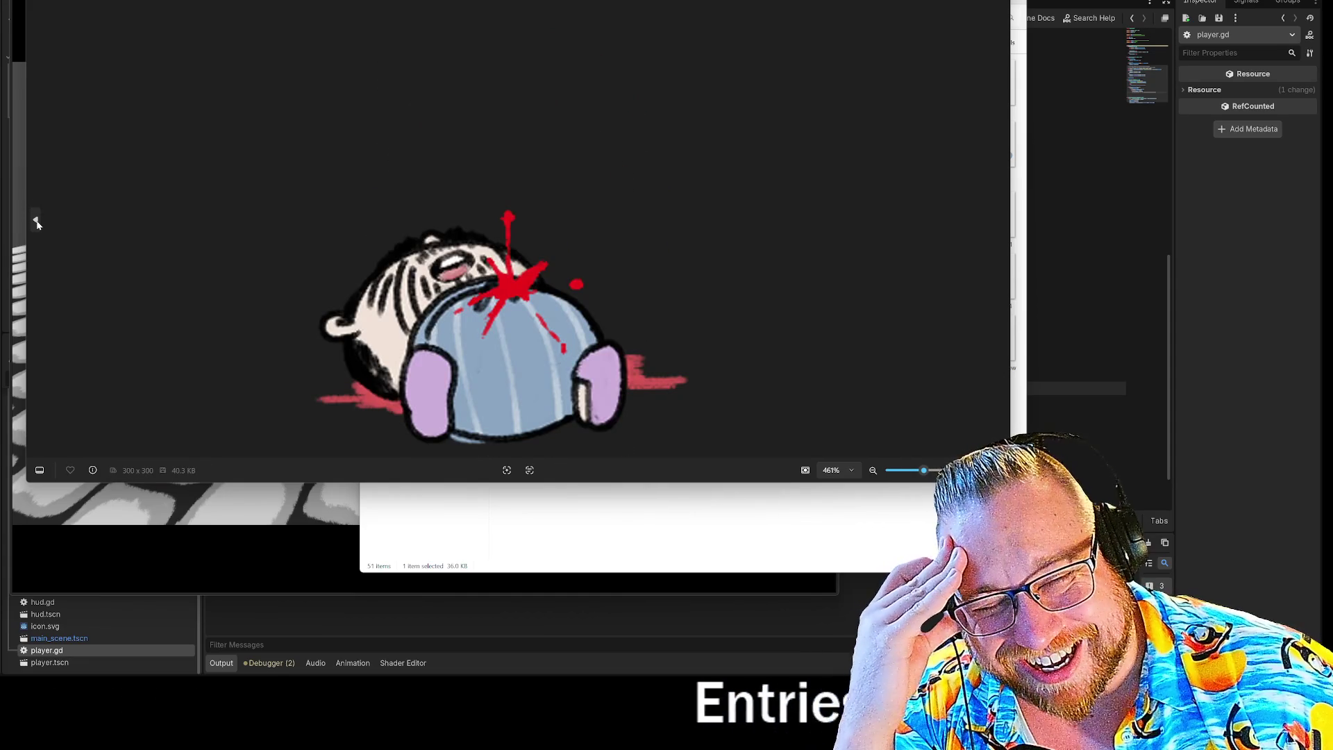
{"action": "left_click", "coordinate": [36, 221]}
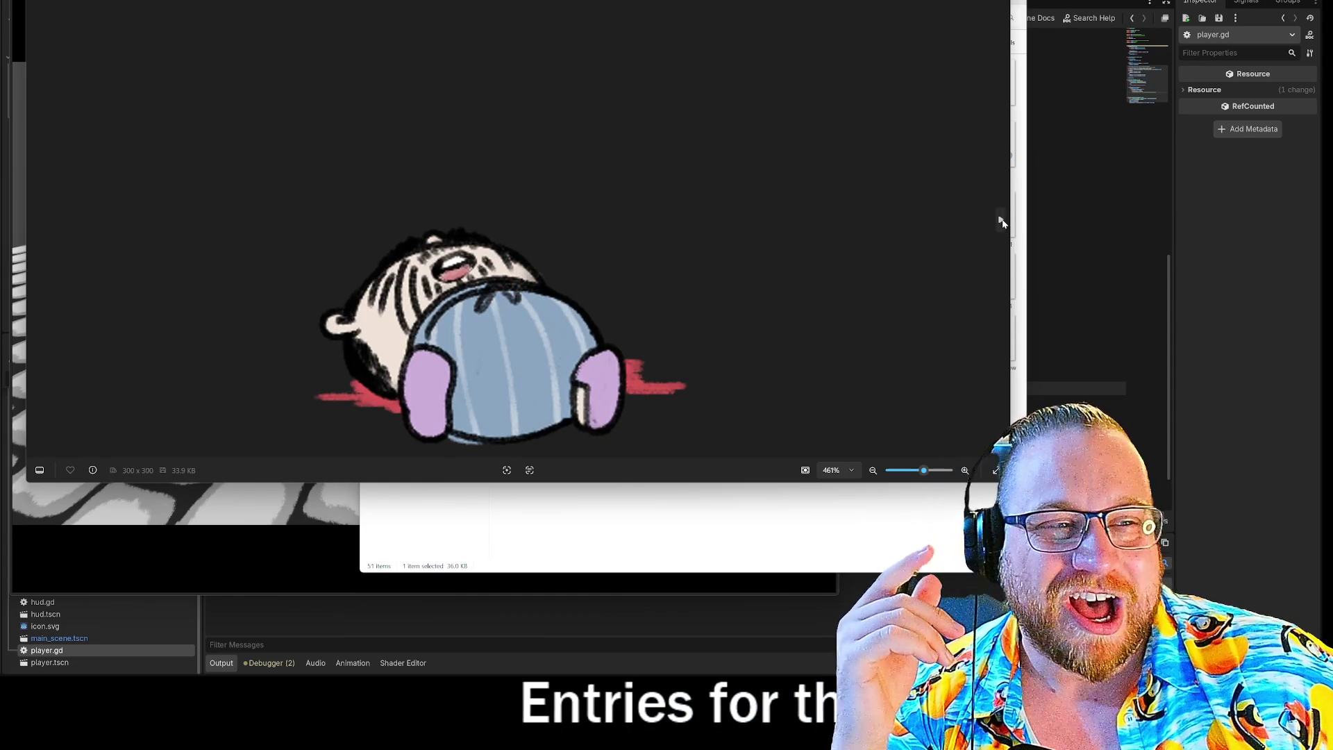
{"action": "left_click", "coordinate": [1000, 221]}
{"action": "left_click", "coordinate": [1001, 220]}
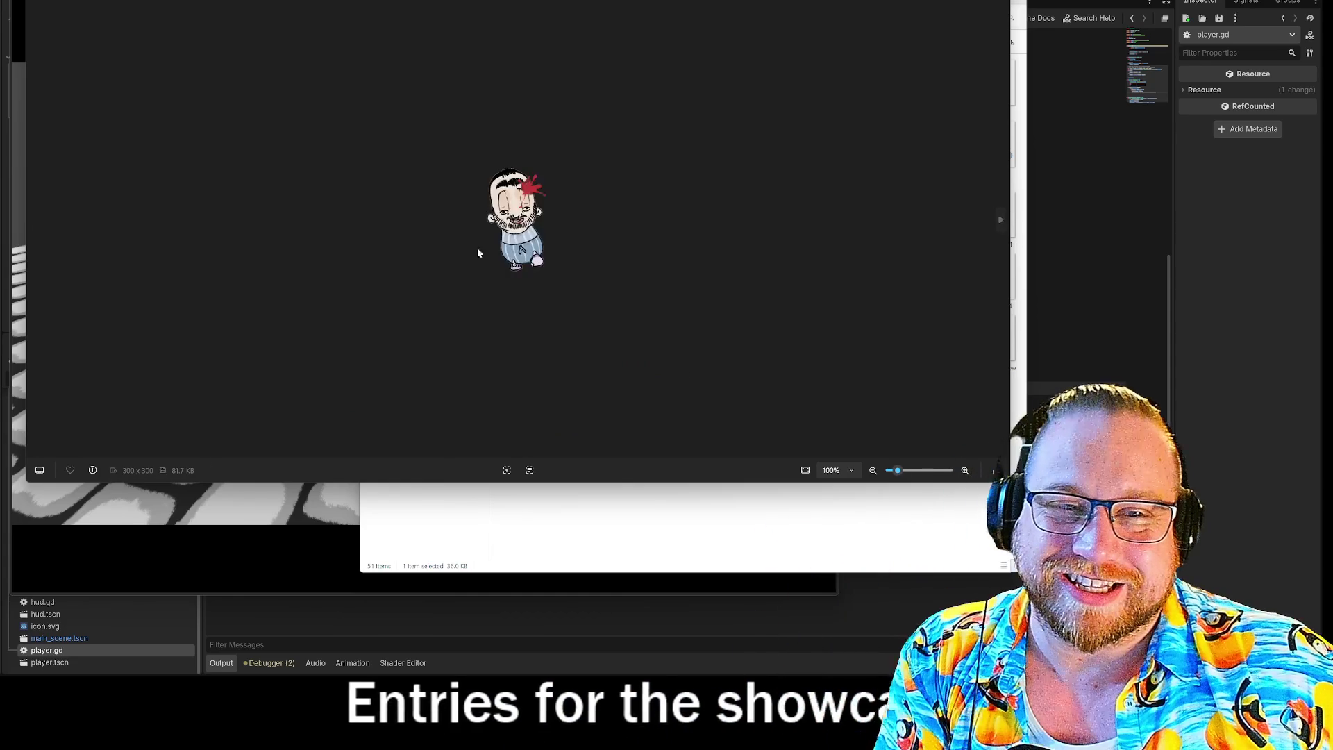
{"action": "scroll", "coordinate": [486, 257], "scroll_direction": "up", "scroll_amount": 5}
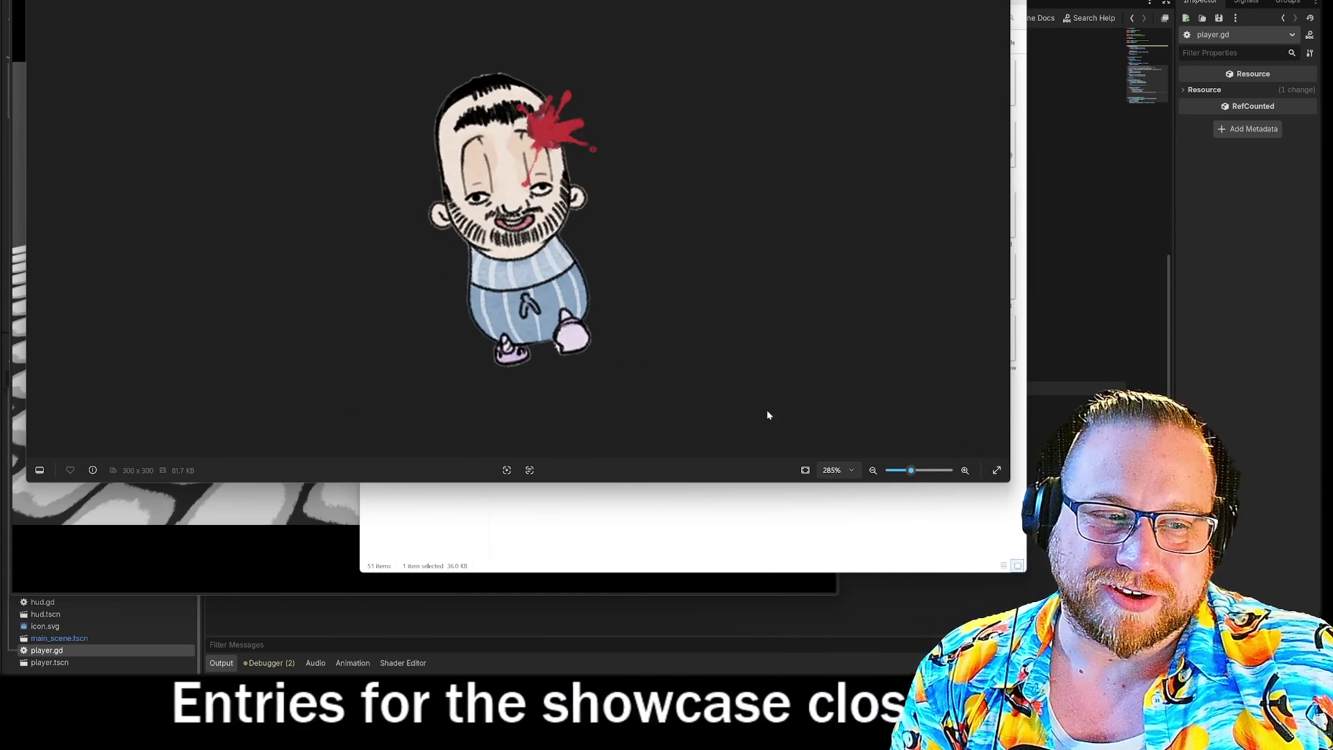
{"action": "left_click", "coordinate": [36, 222]}
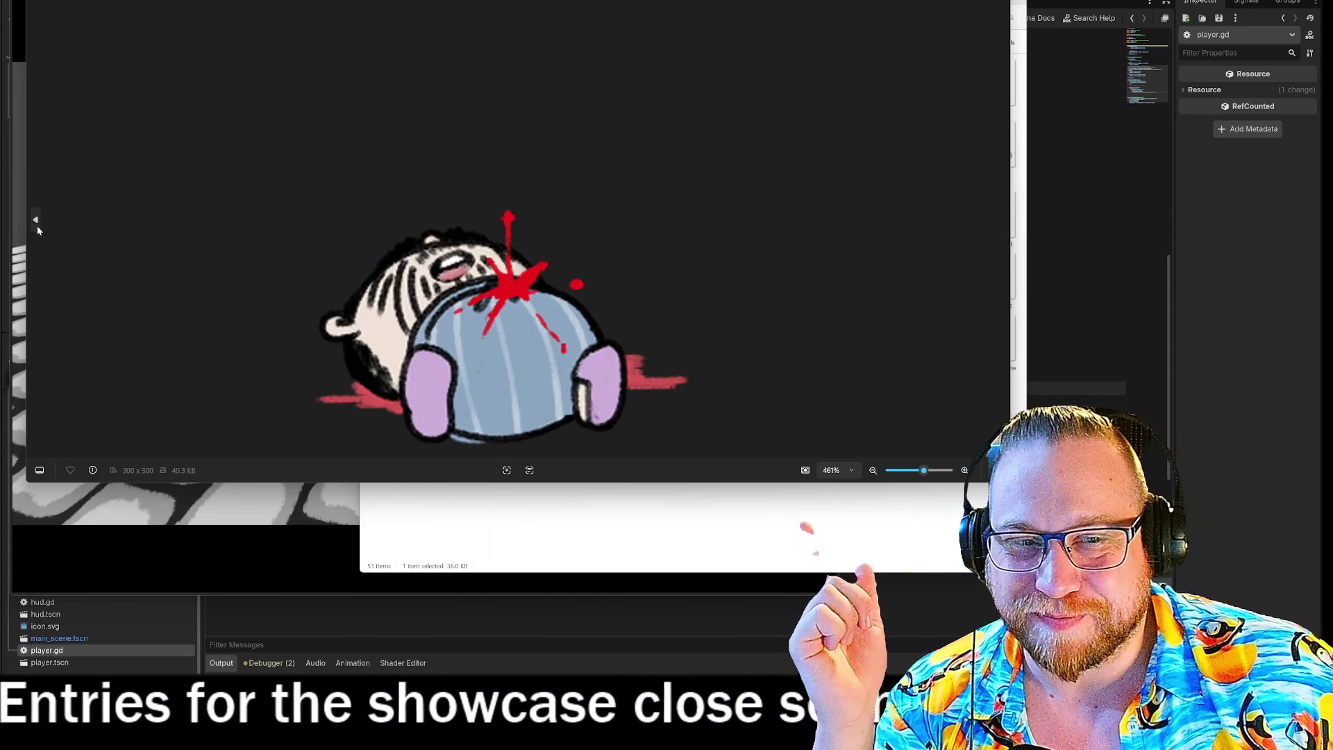
{"action": "left_click", "coordinate": [37, 227]}
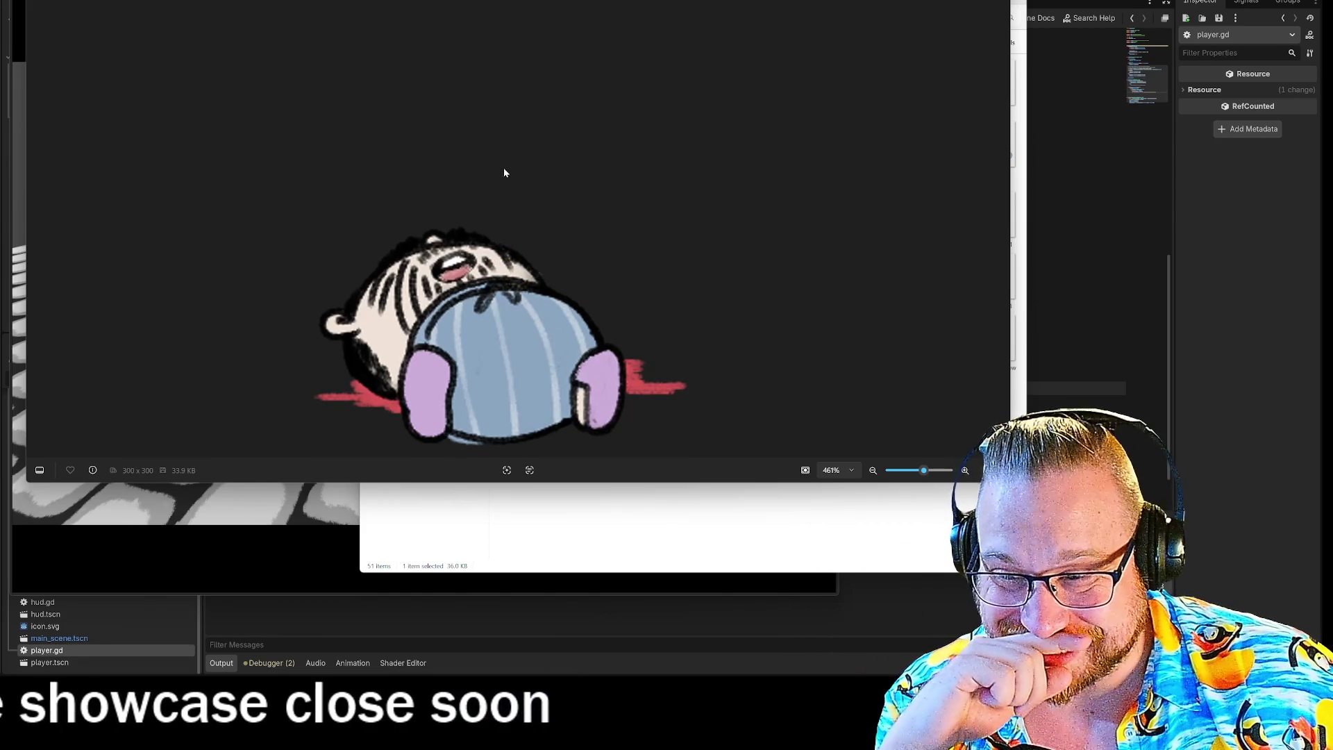
{"action": "left_click", "coordinate": [1001, 222]}
{"action": "left_click", "coordinate": [1000, 222]}
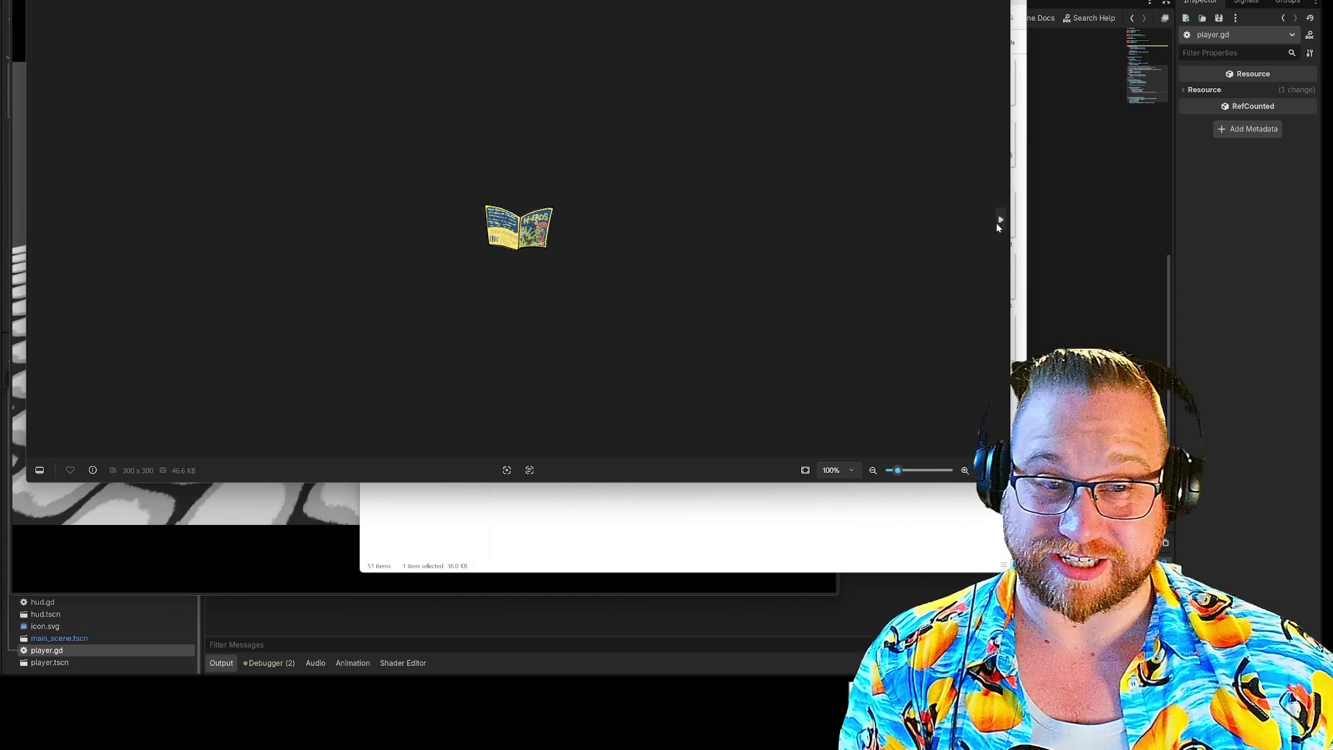
Step: Page through THE FILES comic and the green-witch comic, then close the Photos viewer
{"action": "left_click", "coordinate": [999, 221]}
{"action": "scroll", "coordinate": [592, 257], "scroll_direction": "up", "scroll_amount": 5}
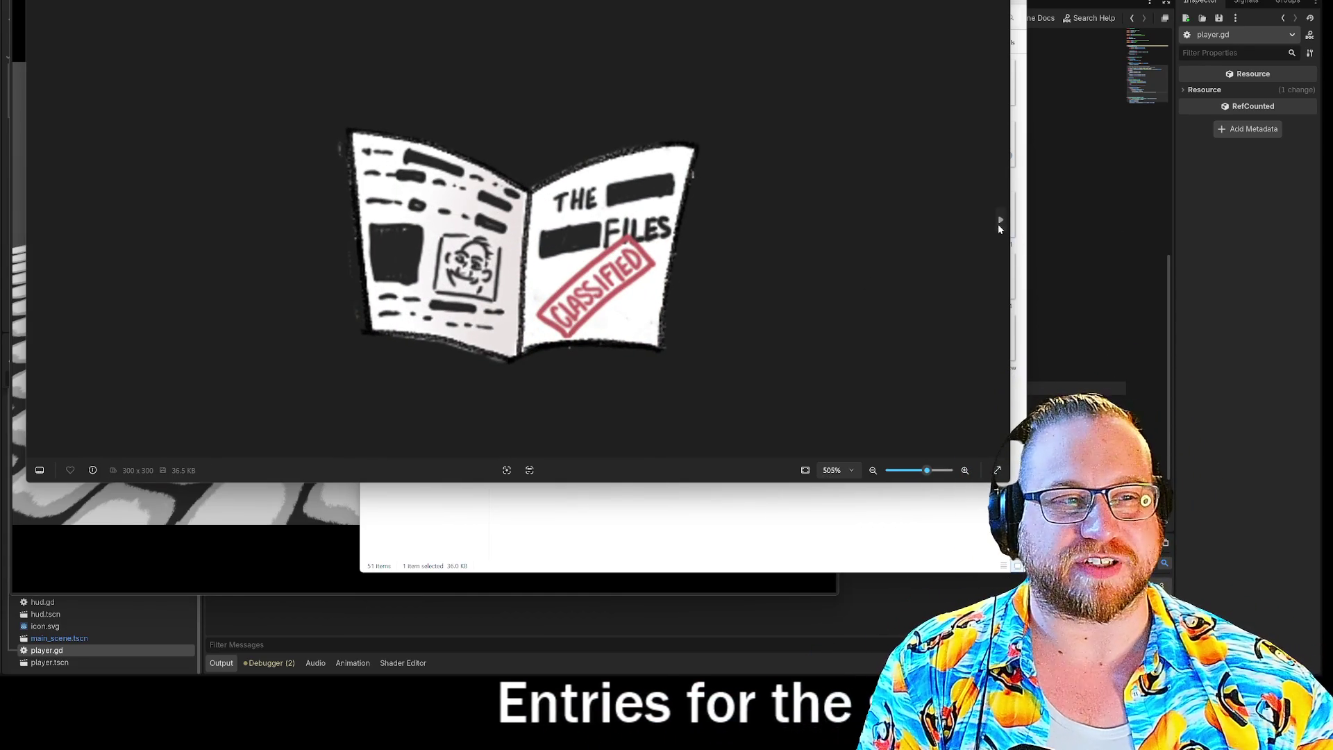
{"action": "left_click", "coordinate": [1000, 221]}
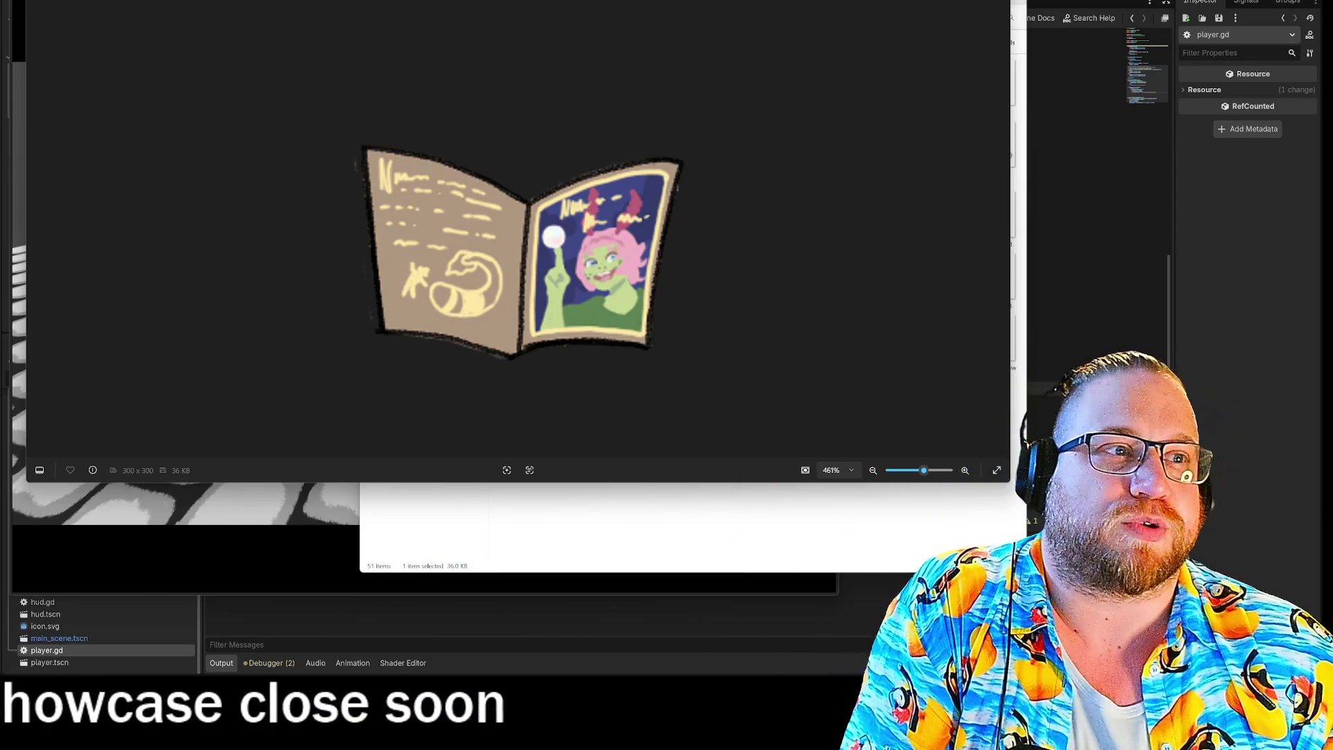
{"action": "key", "text": "Escape"}
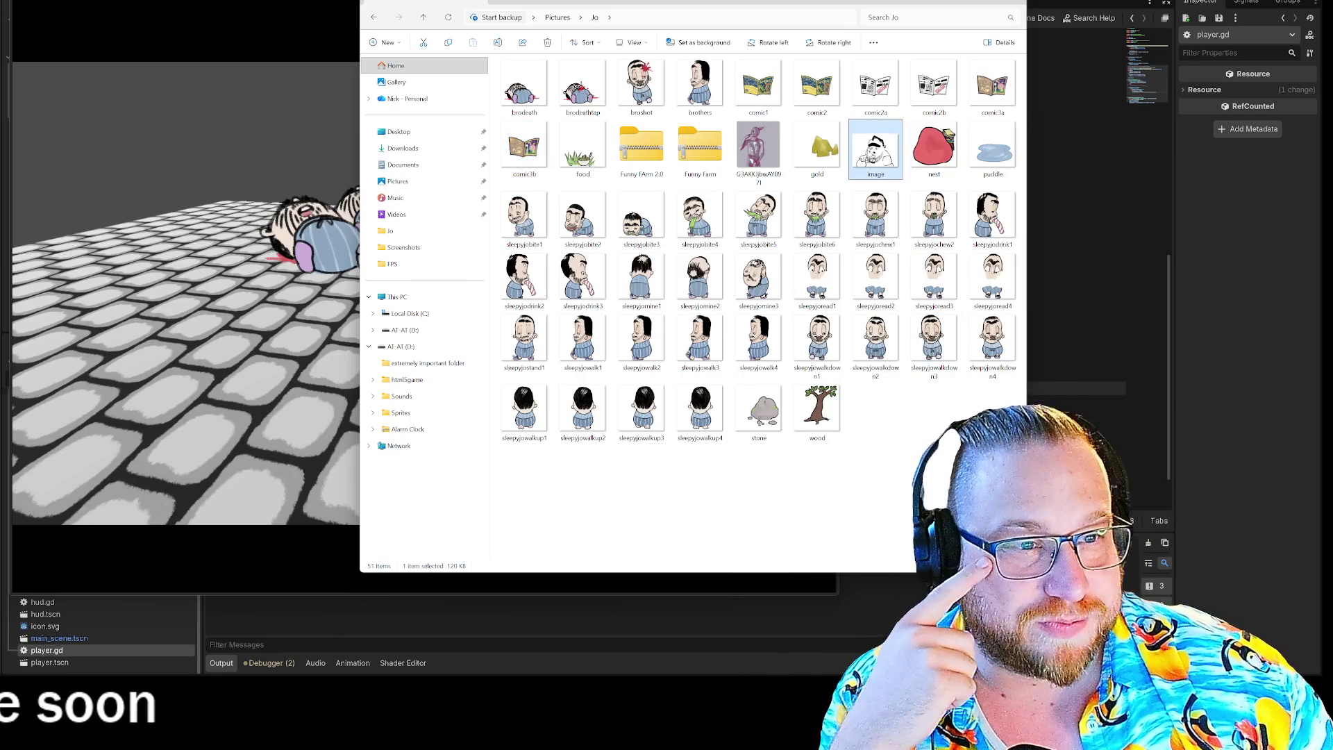
Step: View the black-and-white sketch named 'image' in Photos, then close it
{"action": "key", "text": "Return"}
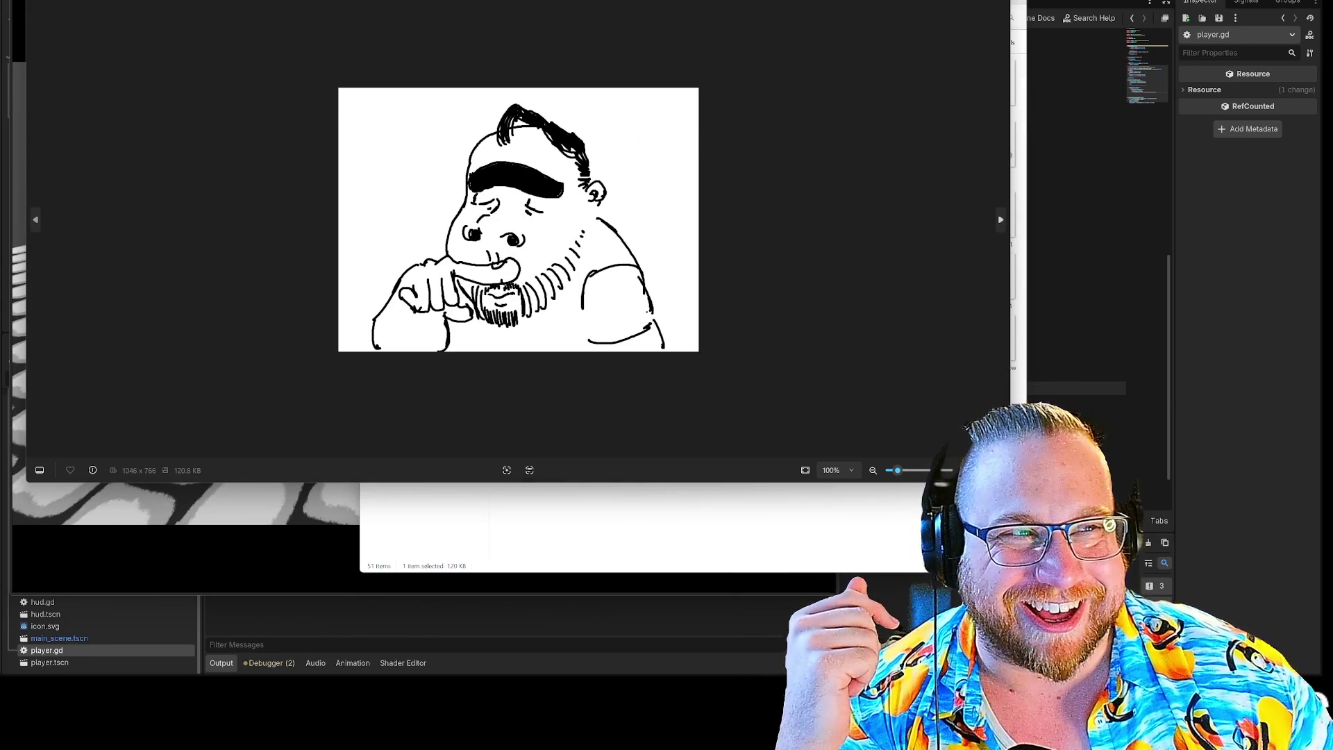
{"action": "left_click", "coordinate": [998, 4]}
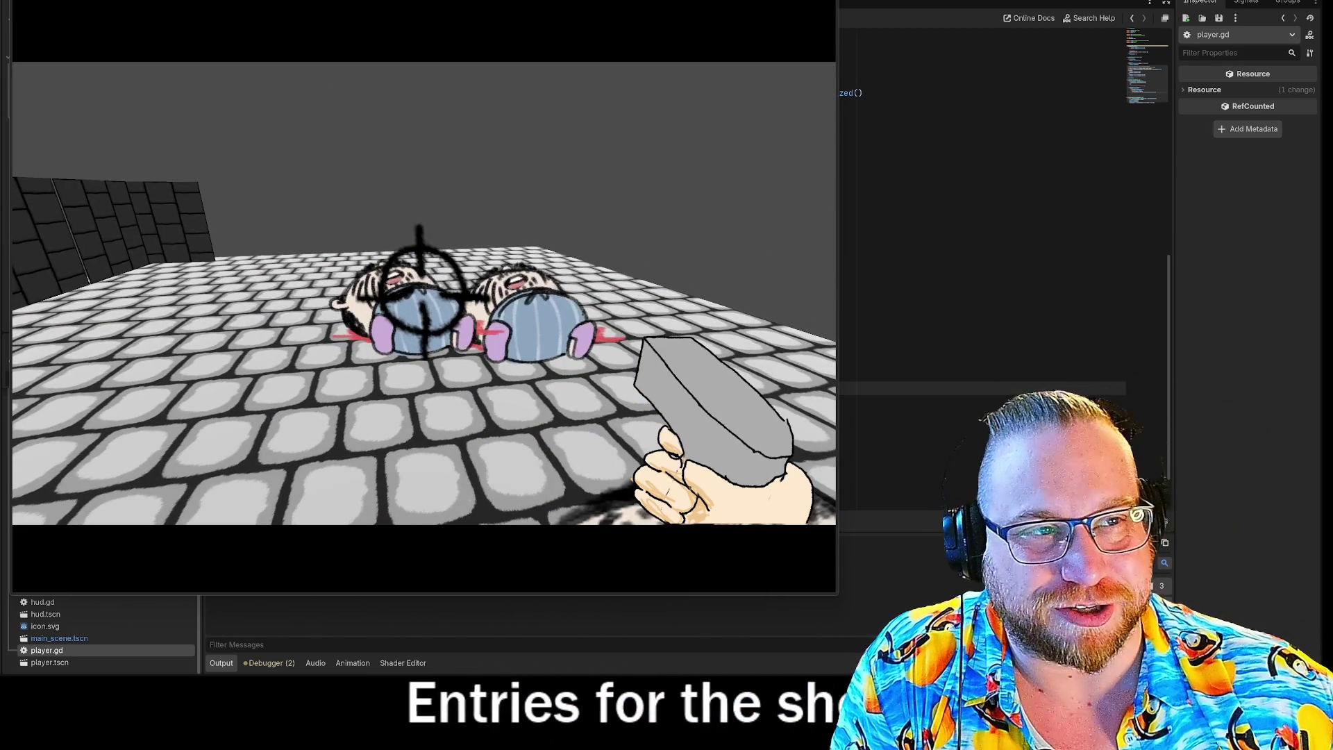
Step: Stop the game and uncomment line 63's zero-health DoubleTap check in player.gd
{"action": "key", "text": "F8"}
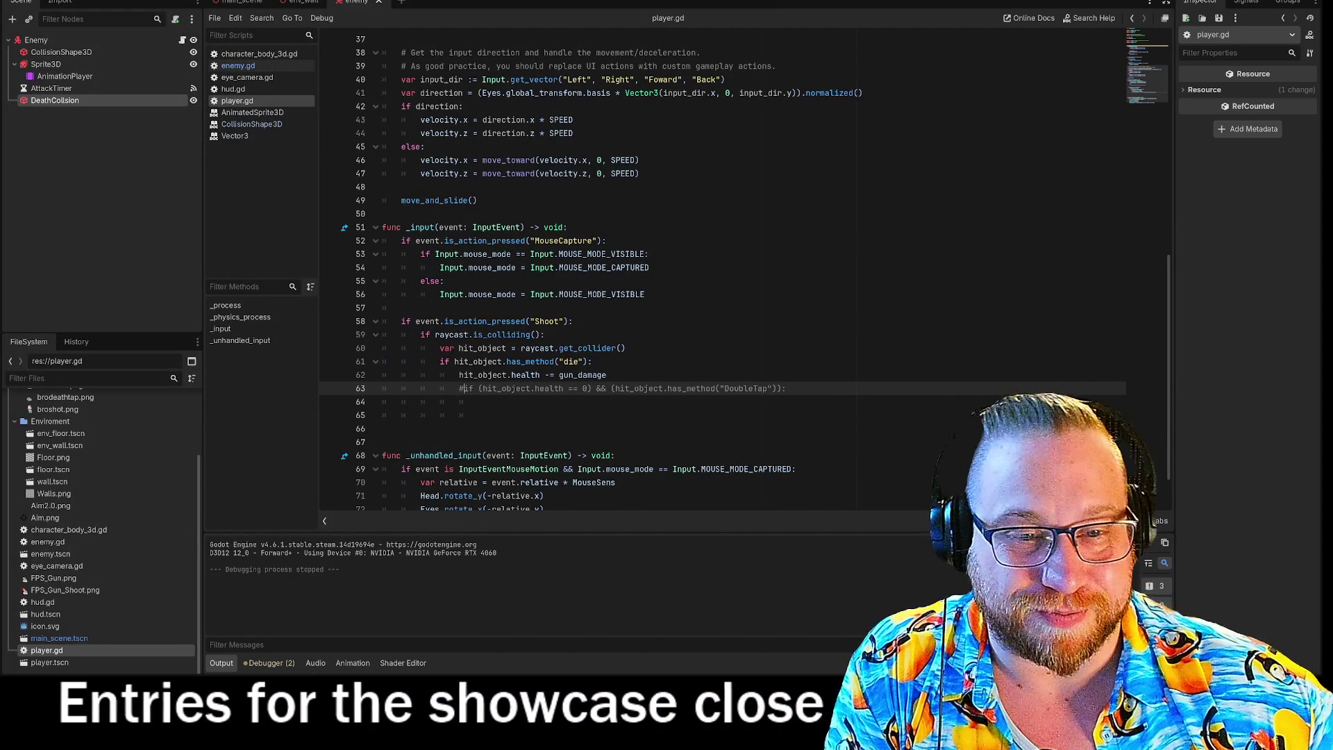
{"action": "key", "text": "ctrl+k"}
{"action": "key", "text": "ctrl+k"}
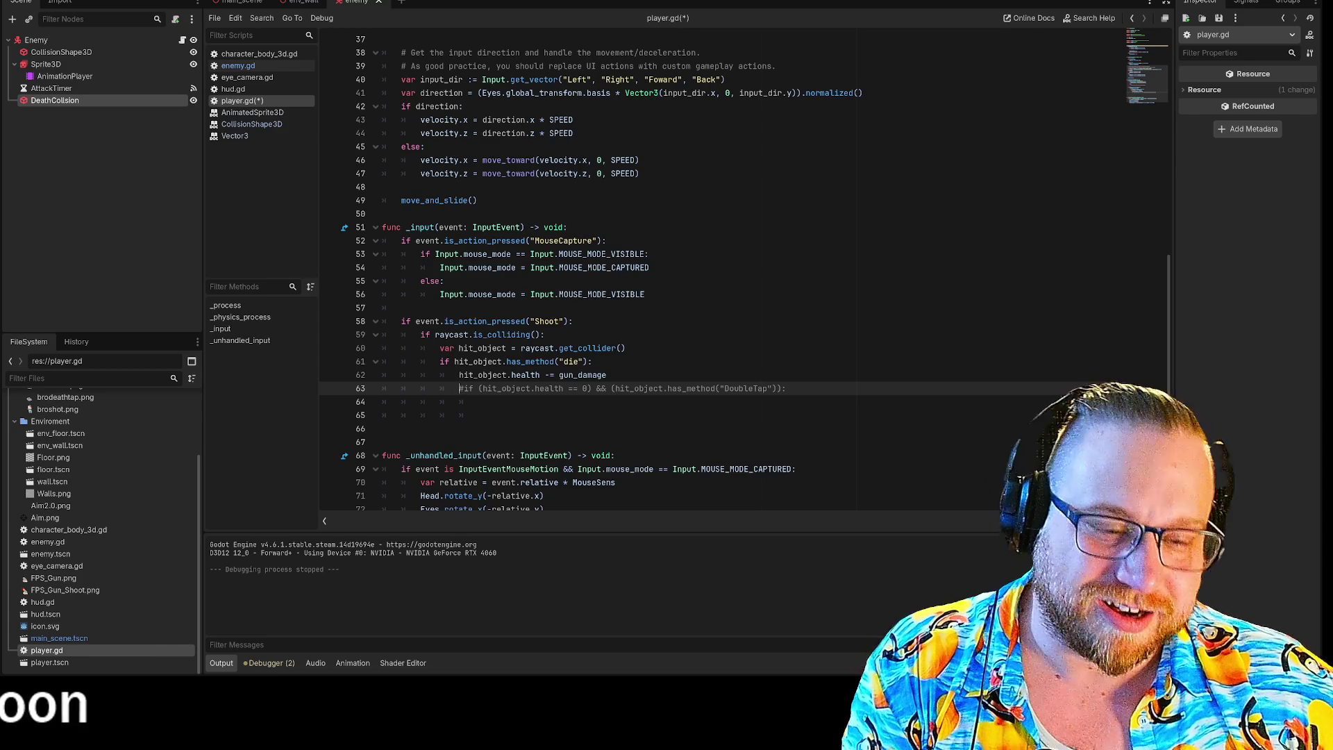
{"action": "key", "text": "ctrl+k"}
{"action": "key", "text": "Down"}
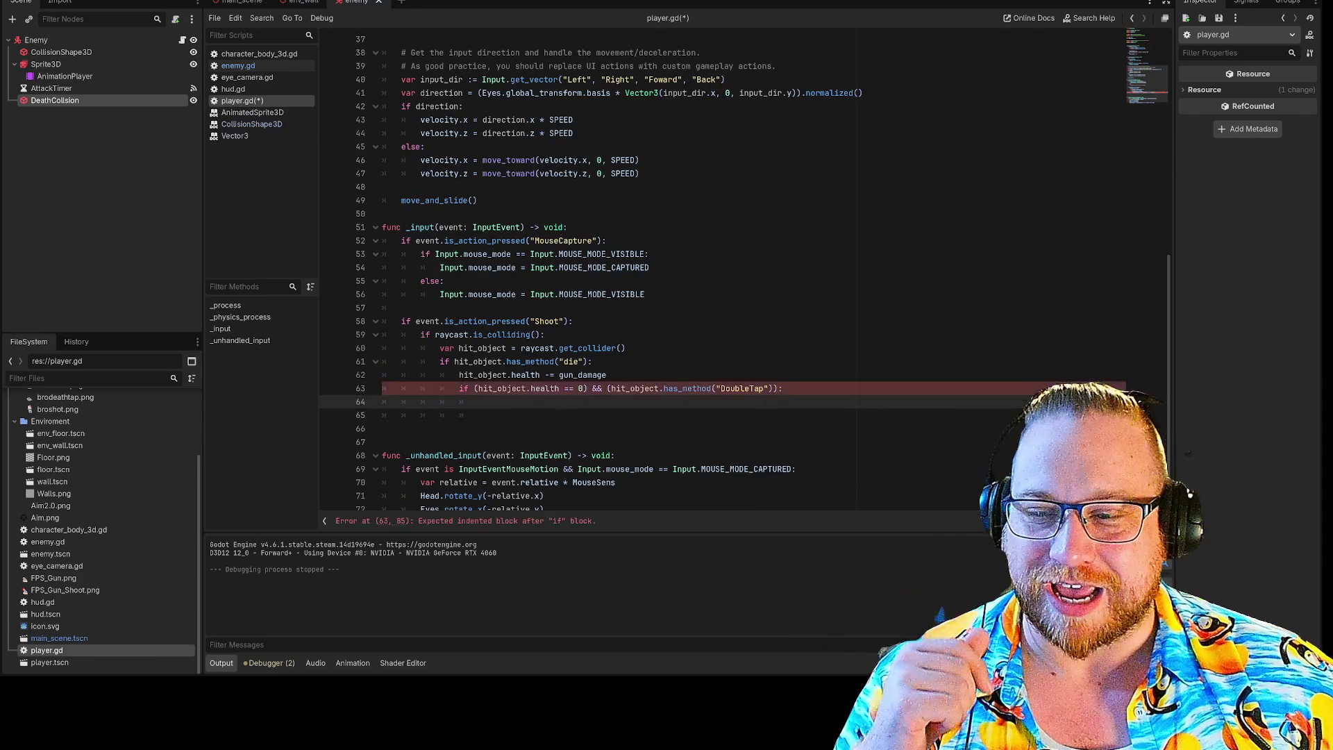
{"action": "left_click", "coordinate": [783, 388]}
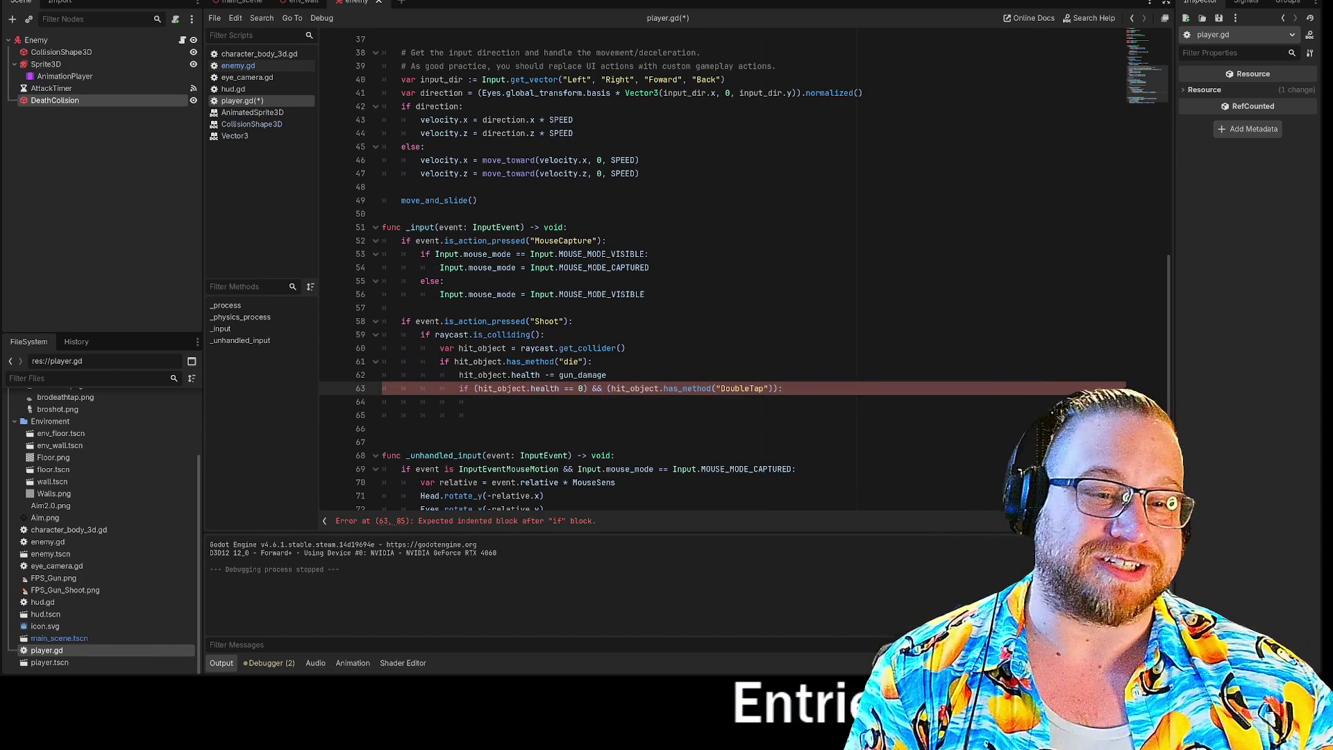
{"action": "key", "text": "Down"}
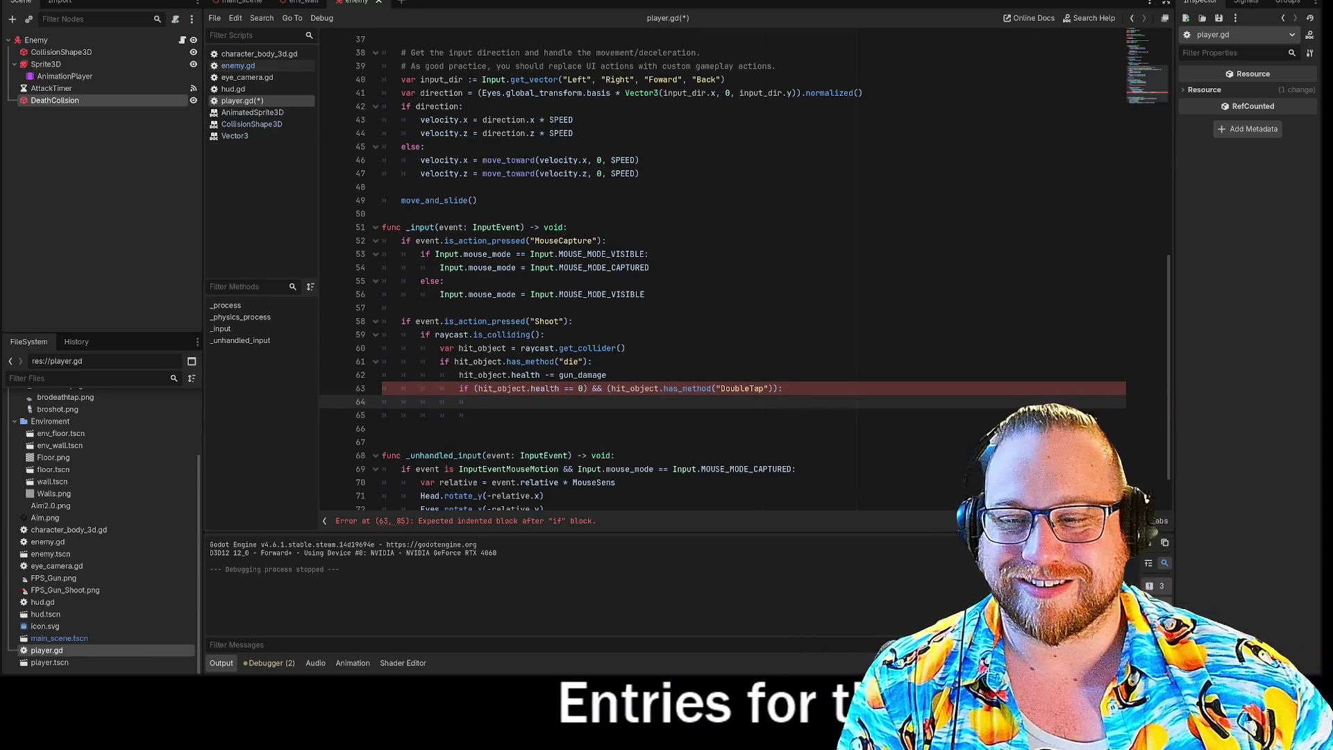
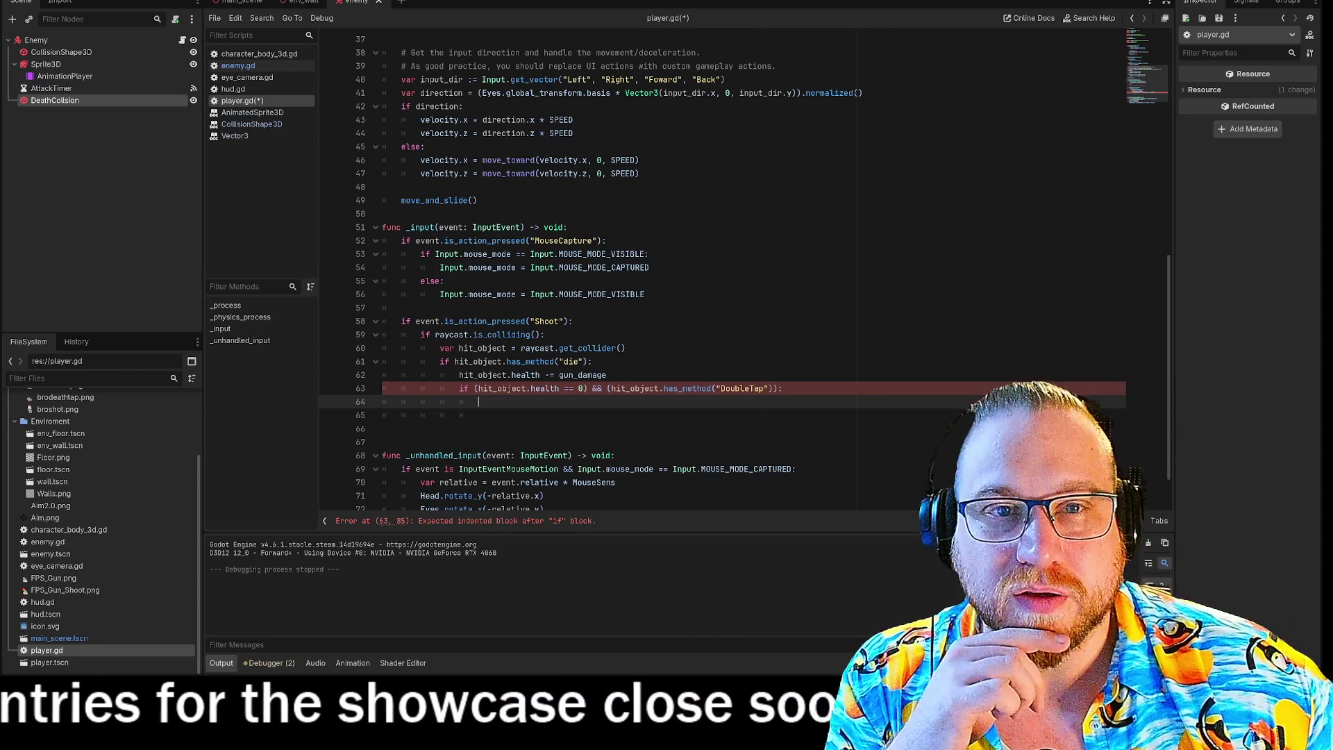
Step: Open and close a temporary empty scene tab, then widen the script editing area
{"action": "left_click", "coordinate": [402, 2]}
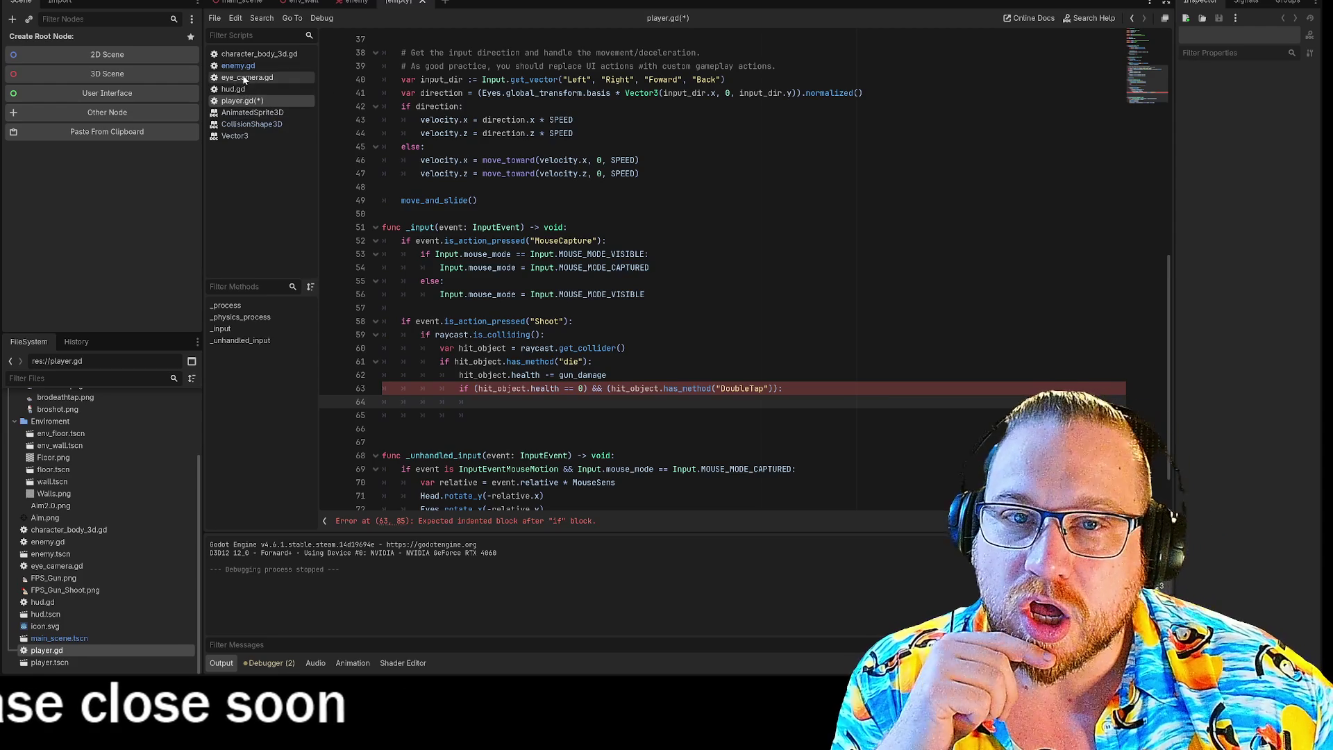
{"action": "left_click", "coordinate": [239, 67]}
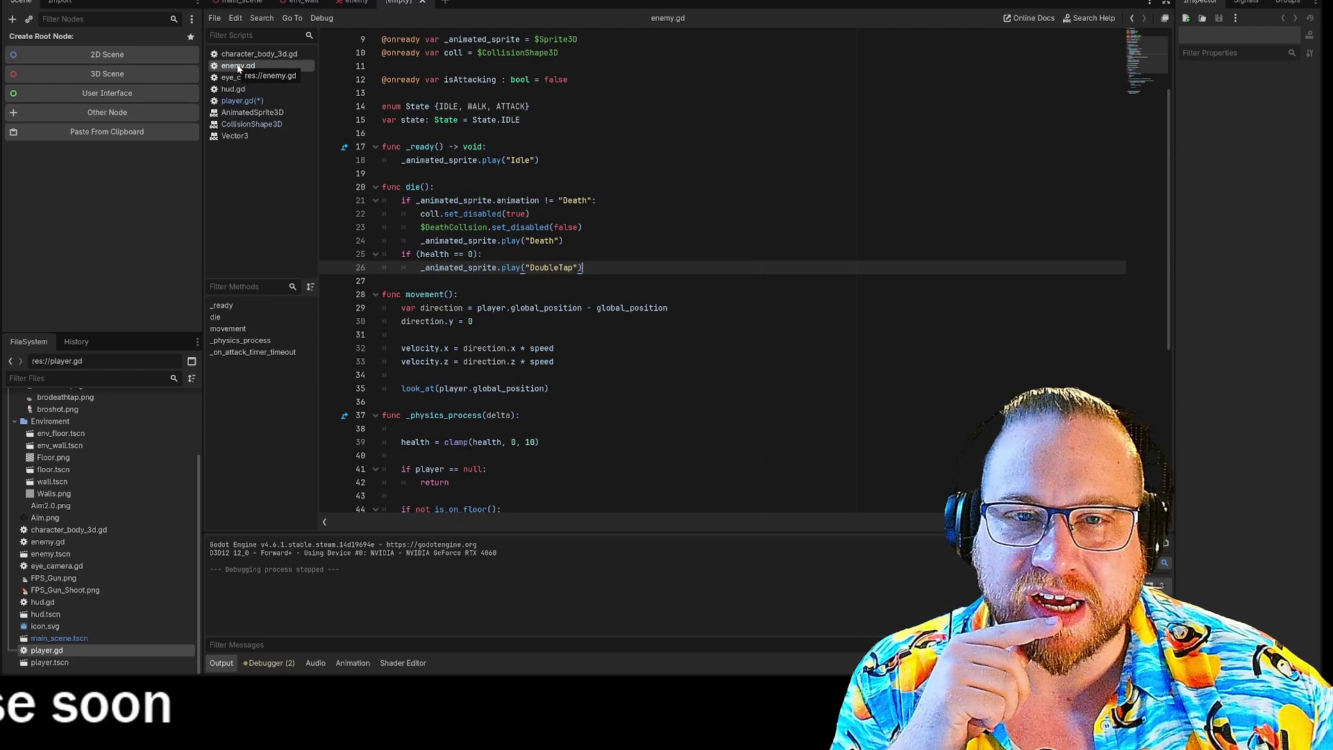
{"action": "left_click", "coordinate": [352, 2]}
{"action": "left_click", "coordinate": [412, 3]}
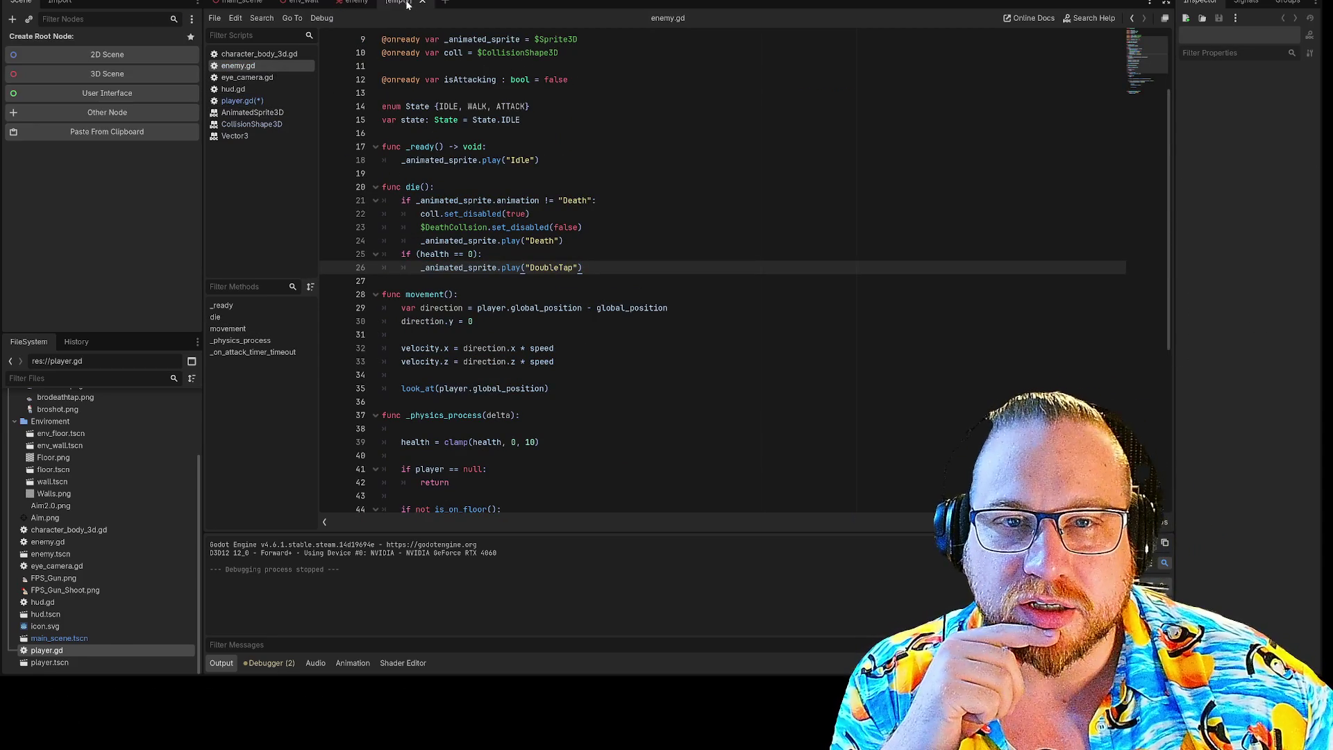
{"action": "left_click", "coordinate": [420, 2]}
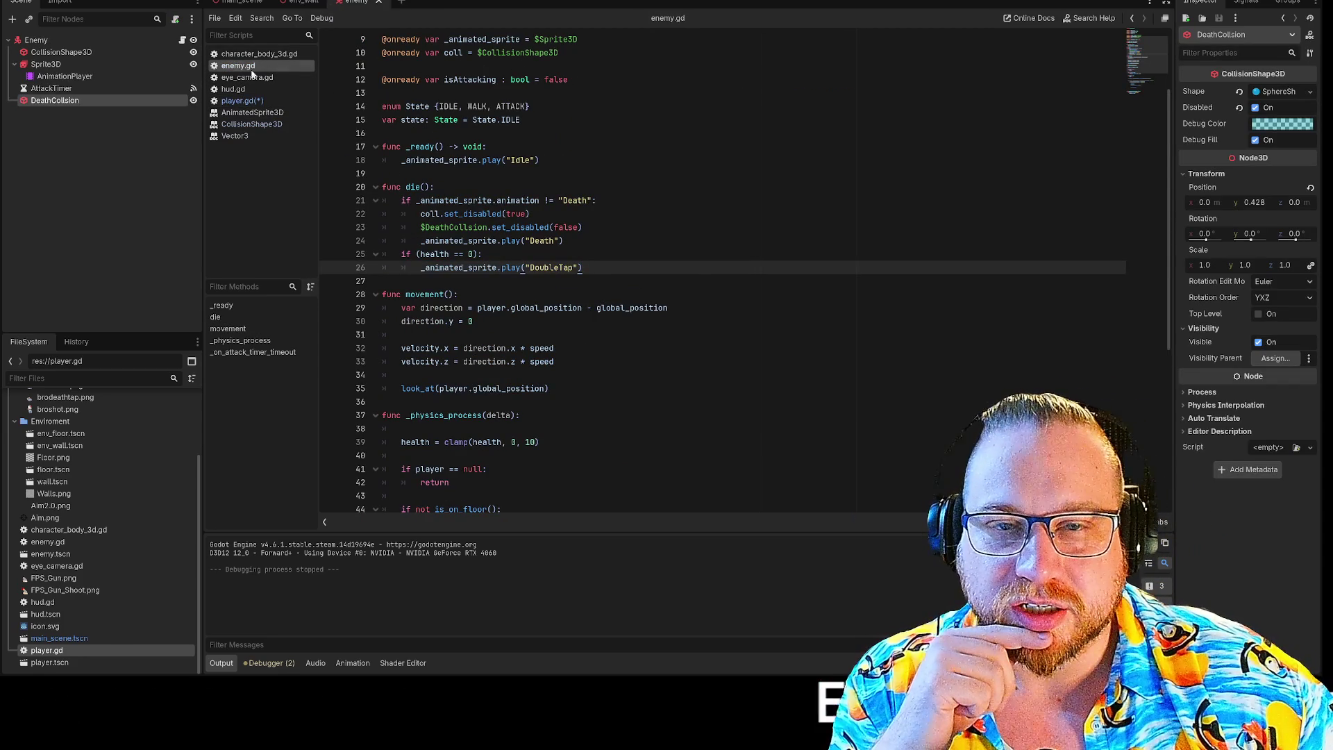
{"action": "left_click_drag", "start_coordinate": [199, 87], "coordinate": [152, 92]}
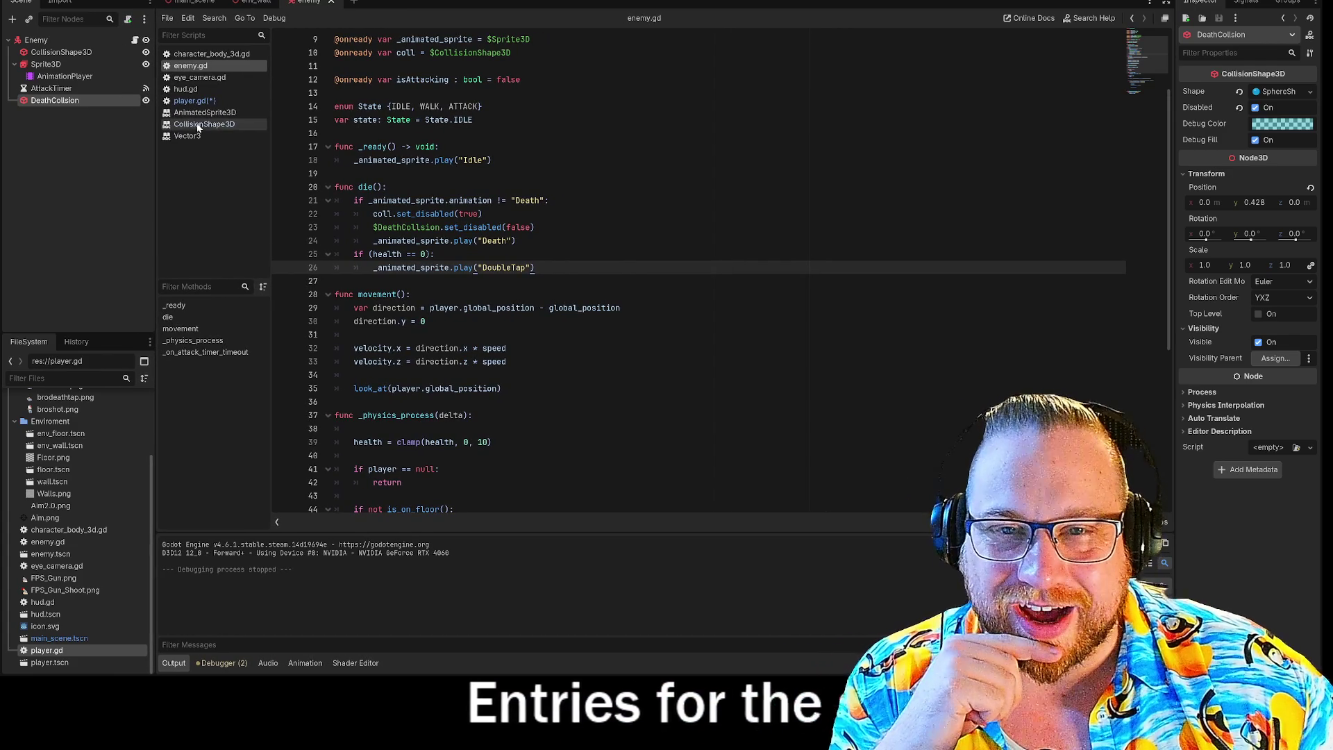
Step: Save player.gd, then go to enemy.gd at the empty line after die()
{"action": "left_click", "coordinate": [195, 101]}
{"action": "right_click", "coordinate": [320, 3]}
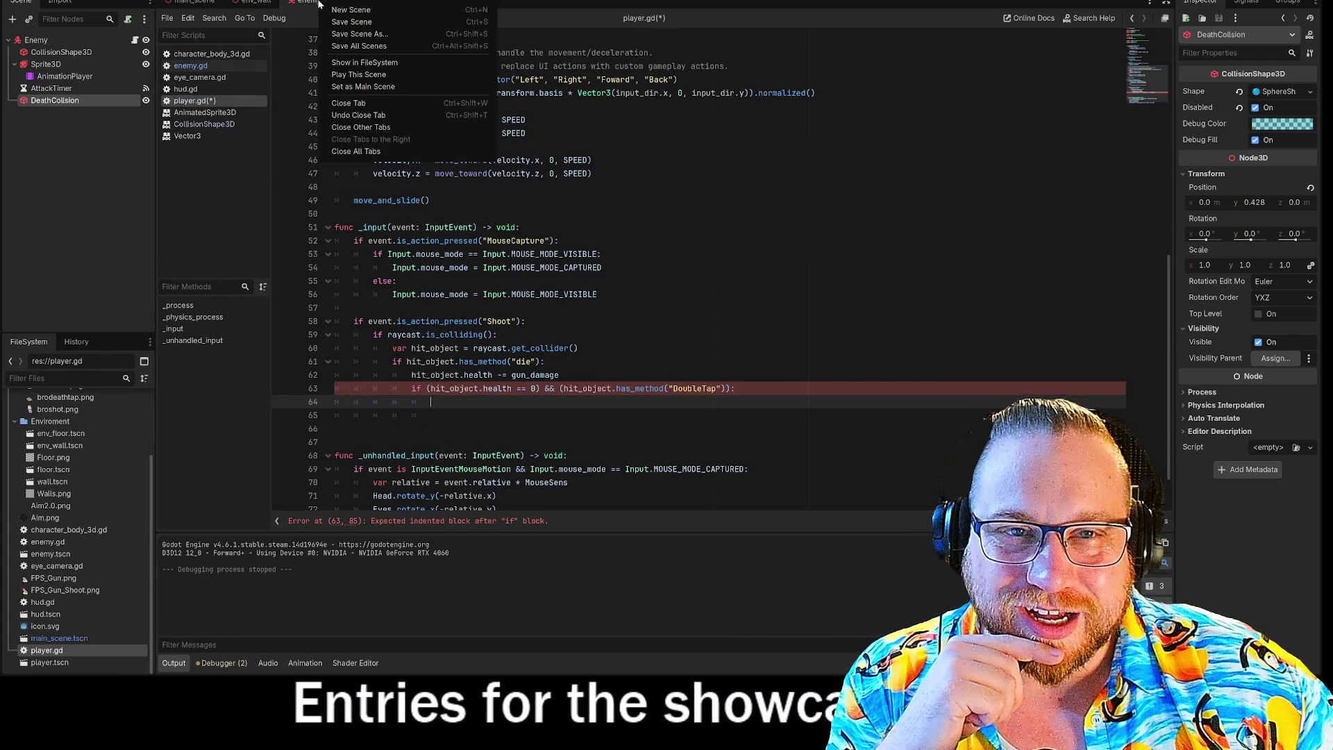
{"action": "left_click", "coordinate": [351, 21]}
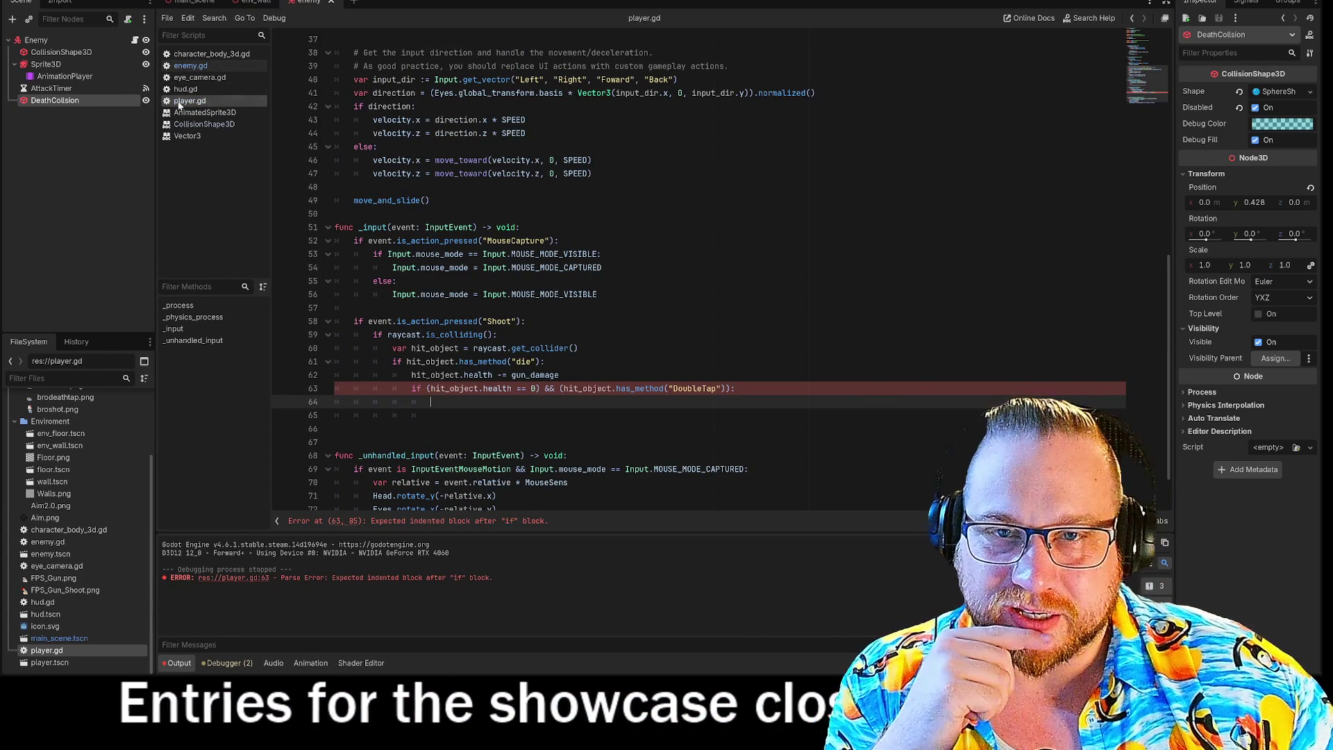
{"action": "left_click", "coordinate": [188, 65]}
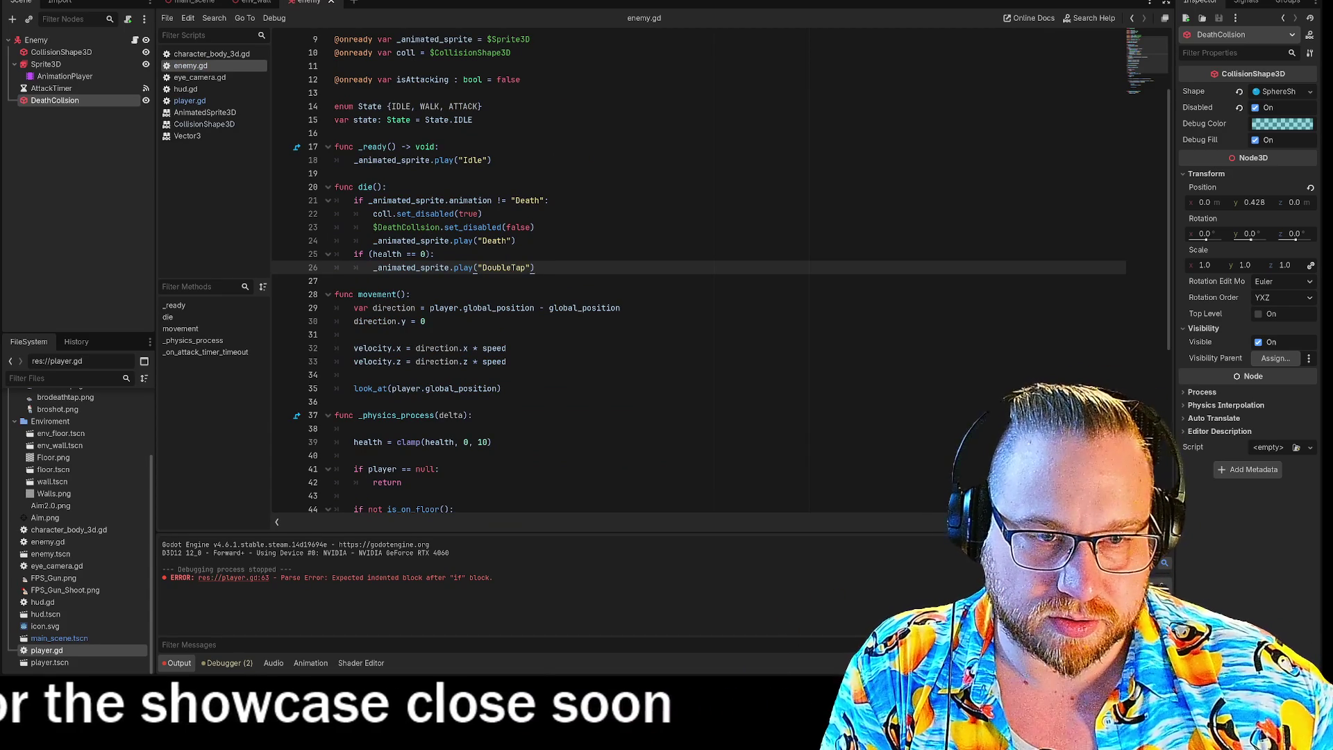
{"action": "left_click", "coordinate": [361, 281]}
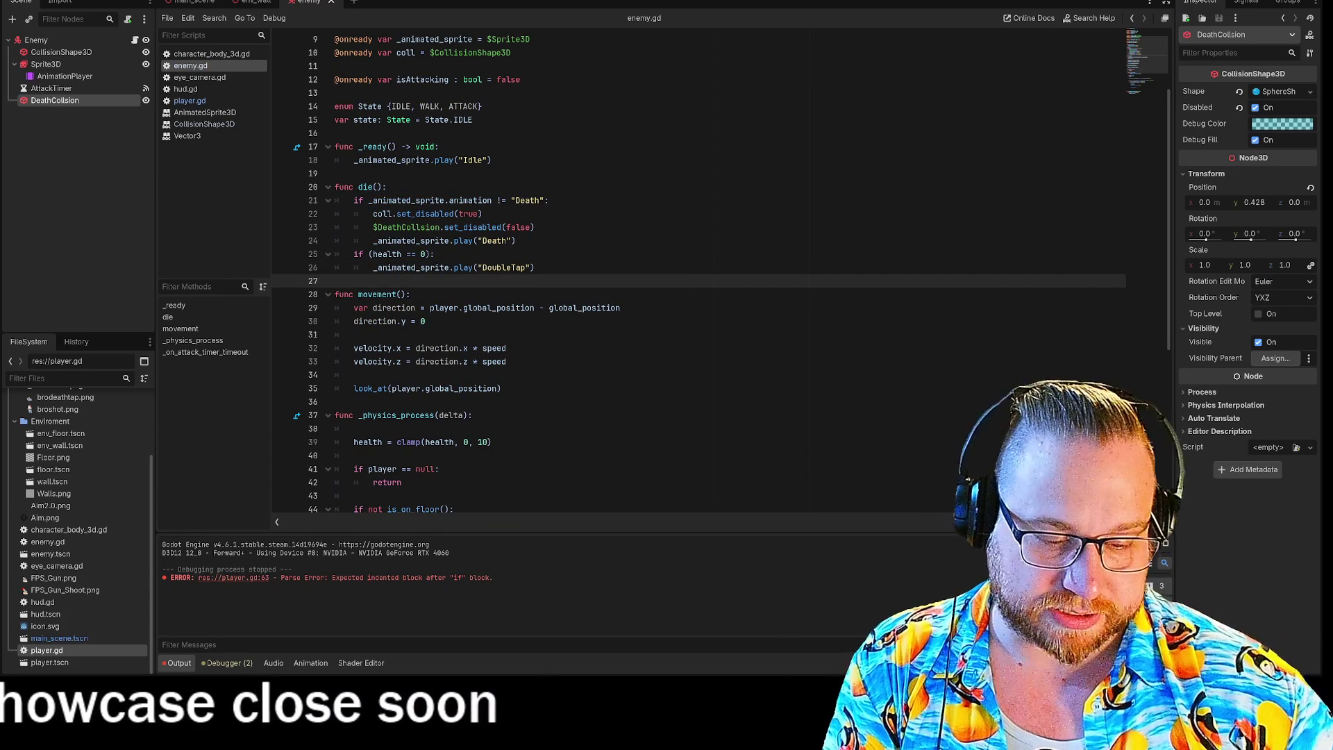
Step: Add a new 'func DoubleTap():' declaration below die() in enemy.gd
{"action": "key", "text": "Return"}
{"action": "key", "text": "Return"}
{"action": "key", "text": "Up"}
{"action": "type", "text": "unc"}
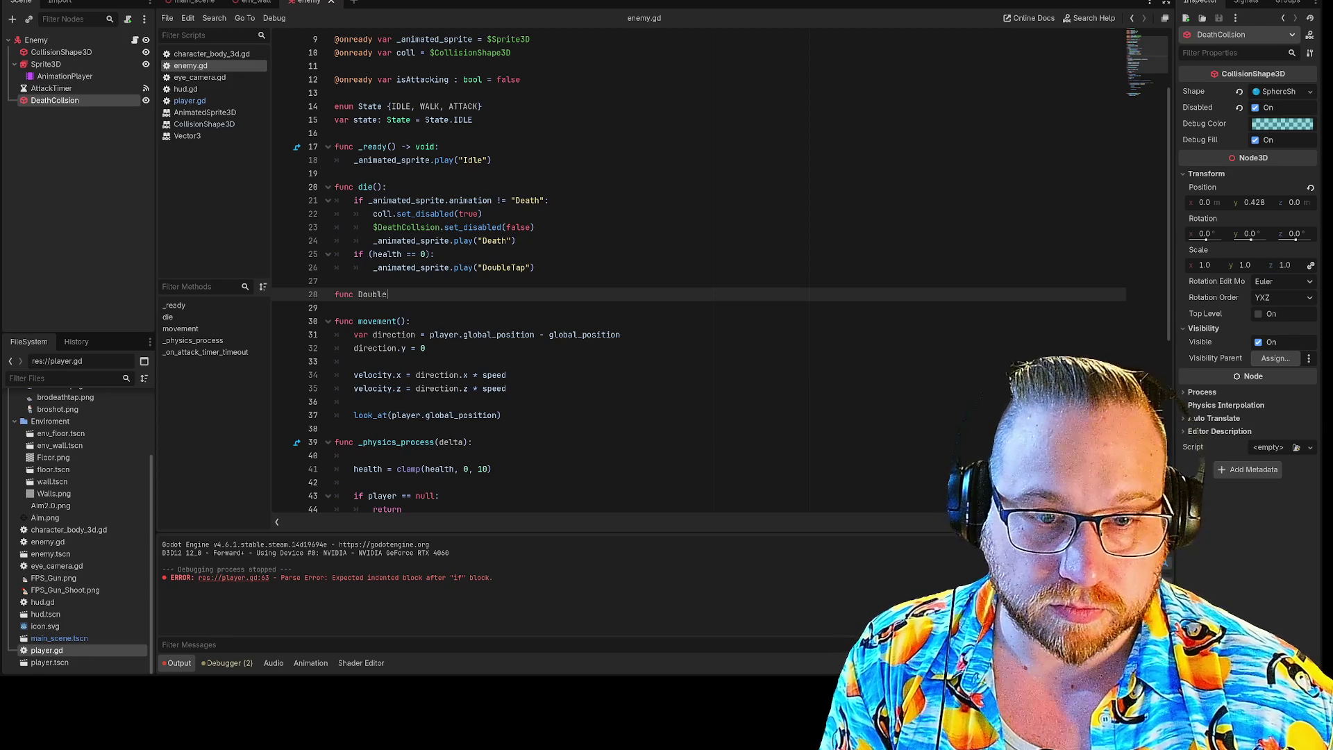
{"action": "type", "text": "):"}
{"action": "key", "text": "Return"}
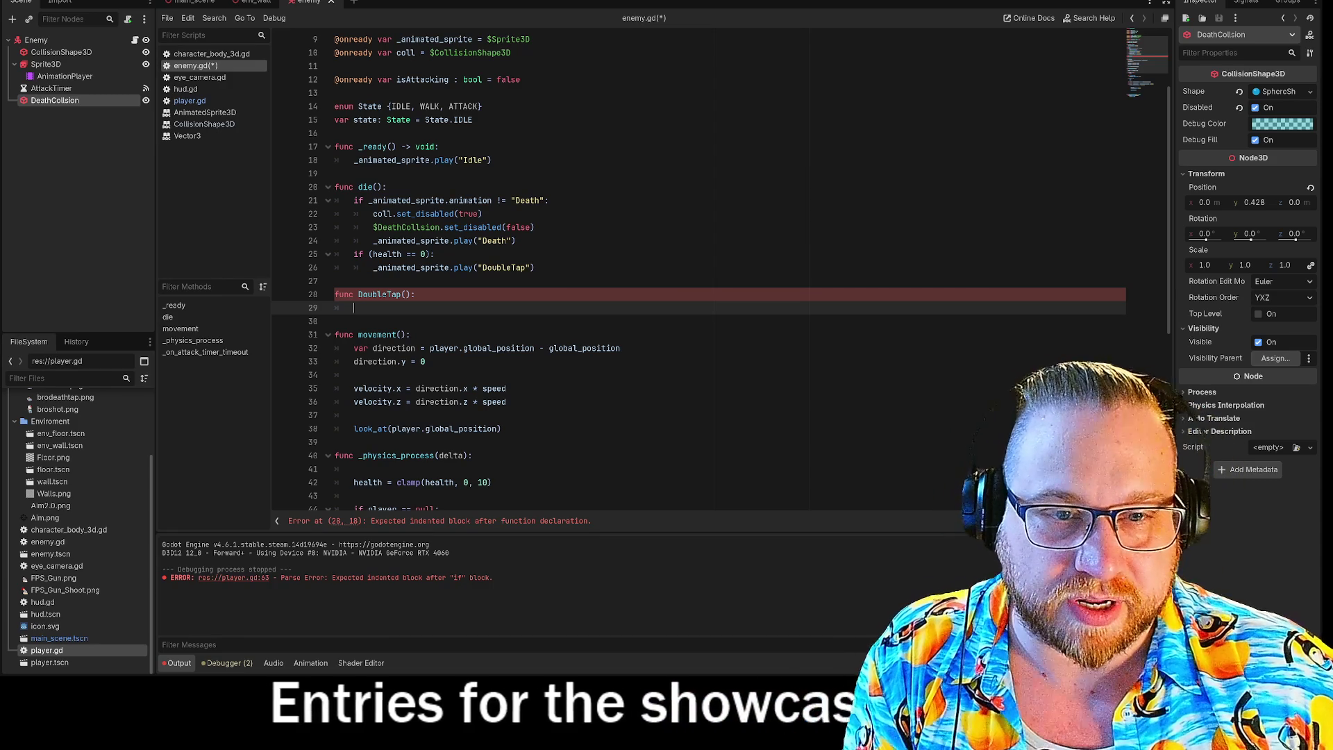
Step: Copy the play("DoubleTap") call into the DoubleTap() body and save enemy.gd
{"action": "left_click_drag", "start_coordinate": [353, 253], "coordinate": [535, 268]}
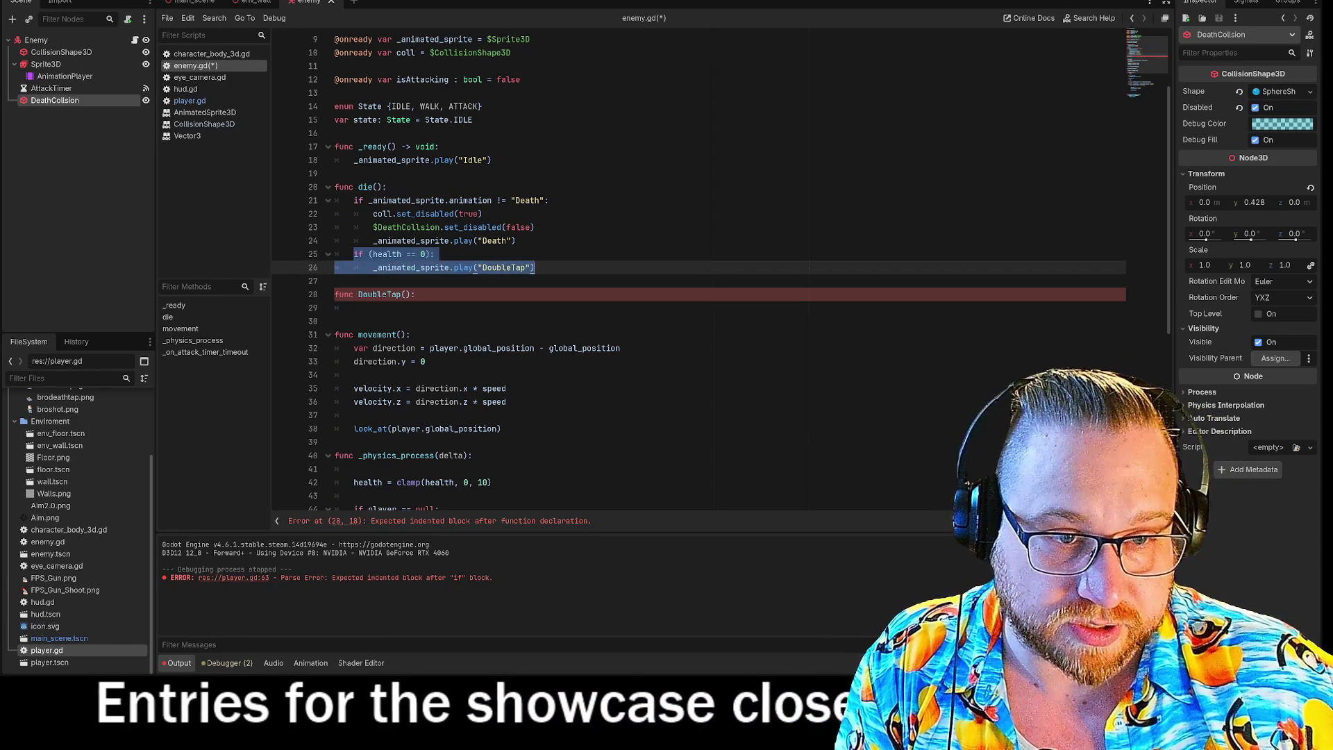
{"action": "left_click", "coordinate": [354, 308]}
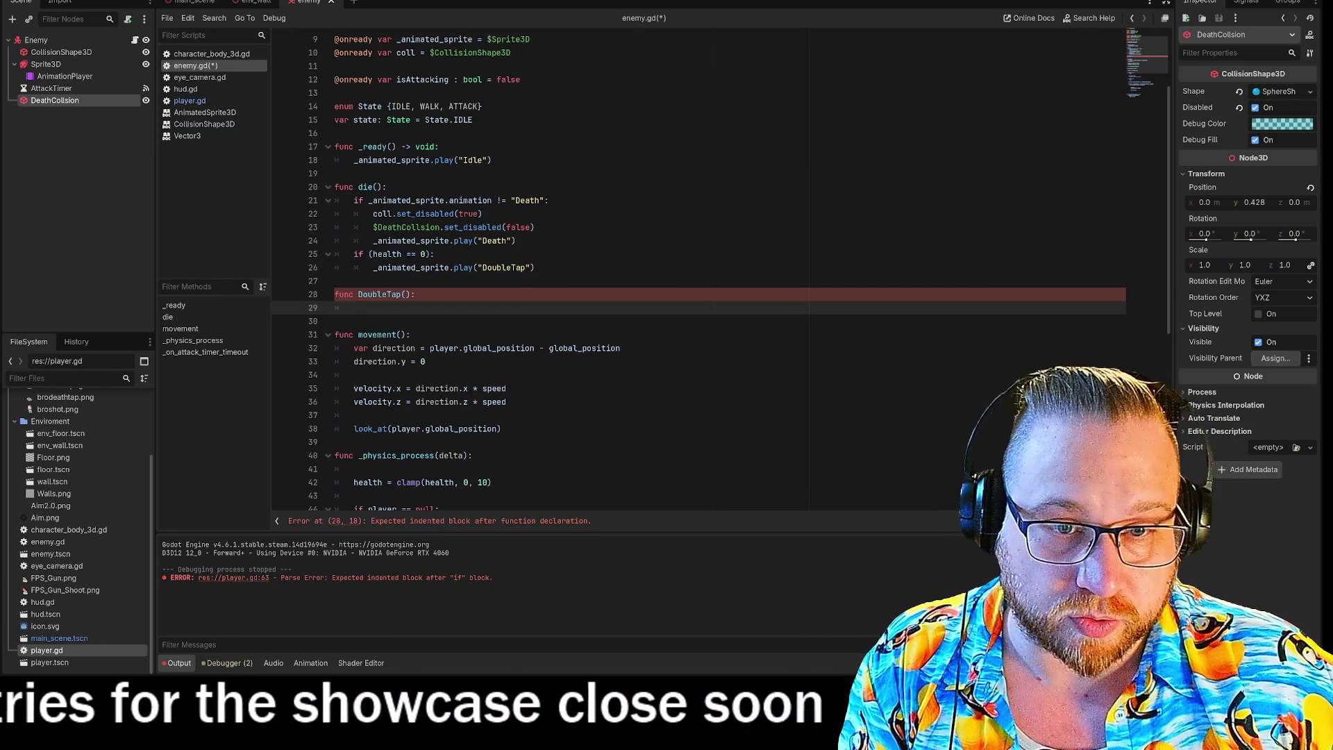
{"action": "left_click_drag", "start_coordinate": [372, 268], "coordinate": [535, 267]}
{"action": "key", "text": "ctrl+c"}
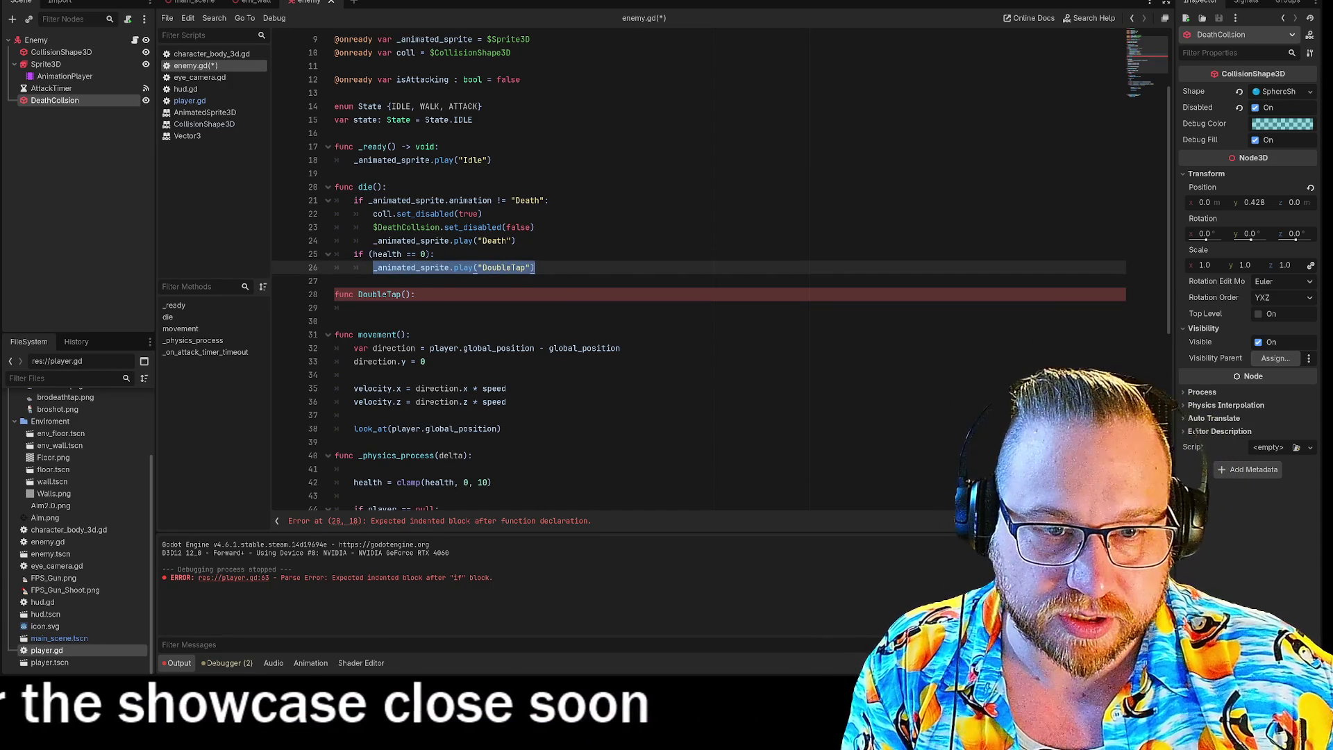
{"action": "left_click", "coordinate": [354, 308]}
{"action": "key", "text": "ctrl+v"}
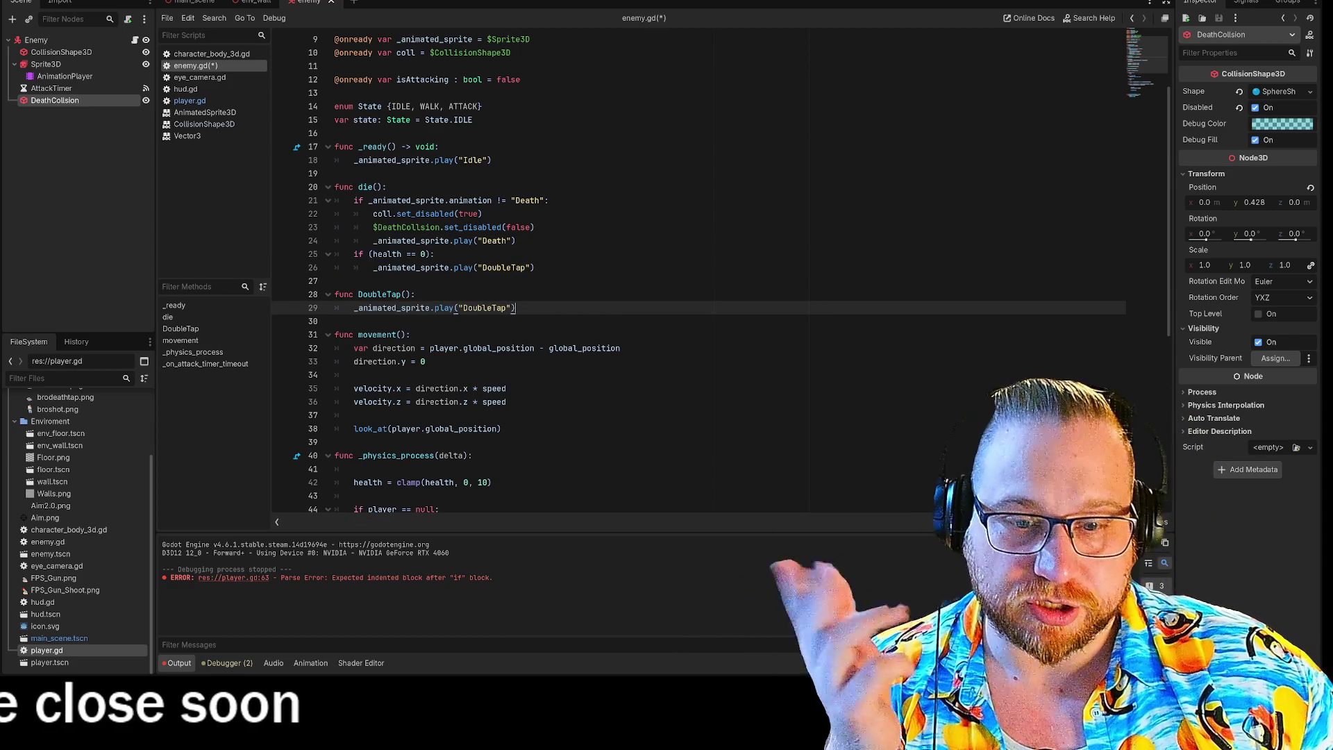
{"action": "right_click", "coordinate": [197, 69]}
{"action": "left_click", "coordinate": [229, 77]}
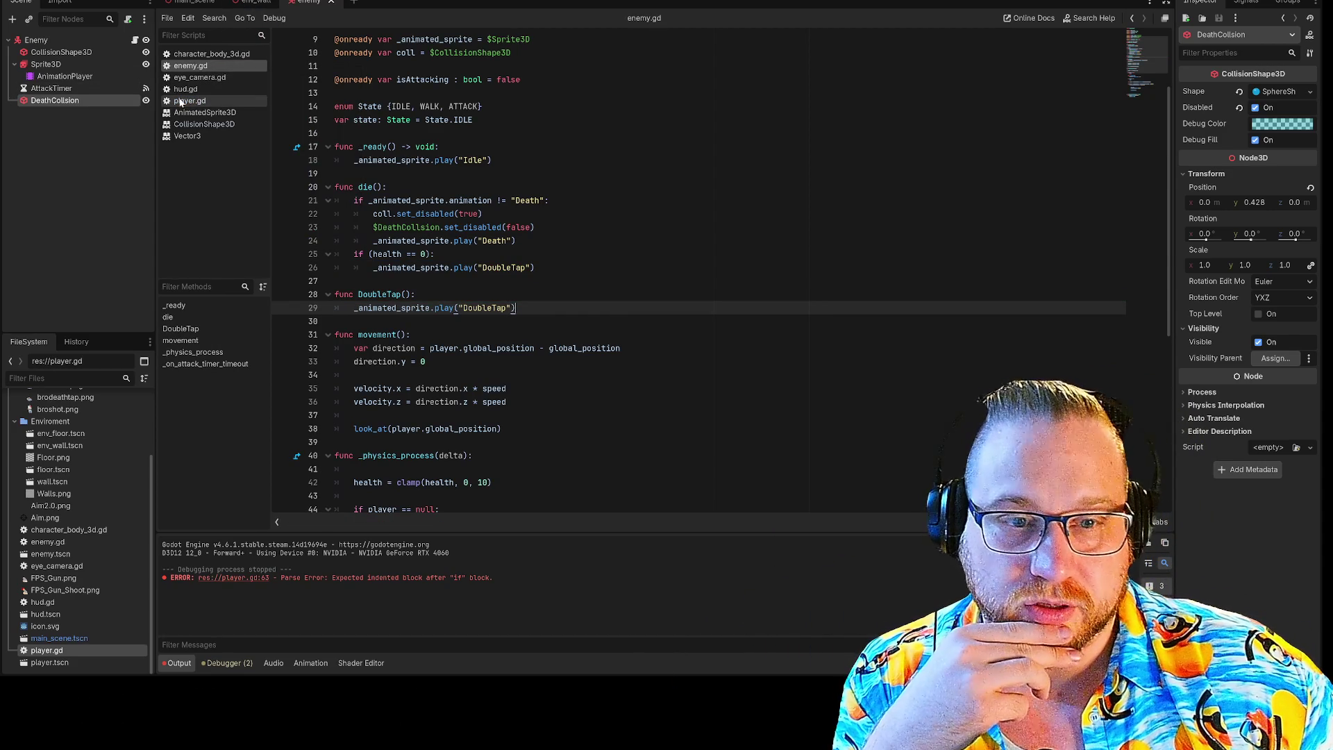
{"action": "left_click", "coordinate": [179, 102]}
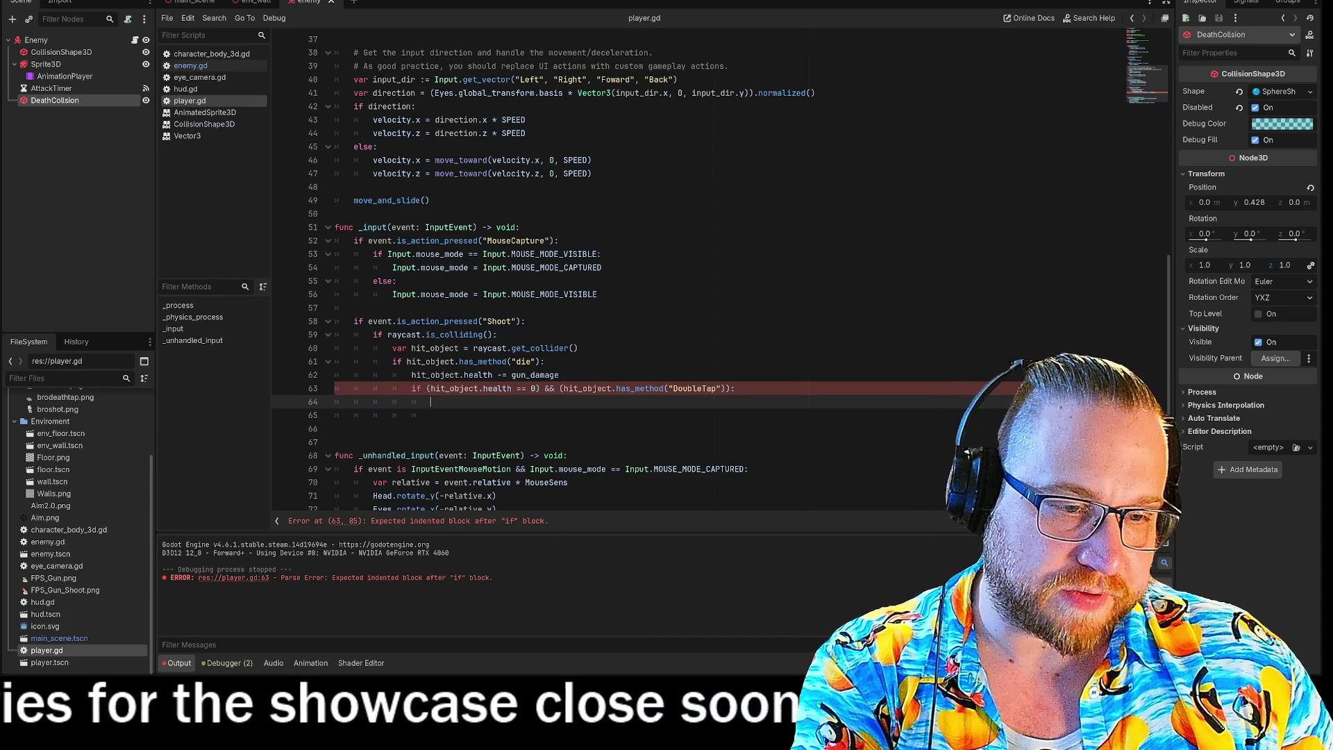
Step: Add hit_object.DoubleTap() under the zero-health check on line 64, save player.gd, and run the game
{"action": "key", "text": "Tab"}
{"action": "type", "text": "hit_object"}
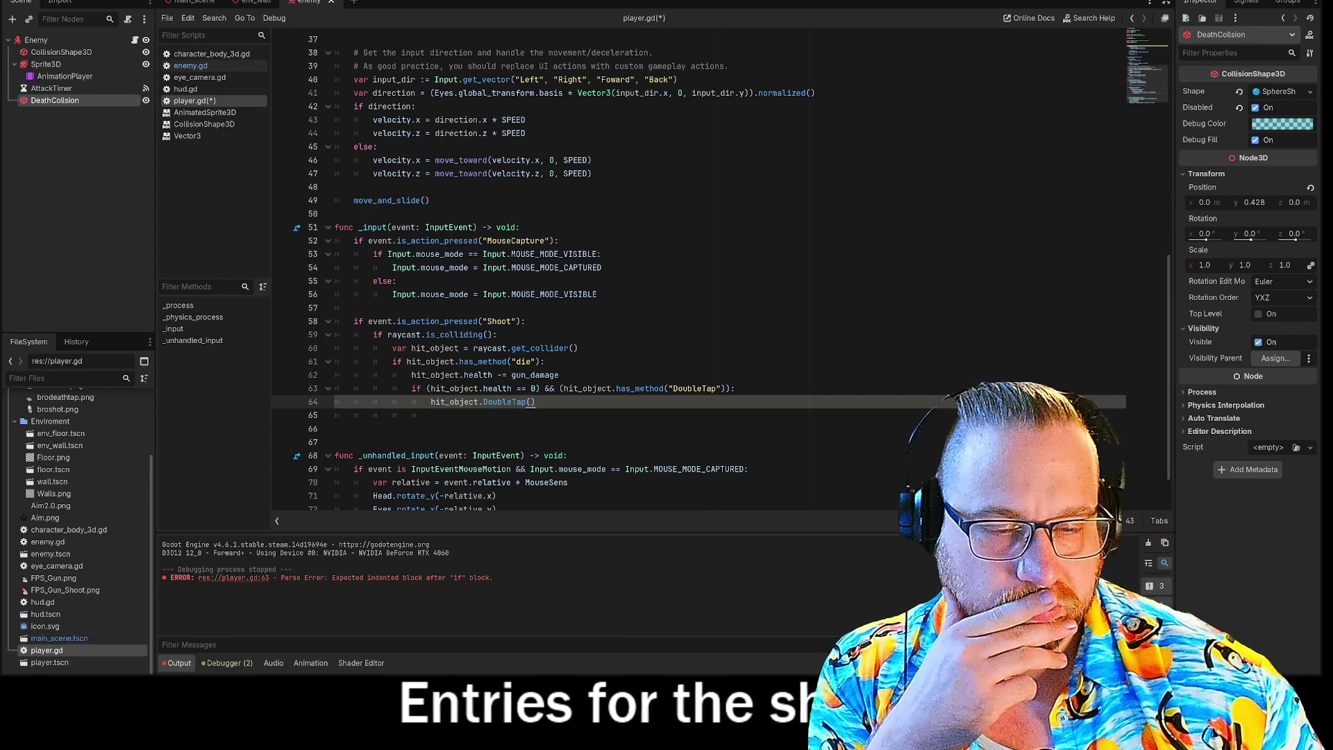
{"action": "left_click", "coordinate": [193, 103]}
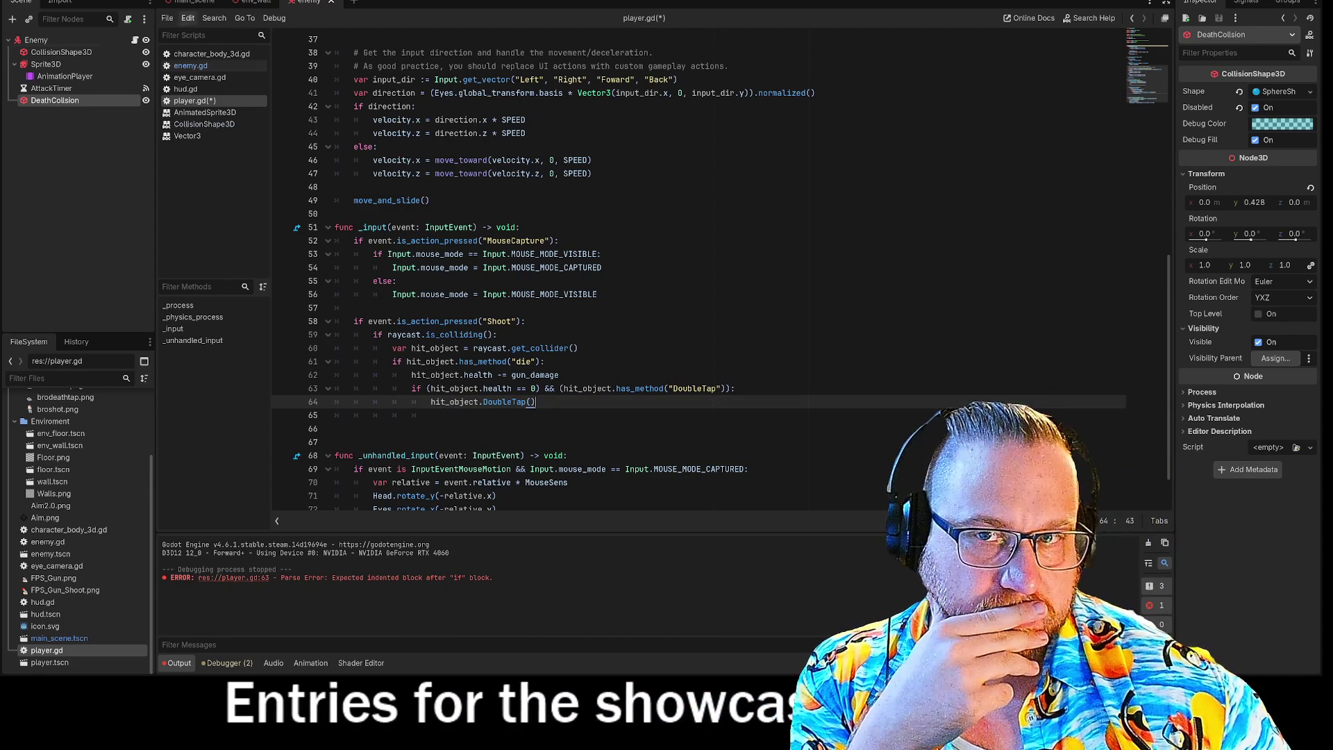
{"action": "key", "text": "Up"}
{"action": "key", "text": "Up"}
{"action": "key", "text": "Up"}
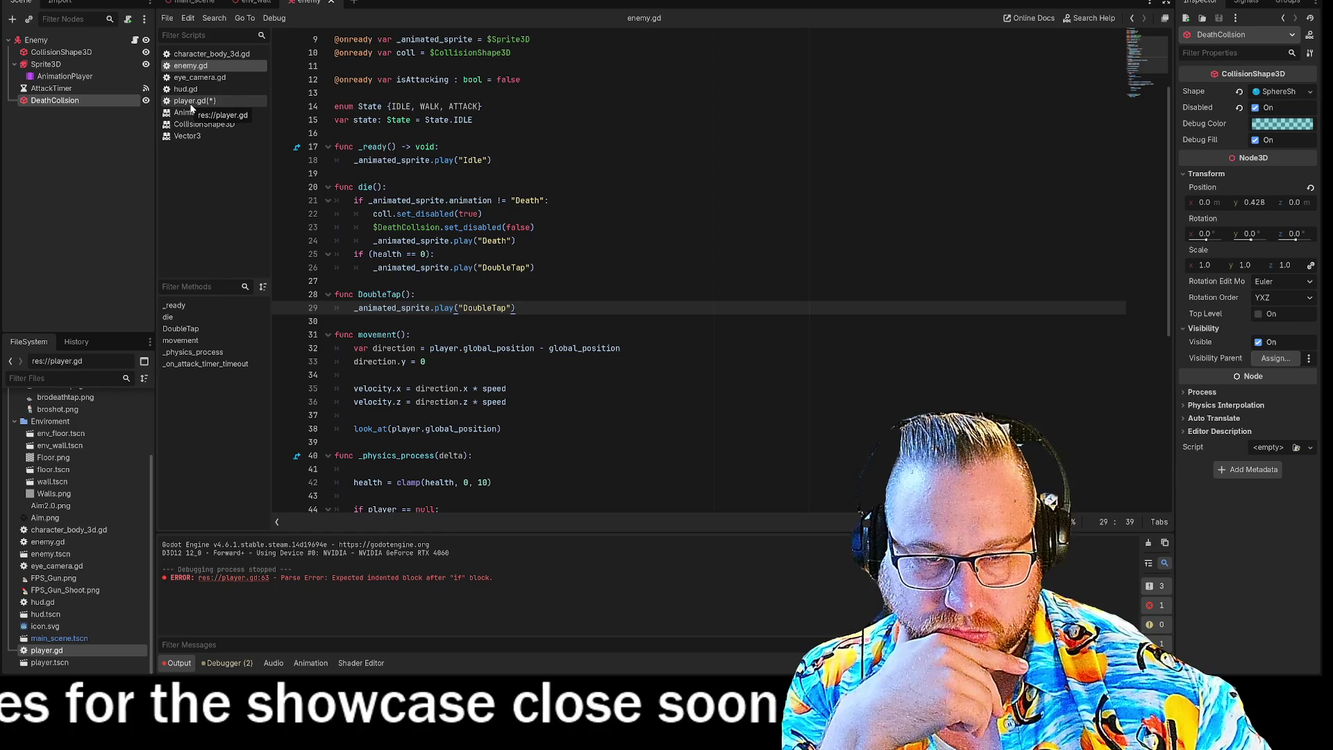
{"action": "left_click", "coordinate": [193, 103]}
{"action": "right_click", "coordinate": [187, 101]}
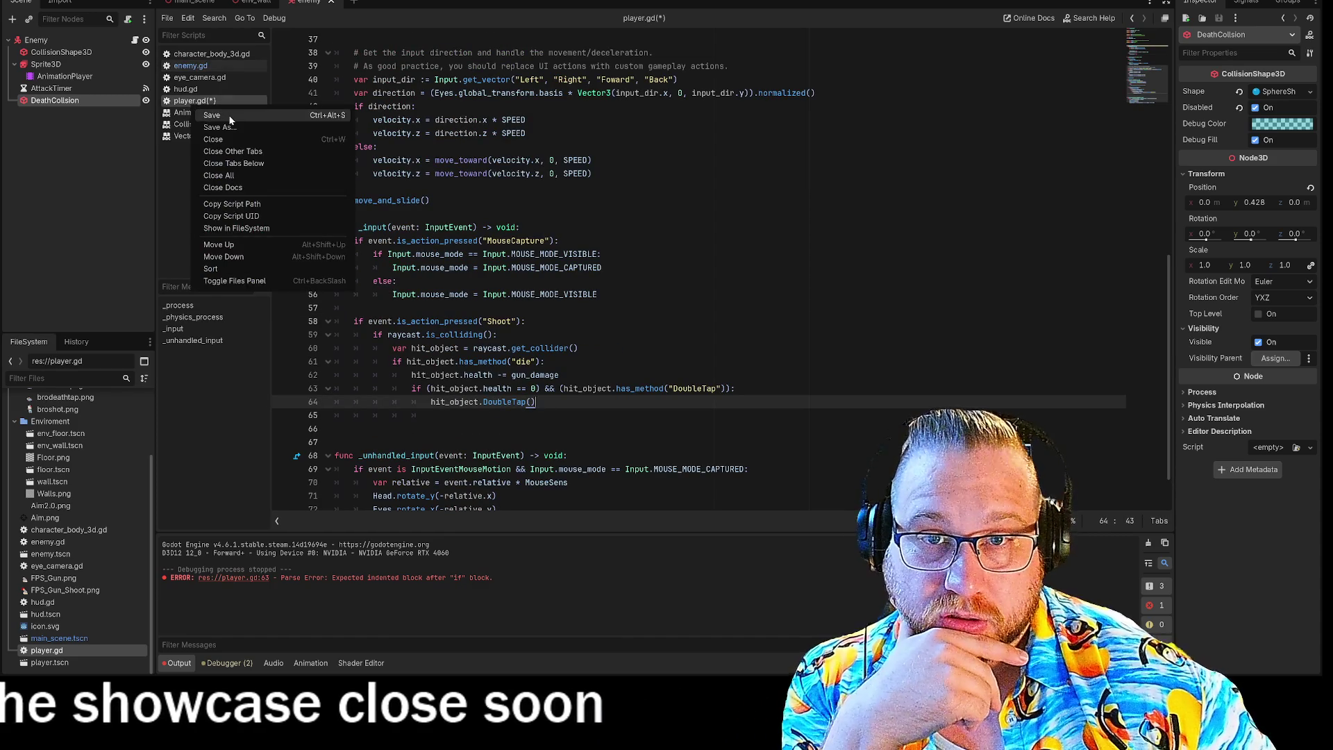
{"action": "left_click", "coordinate": [228, 115]}
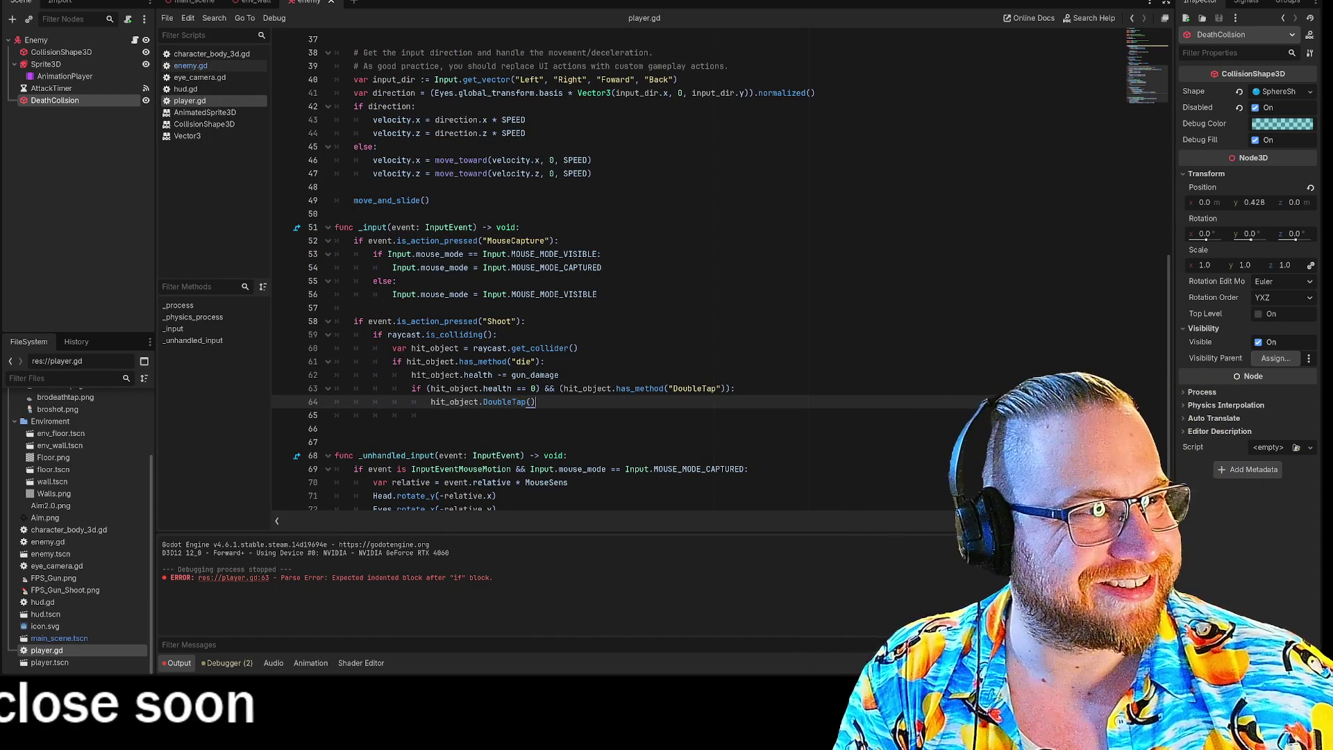
{"action": "key", "text": "F5"}
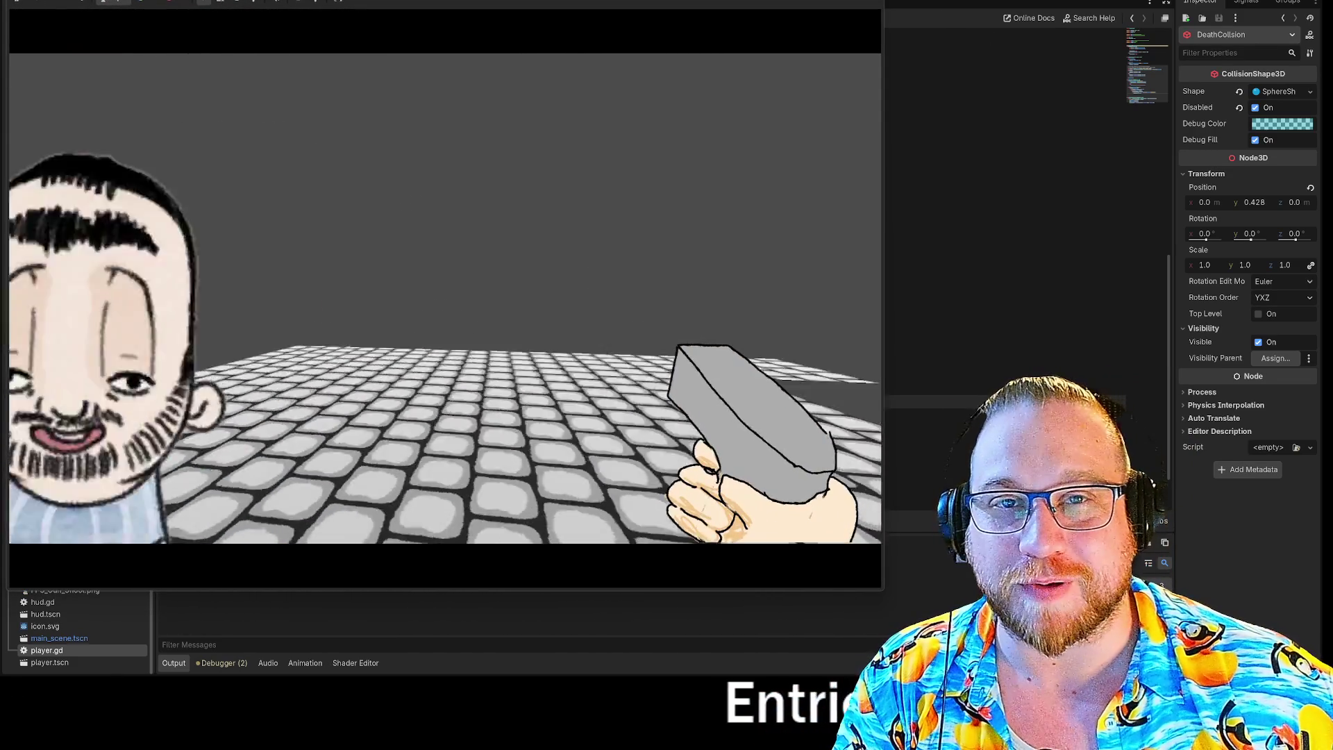
{"action": "left_click", "coordinate": [447, 299]}
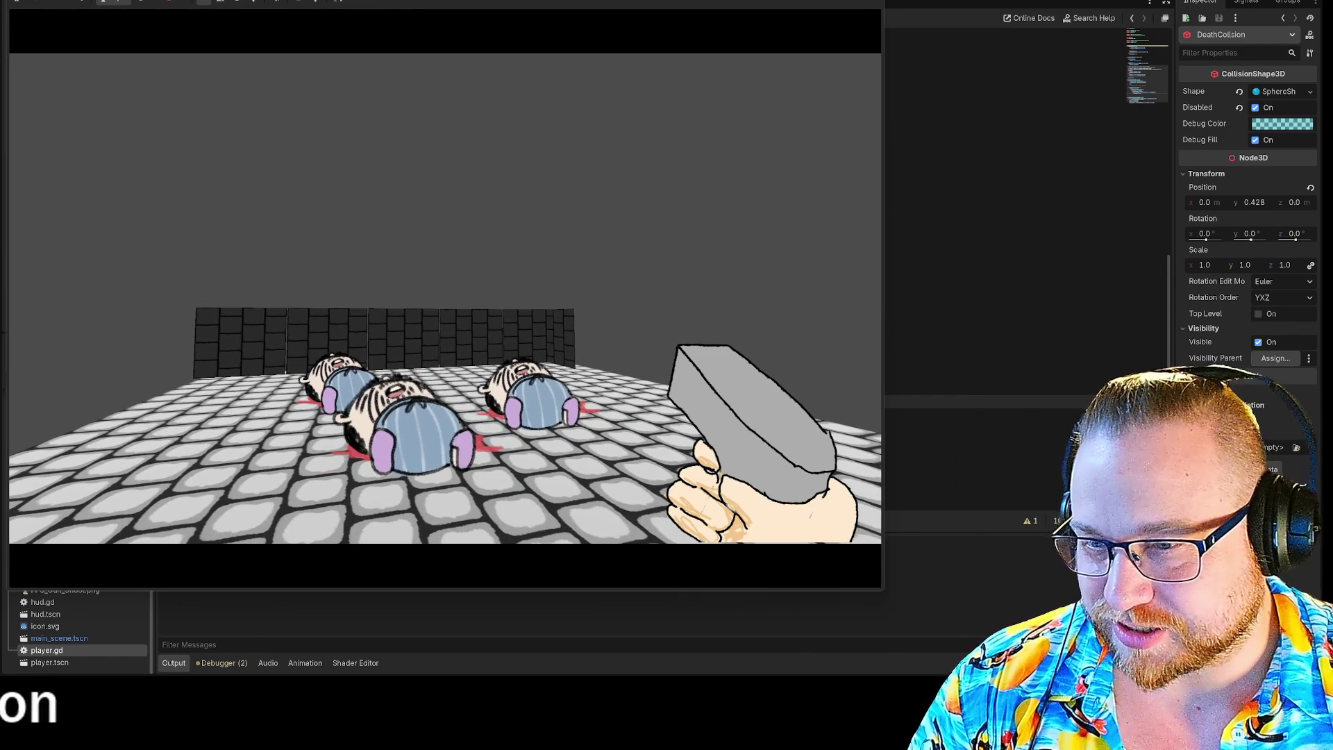
{"action": "key", "text": "s"}
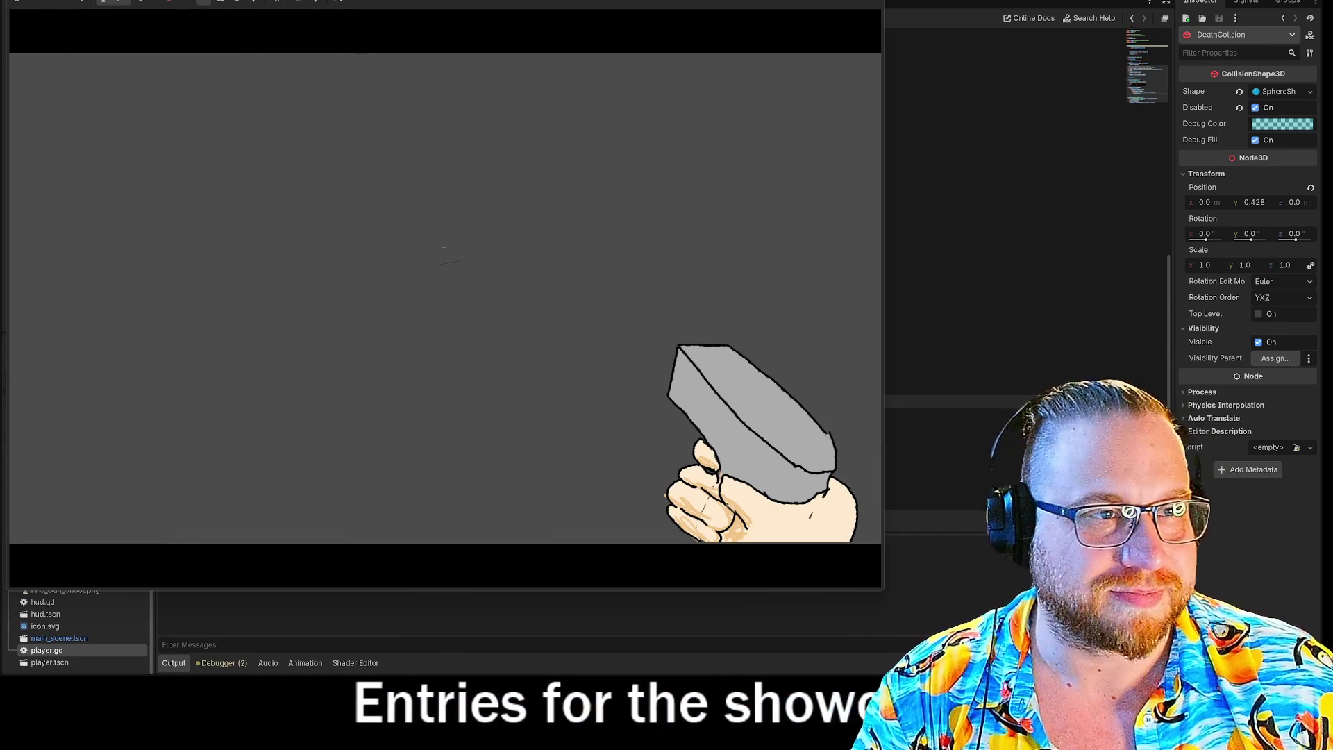
{"action": "key", "text": "alt+F4"}
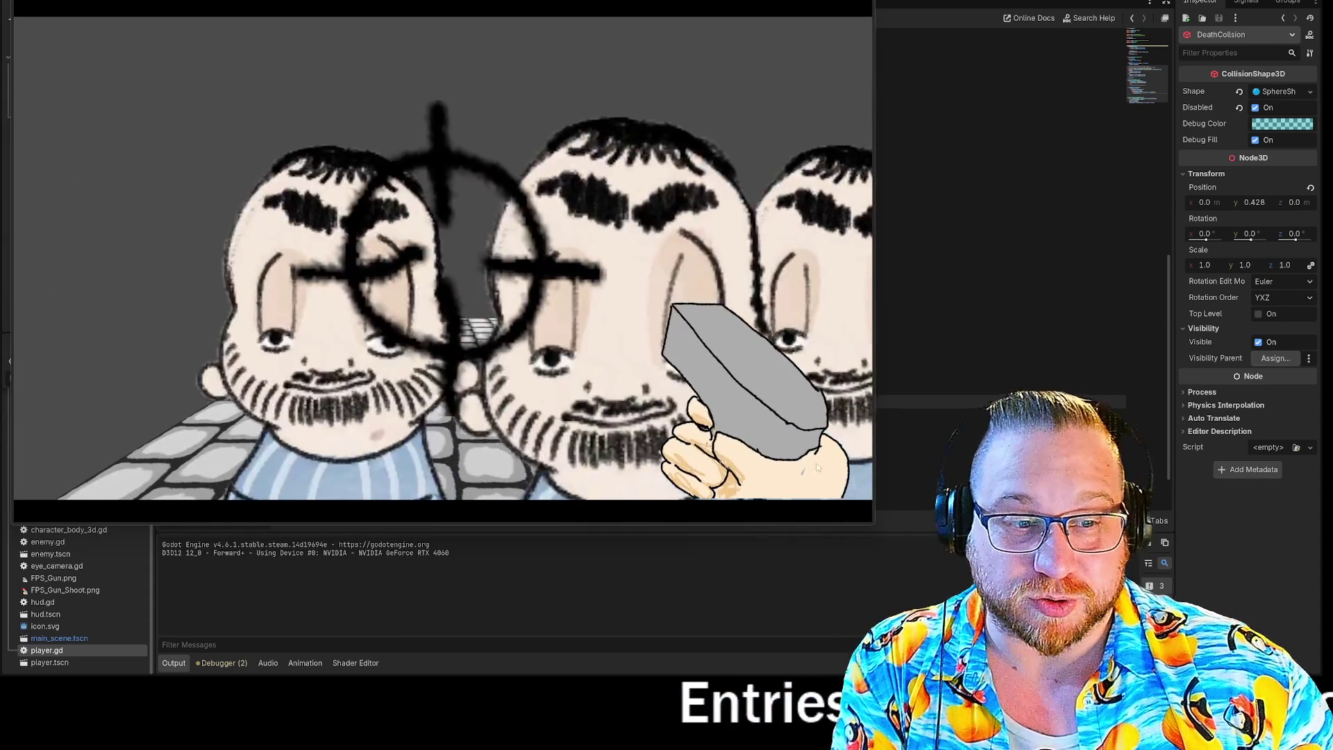
{"action": "left_click", "coordinate": [635, 377]}
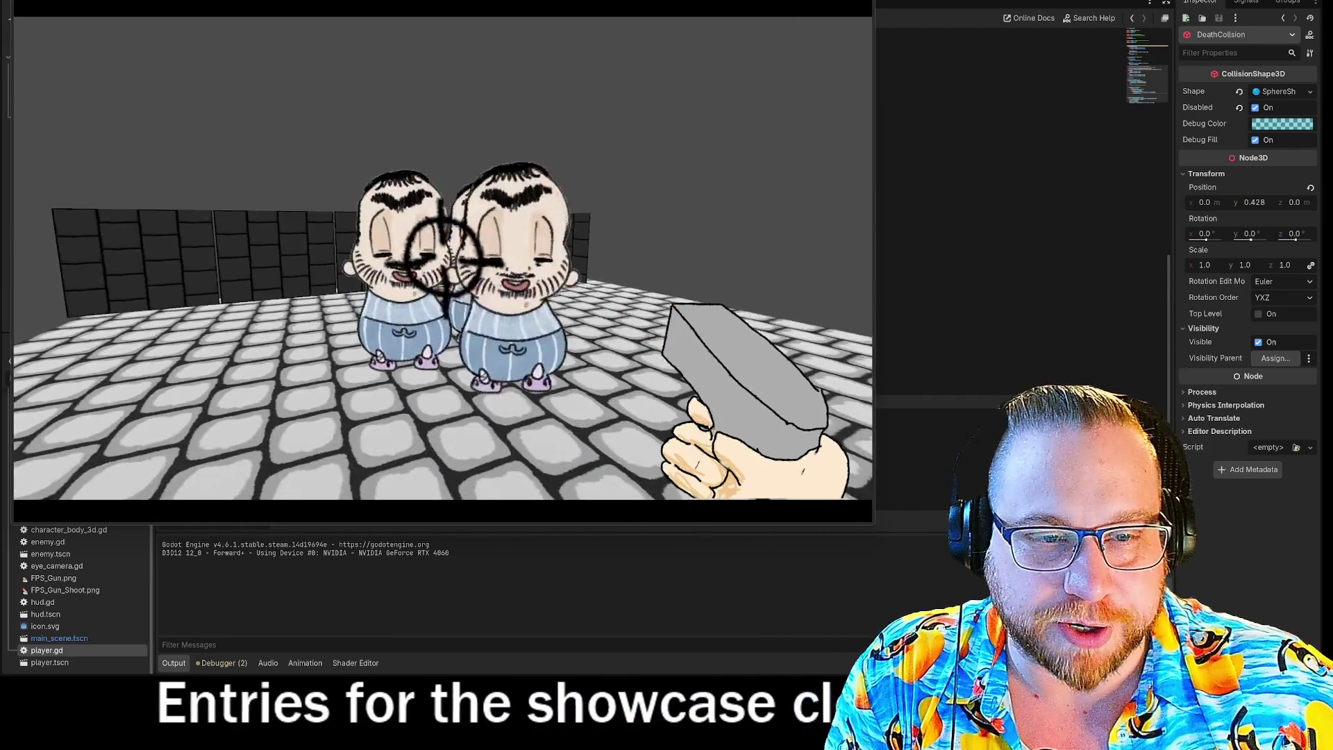
{"action": "left_click", "coordinate": [442, 258]}
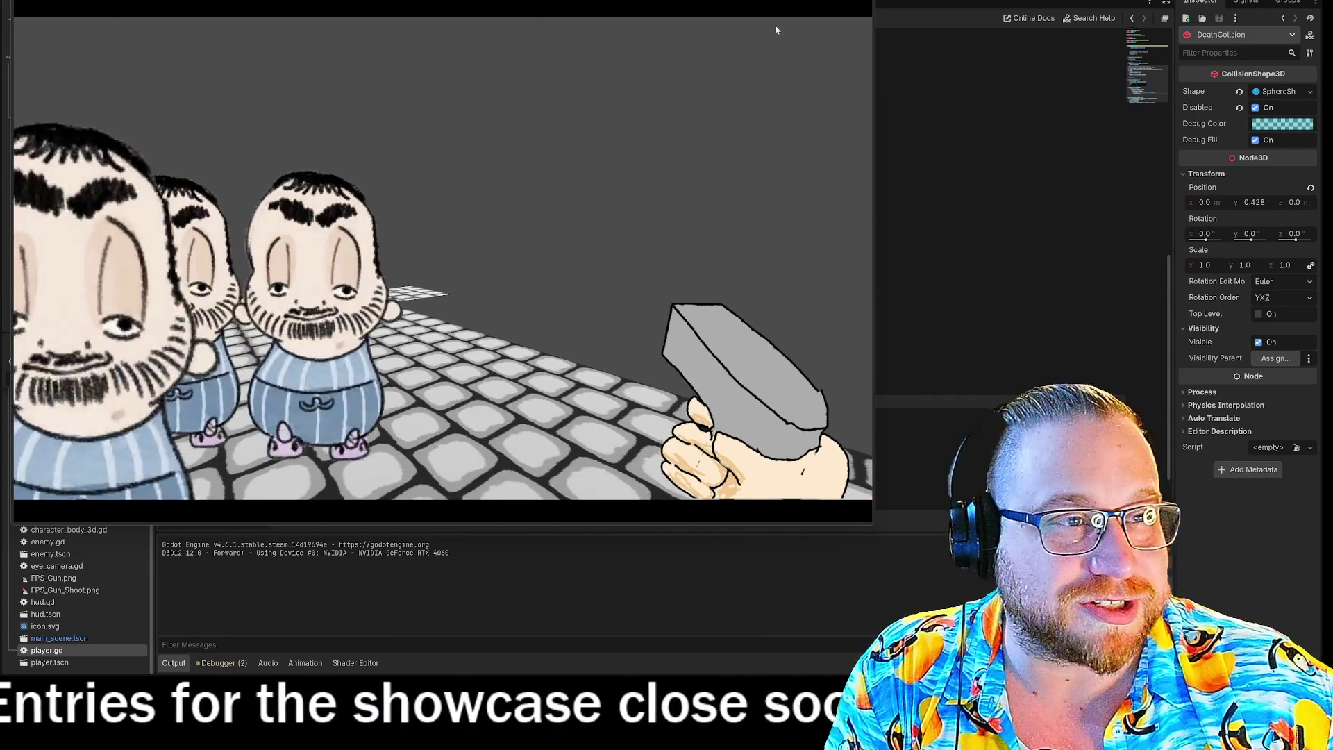
{"action": "key", "text": "F8"}
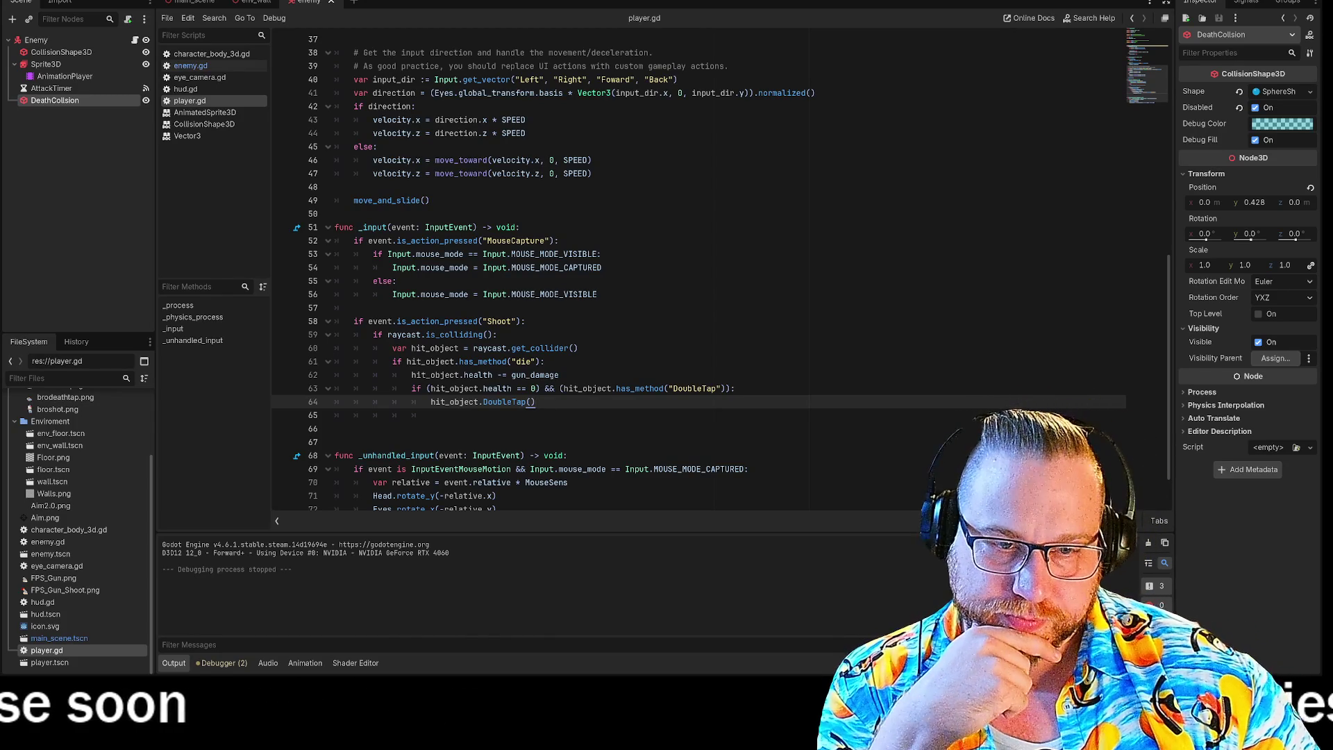
Step: Select the hit_object.DoubleTap() call on line 64, then switch to enemy.gd
{"action": "key", "text": "Home"}
{"action": "key", "text": "shift+Down"}
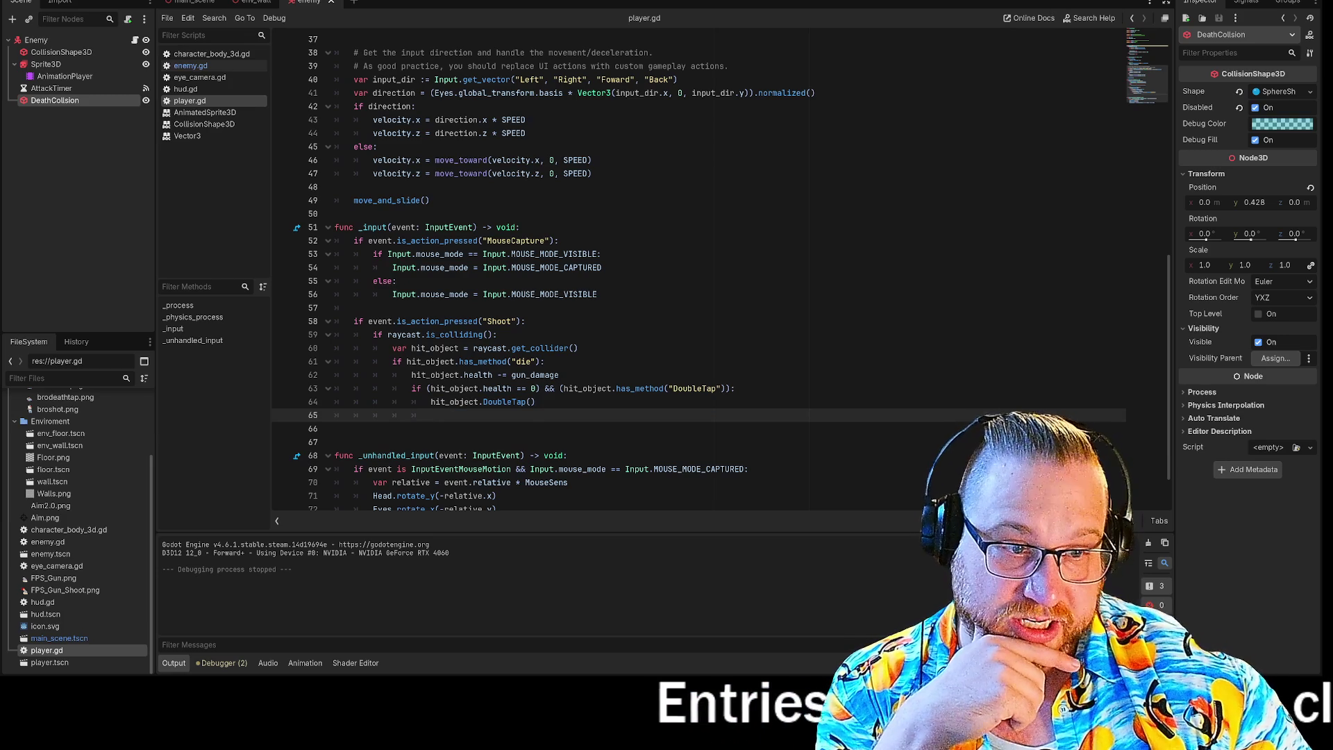
{"action": "left_click_drag", "start_coordinate": [431, 402], "coordinate": [509, 402]}
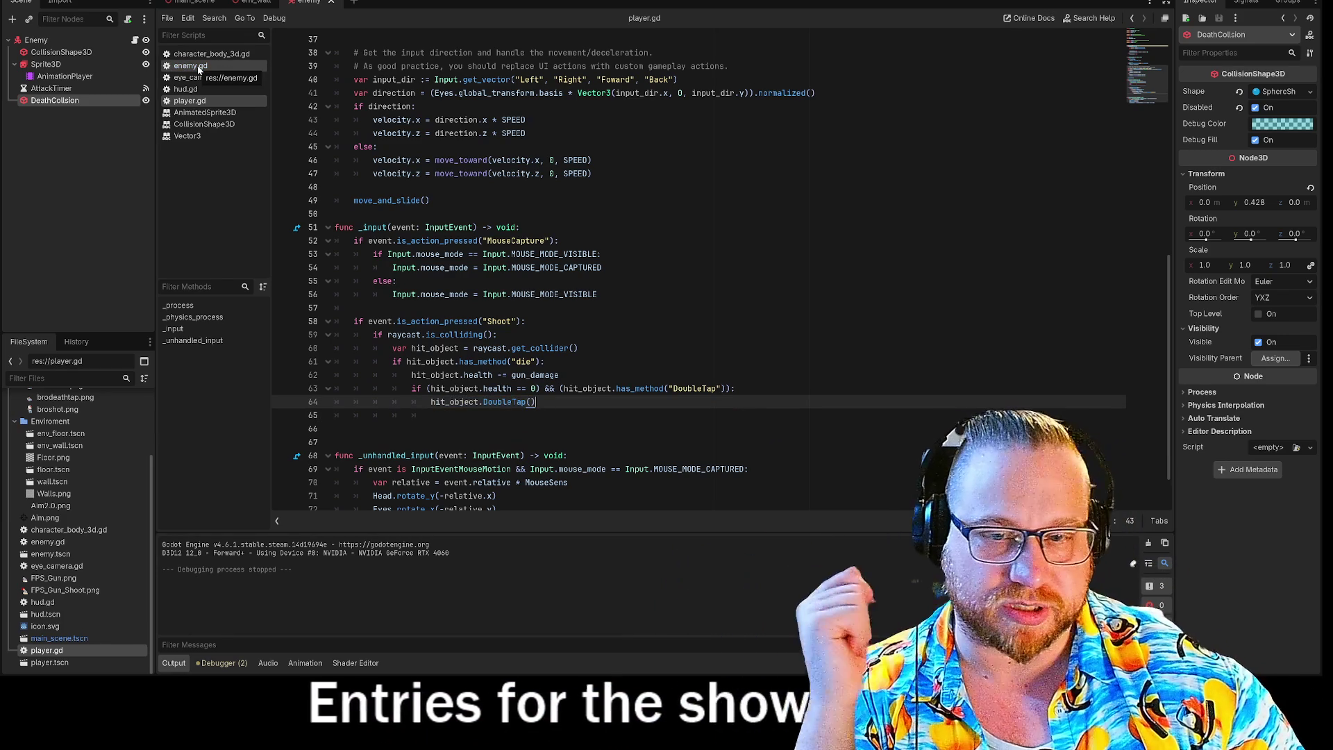
{"action": "left_click", "coordinate": [199, 69]}
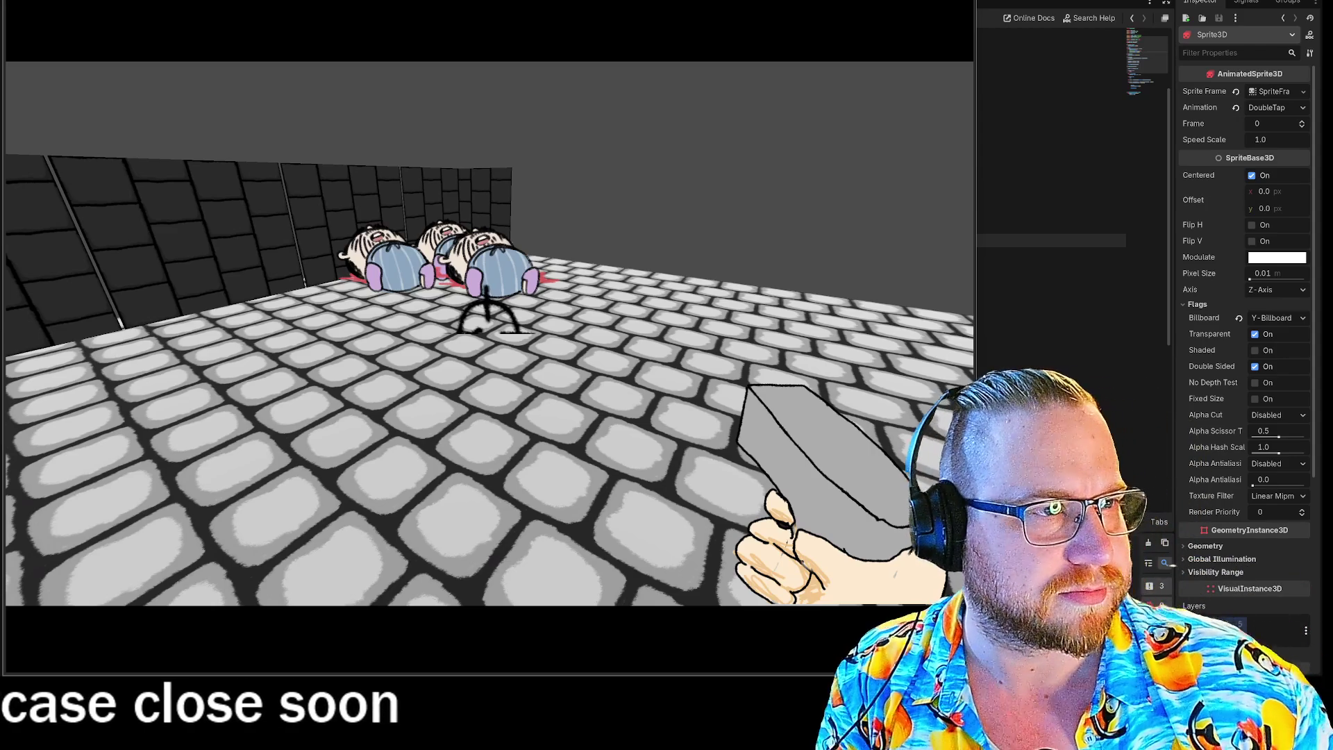
Step: Stop the test run with F8 and return to enemy.gd in the editor
{"action": "mouse_move", "coordinate": [487, 314]}
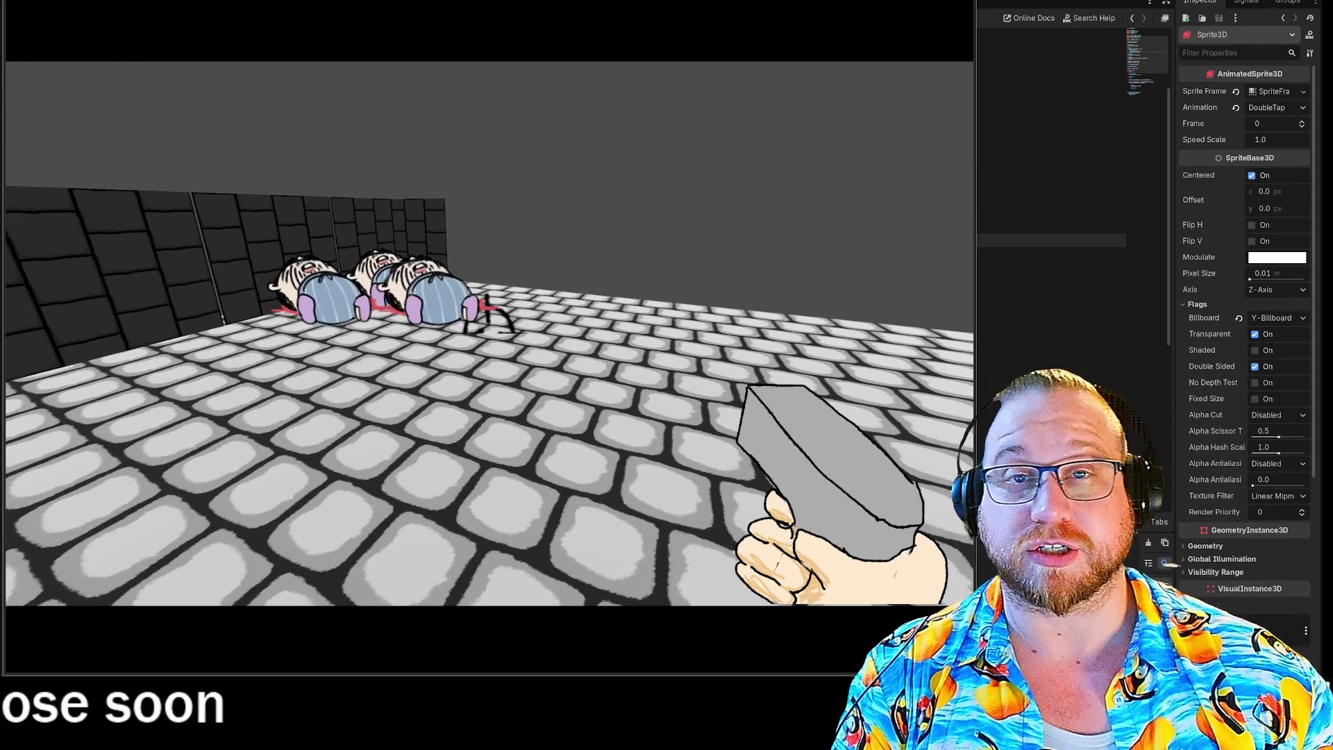
{"action": "mouse_move", "coordinate": [1069, 106]}
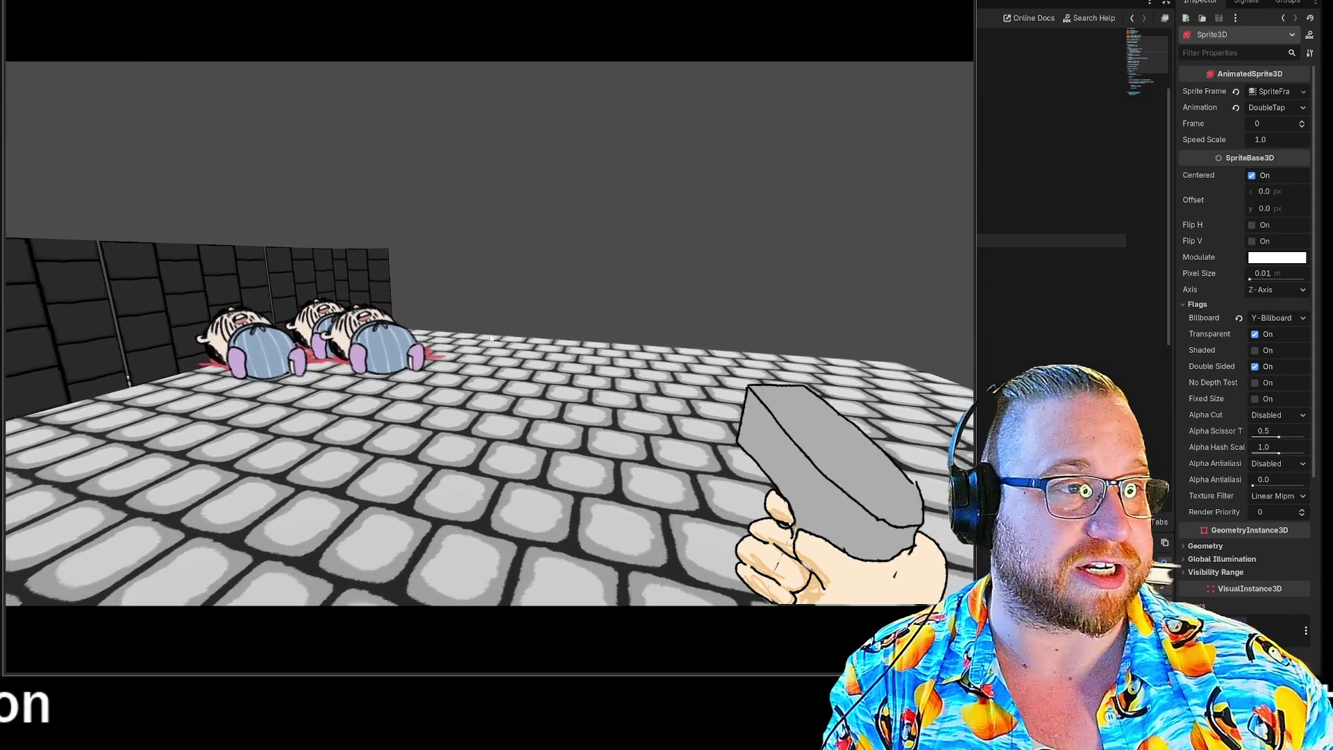
{"action": "key", "text": "F8"}
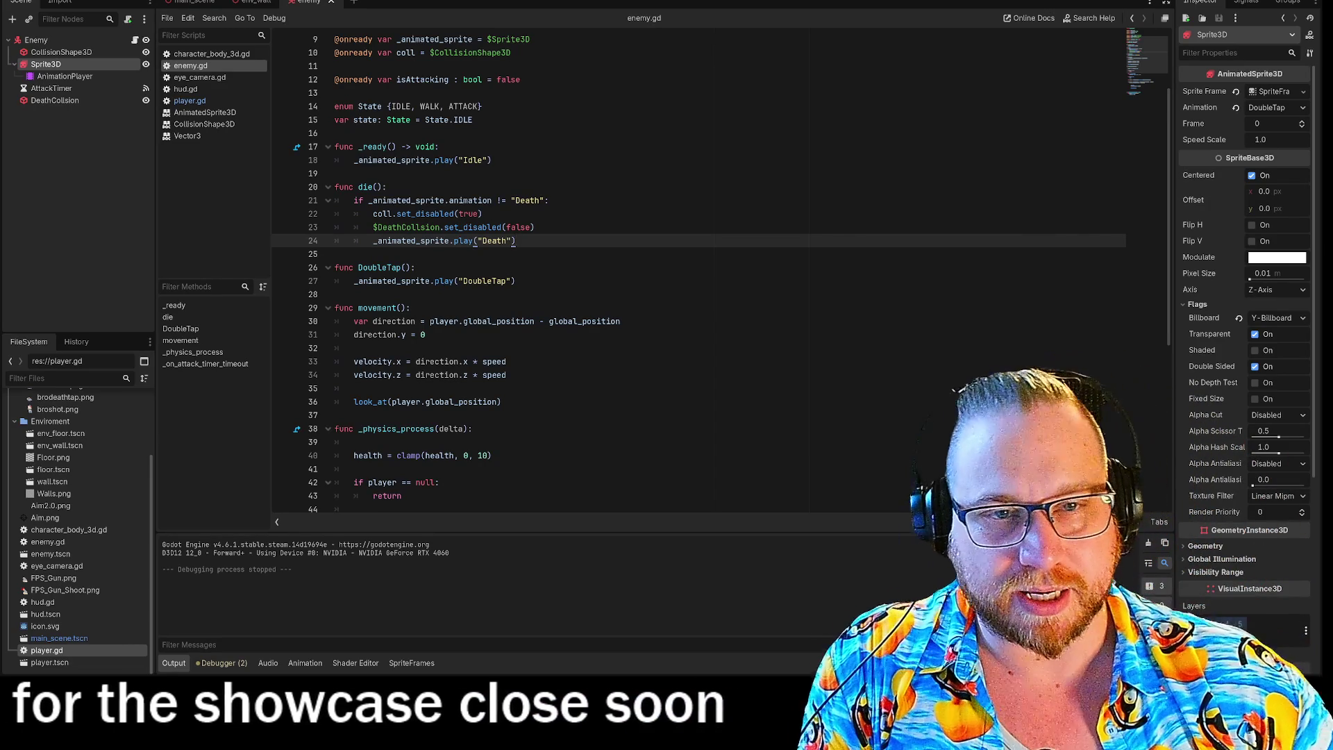
Step: Insert blank lines below the exported variables and above the isAttacking declaration
{"action": "scroll", "coordinate": [694, 277], "scroll_direction": "down", "scroll_amount": 7}
{"action": "scroll", "coordinate": [334, 145], "scroll_direction": "up", "scroll_amount": 10}
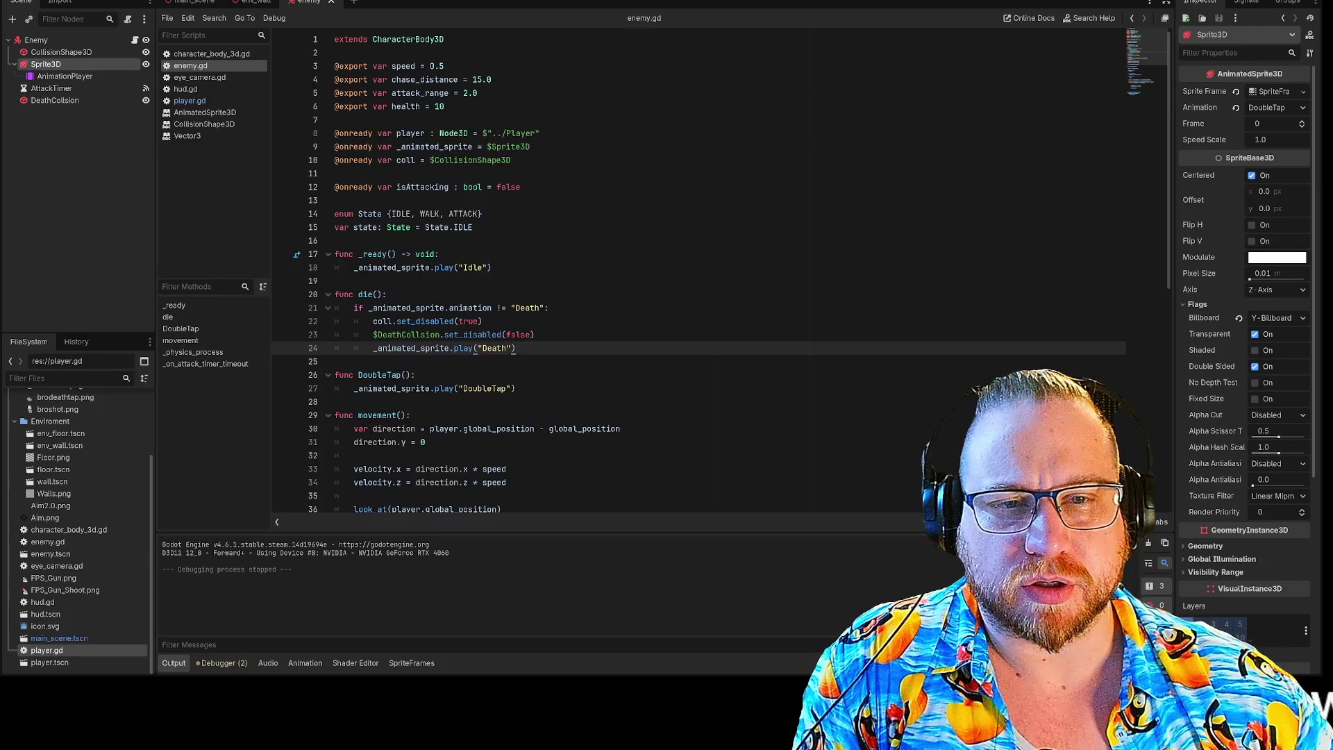
{"action": "left_click", "coordinate": [335, 119]}
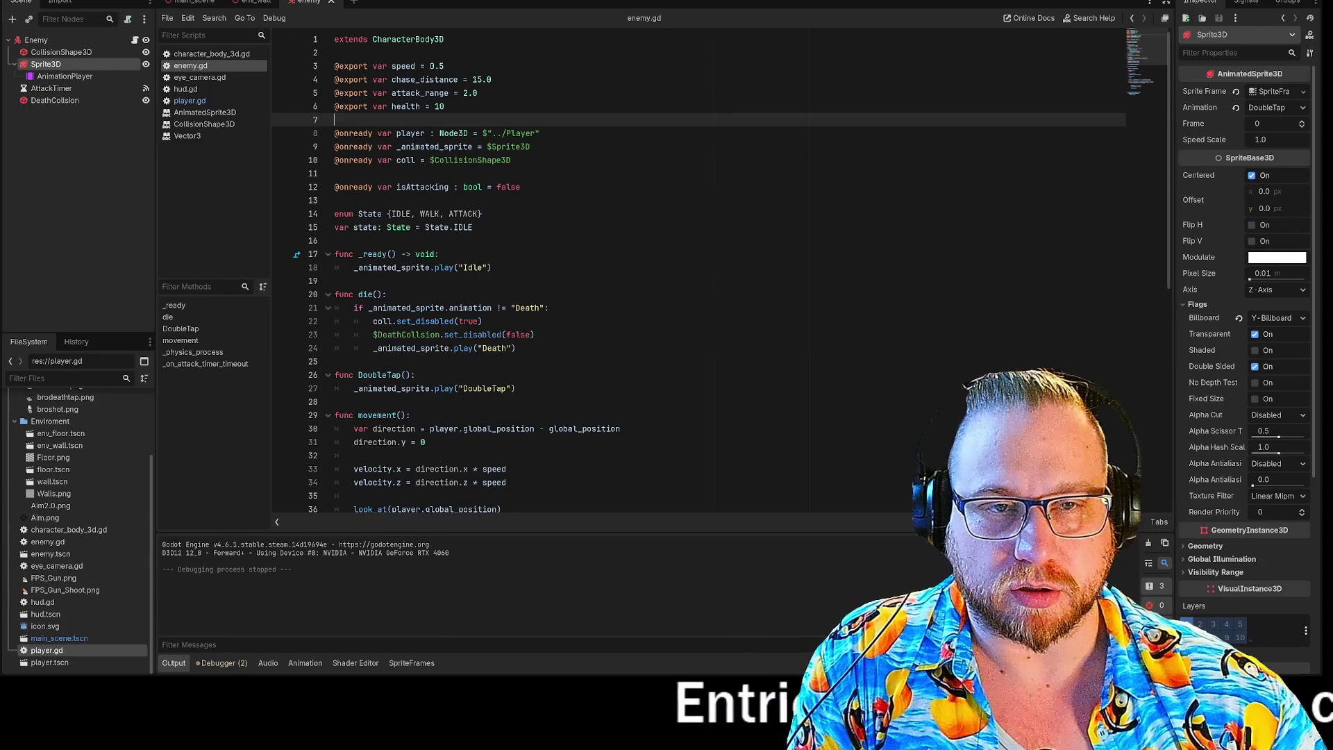
{"action": "key", "text": "ctrl+shift+Return"}
{"action": "key", "text": "ctrl+shift+Return"}
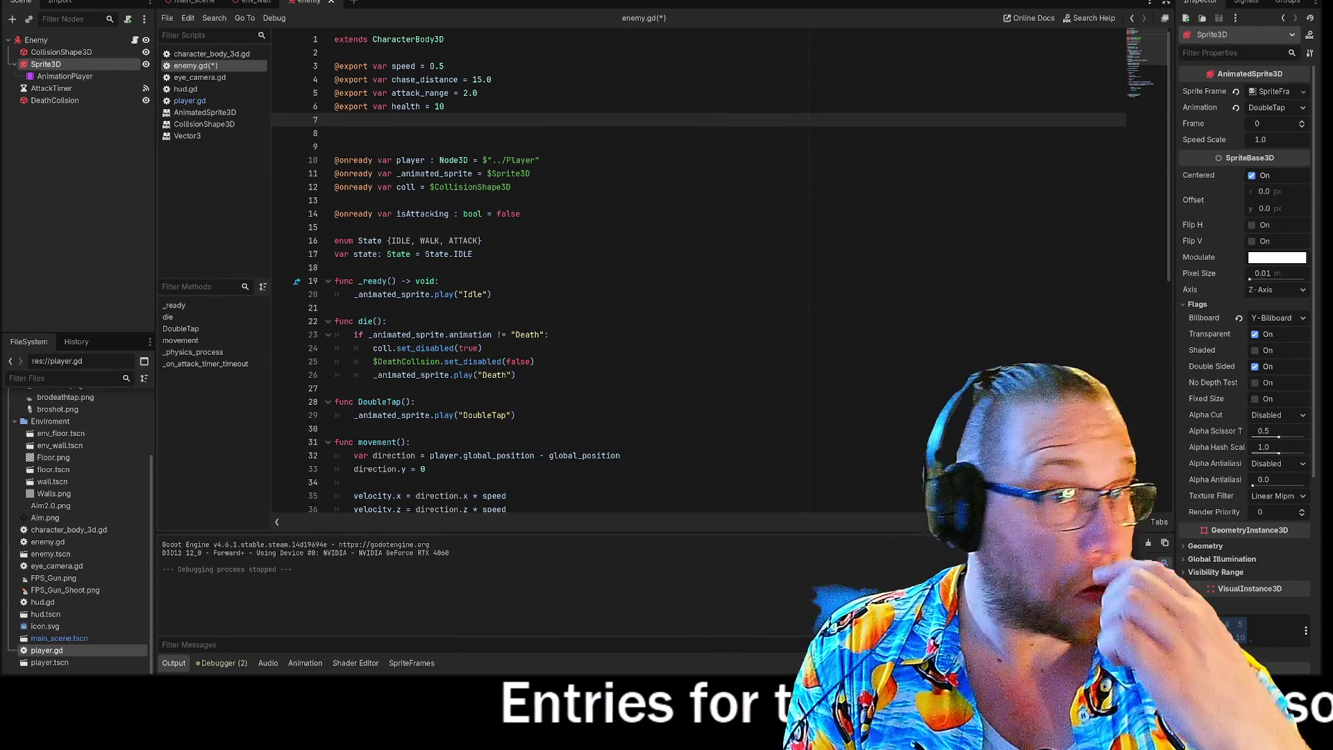
{"action": "key", "text": "Down"}
{"action": "key", "text": "Down"}
{"action": "key", "text": "Down"}
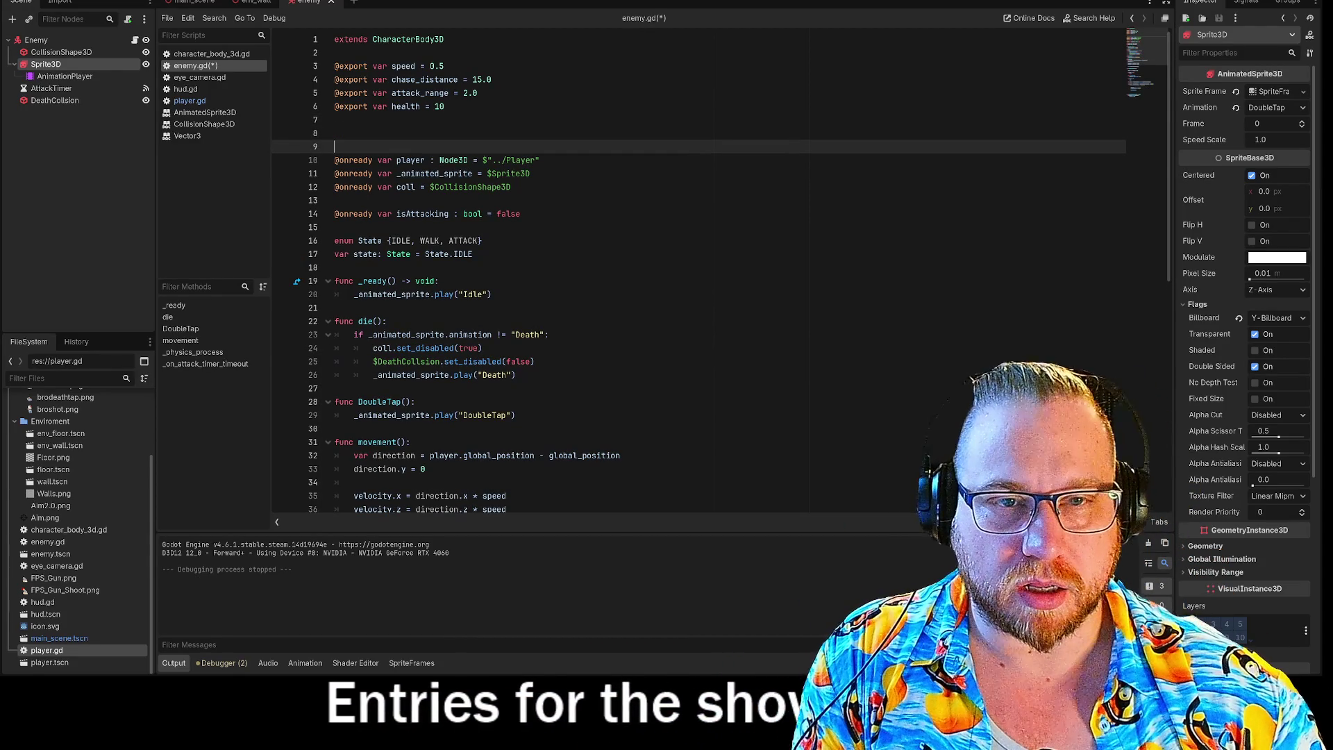
{"action": "key", "text": "Return"}
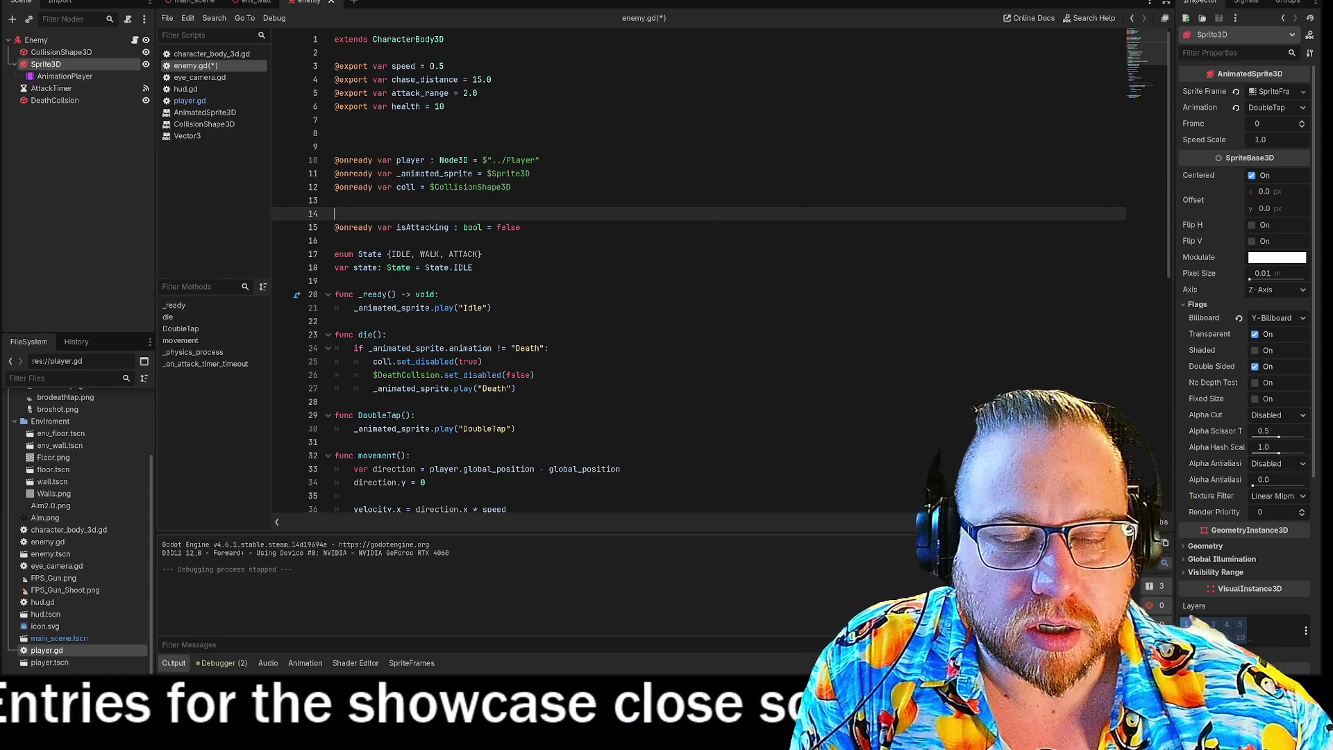
Step: Duplicate the isAttacking declaration onto a new line to become the isShot boolean
{"action": "key", "text": "Down"}
{"action": "key", "text": "shift+End"}
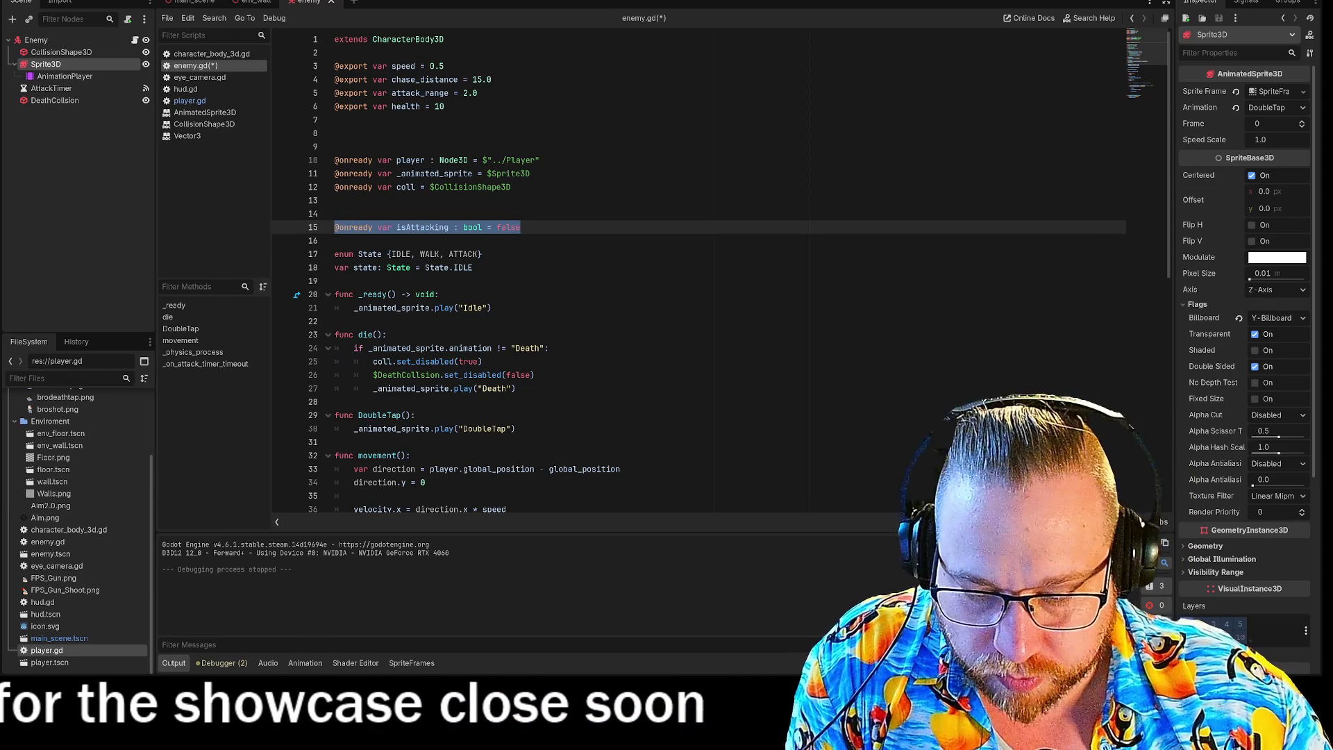
{"action": "key", "text": "ctrl+c"}
{"action": "key", "text": "End"}
{"action": "key", "text": "Return"}
{"action": "key", "text": "ctrl+v"}
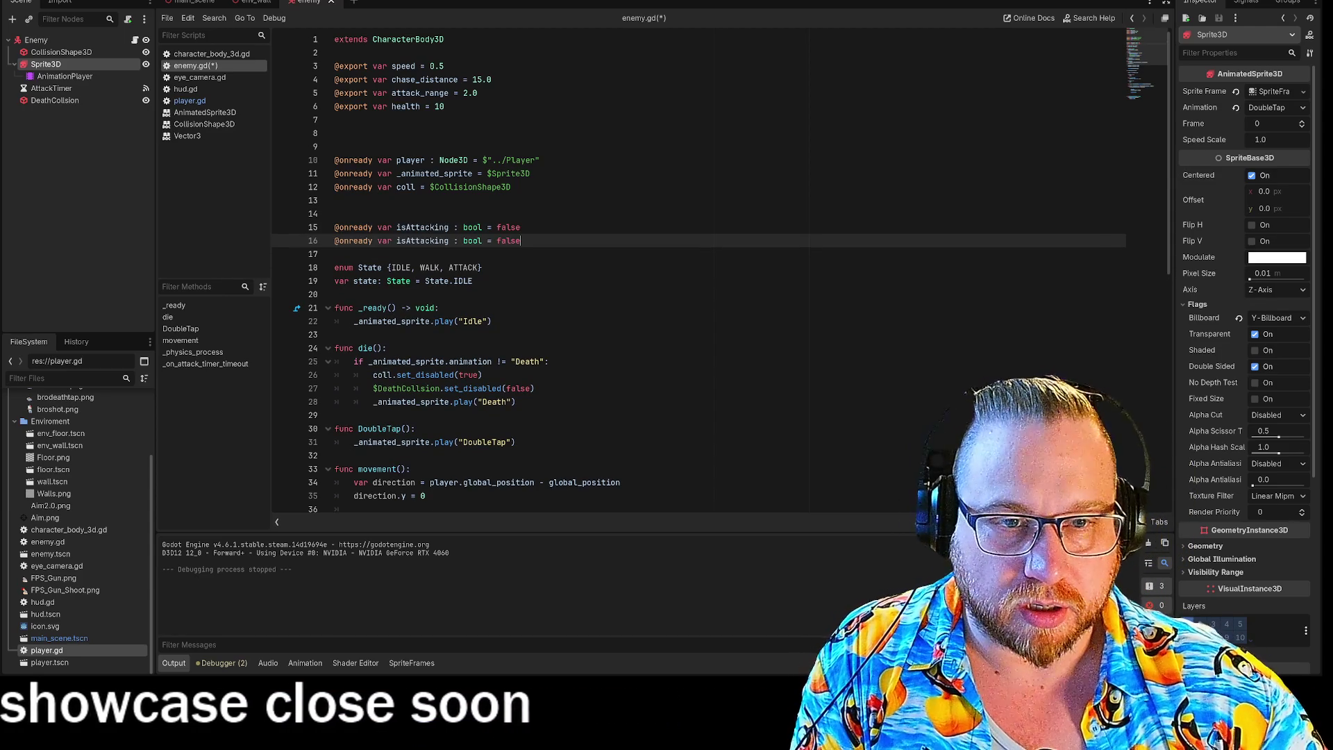
{"action": "left_click", "coordinate": [449, 241]}
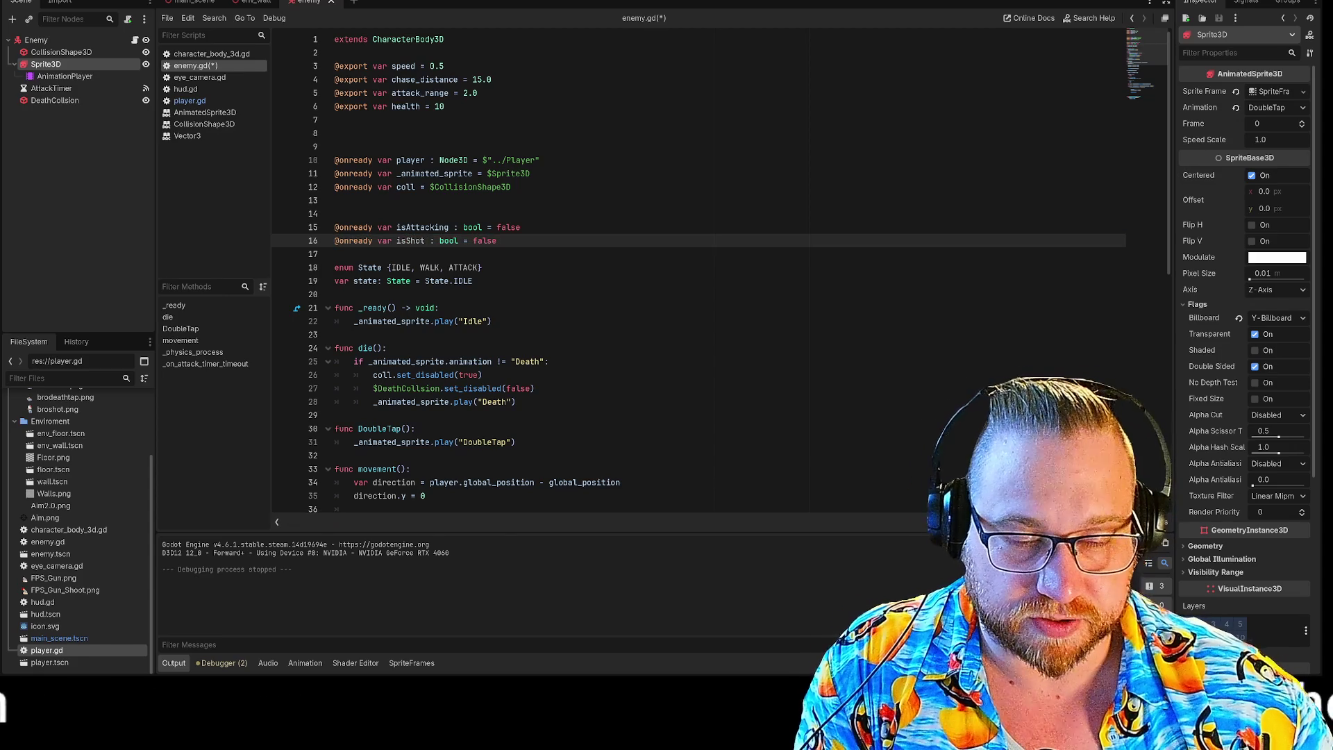
{"action": "scroll", "coordinate": [694, 271], "scroll_direction": "down", "scroll_amount": 9}
{"action": "scroll", "coordinate": [504, 271], "scroll_direction": "down", "scroll_amount": 2}
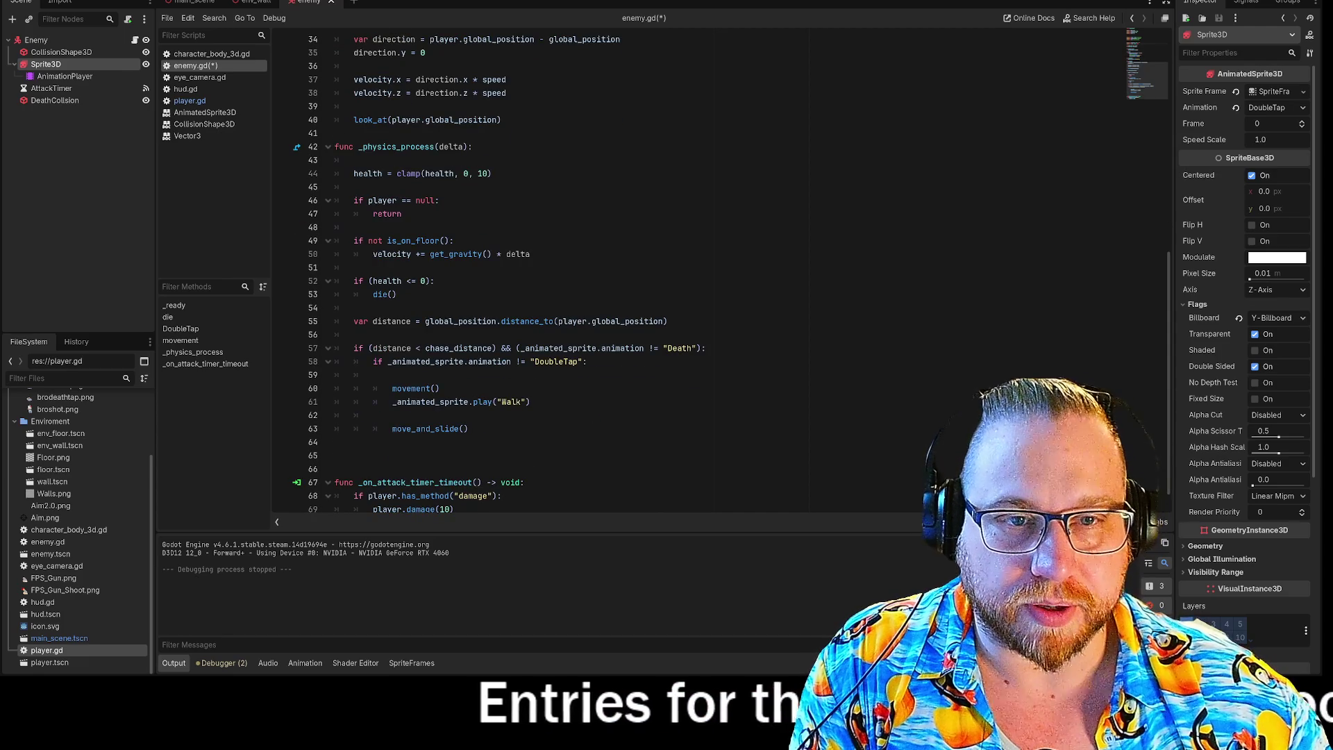
{"action": "scroll", "coordinate": [624, 271], "scroll_direction": "up", "scroll_amount": 8}
{"action": "scroll", "coordinate": [624, 270], "scroll_direction": "down", "scroll_amount": 6}
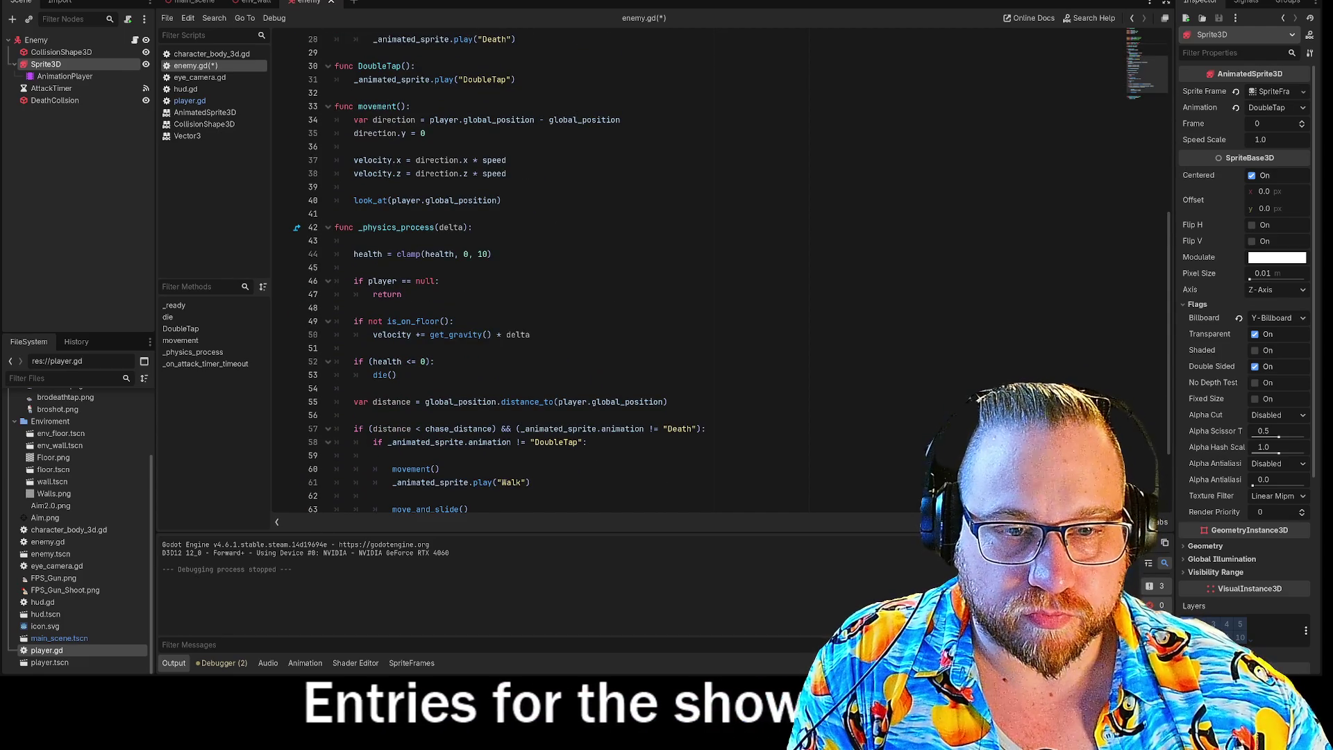
{"action": "scroll", "coordinate": [625, 271], "scroll_direction": "up", "scroll_amount": 4}
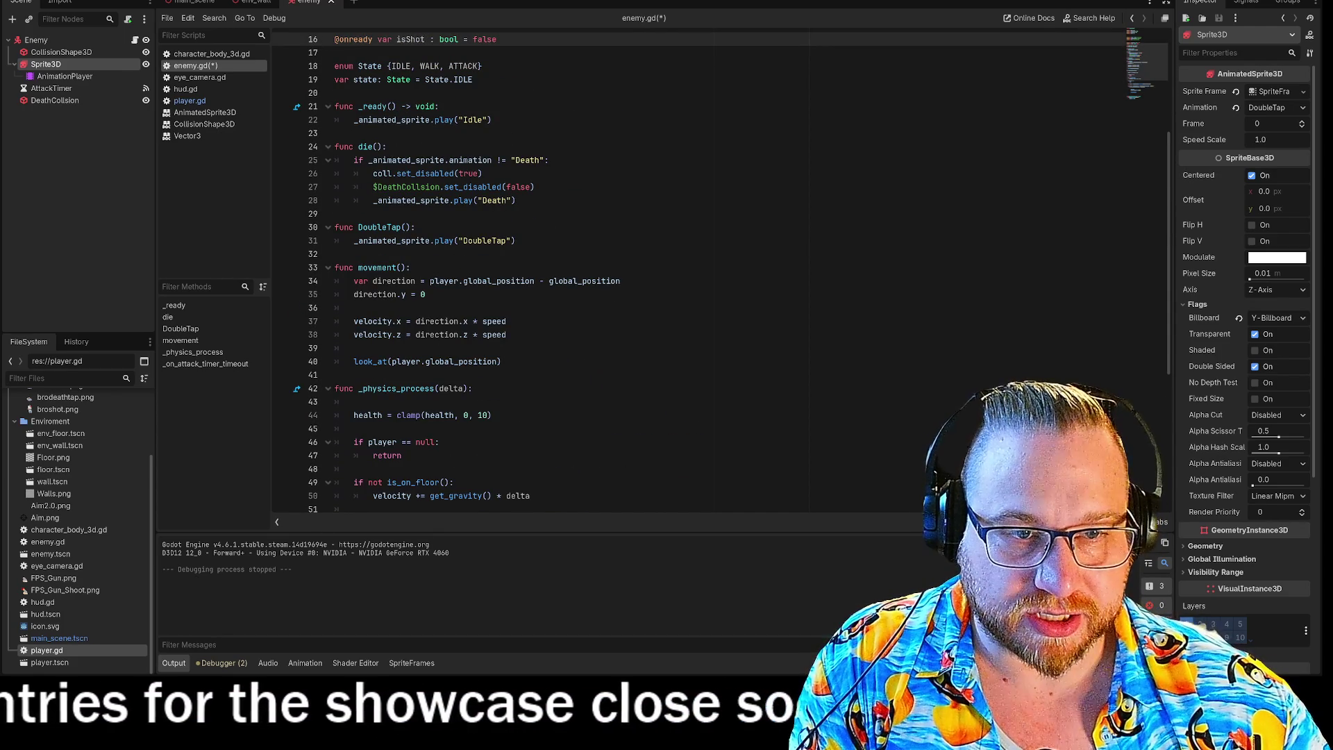
{"action": "scroll", "coordinate": [625, 270], "scroll_direction": "down", "scroll_amount": 6}
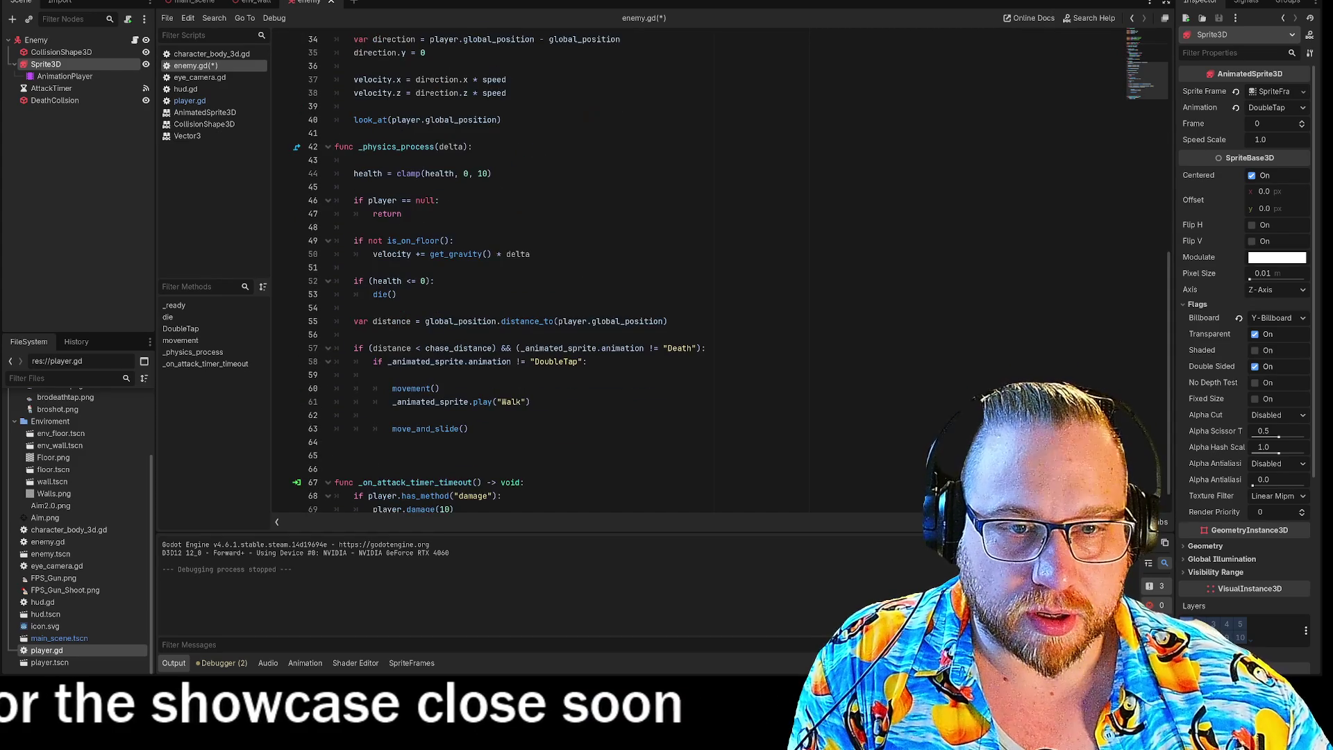
Step: In _physics_process, add 'if isShot:' that calls DoubleTap()
{"action": "left_click", "coordinate": [361, 268]}
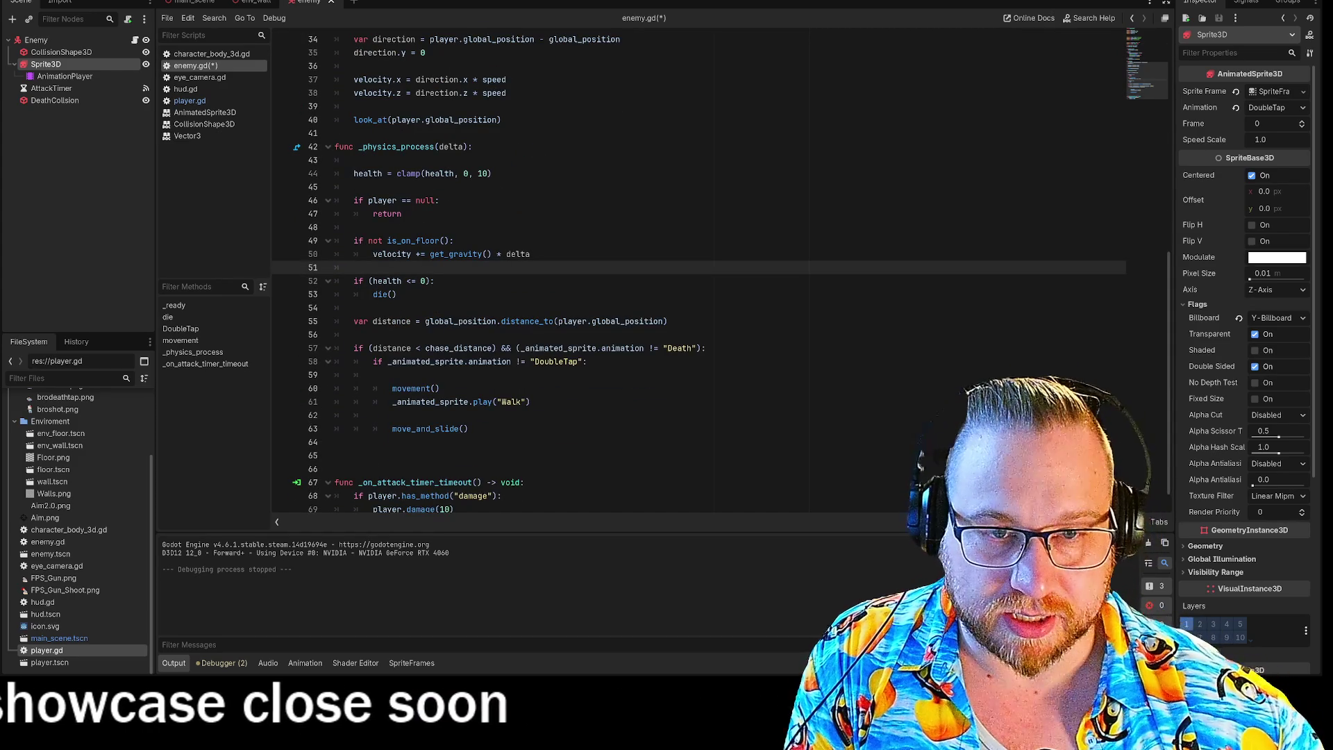
{"action": "key", "text": "Return"}
{"action": "key", "text": "Return"}
{"action": "key", "text": "Up"}
{"action": "type", "text": "if"}
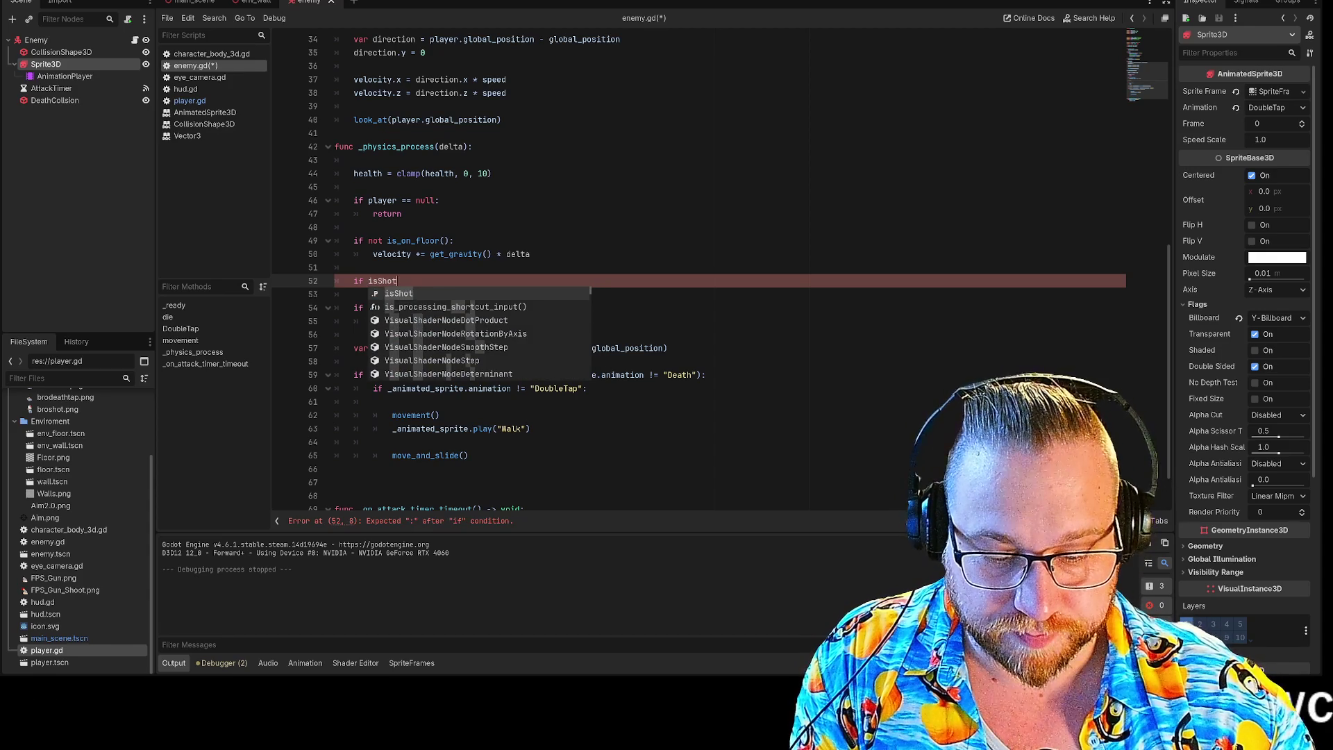
{"action": "type", "text": ":"}
{"action": "key", "text": "Return"}
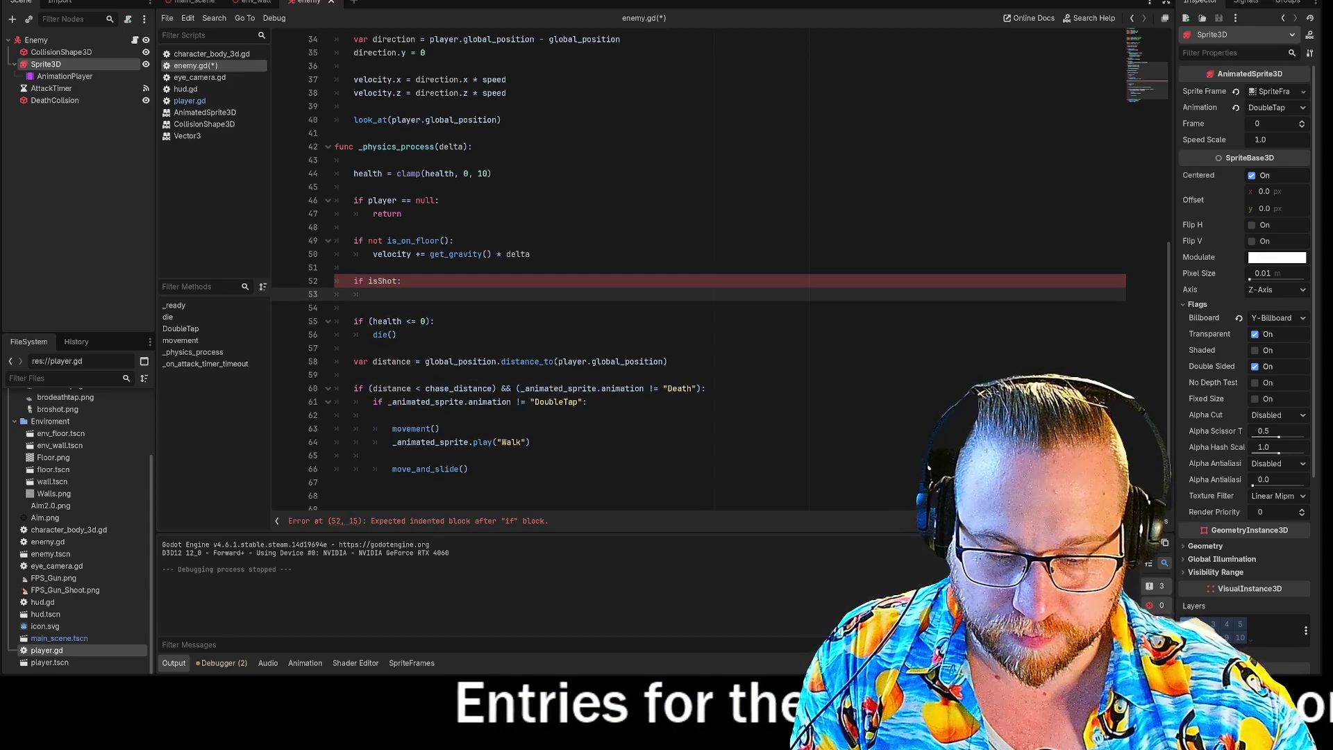
{"action": "type", "text": "Dou"}
{"action": "key", "text": "Return"}
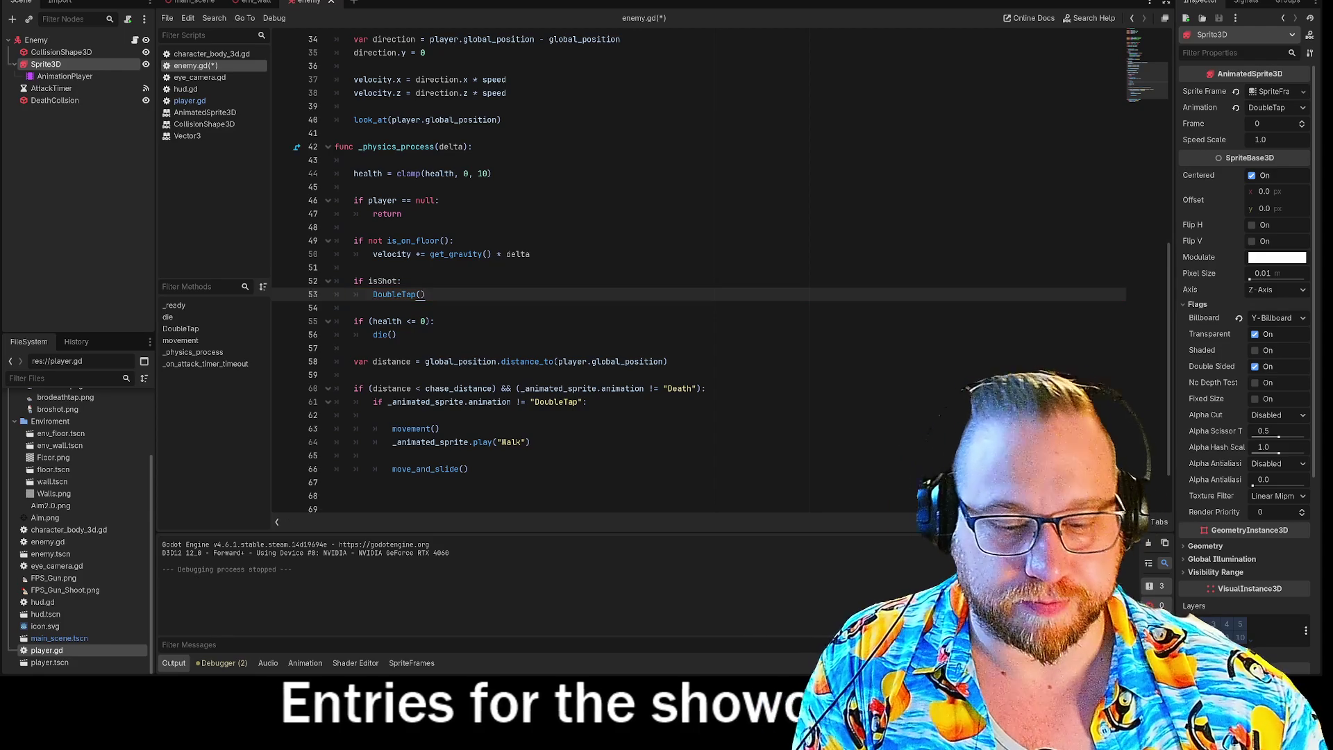
Step: Add 'isShot = false' after the play line at the end of DoubleTap()
{"action": "scroll", "coordinate": [695, 270], "scroll_direction": "up", "scroll_amount": 4}
{"action": "left_click", "coordinate": [456, 159]}
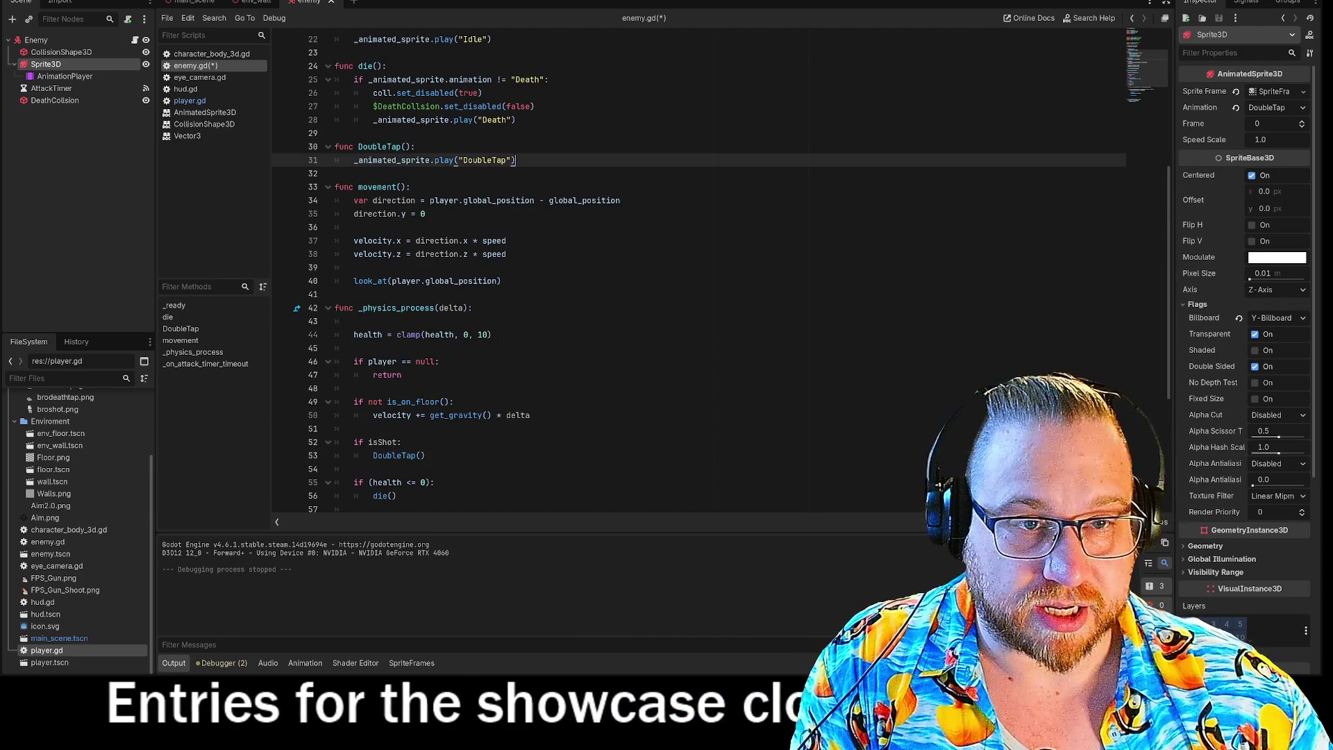
{"action": "key", "text": "End"}
{"action": "key", "text": "Return"}
{"action": "type", "text": "is"}
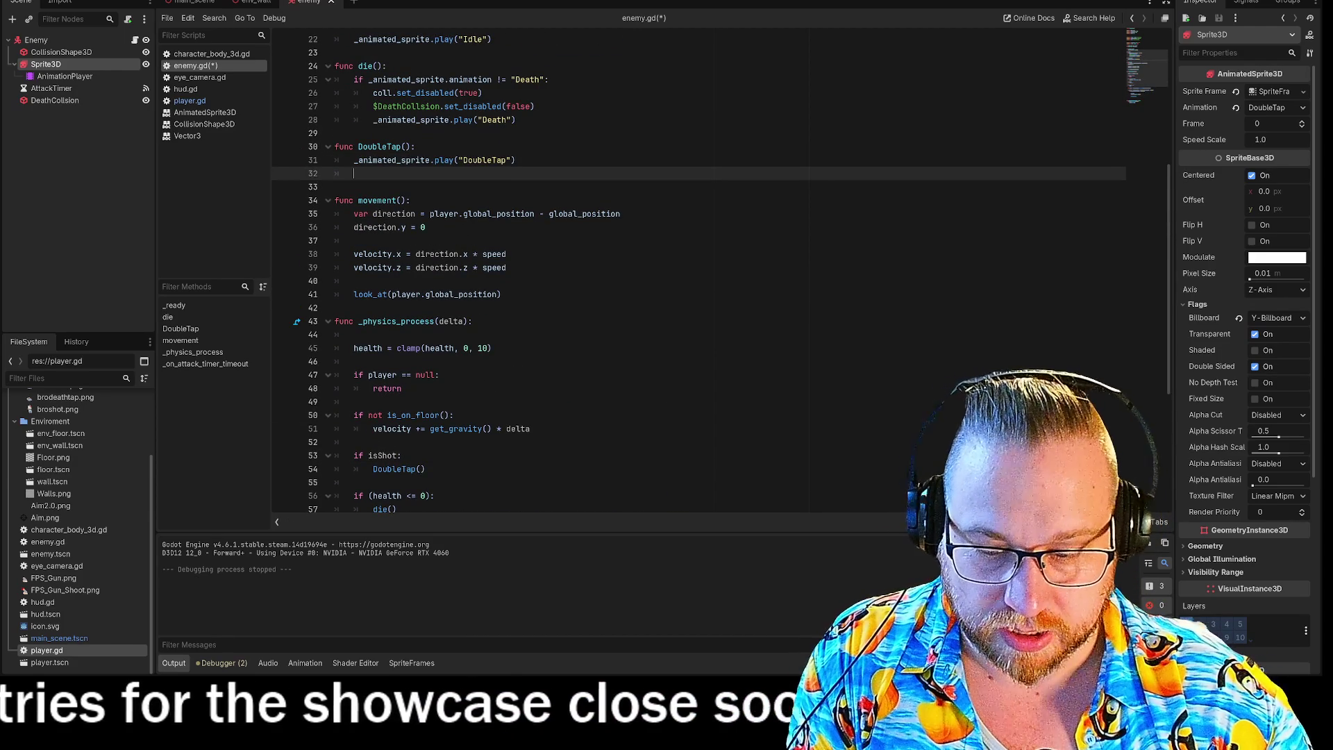
{"action": "type", "text": "Shot"}
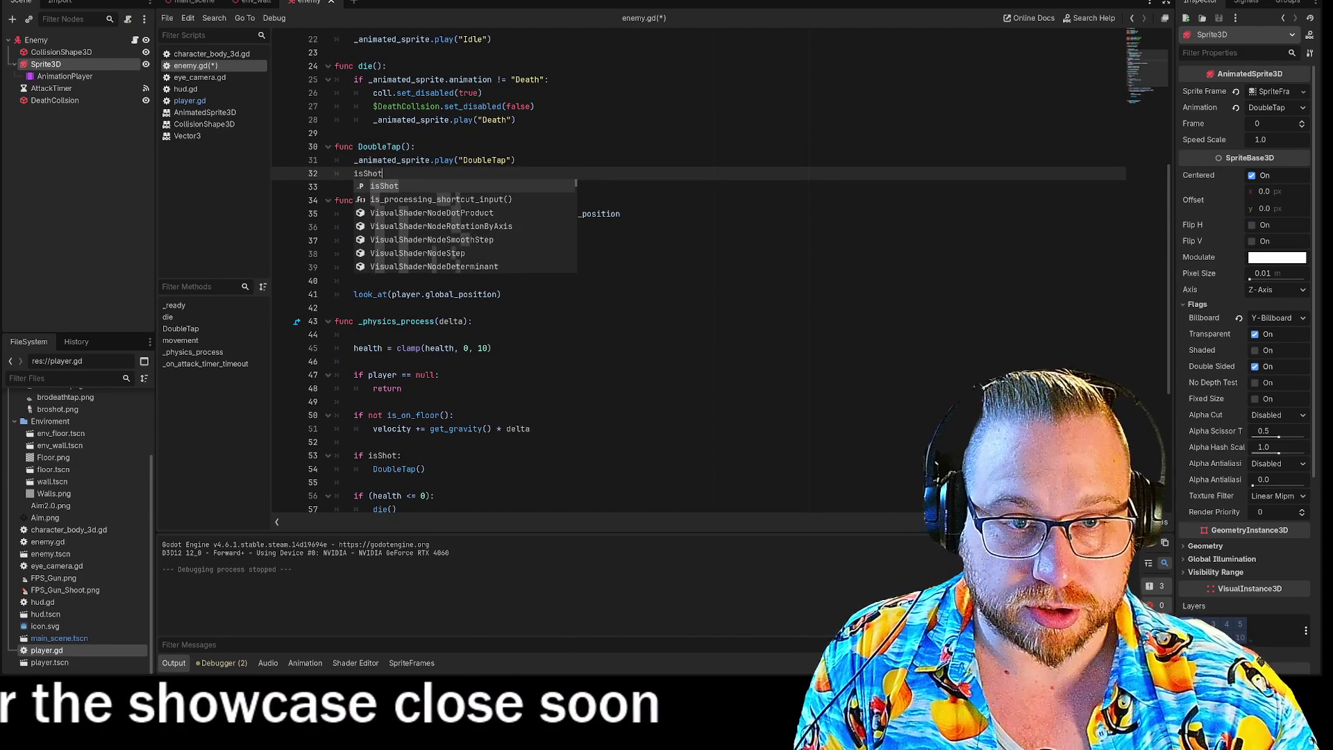
{"action": "type", "text": " = "}
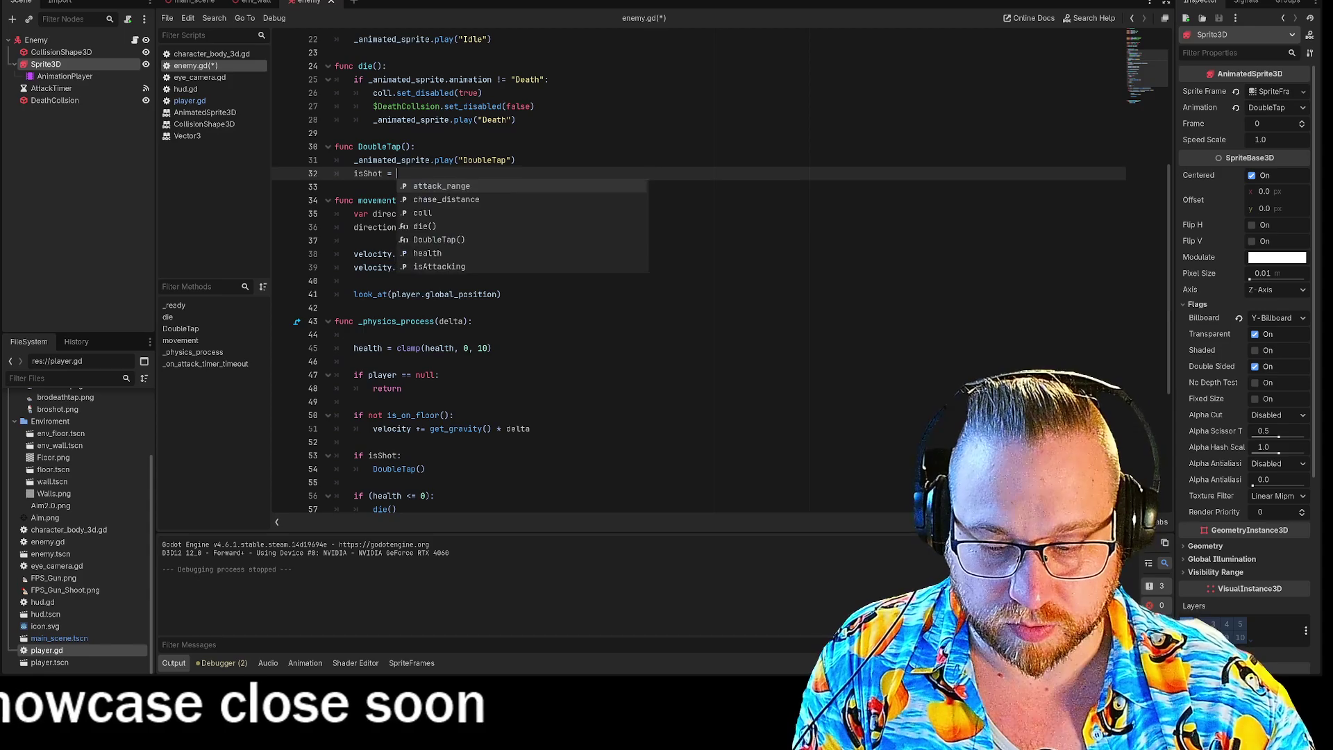
{"action": "type", "text": "false"}
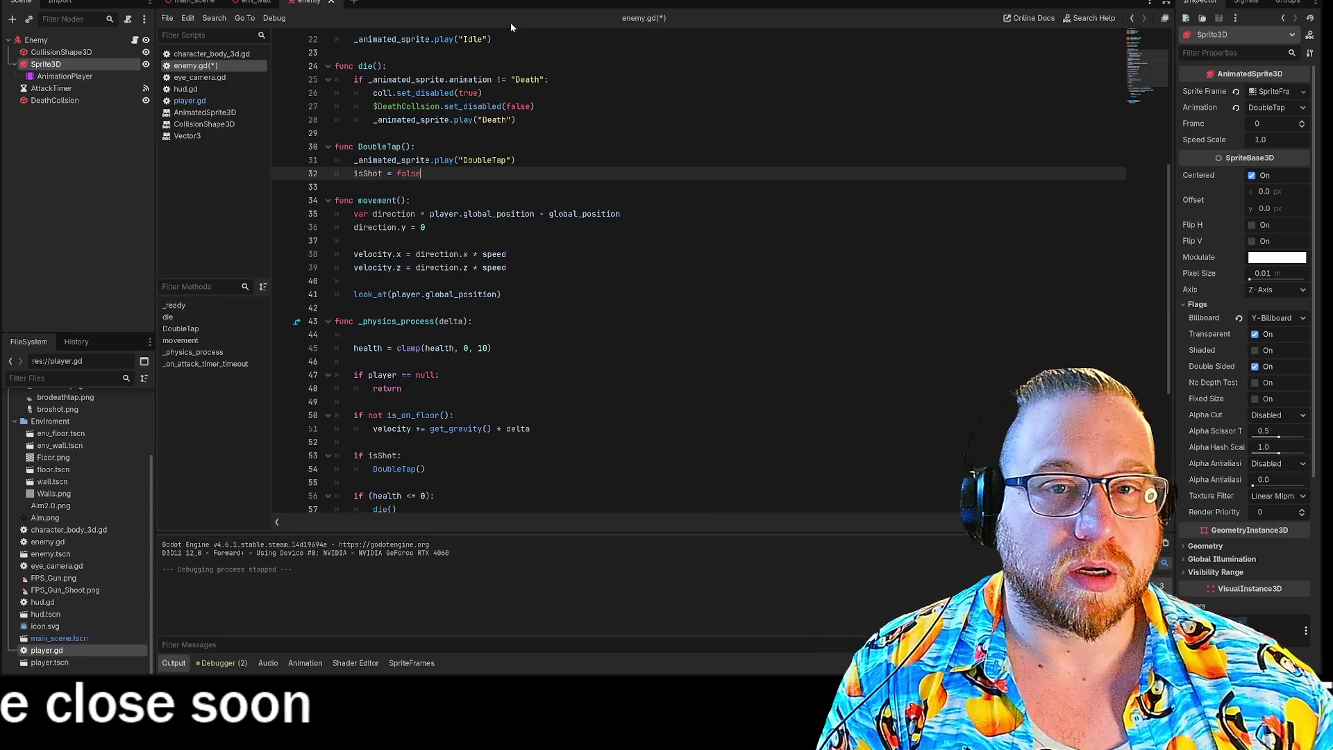
{"action": "right_click", "coordinate": [195, 66]}
Step: Save enemy.gd, change player.gd's hit code to 'hit_object.isShot = true', and launch the game
{"action": "left_click", "coordinate": [215, 74]}
{"action": "left_click", "coordinate": [189, 100]}
{"action": "scroll", "coordinate": [625, 278], "scroll_direction": "down", "scroll_amount": 1}
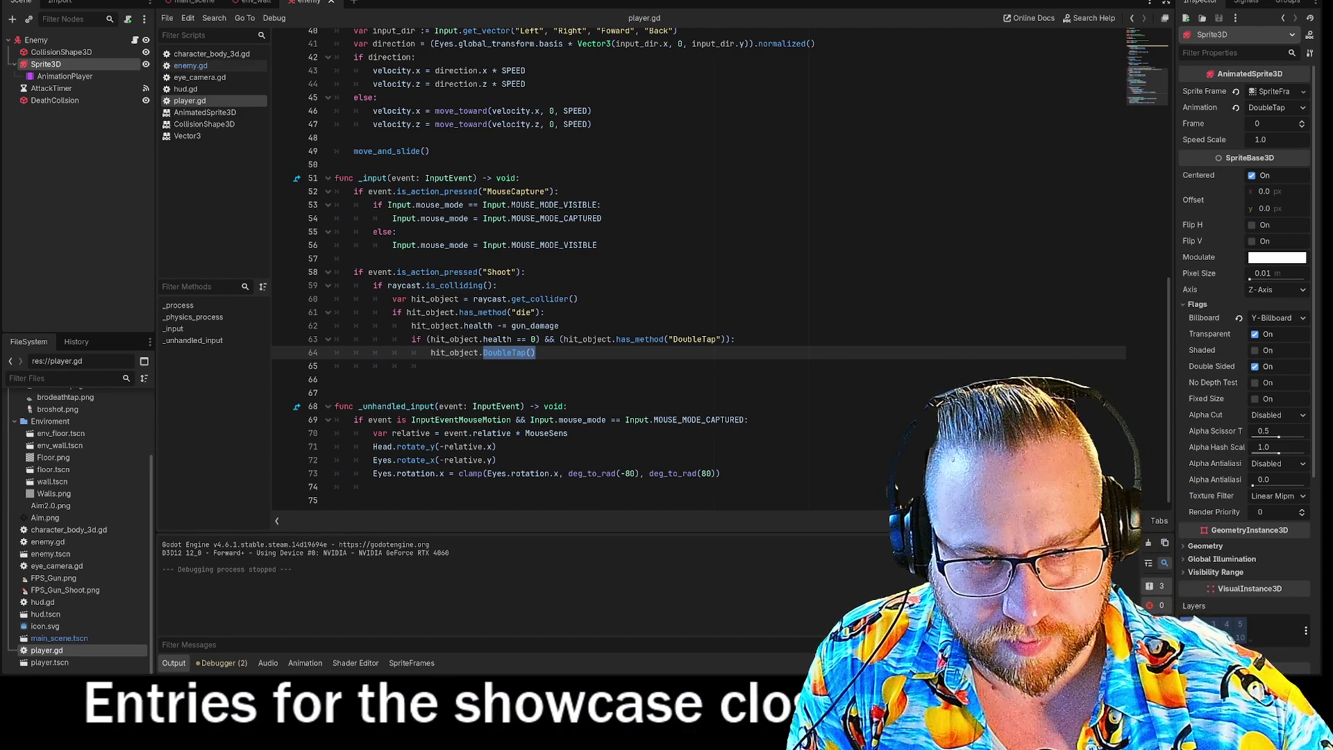
{"action": "type", "text": "isShot"}
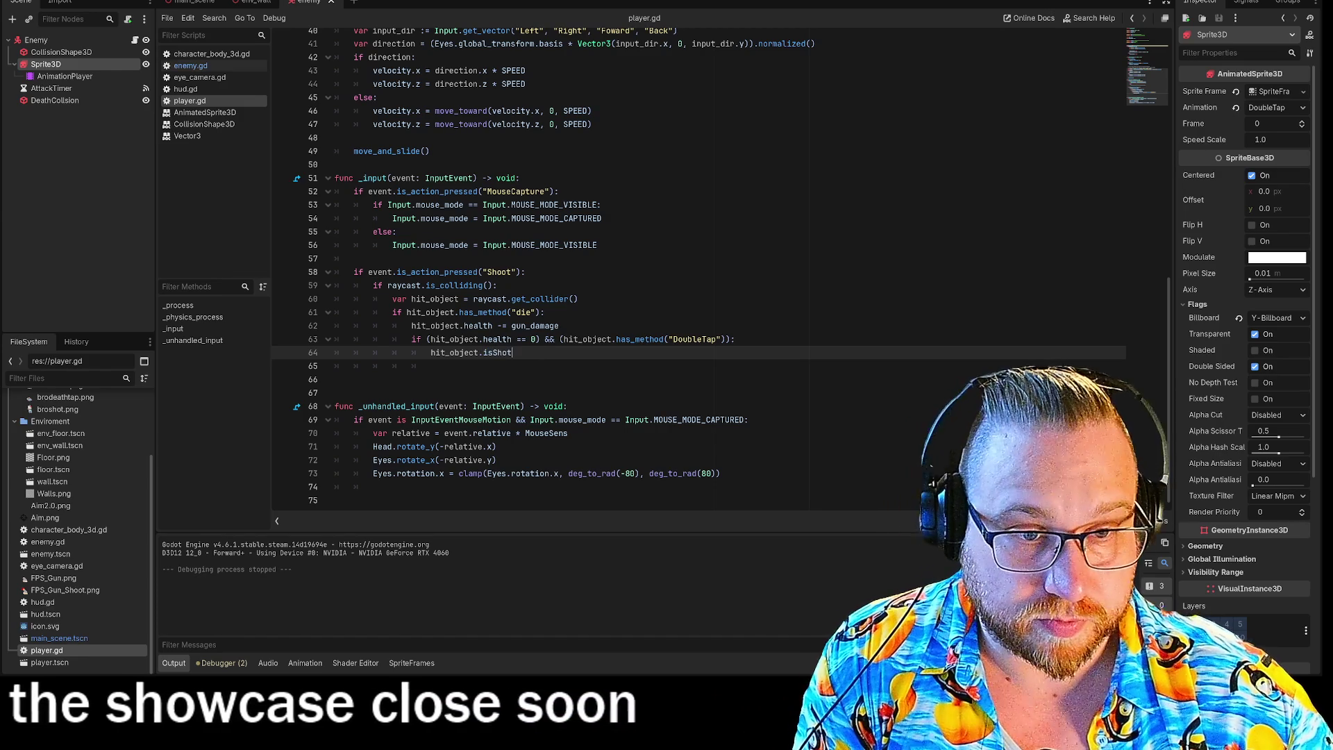
{"action": "type", "text": " = tr"}
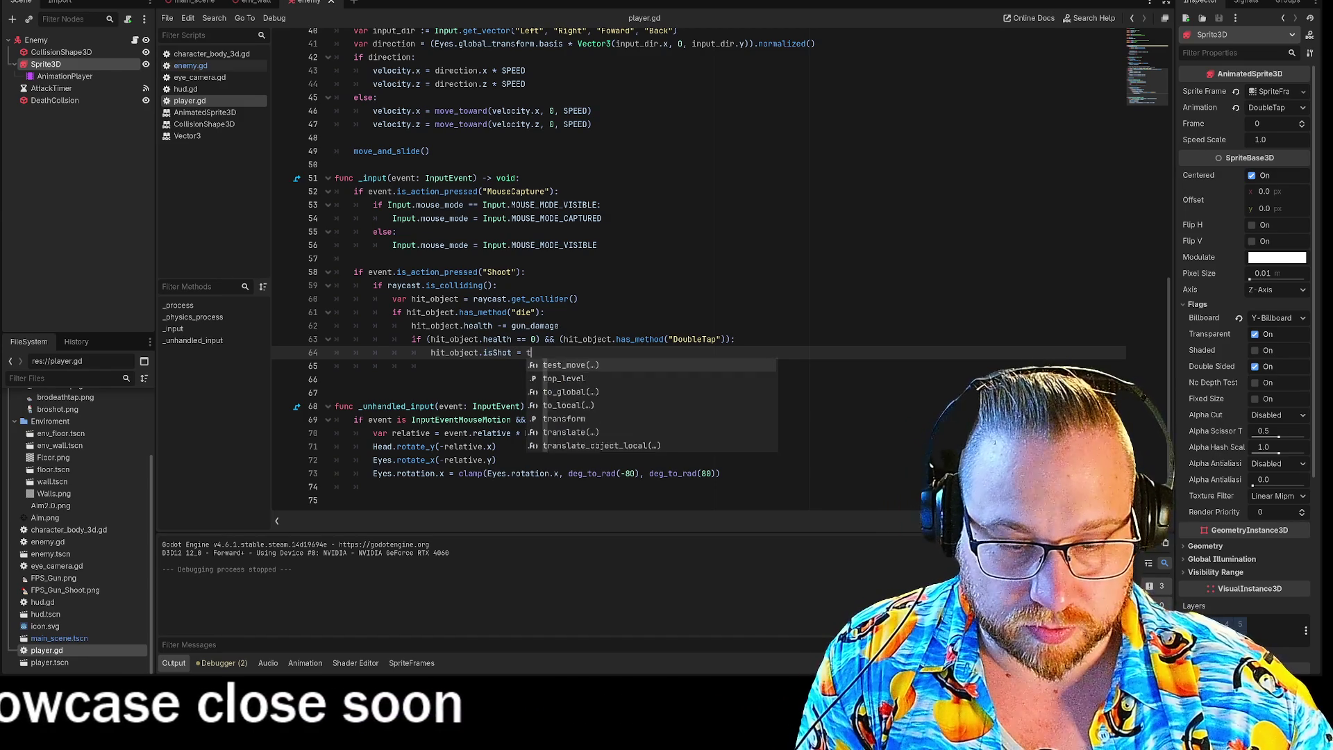
{"action": "type", "text": "ue"}
{"action": "key", "text": "Return"}
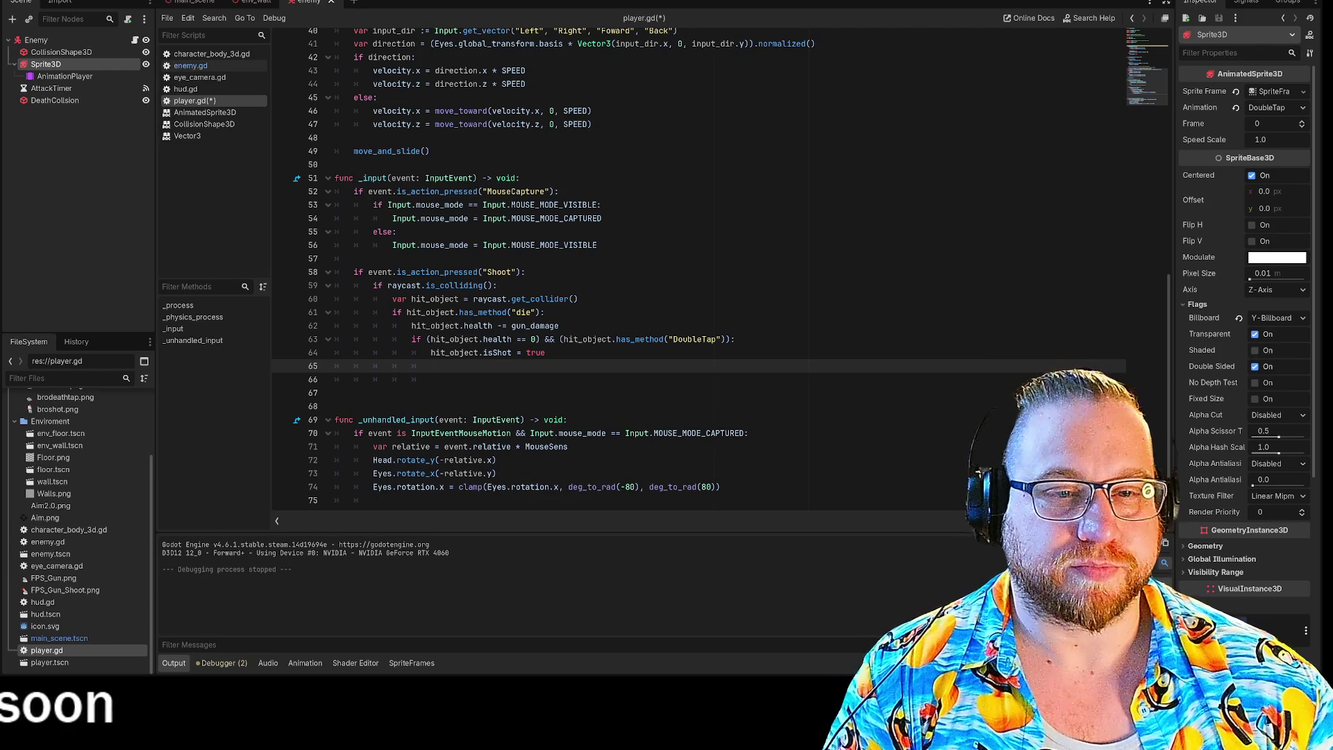
{"action": "key", "text": "F5"}
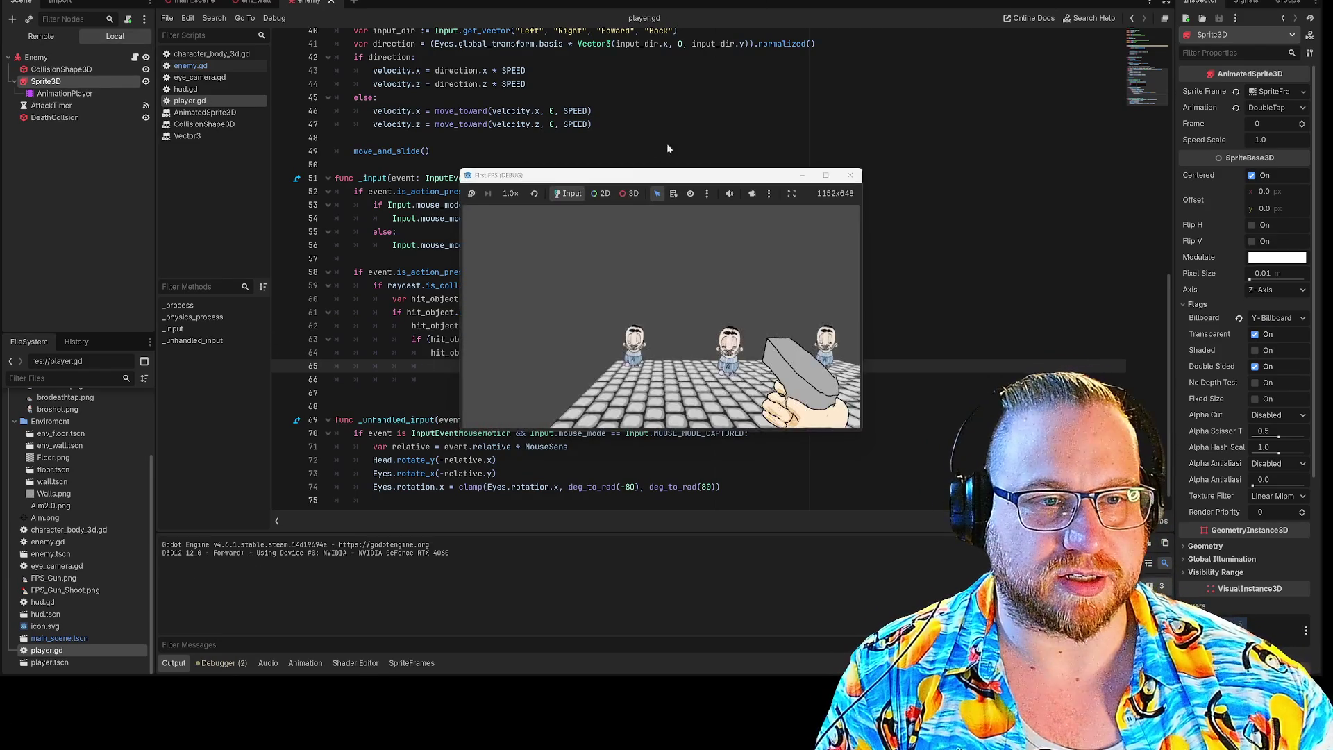
Step: Enlarge the game window, shoot the three enemies until they fall, then stop with F8
{"action": "left_click_drag", "start_coordinate": [635, 174], "coordinate": [179, 15]}
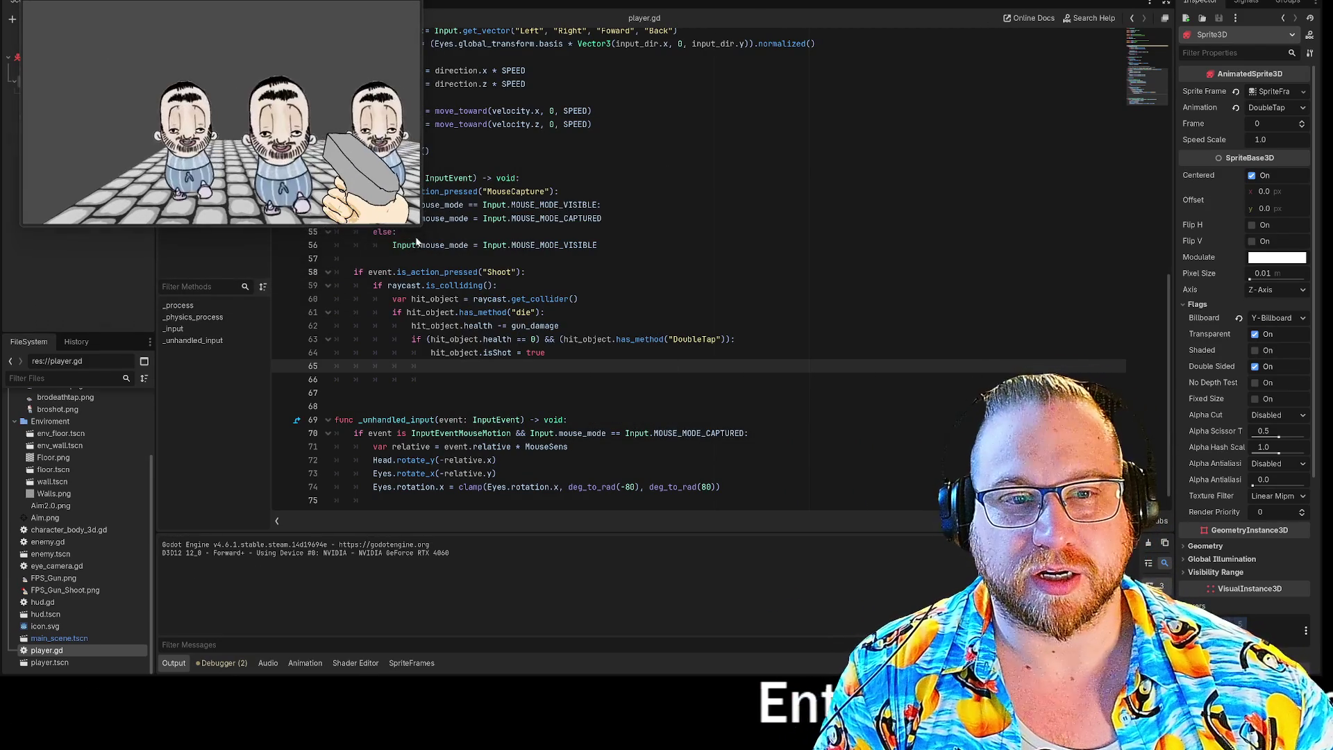
{"action": "left_click_drag", "start_coordinate": [448, 277], "coordinate": [937, 566]}
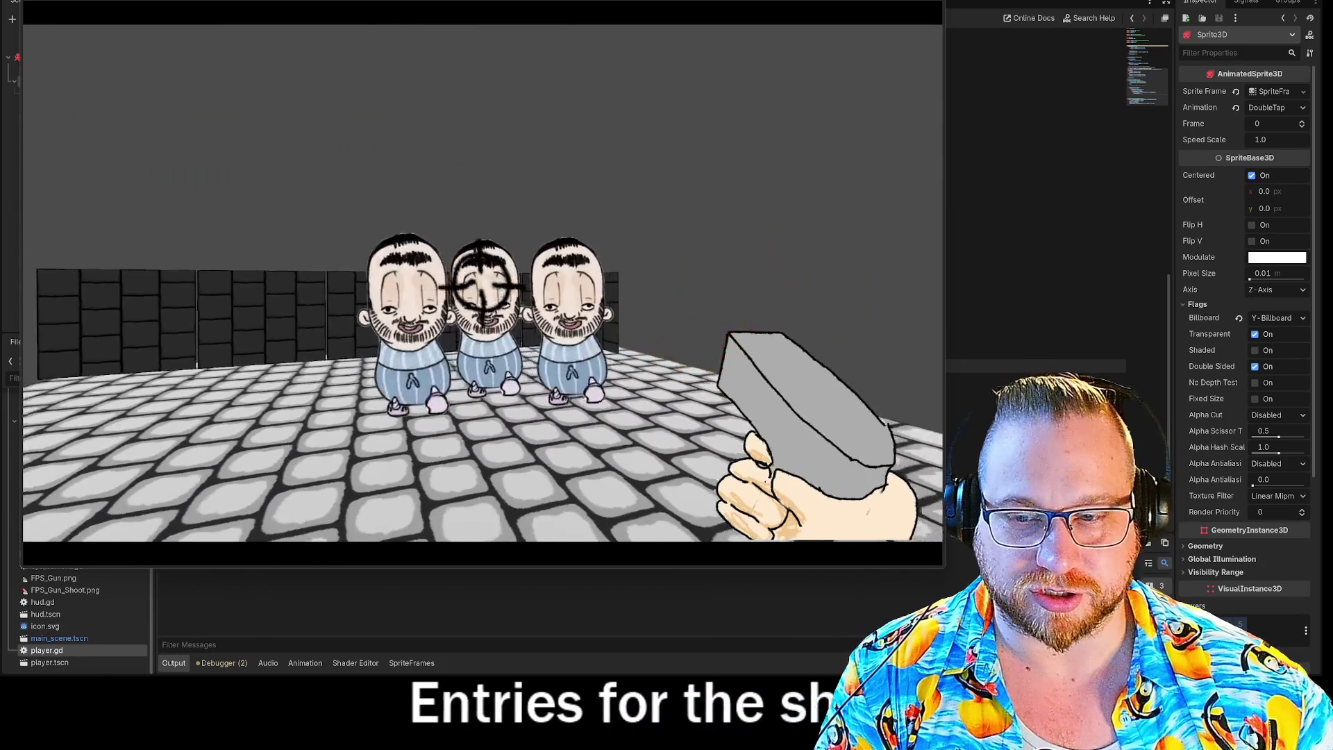
{"action": "left_click", "coordinate": [482, 284]}
{"action": "left_click", "coordinate": [476, 283]}
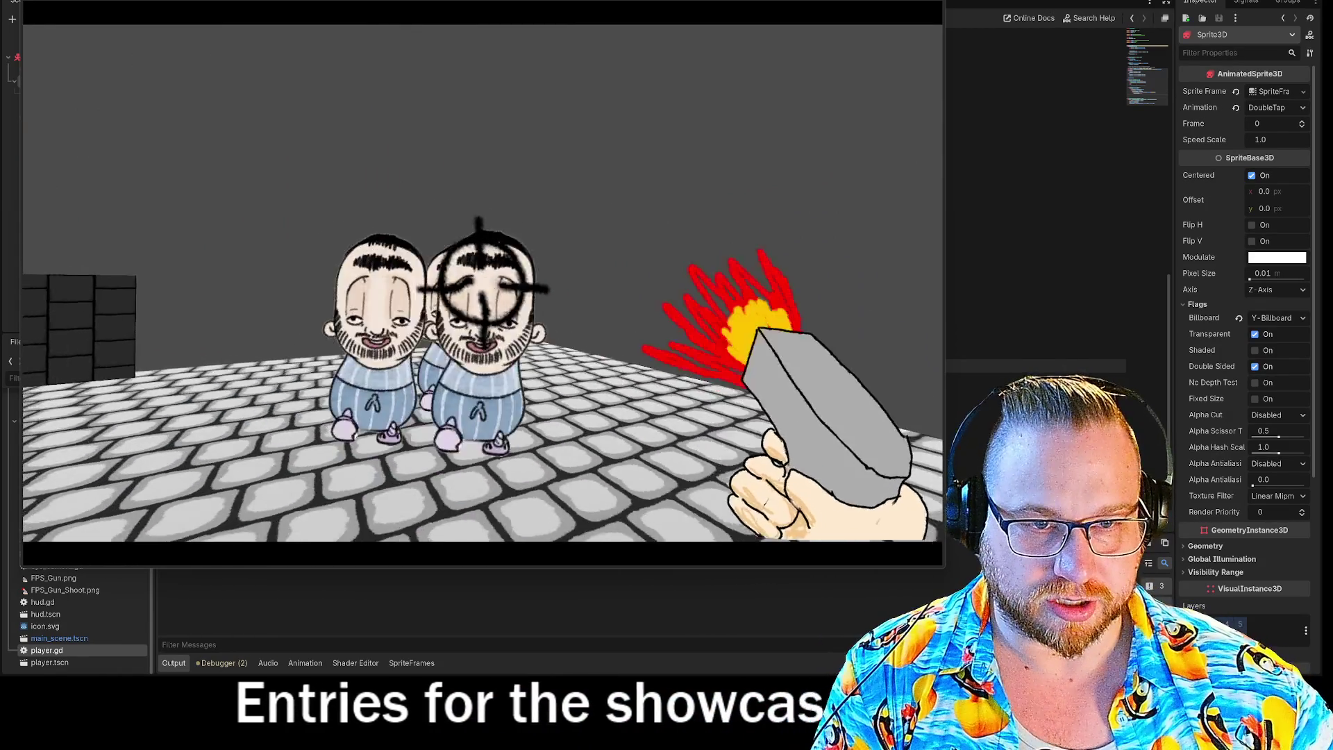
{"action": "left_click", "coordinate": [482, 283]}
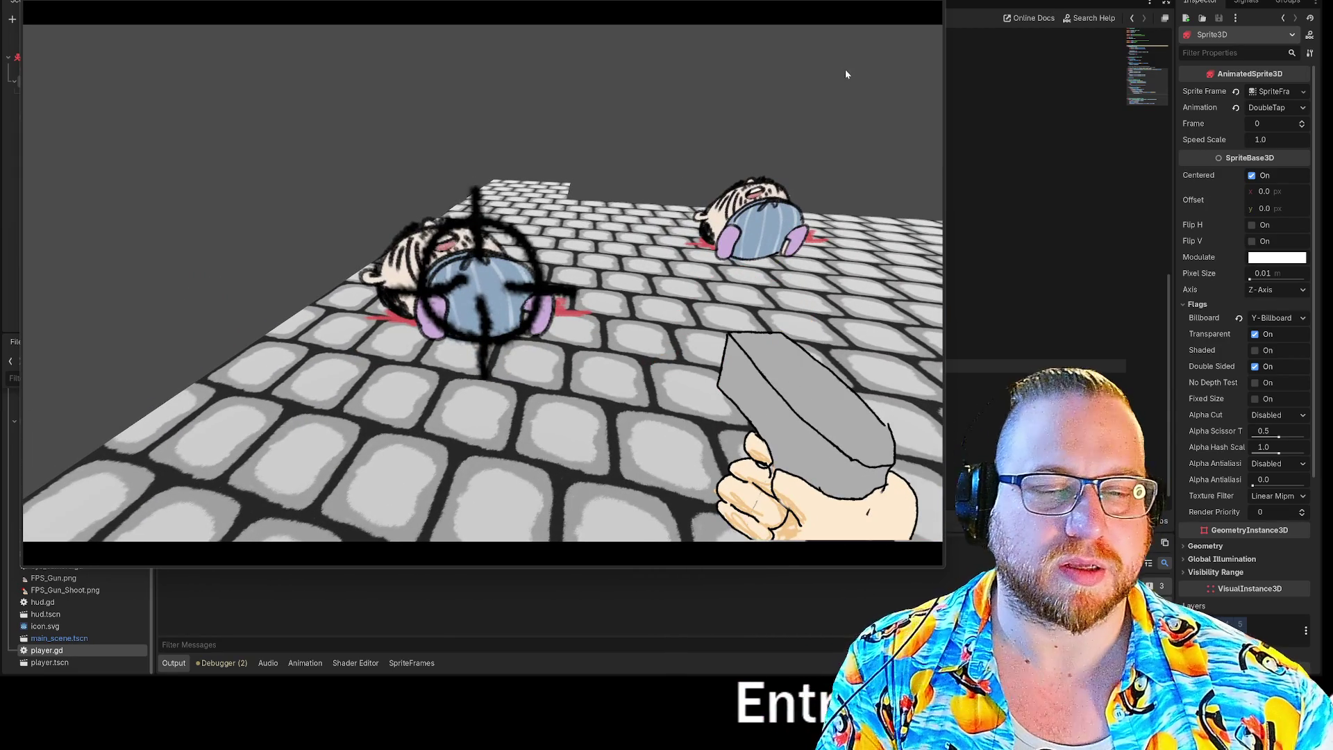
{"action": "key", "text": "F8"}
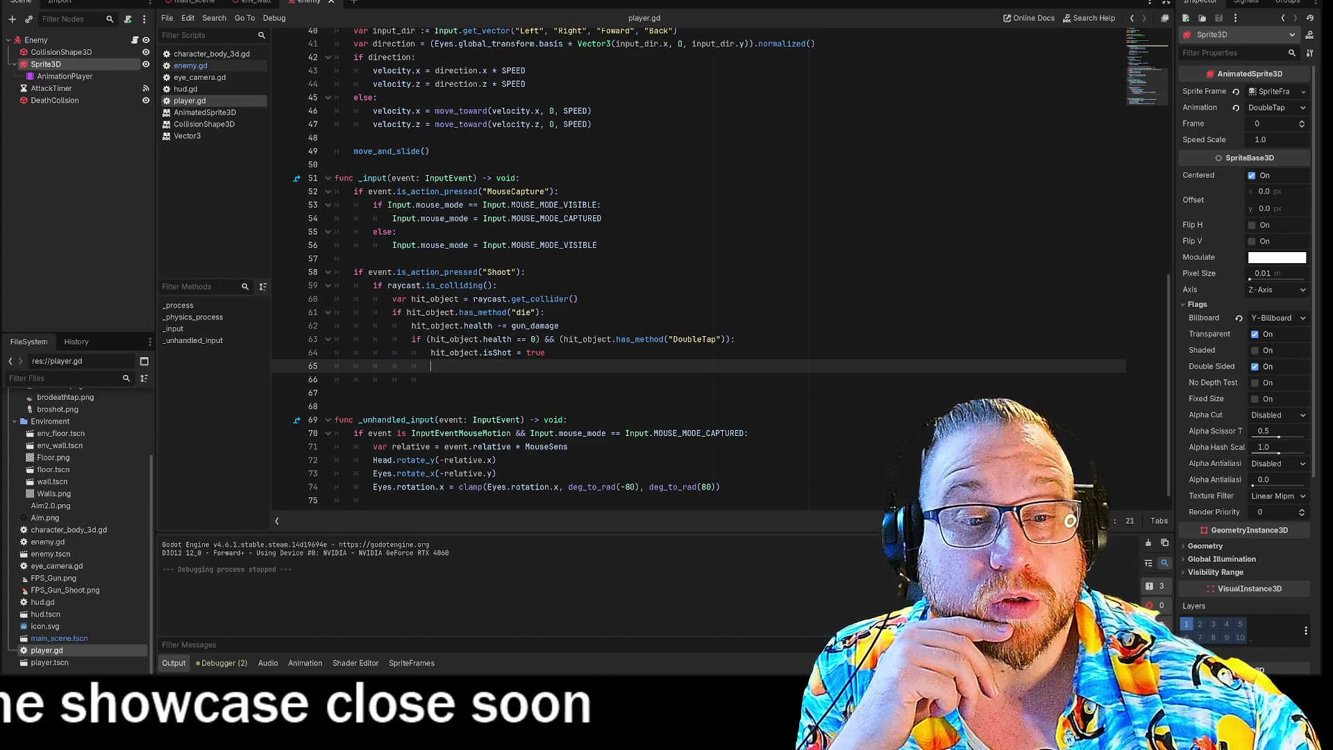
Step: Retype line 63's condition as '&& (hit_object.has_method("DoubleTap"))' and save player.gd
{"action": "left_click_drag", "start_coordinate": [545, 339], "coordinate": [731, 339]}
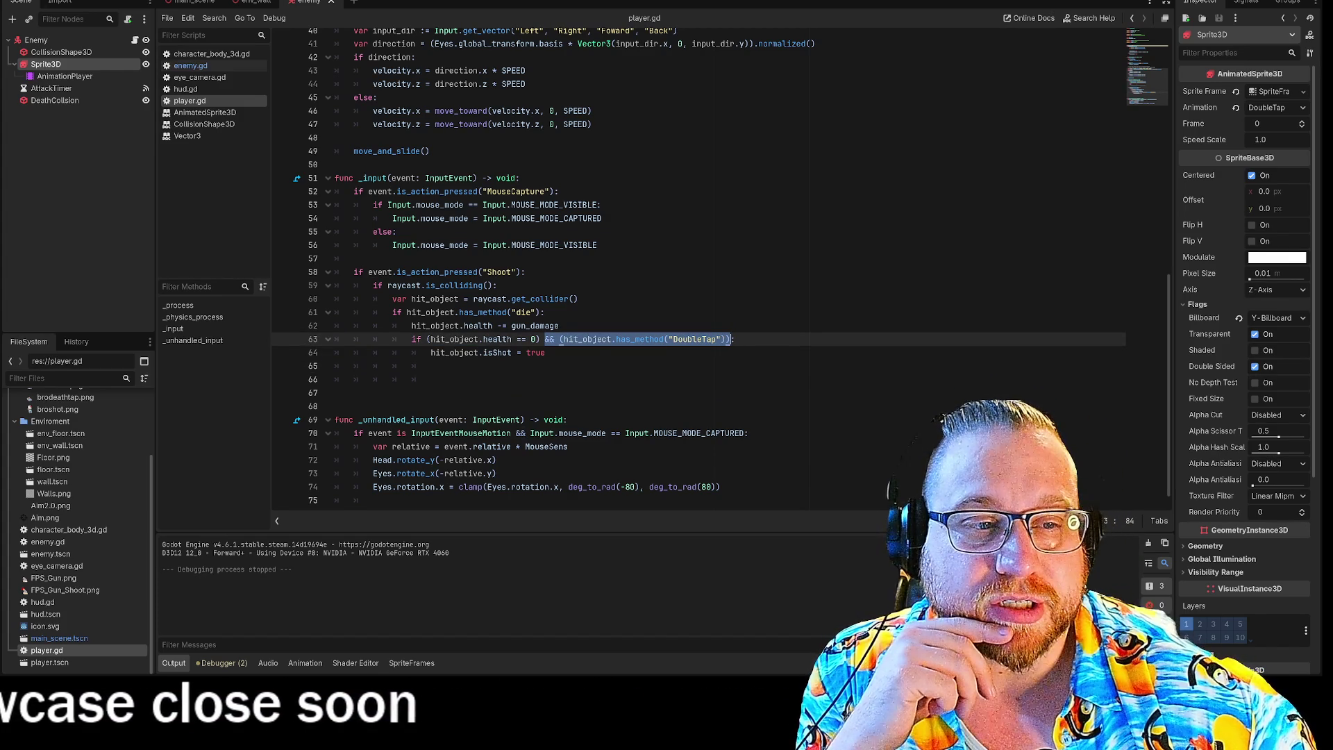
{"action": "key", "text": "BackSpace"}
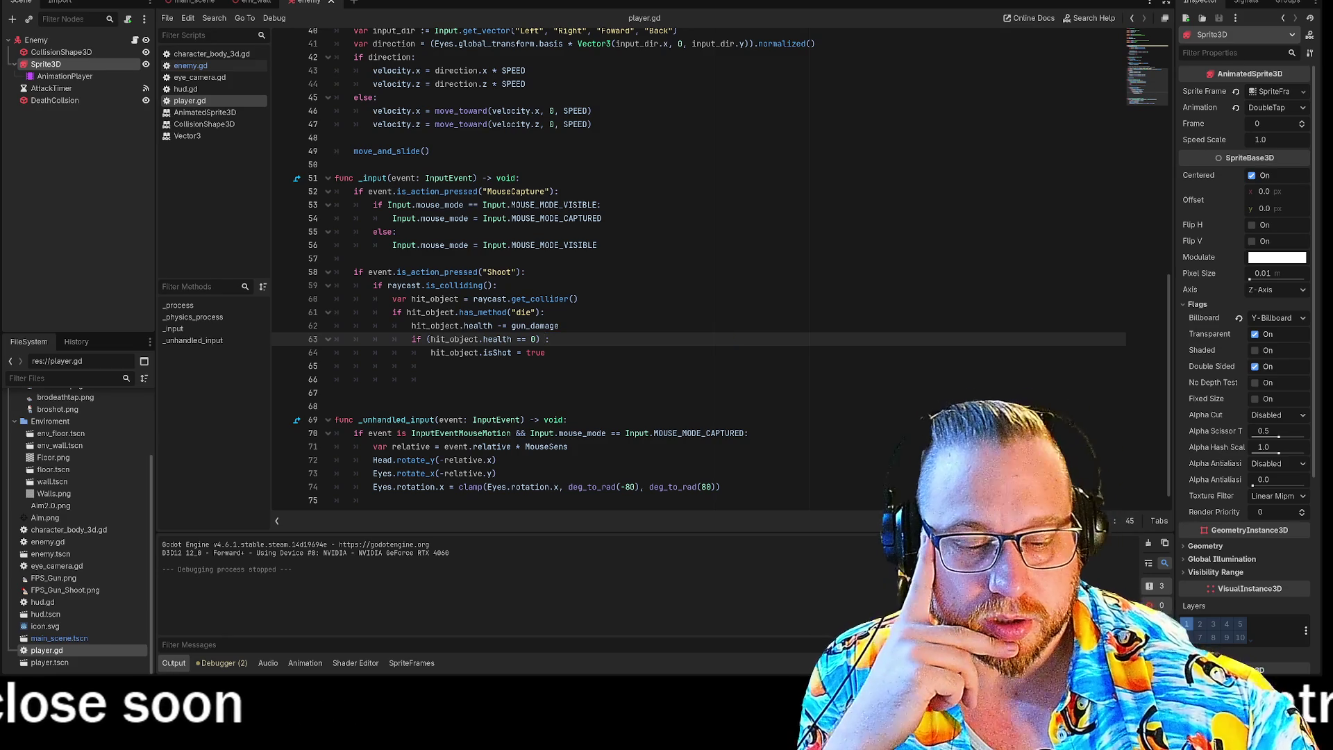
{"action": "left_click_drag", "start_coordinate": [431, 365], "coordinate": [548, 352]}
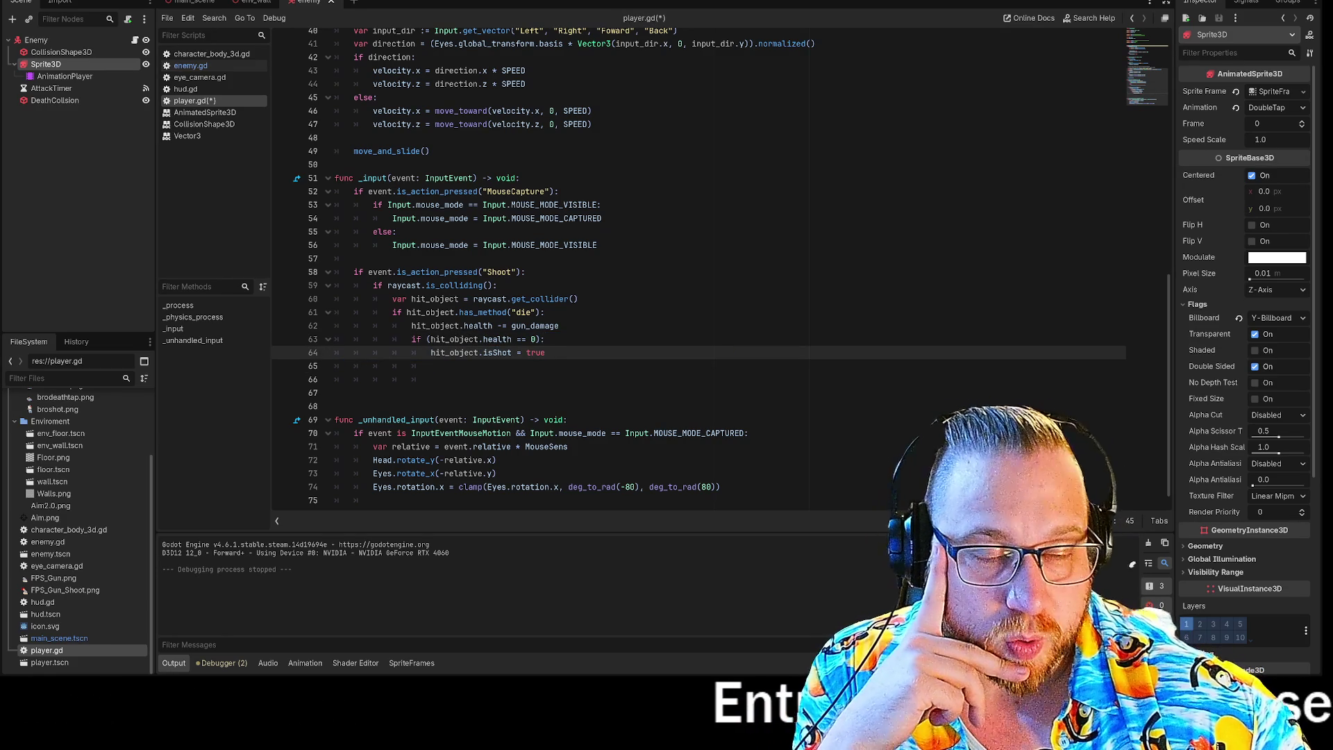
{"action": "left_click_drag", "start_coordinate": [459, 312], "coordinate": [546, 312]}
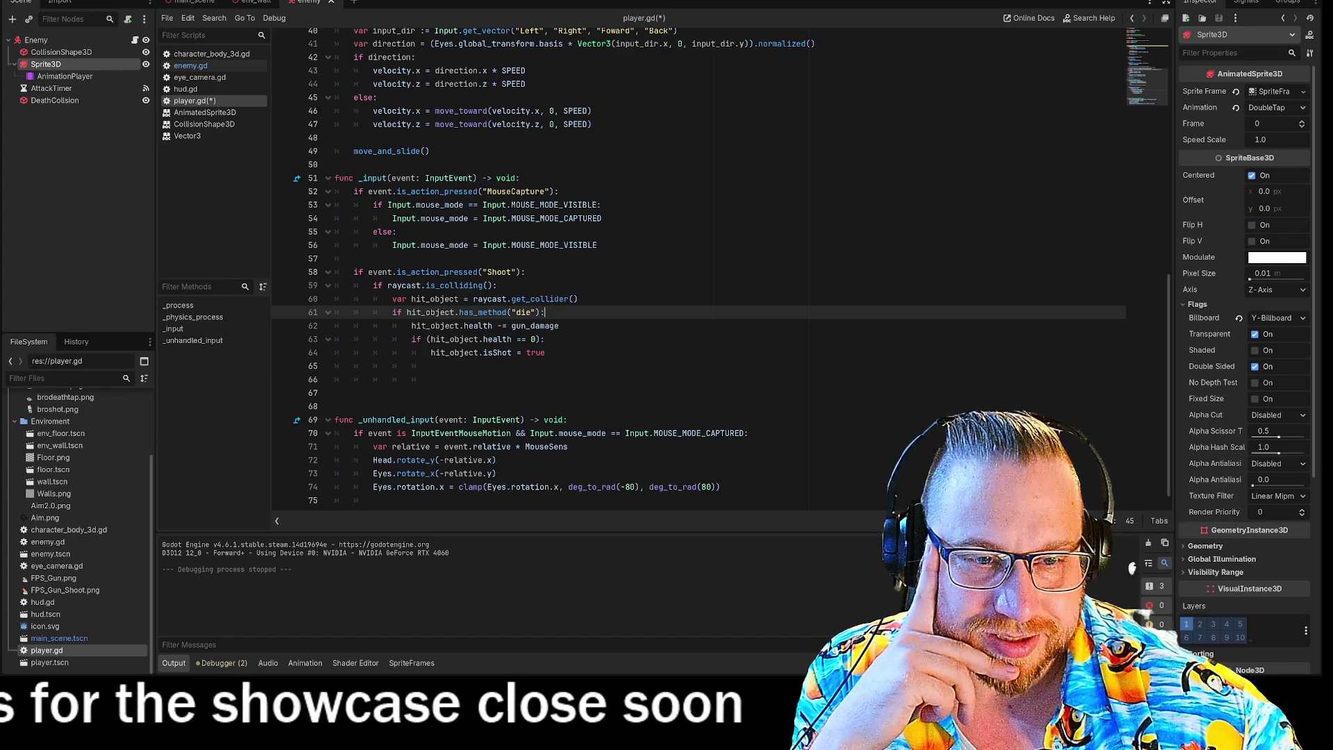
{"action": "left_click", "coordinate": [545, 338]}
{"action": "type", "text": "&& (hit_object.has_method(\"DoubleTap\"))"}
{"action": "mouse_move", "coordinate": [431, 379]}
{"action": "left_mouse_down"}
{"action": "mouse_move", "coordinate": [520, 326]}
{"action": "mouse_move", "coordinate": [546, 353]}
{"action": "left_mouse_up"}
{"action": "key", "text": "ctrl+s"}
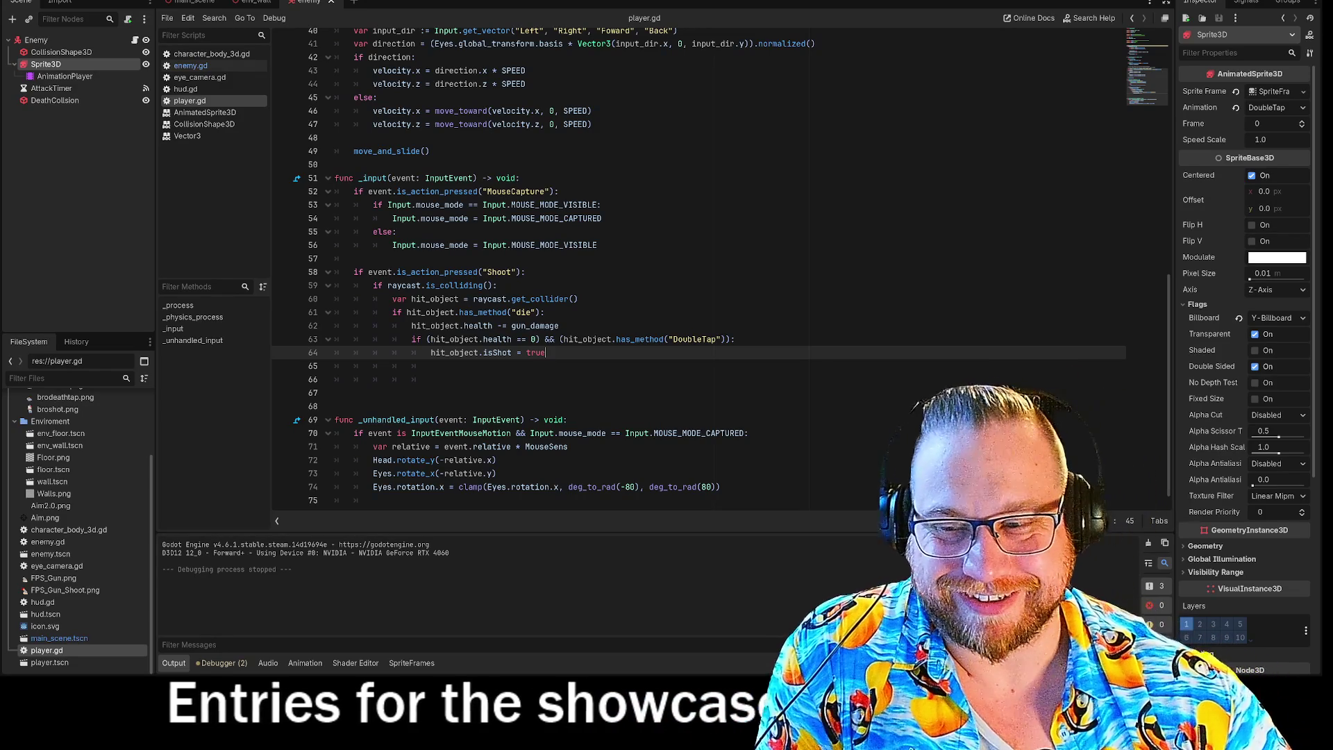
Step: Delete the two extra blank lines after the isShot assignment on line 64
{"action": "left_click", "coordinate": [430, 379]}
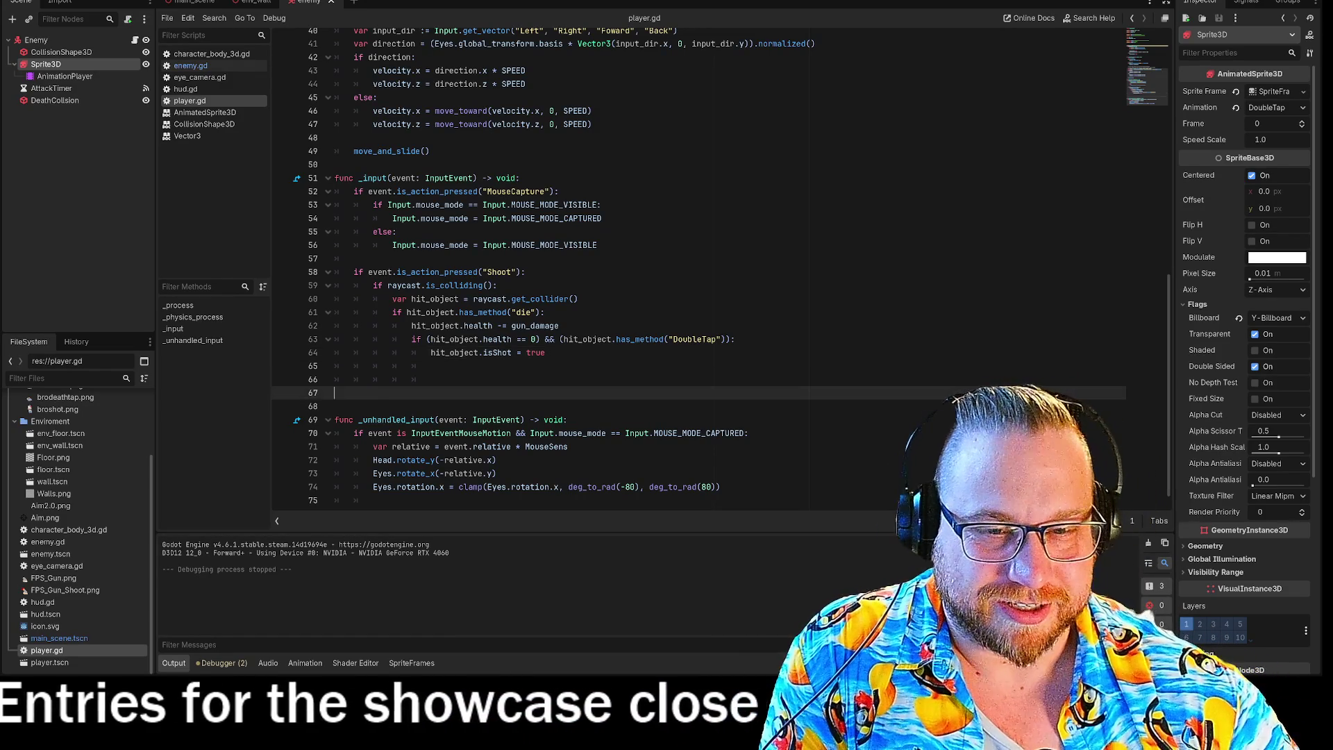
{"action": "key", "text": "BackSpace"}
{"action": "key", "text": "BackSpace"}
{"action": "key", "text": "BackSpace"}
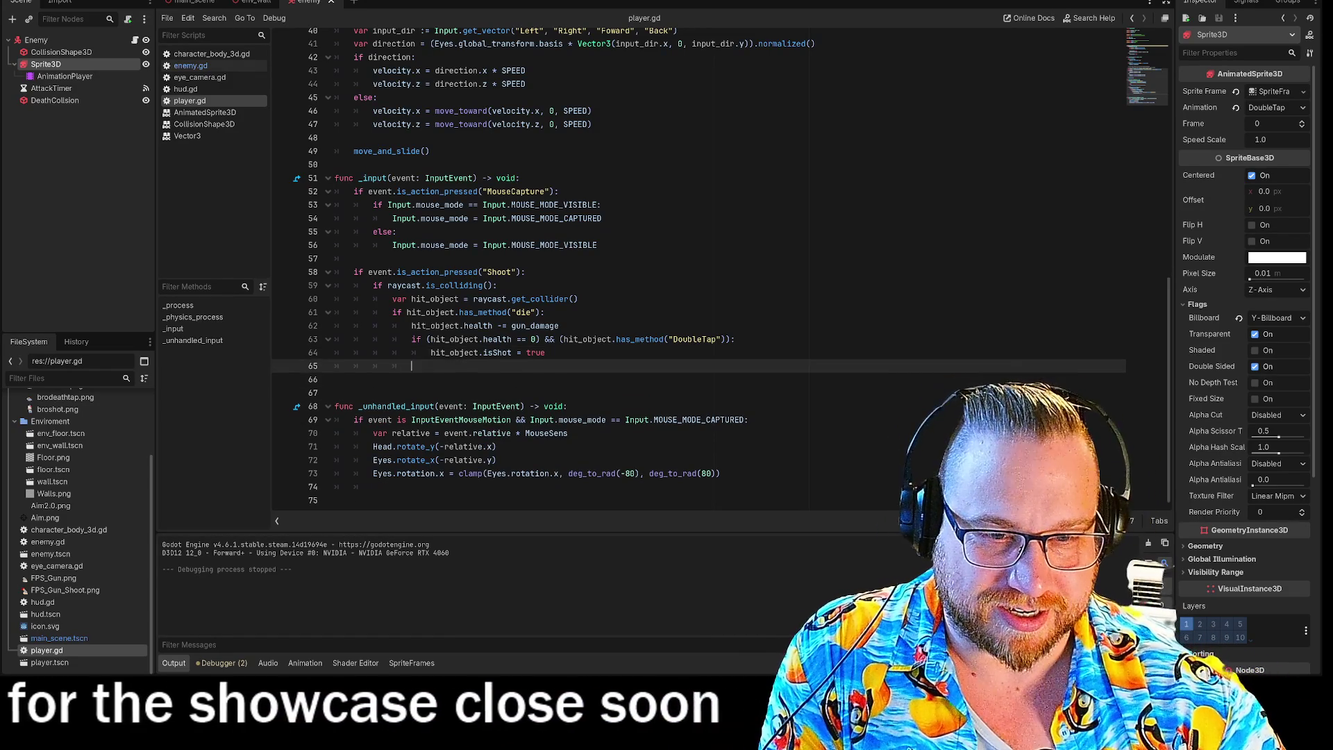
{"action": "key", "text": "BackSpace"}
{"action": "key", "text": "BackSpace"}
{"action": "key", "text": "BackSpace"}
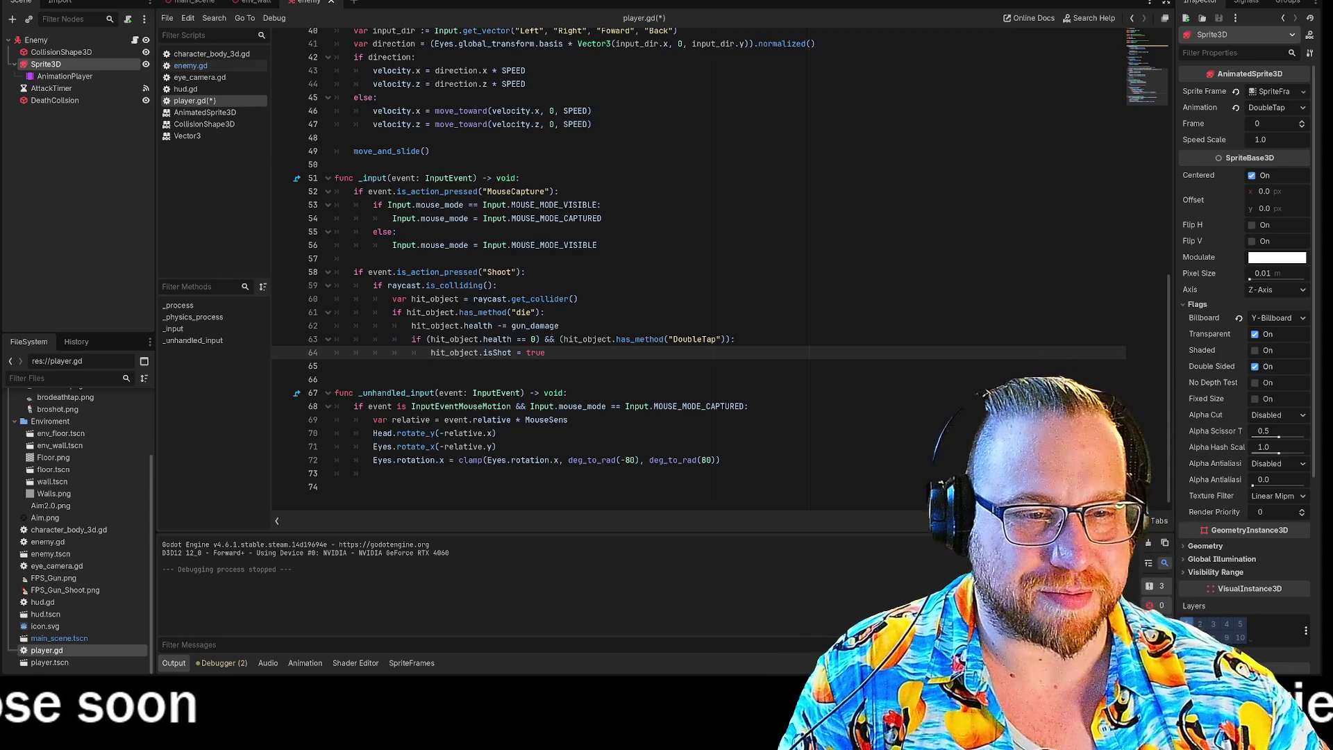
{"action": "left_click", "coordinate": [734, 338]}
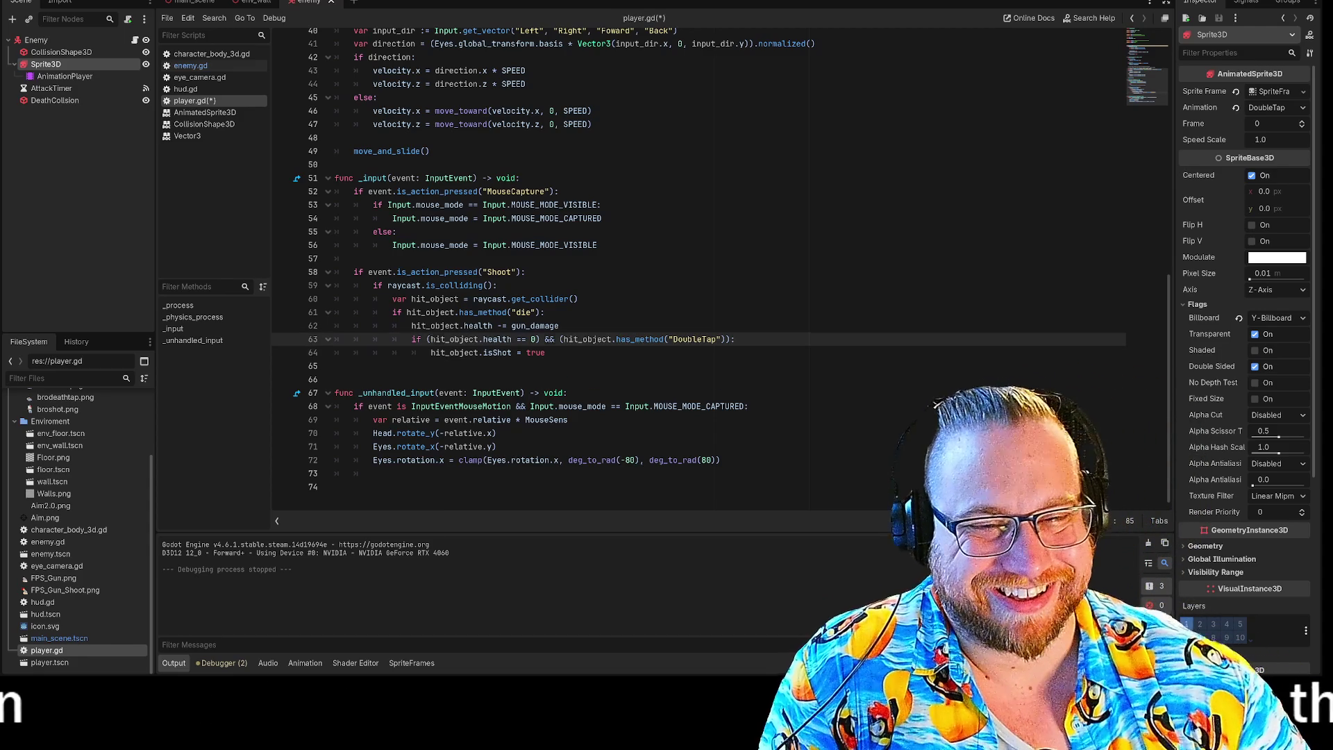
{"action": "left_click", "coordinate": [546, 352]}
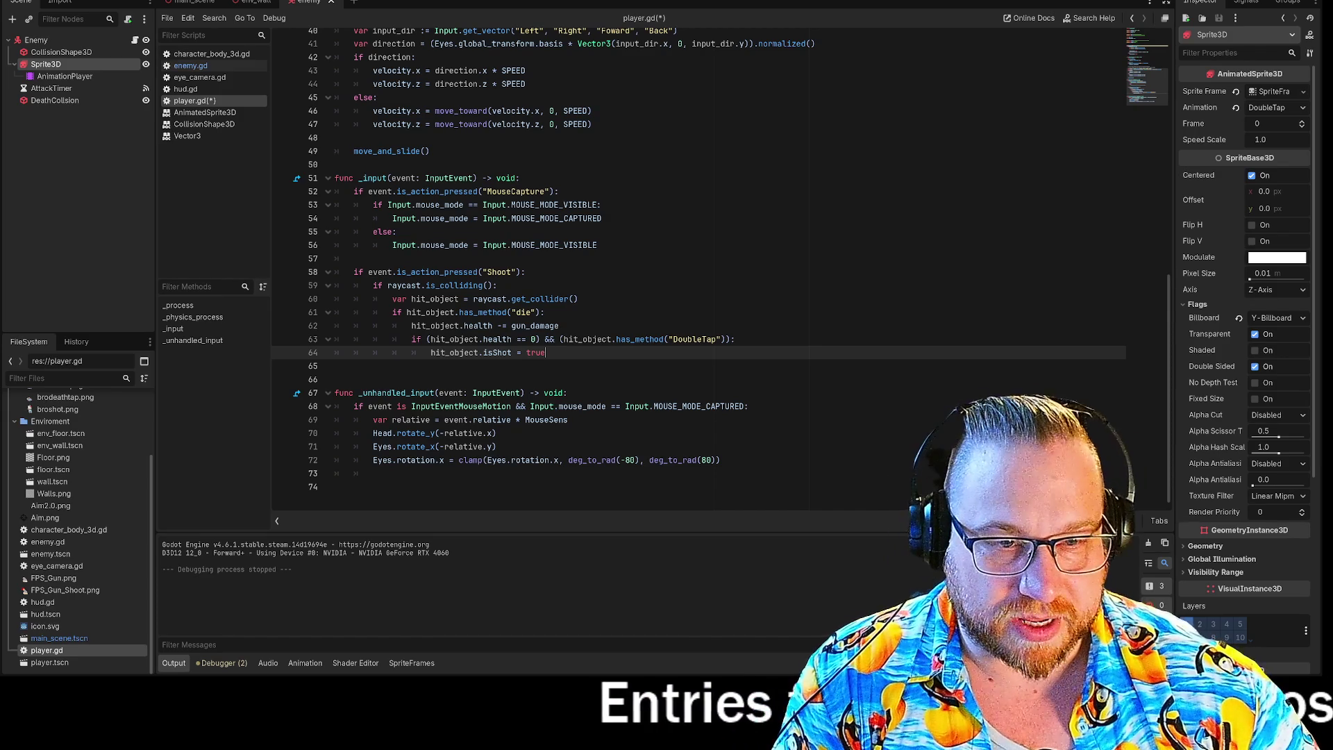
Step: Remove the && has_method("DoubleTap") check from line 63's shoot condition in player.gd
{"action": "left_click_drag", "start_coordinate": [393, 313], "coordinate": [546, 313]}
{"action": "left_click_drag", "start_coordinate": [411, 326], "coordinate": [559, 325]}
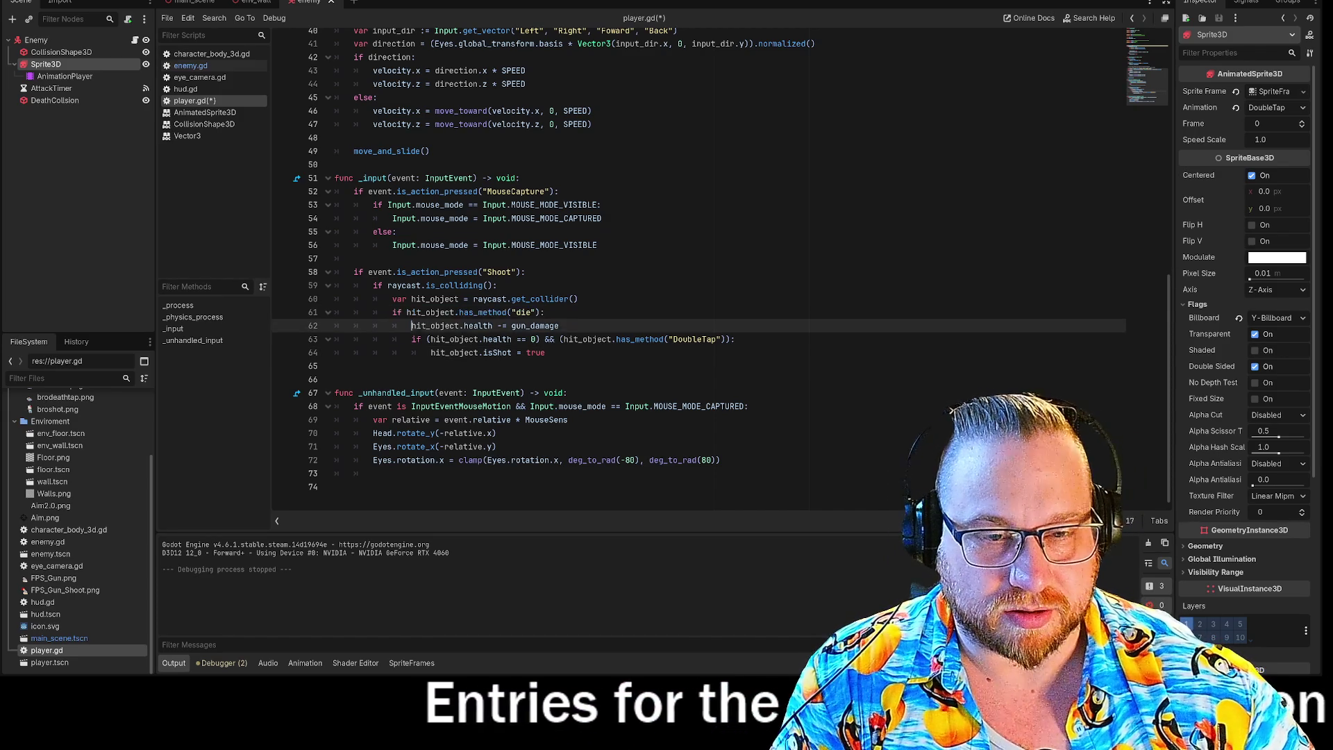
{"action": "left_click", "coordinate": [411, 339]}
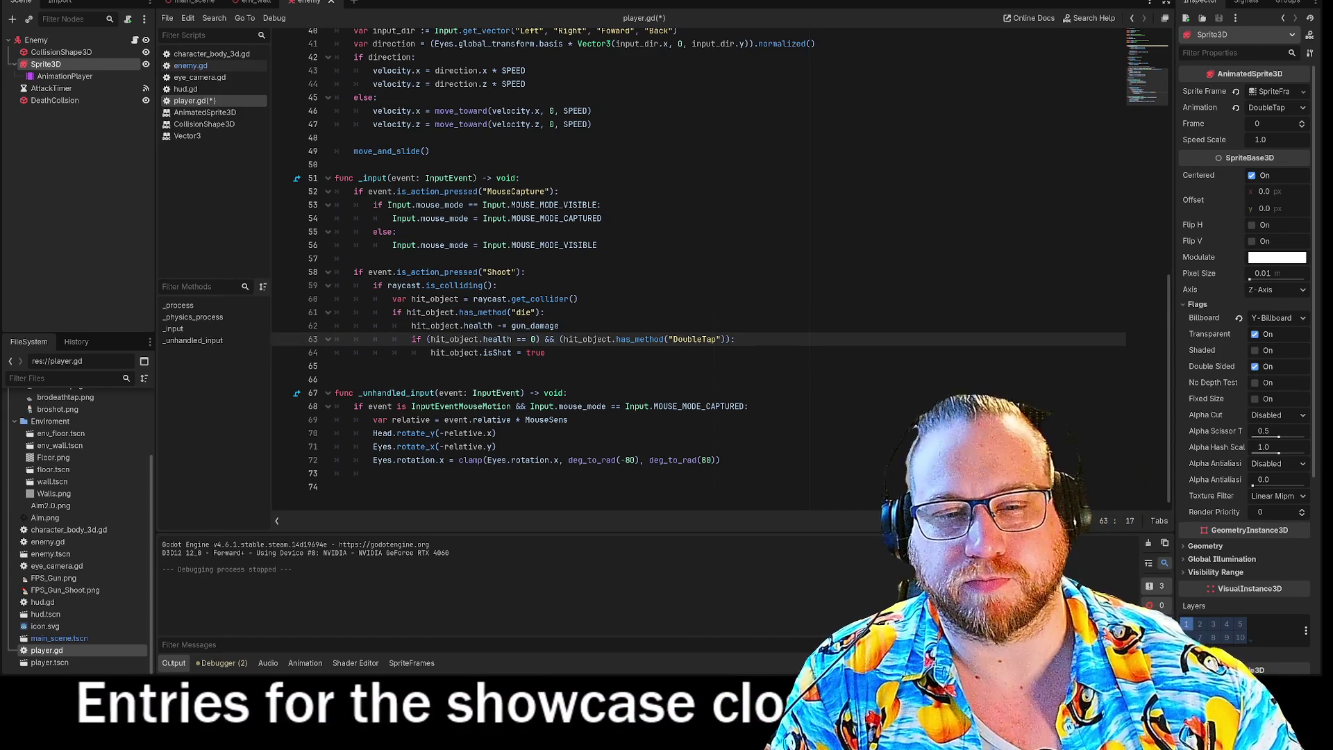
{"action": "key", "text": "BackSpace"}
{"action": "left_click", "coordinate": [408, 338]}
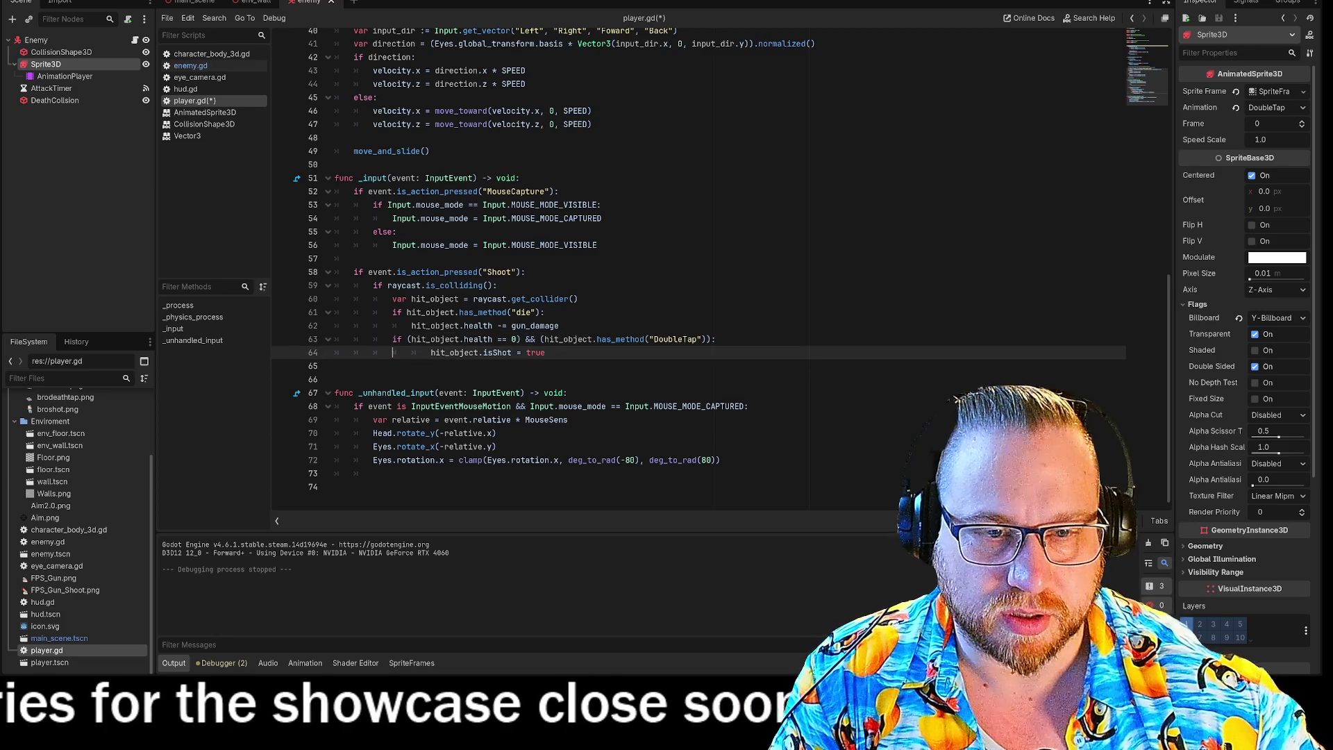
{"action": "key", "text": "ctrl+z"}
{"action": "double_click", "coordinate": [506, 311]}
{"action": "left_click", "coordinate": [548, 339]}
{"action": "left_click_drag", "start_coordinate": [548, 339], "coordinate": [731, 339]}
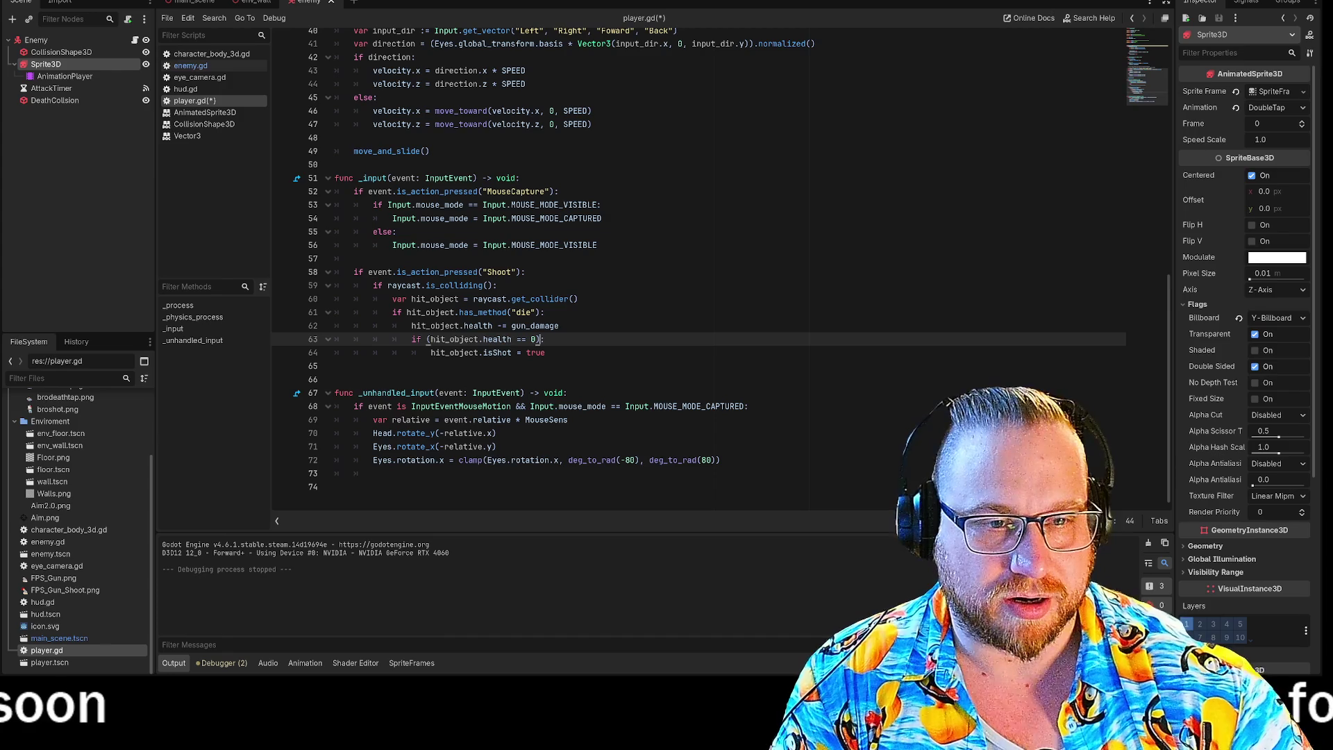
{"action": "left_click", "coordinate": [334, 366]}
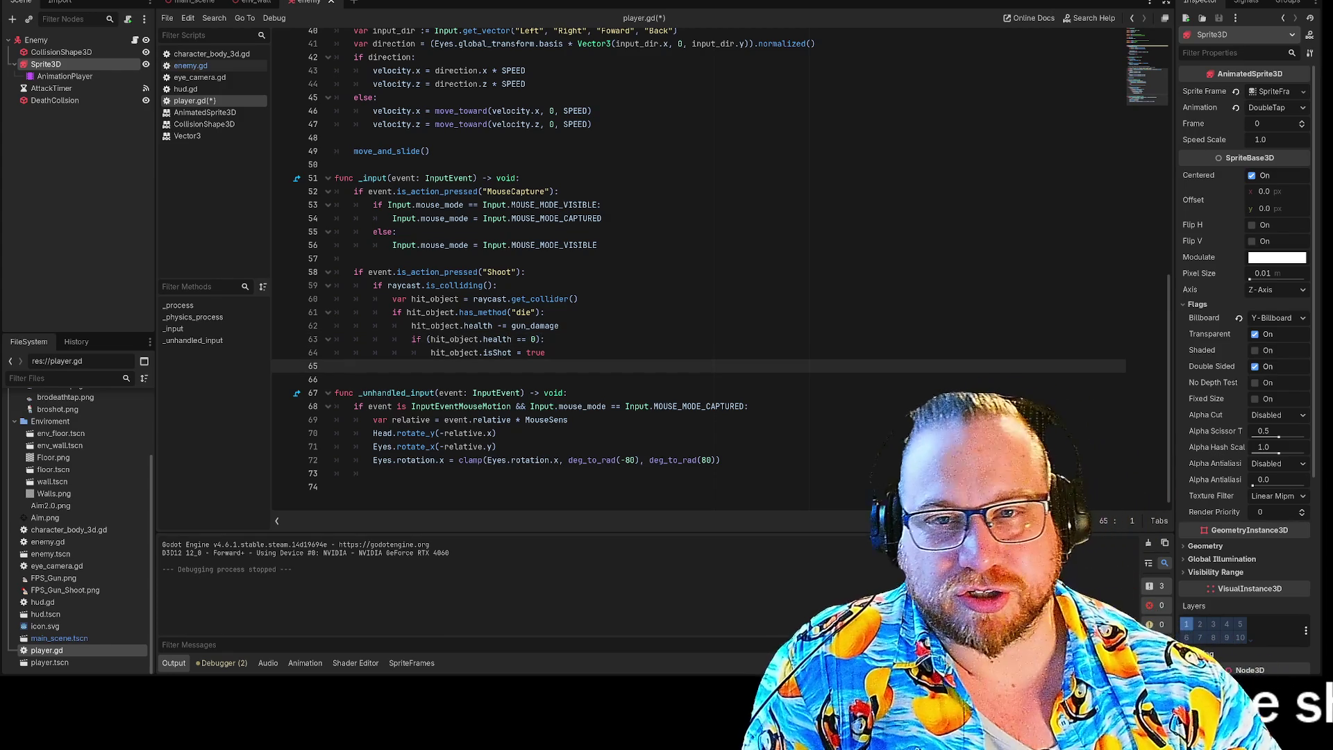
Step: Save player.gd from the script list's context menu
{"action": "left_click", "coordinate": [189, 66]}
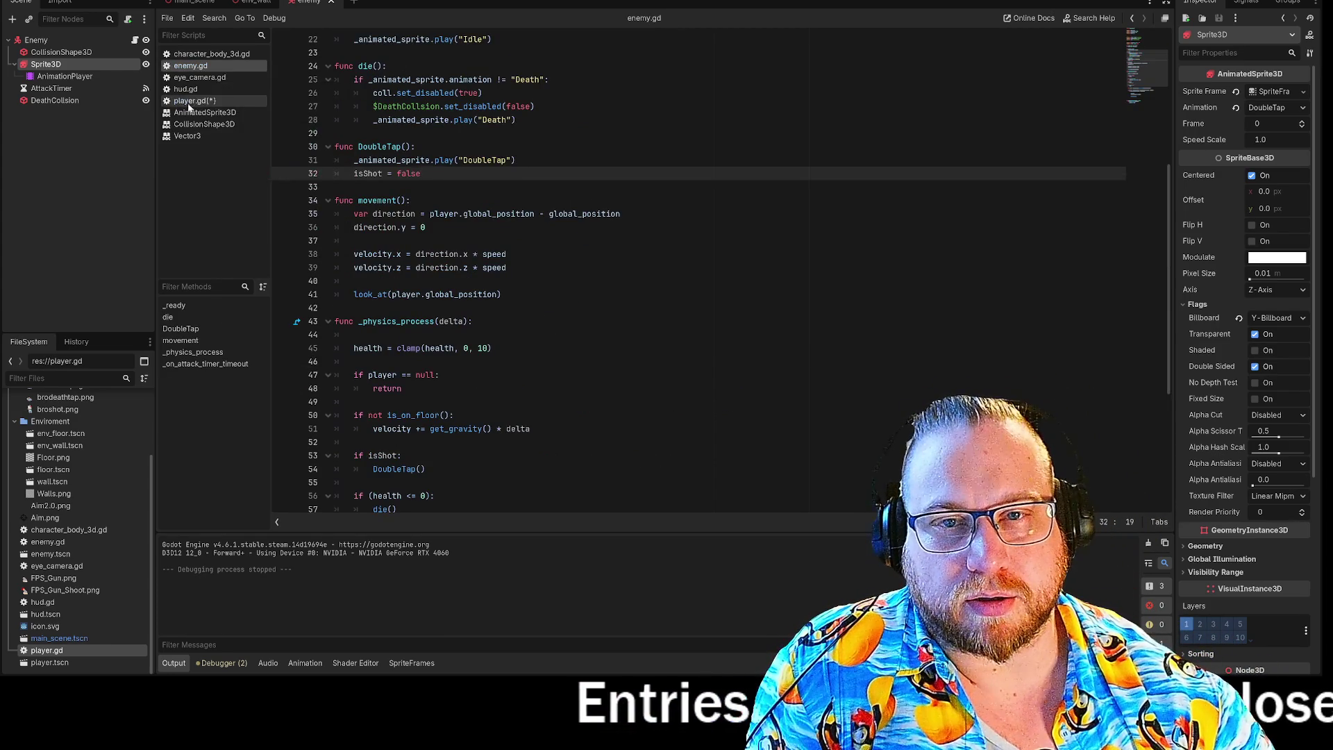
{"action": "right_click", "coordinate": [209, 103]}
{"action": "left_click", "coordinate": [229, 117]}
Step: Review enemy.gd's DoubleTap() call, its animation play line and the isShot reset on line 32
{"action": "left_click", "coordinate": [194, 66]}
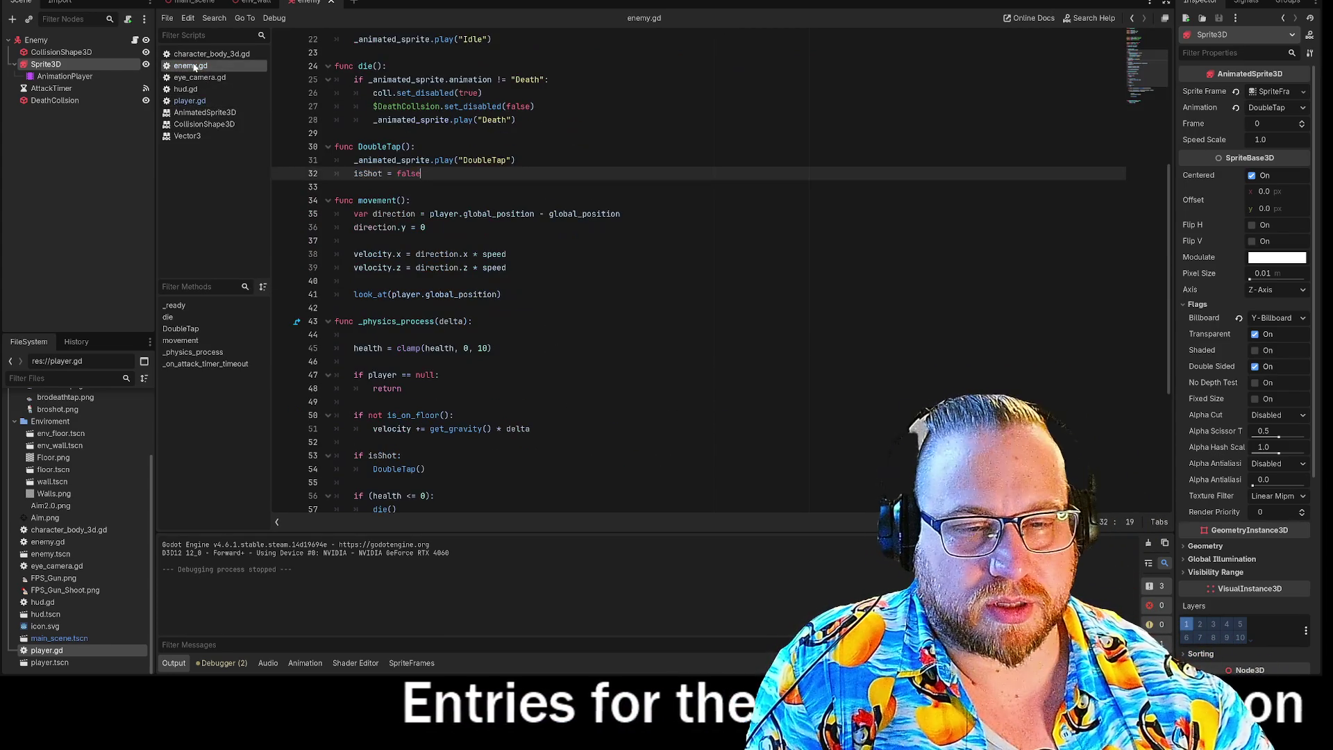
{"action": "scroll", "coordinate": [694, 278], "scroll_direction": "down", "scroll_amount": 5}
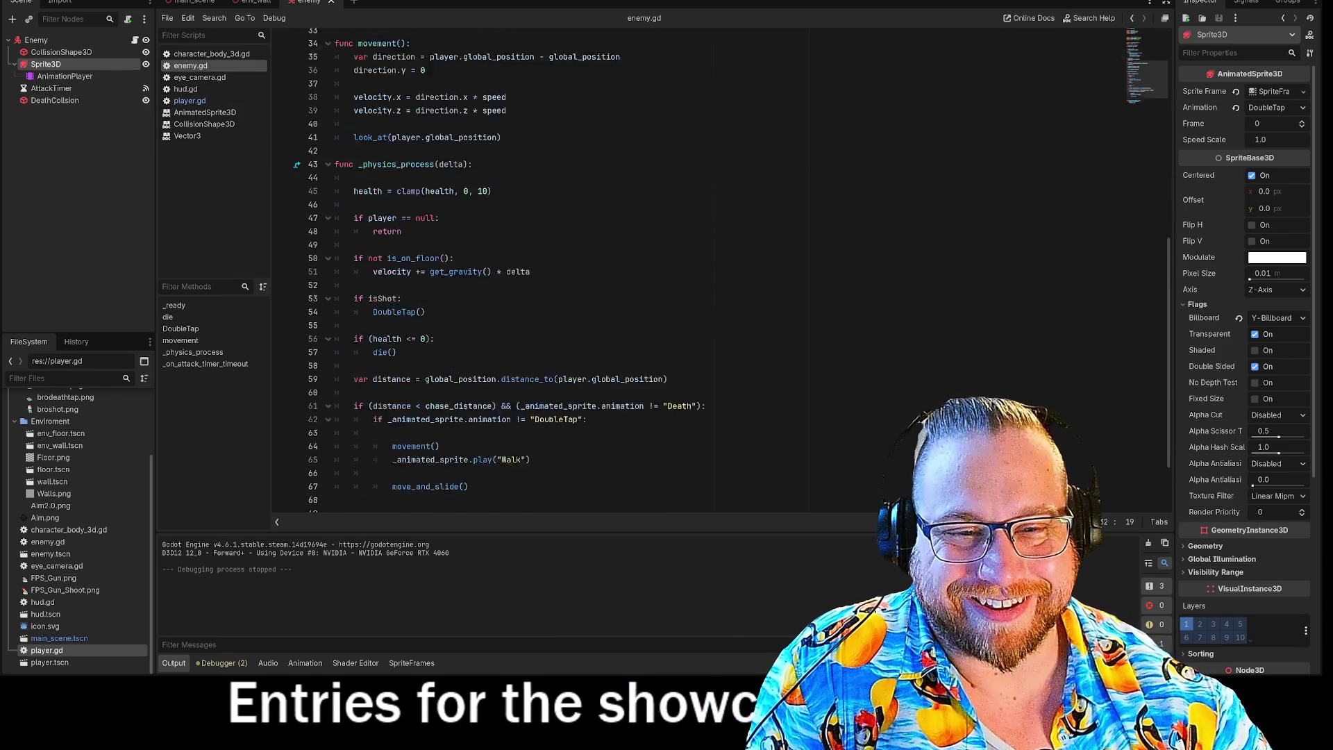
{"action": "left_click", "coordinate": [426, 267]}
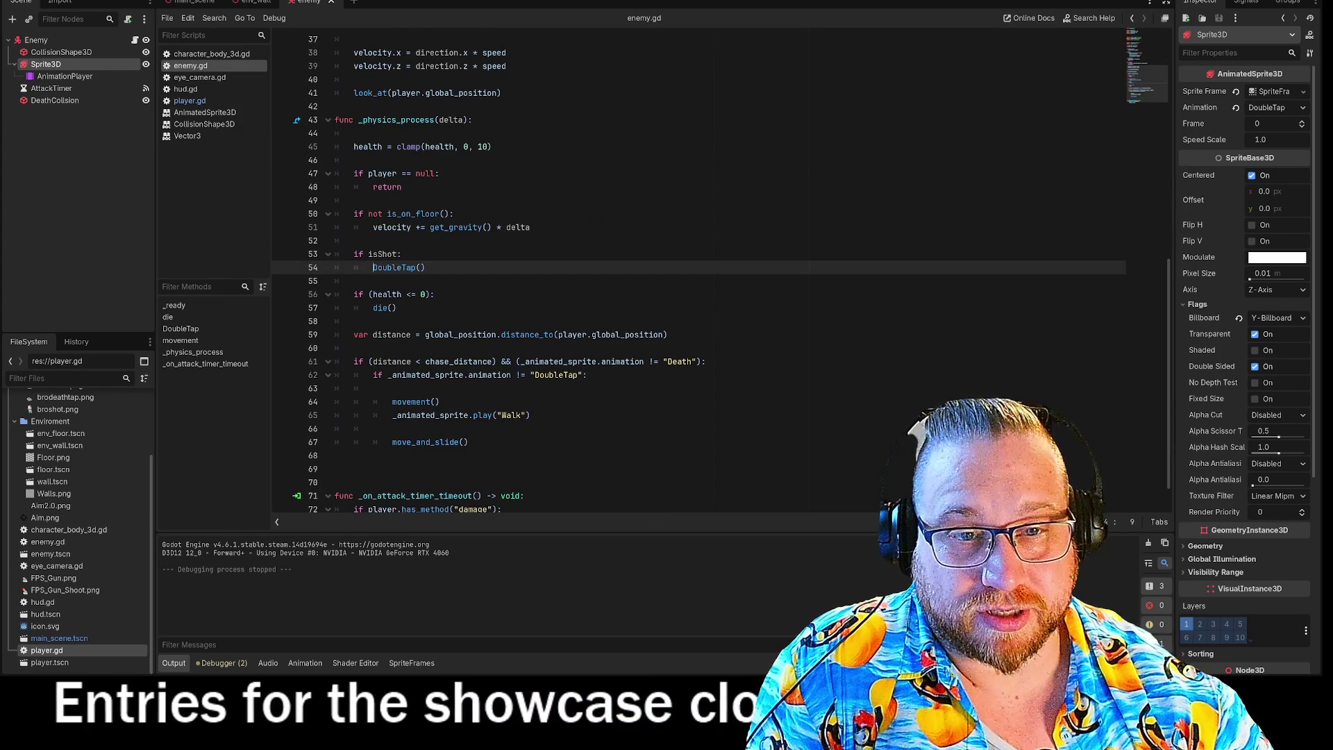
{"action": "scroll", "coordinate": [694, 270], "scroll_direction": "up", "scroll_amount": 3}
{"action": "scroll", "coordinate": [694, 271], "scroll_direction": "up", "scroll_amount": 2}
{"action": "left_click", "coordinate": [516, 160]}
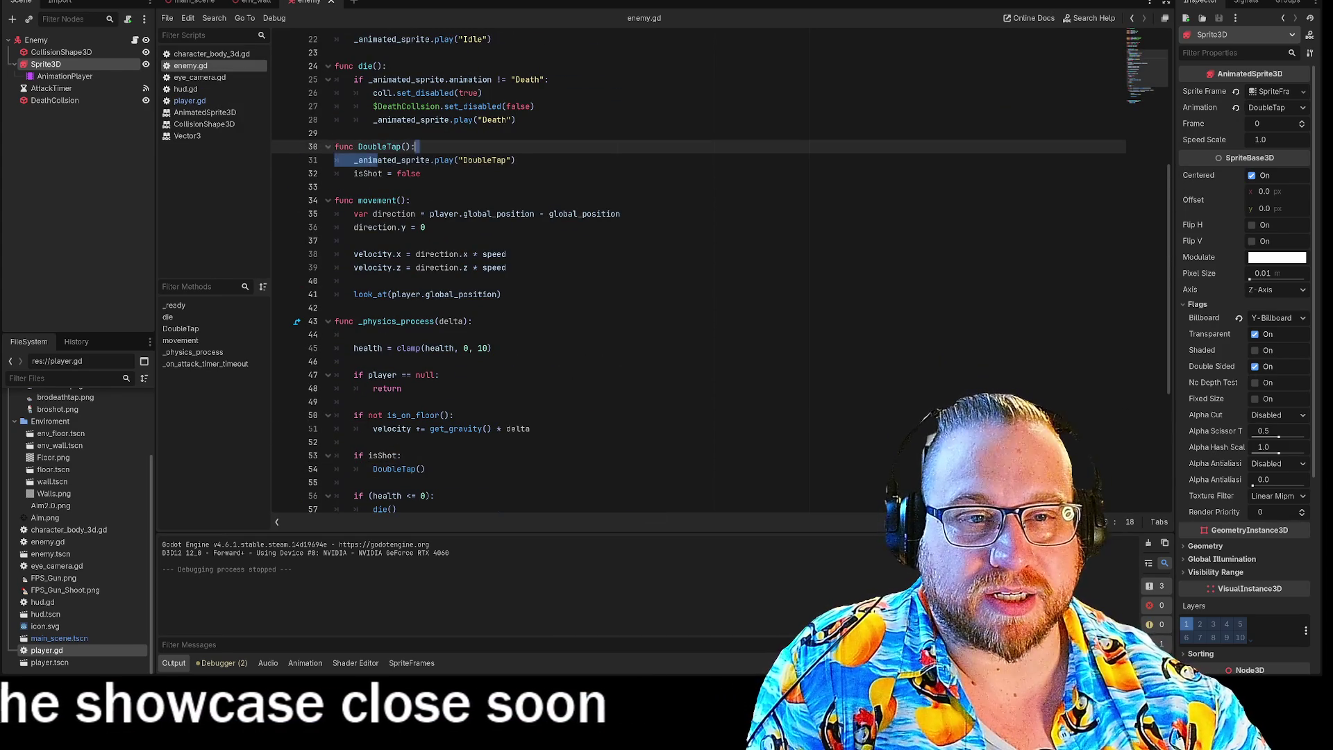
{"action": "left_click", "coordinate": [421, 173]}
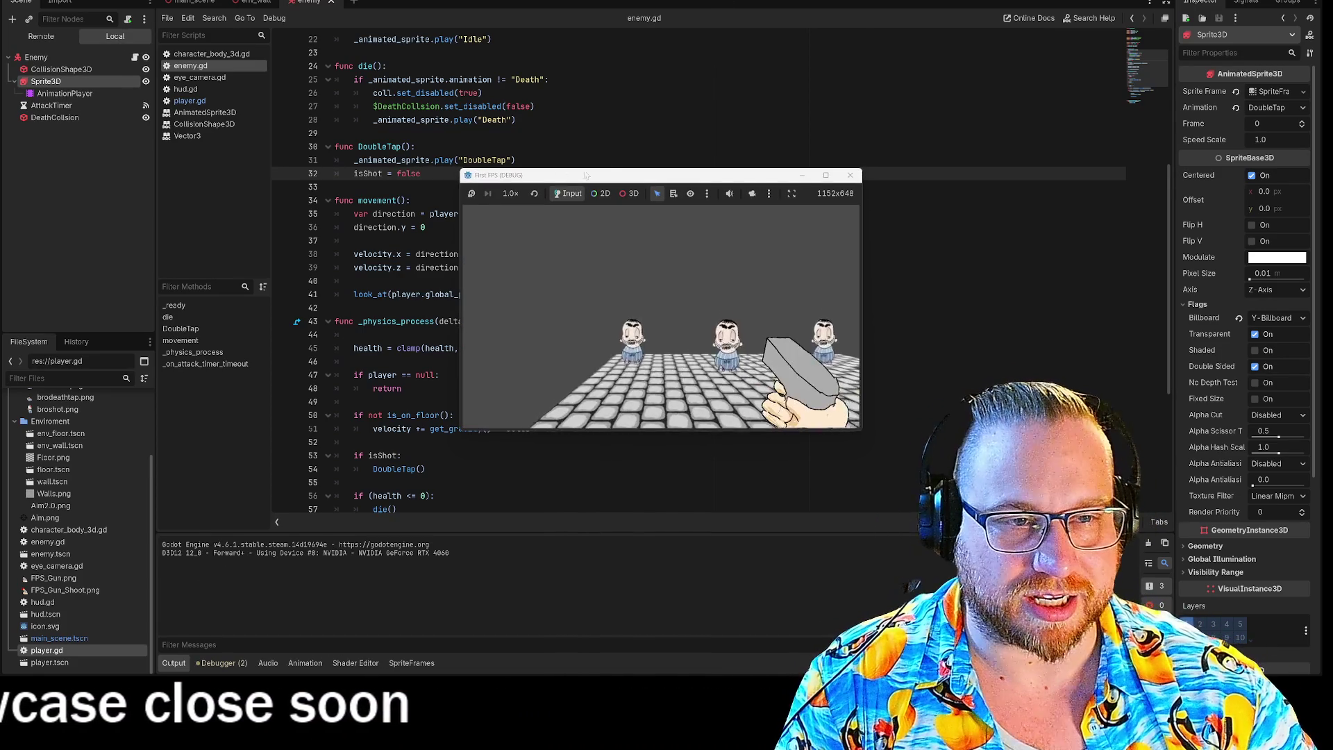
Step: Move the game window to the top-left, enlarge it, and shoot the enemy under the crosshair
{"action": "left_click_drag", "start_coordinate": [611, 182], "coordinate": [166, 2]}
{"action": "mouse_move", "coordinate": [446, 238]}
{"action": "left_mouse_down"}
{"action": "mouse_move", "coordinate": [902, 620]}
{"action": "mouse_move", "coordinate": [979, 624]}
{"action": "left_mouse_up"}
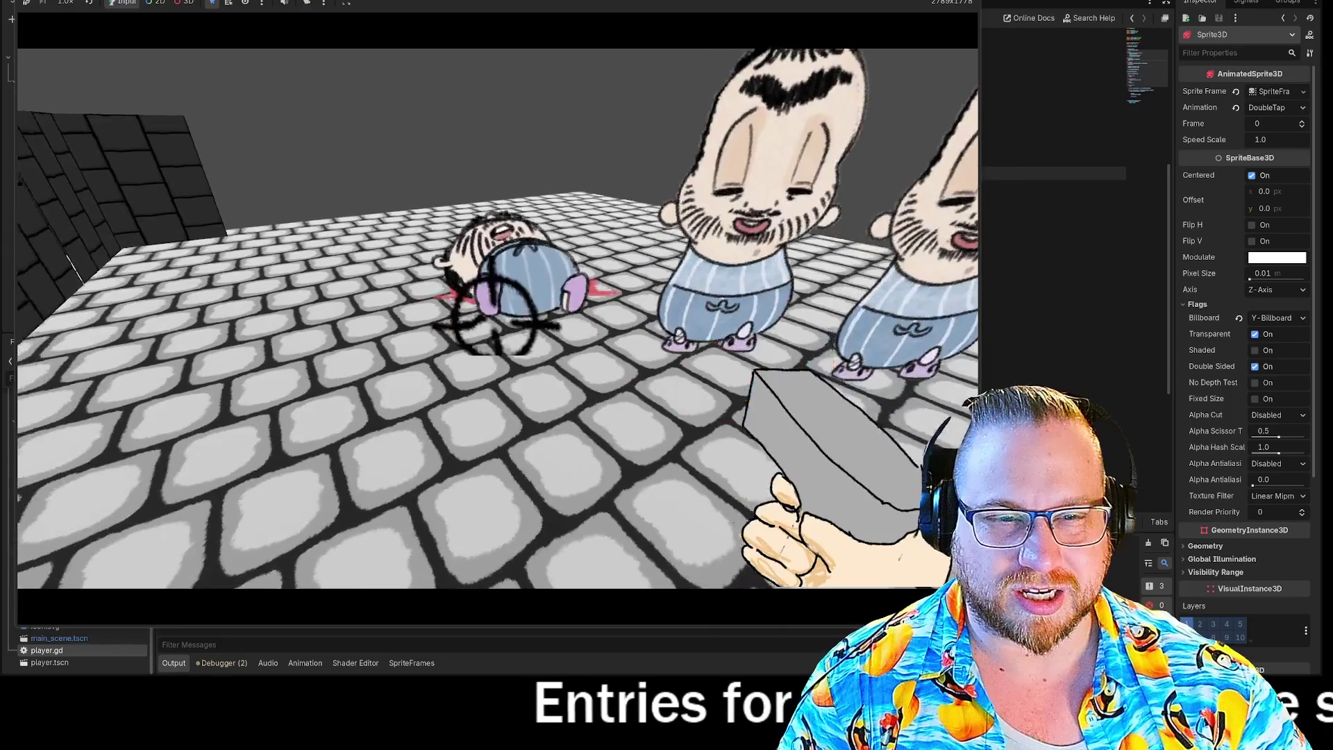
{"action": "left_click", "coordinate": [493, 320]}
Step: Walk around the fallen enemies to inspect them, then stop the game with F8
{"action": "key", "text": "s"}
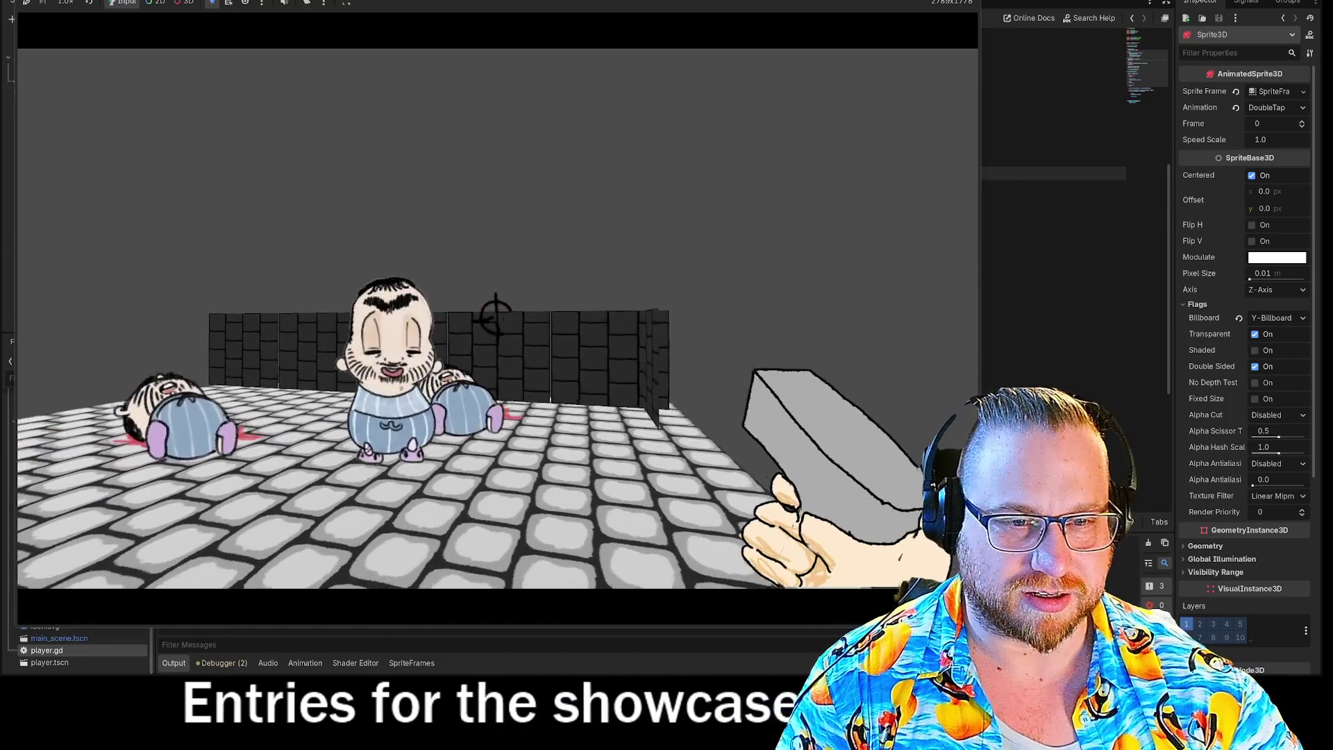
{"action": "key", "text": "w"}
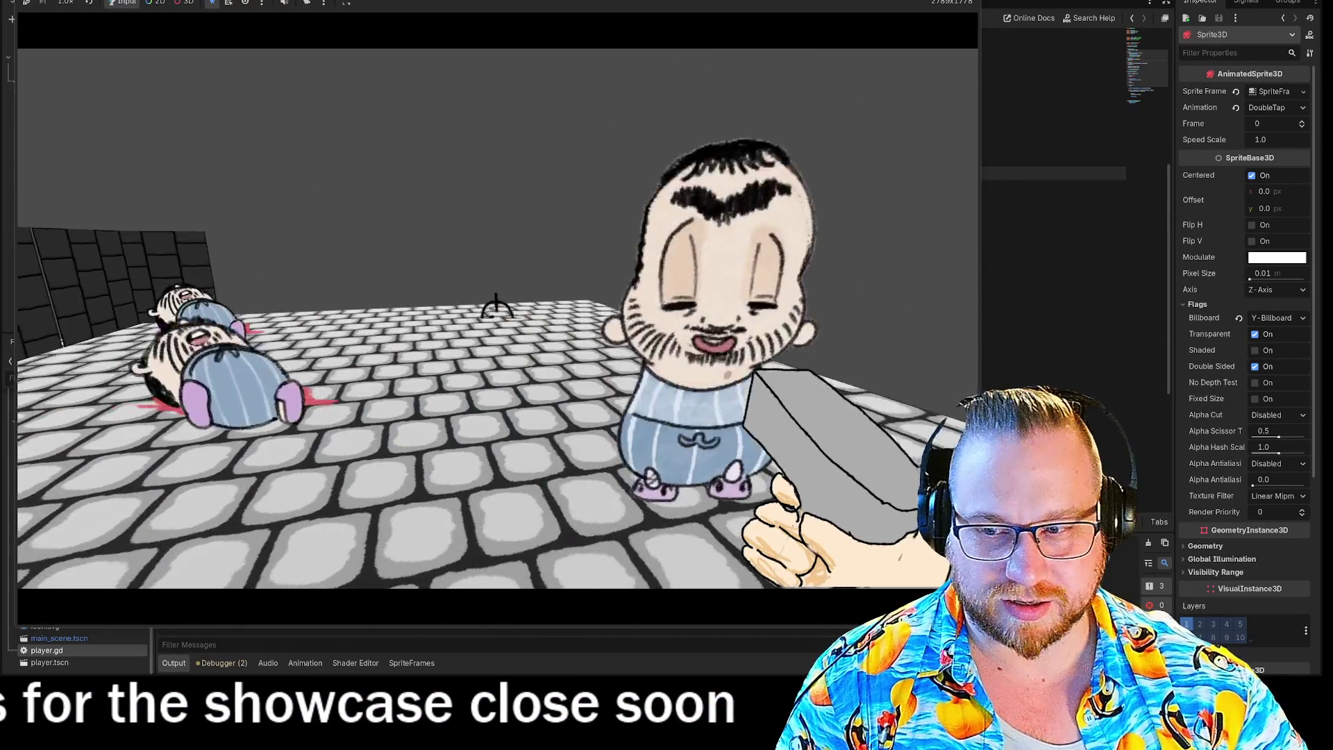
{"action": "key", "text": "w"}
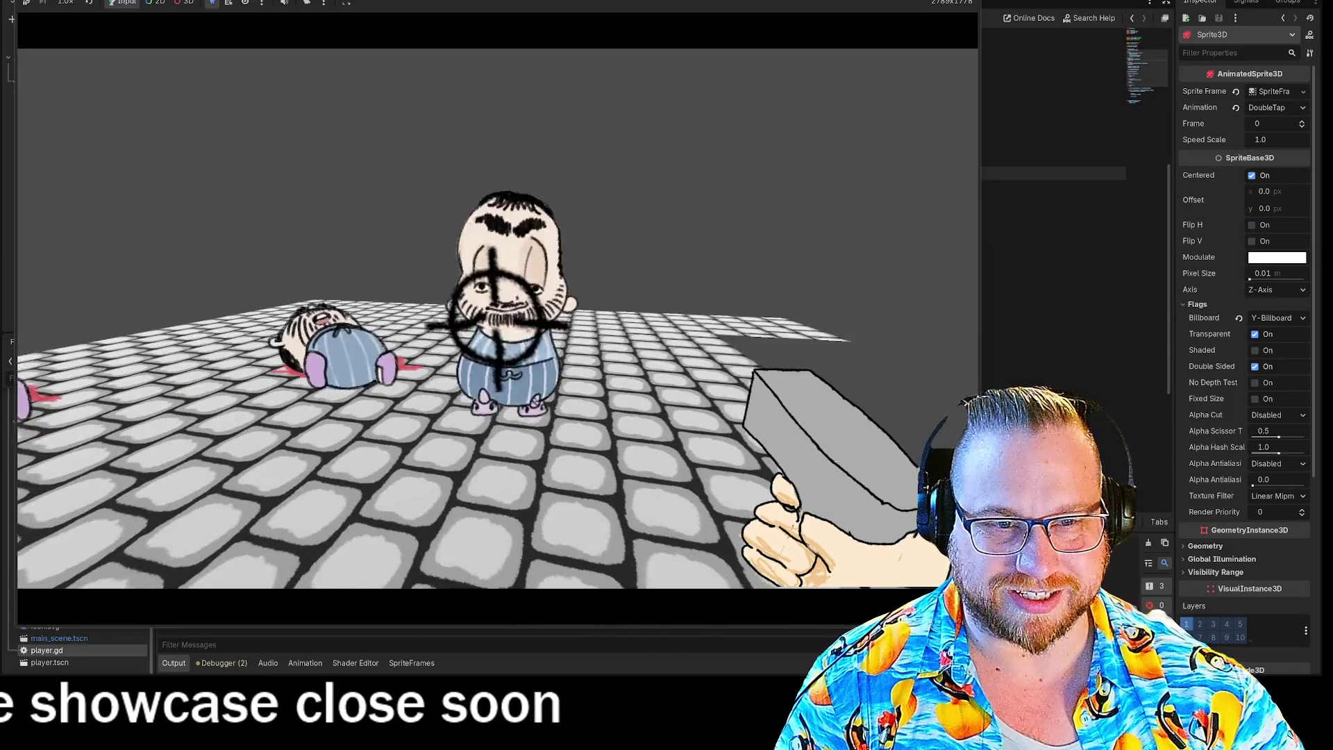
{"action": "key", "text": "w"}
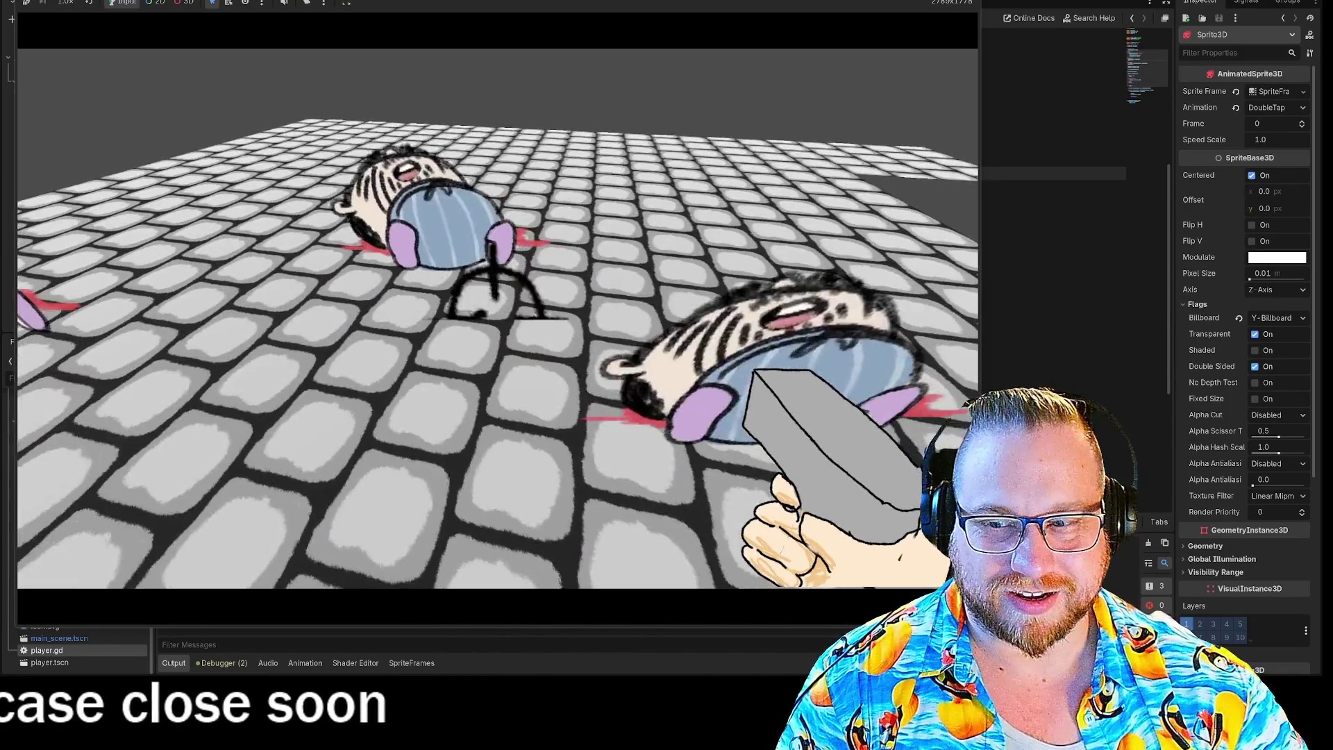
{"action": "key", "text": "s"}
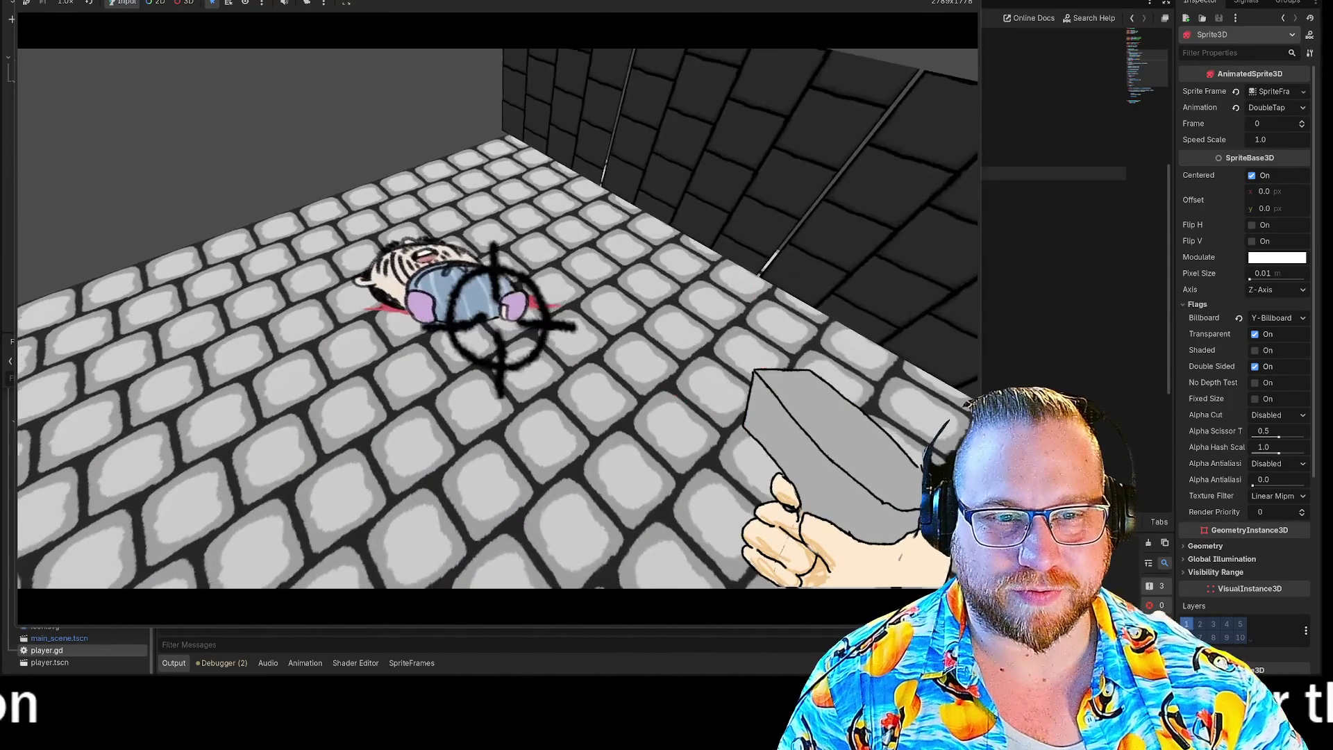
{"action": "key", "text": "w"}
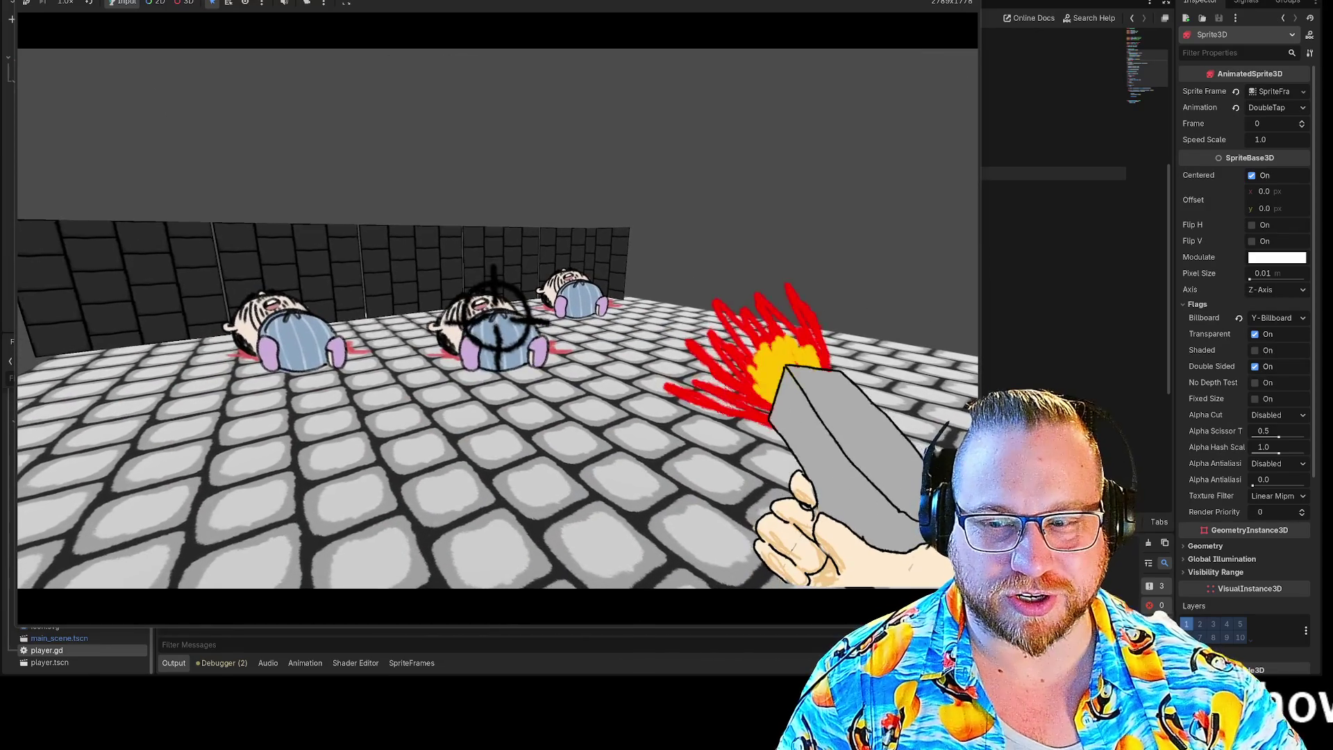
{"action": "key", "text": "w"}
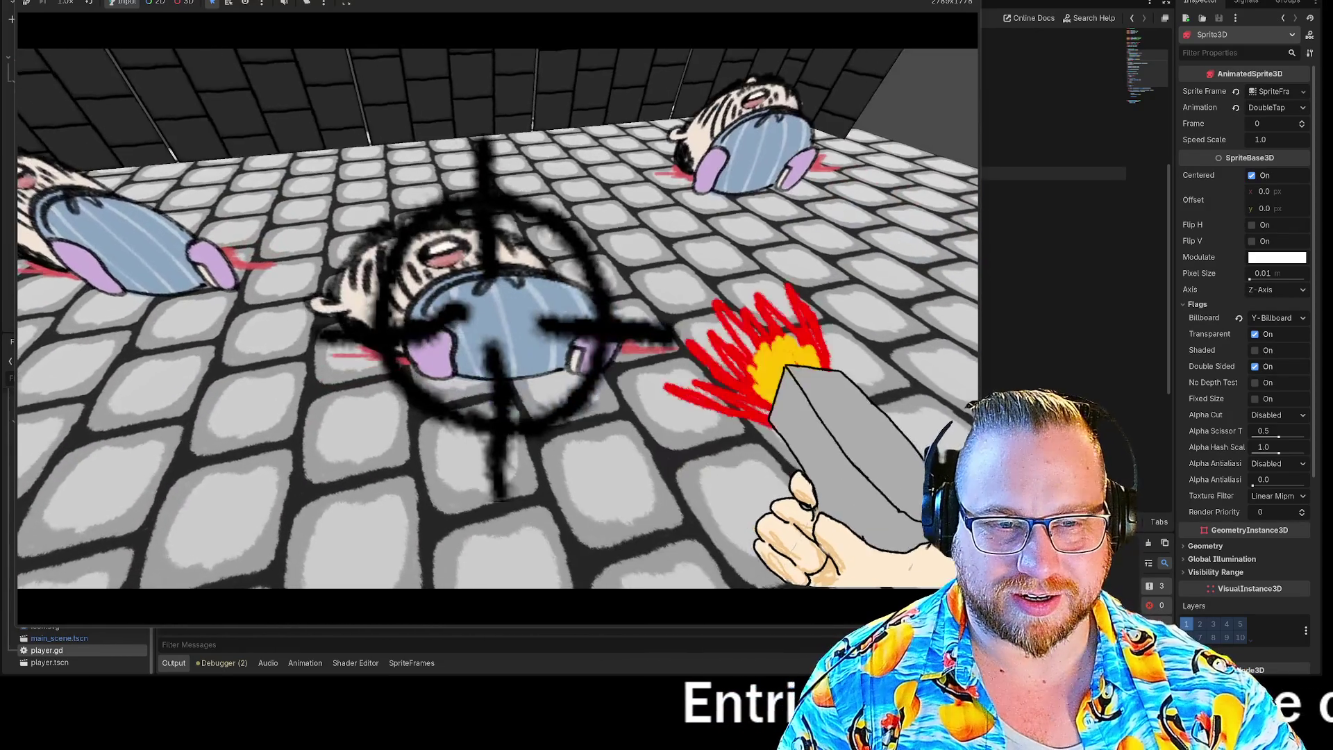
{"action": "key", "text": "s"}
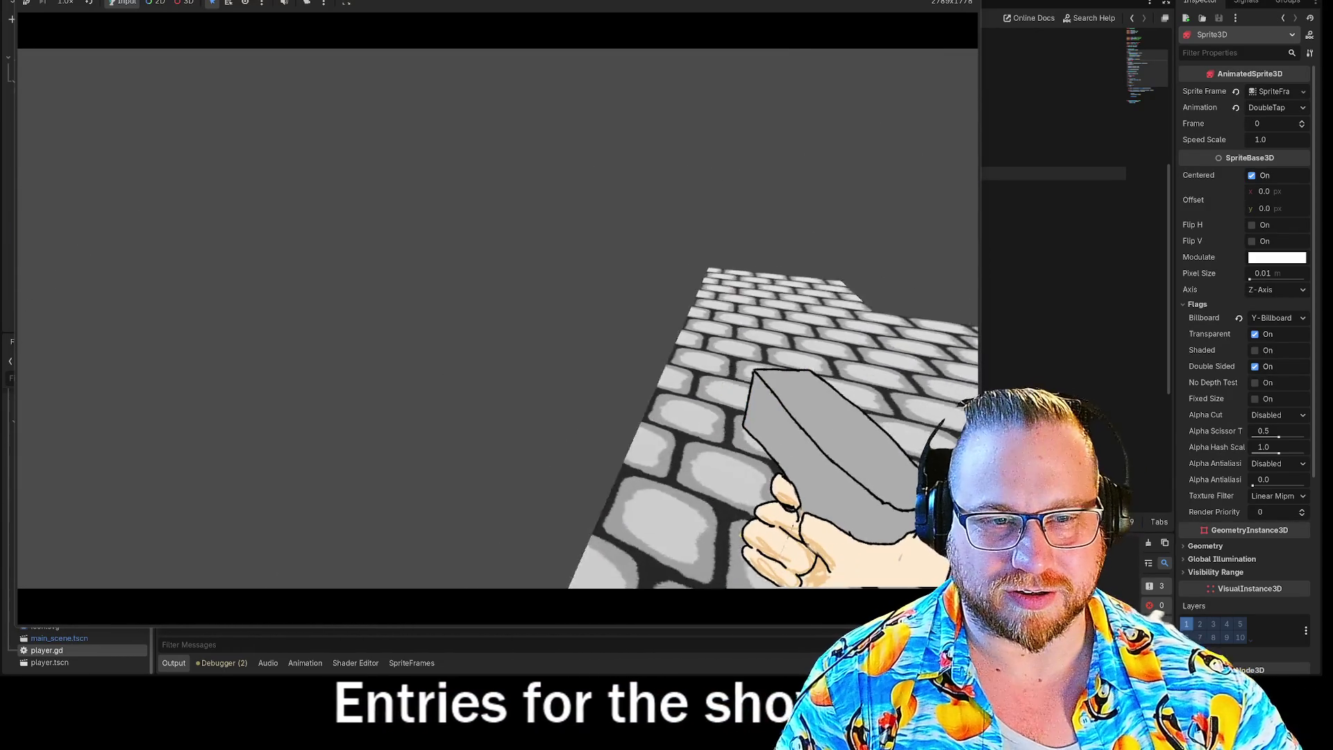
{"action": "key", "text": "s"}
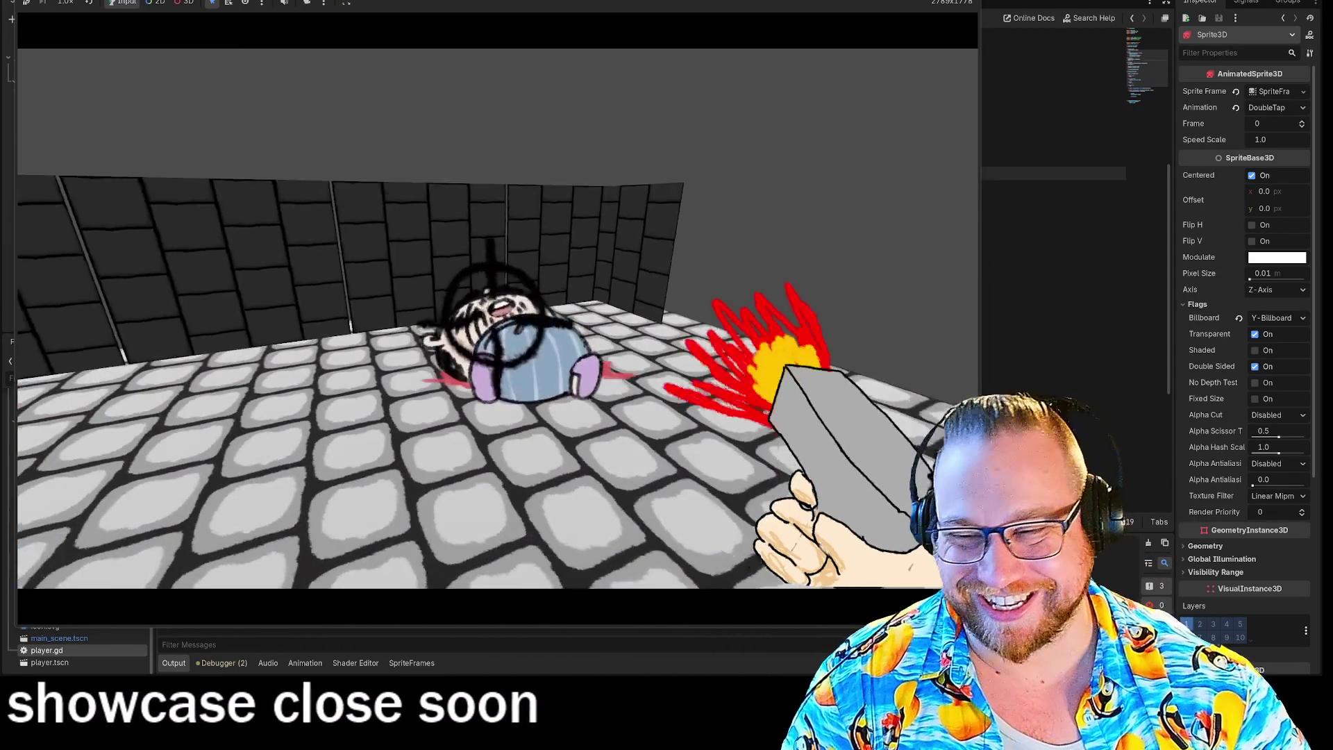
{"action": "key", "text": "s"}
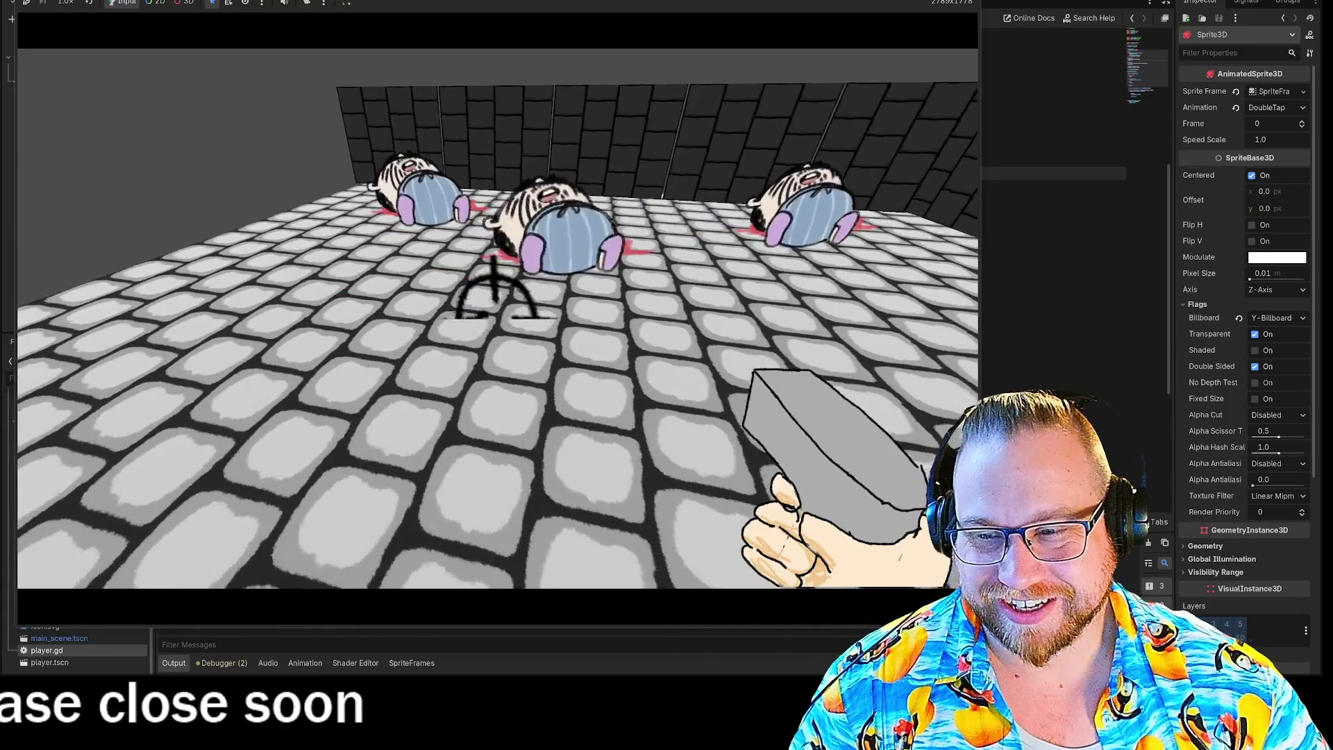
{"action": "key", "text": "w"}
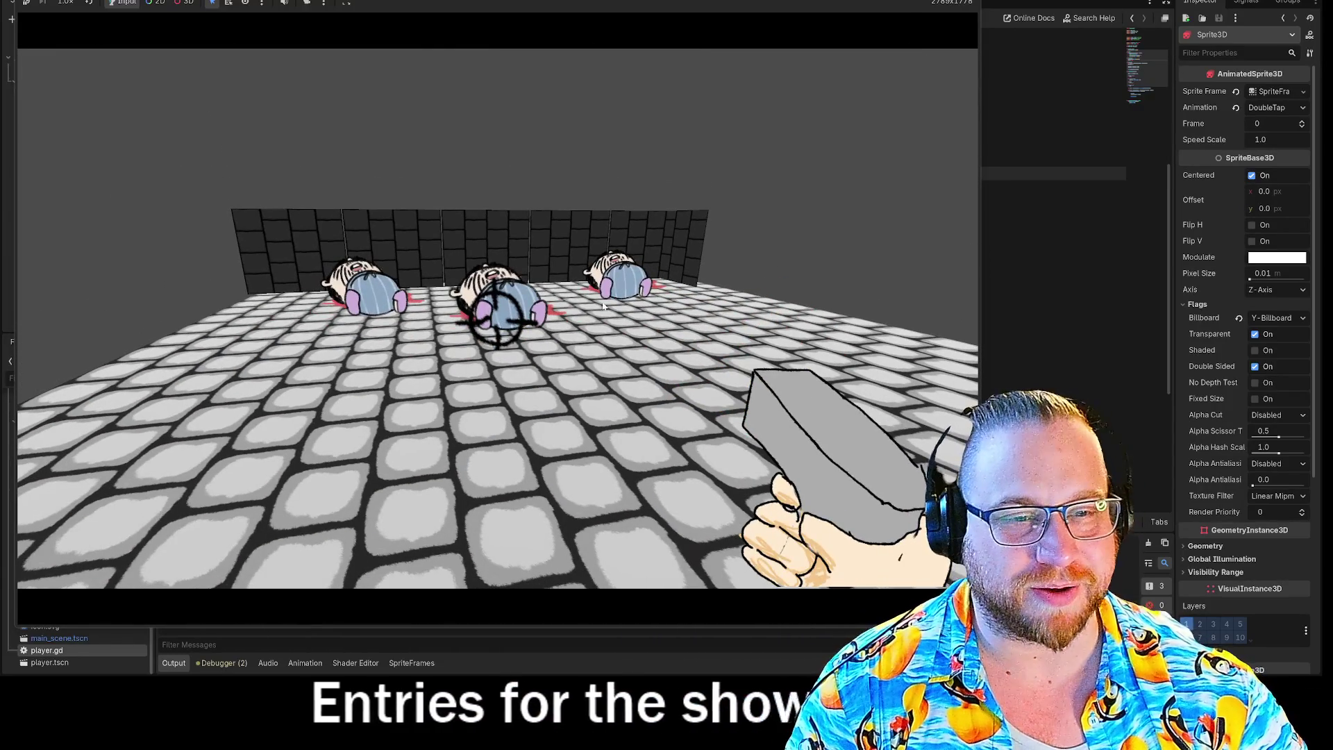
{"action": "key", "text": "F8"}
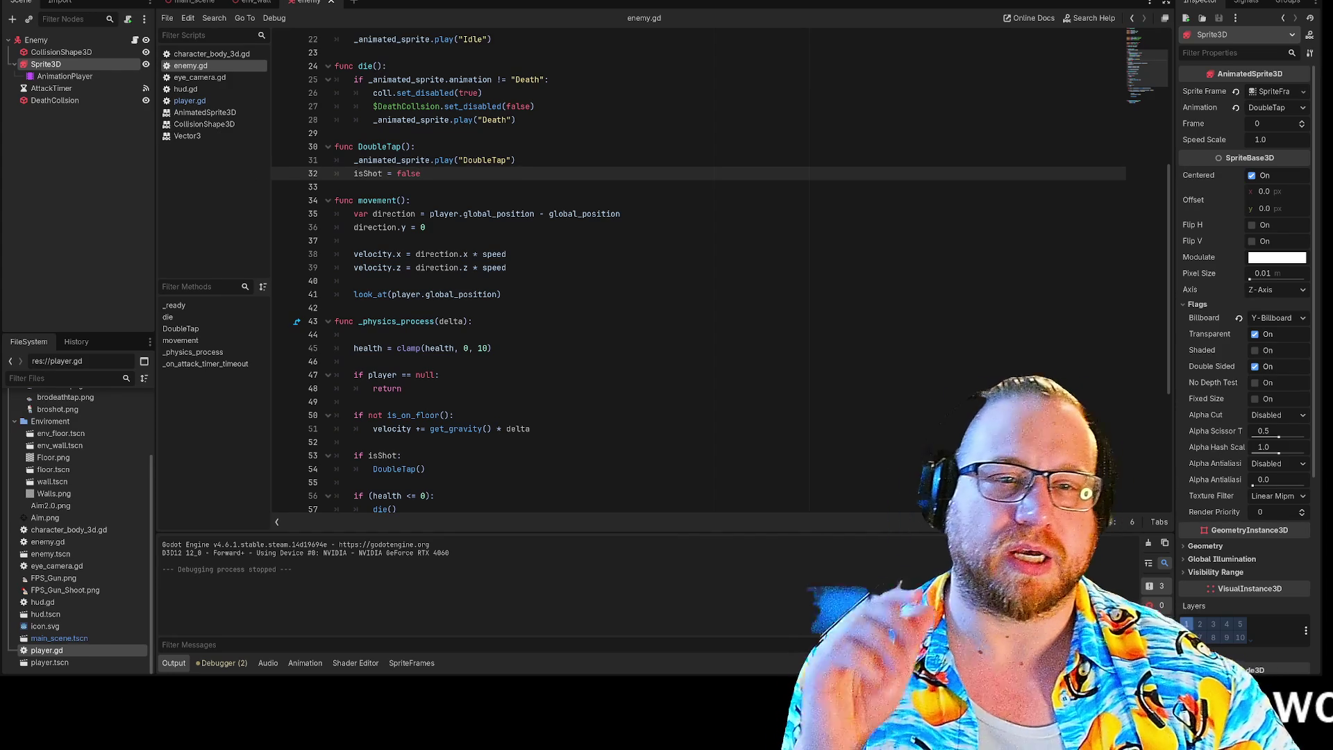
Step: Add print("Check") below the DoubleTap animation play call in enemy.gd, then save and run
{"action": "scroll", "coordinate": [694, 277], "scroll_direction": "up", "scroll_amount": 7}
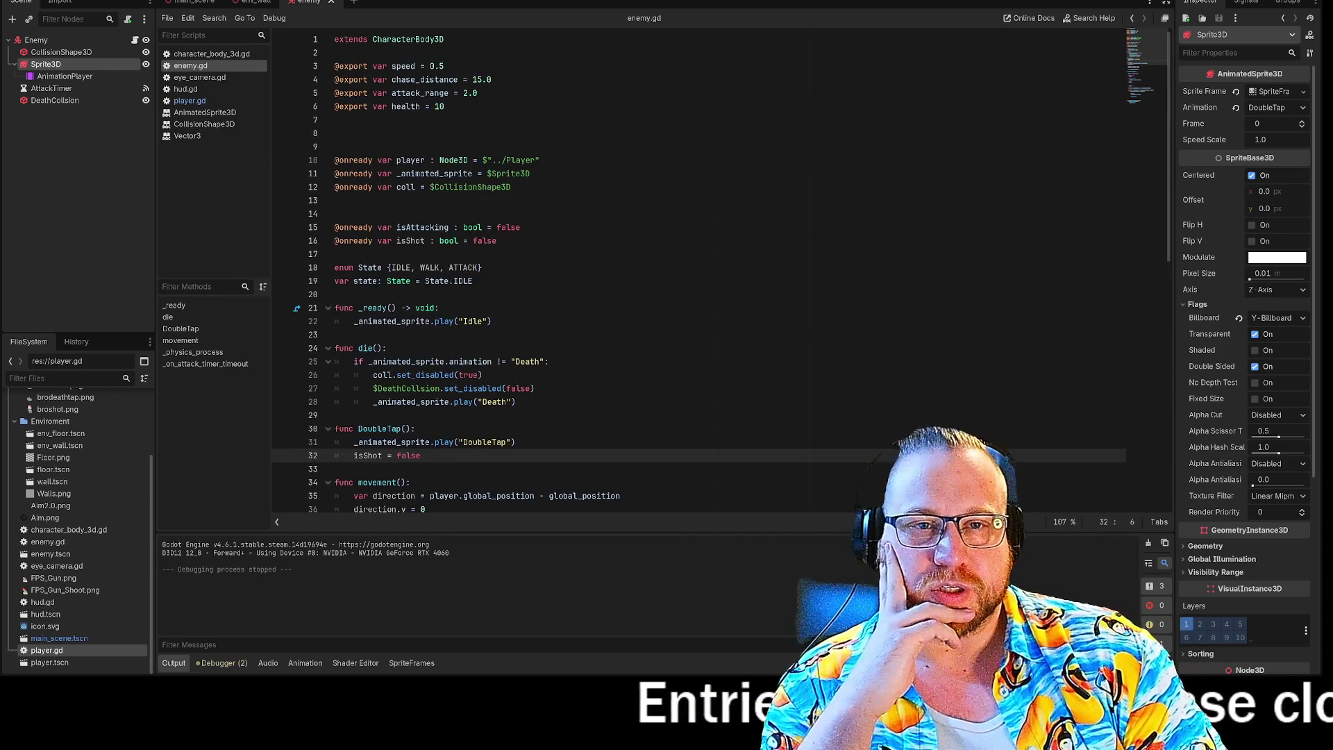
{"action": "scroll", "coordinate": [694, 271], "scroll_direction": "down", "scroll_amount": 6}
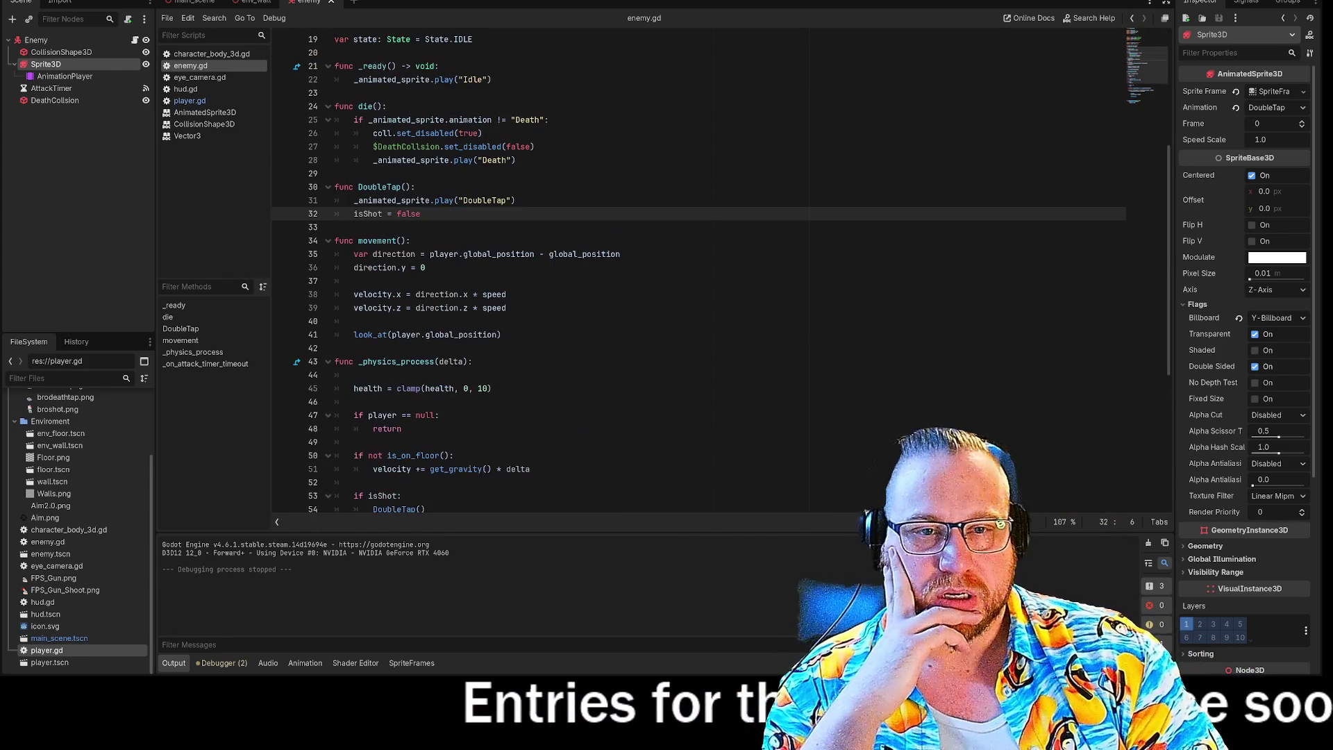
{"action": "left_click", "coordinate": [421, 214]}
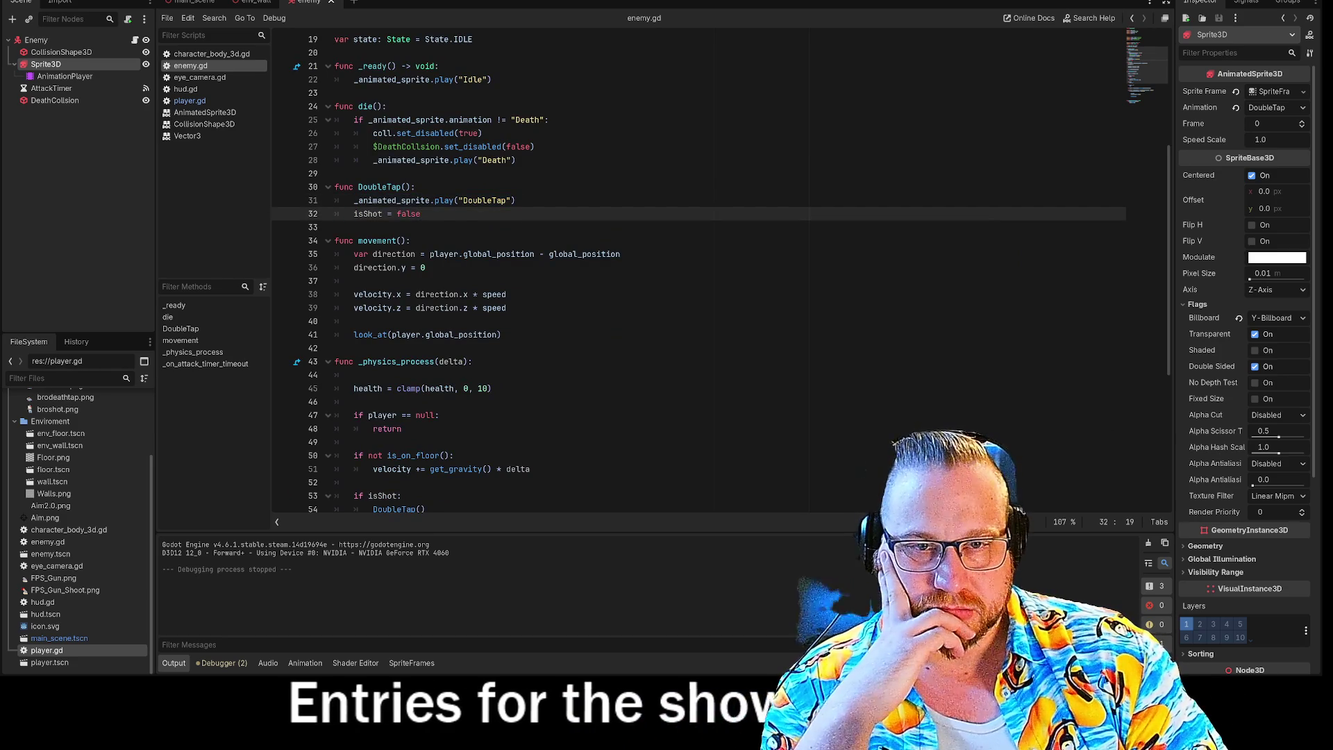
{"action": "scroll", "coordinate": [694, 278], "scroll_direction": "down", "scroll_amount": 1}
{"action": "left_click", "coordinate": [514, 170]}
{"action": "scroll", "coordinate": [695, 277], "scroll_direction": "down", "scroll_amount": 3}
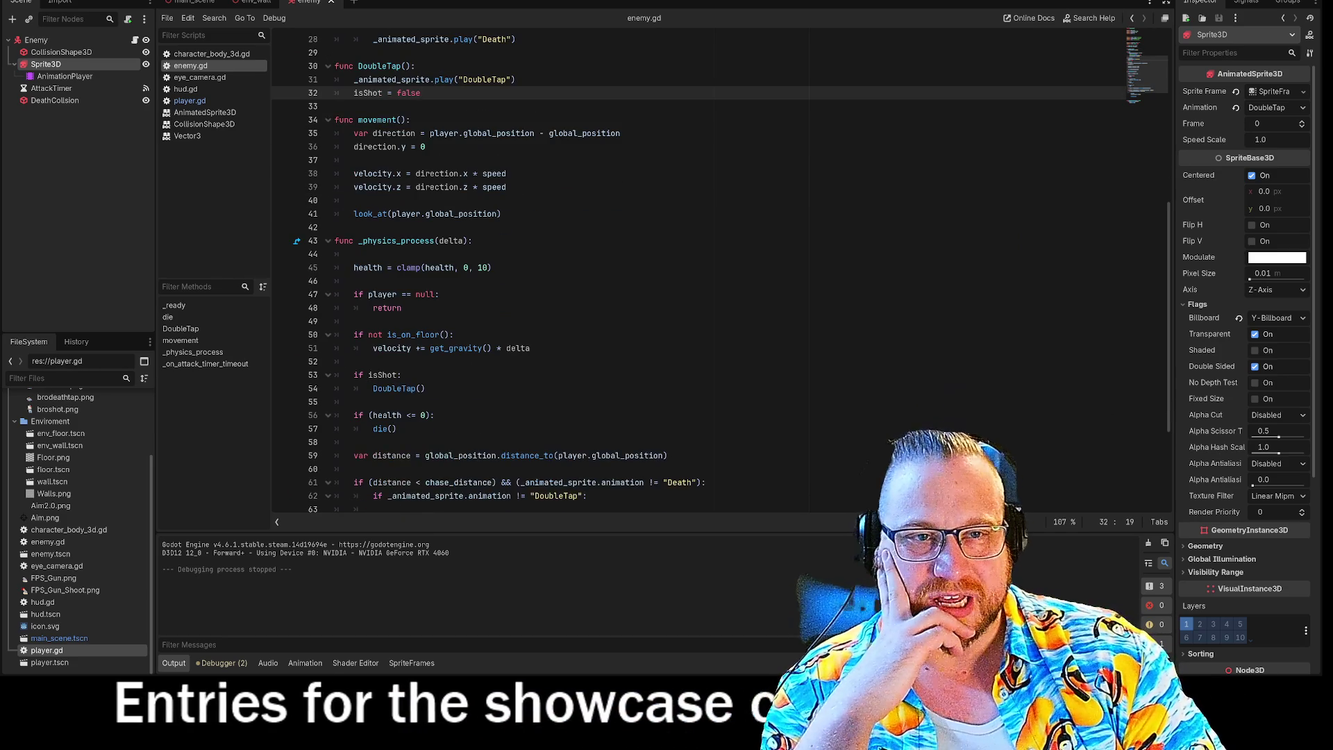
{"action": "key", "text": "Return"}
{"action": "type", "text": "p"}
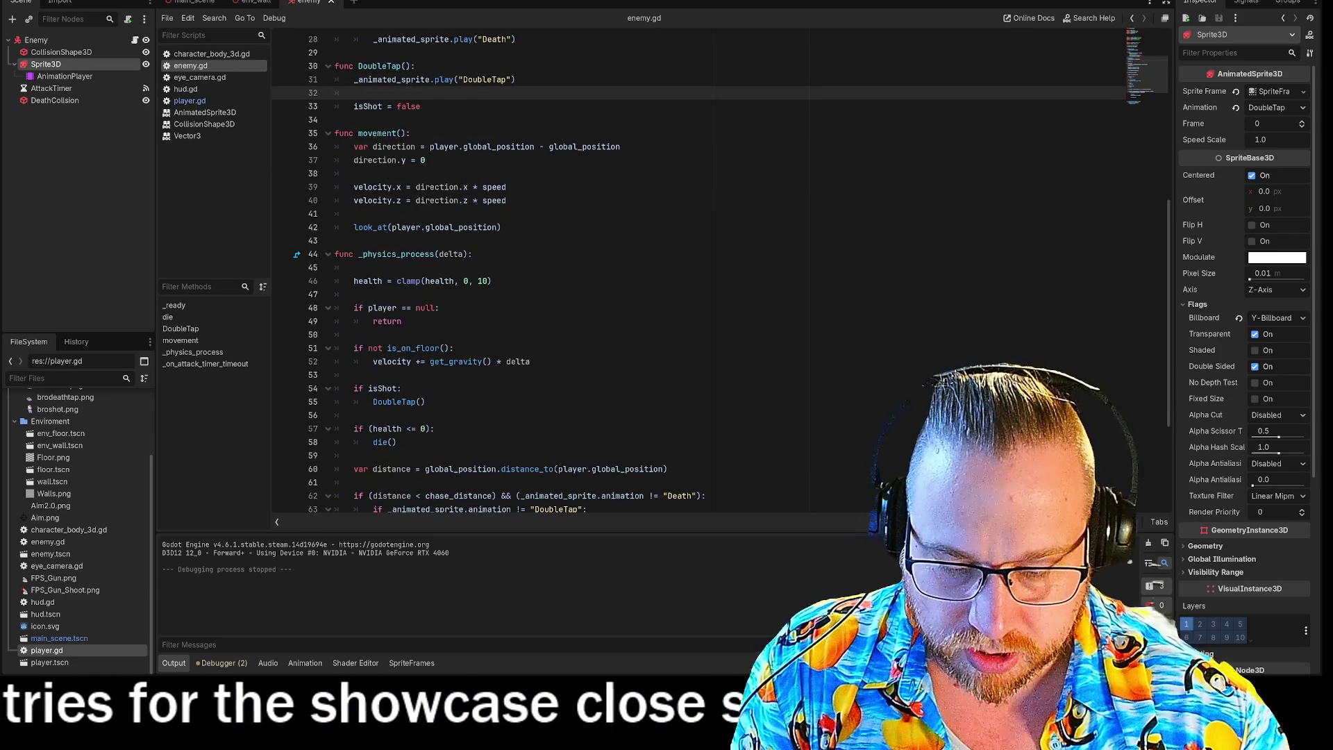
{"action": "type", "text": "rint"}
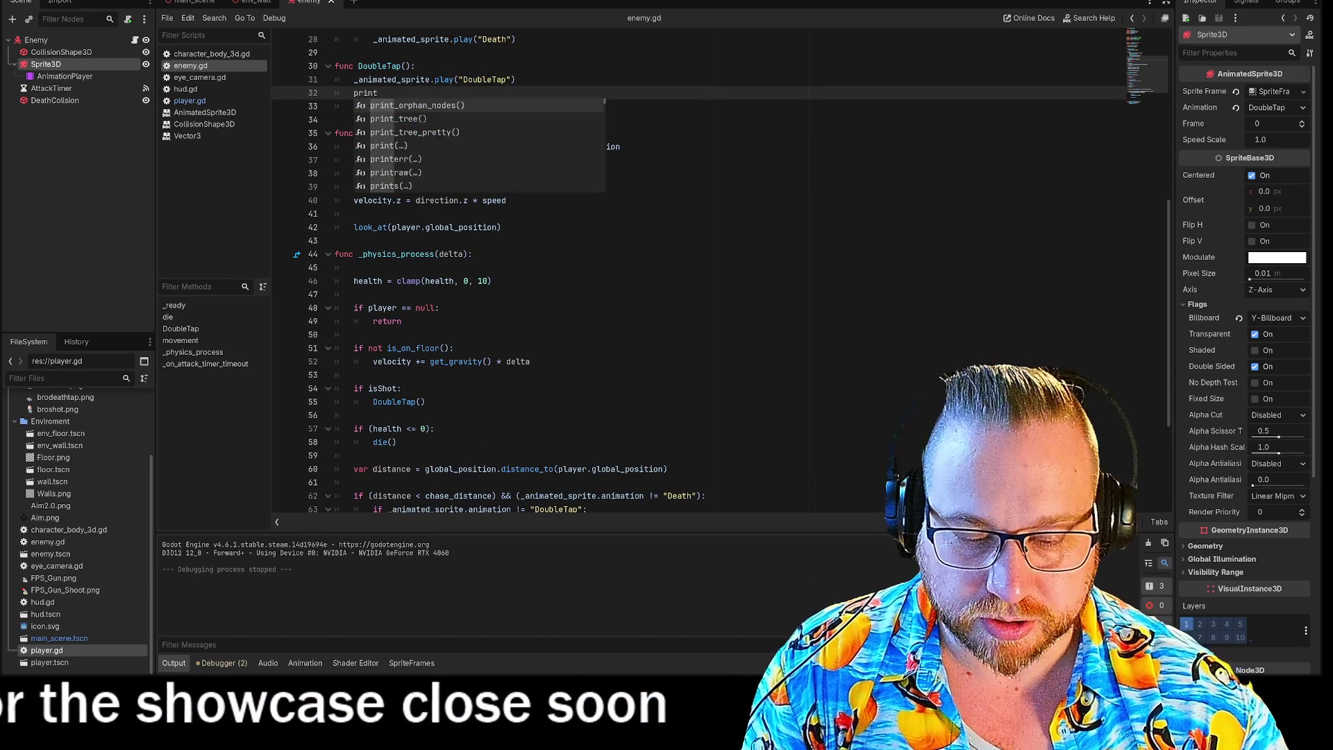
{"action": "key", "text": "Return"}
{"action": "type", "text": "\"cC\")"}
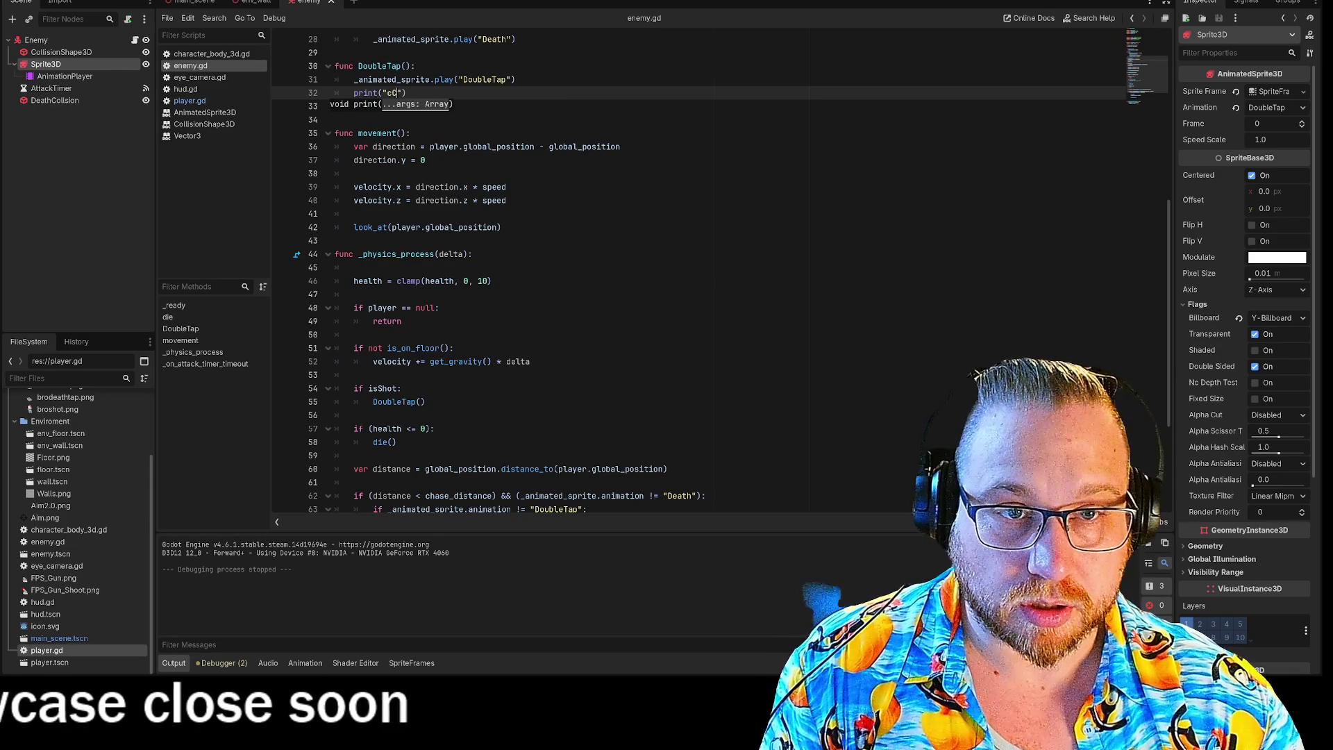
{"action": "key", "text": "BackSpace"}
{"action": "type", "text": "Check"}
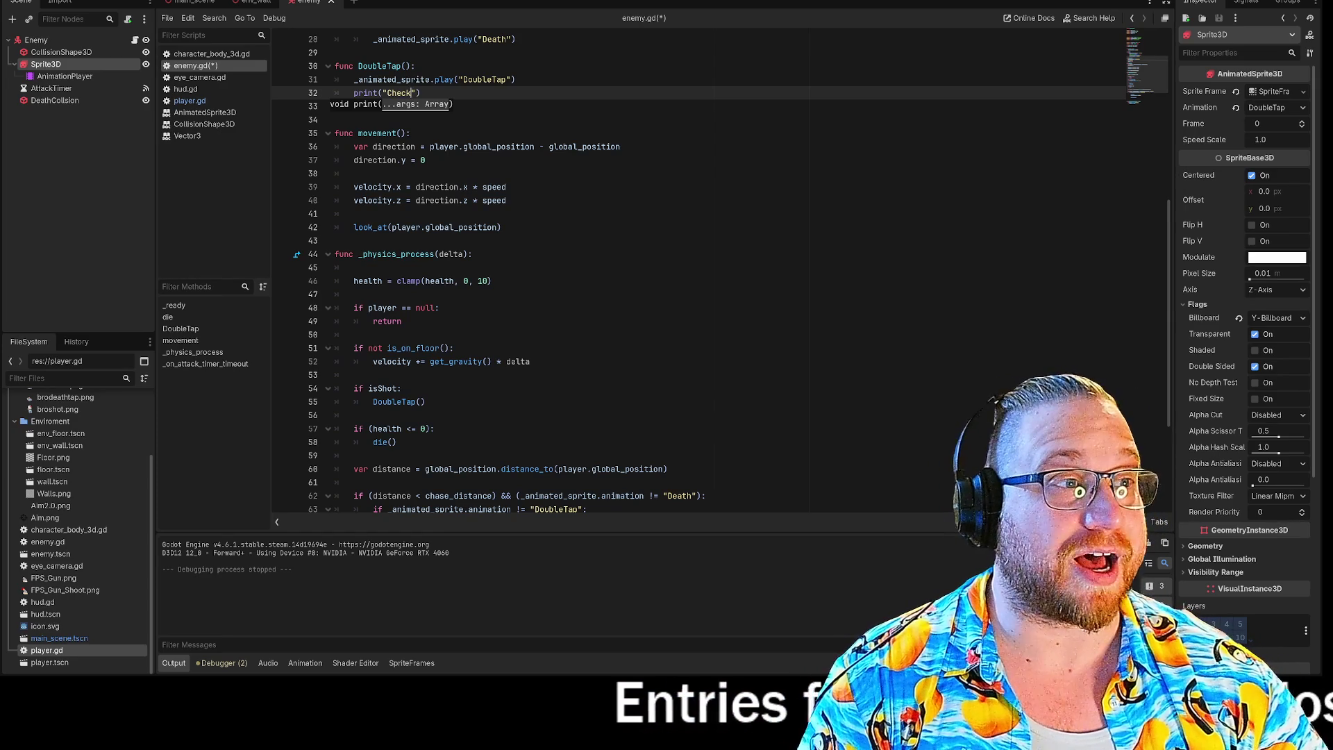
{"action": "key", "text": "F5"}
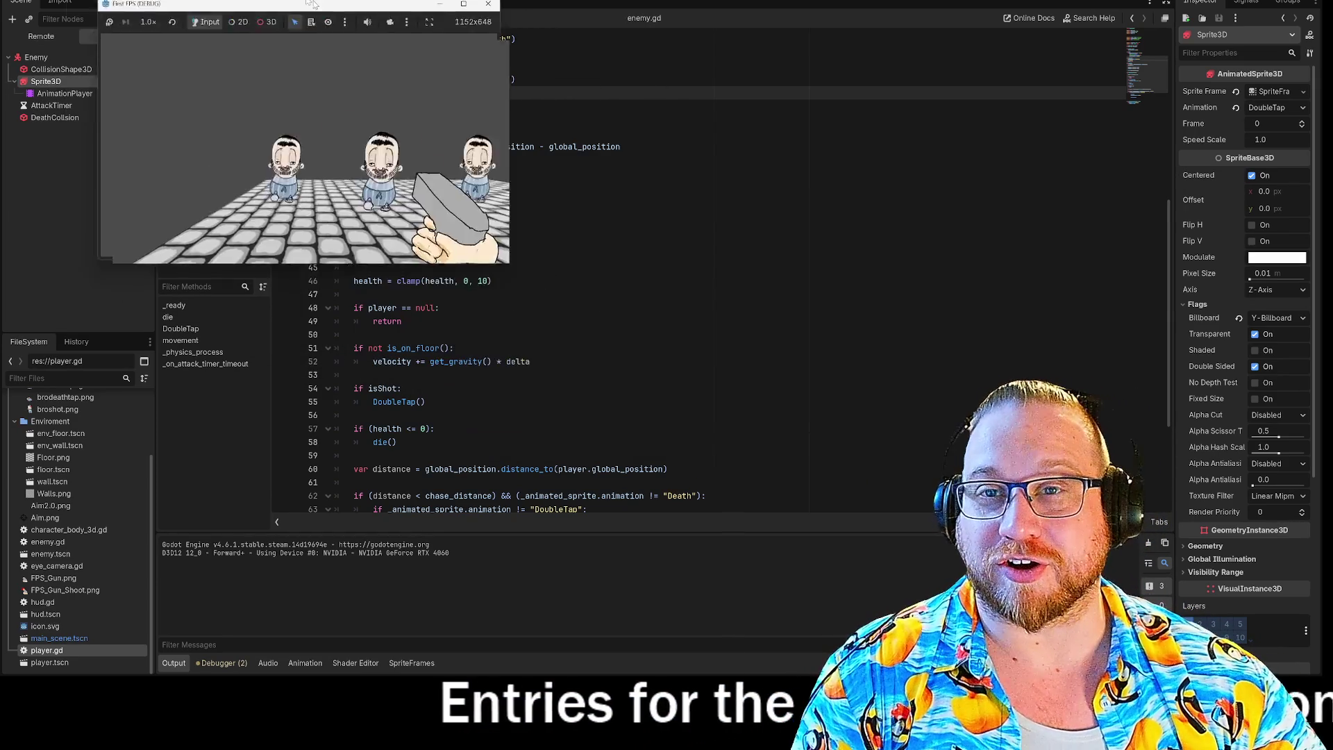
Step: Enlarge the game window and shoot an enemy, then stop and relaunch the game
{"action": "mouse_move", "coordinate": [404, 223]}
{"action": "left_mouse_down"}
{"action": "mouse_move", "coordinate": [881, 557]}
{"action": "mouse_move", "coordinate": [946, 551]}
{"action": "left_mouse_up"}
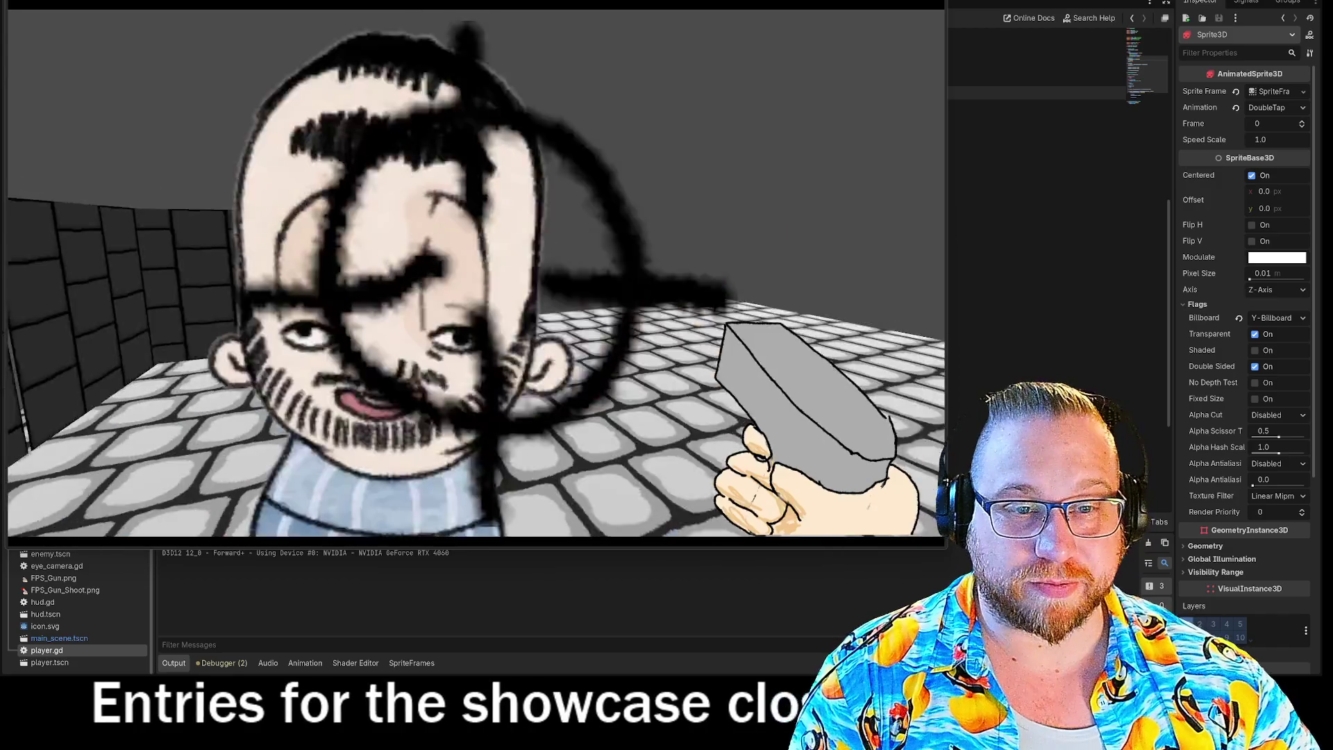
{"action": "left_click", "coordinate": [475, 273]}
{"action": "left_click", "coordinate": [475, 273]}
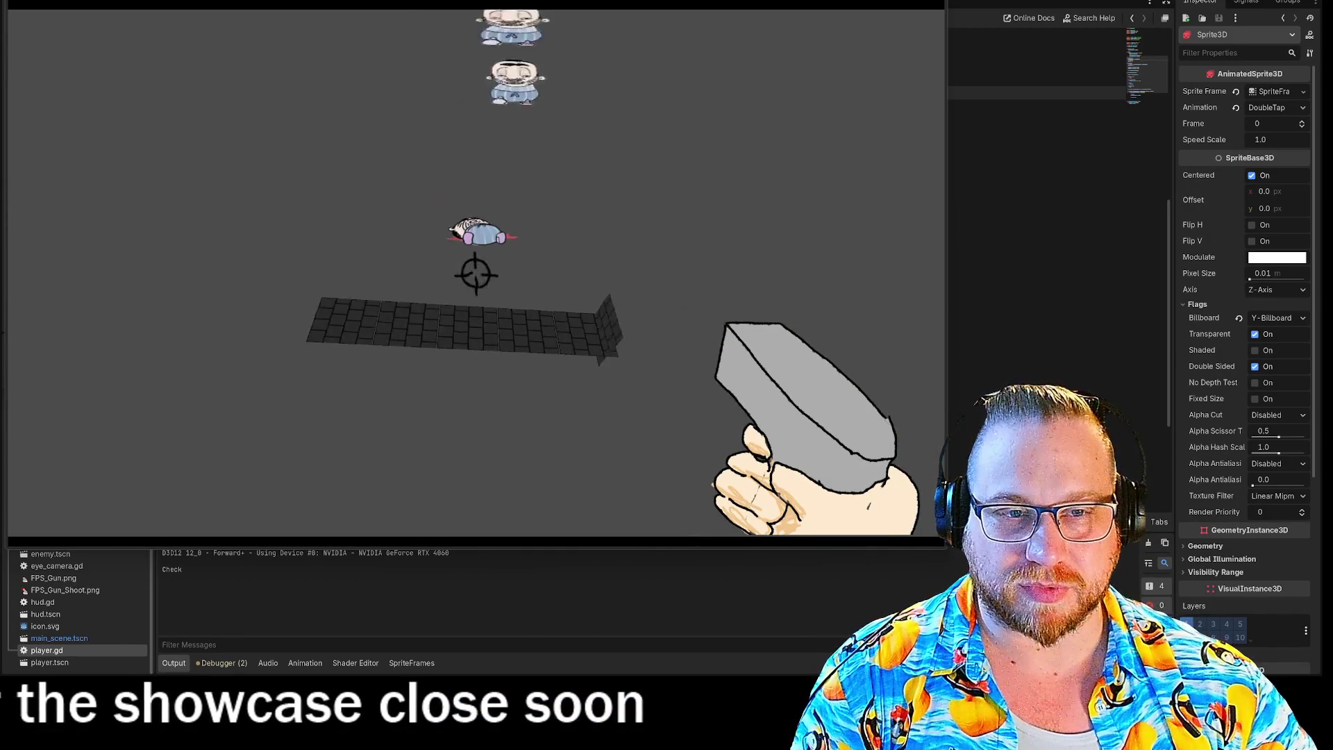
{"action": "left_click", "coordinate": [475, 273]}
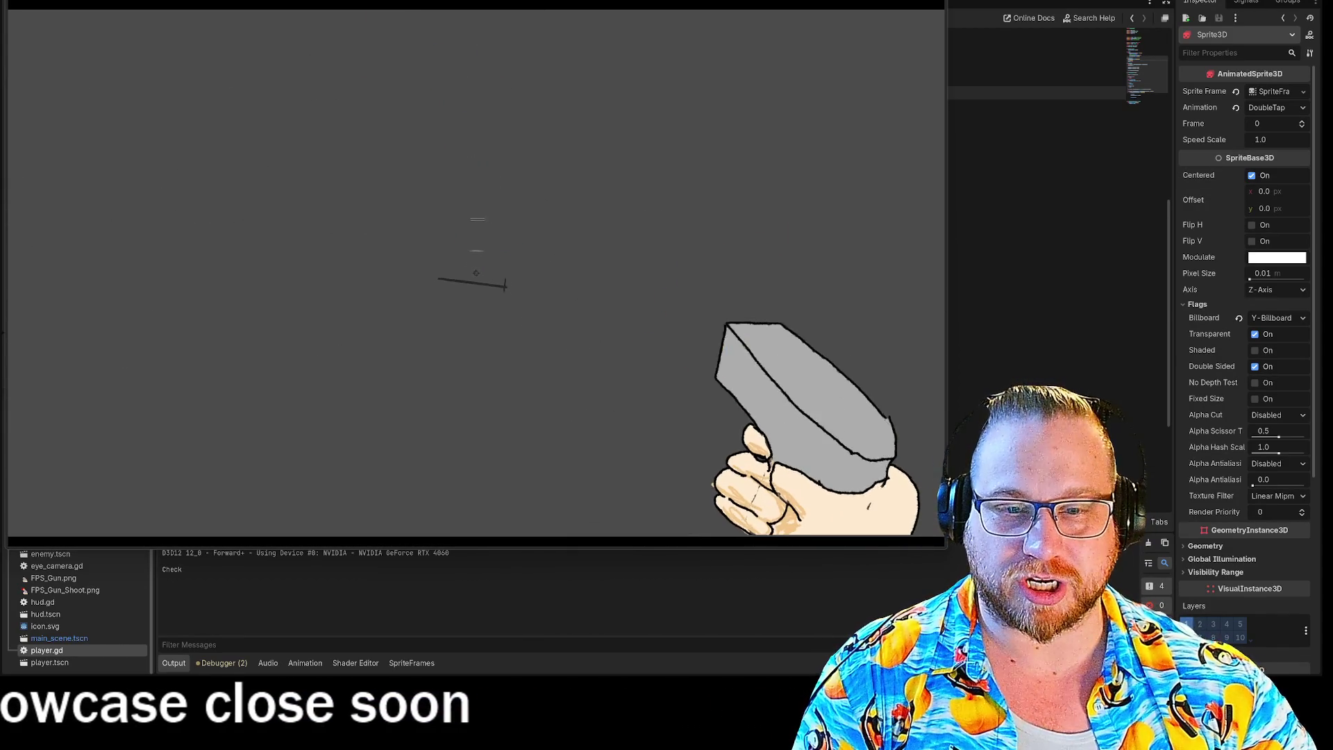
{"action": "key", "text": "Escape"}
{"action": "key", "text": "F8"}
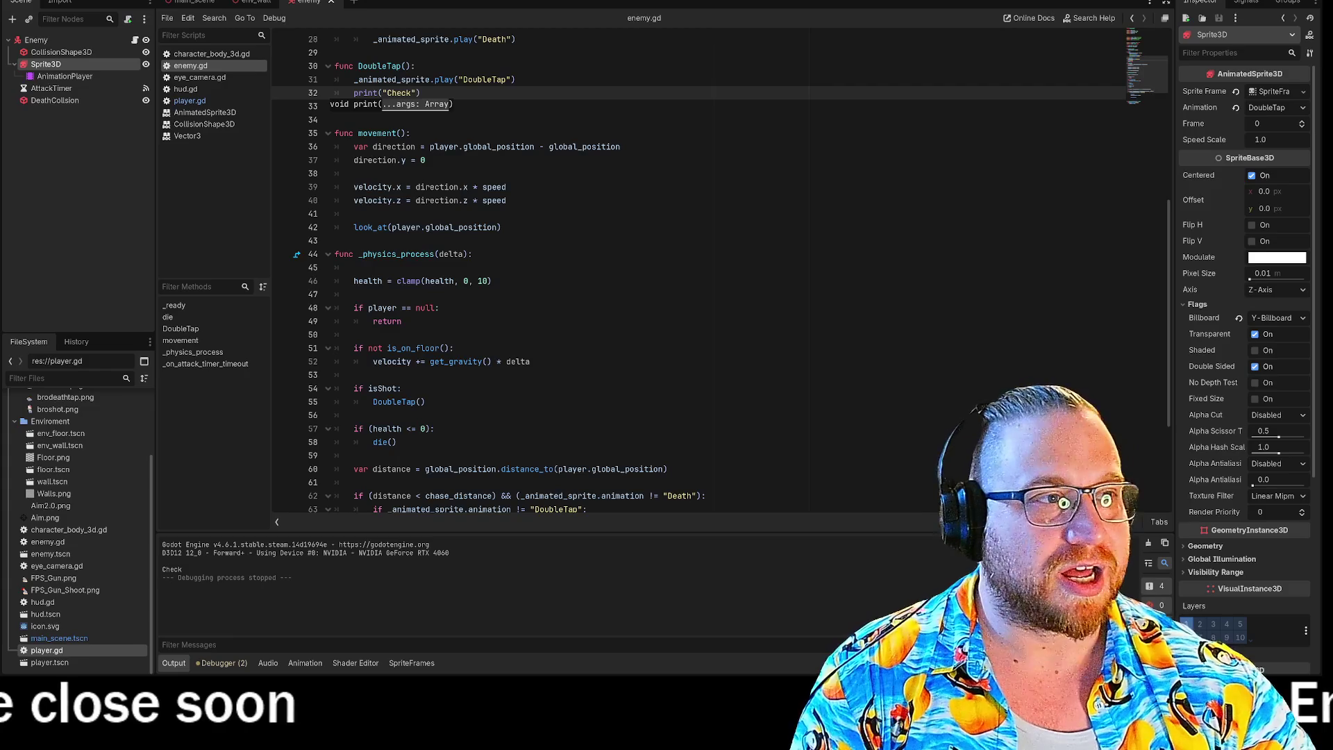
{"action": "key", "text": "F5"}
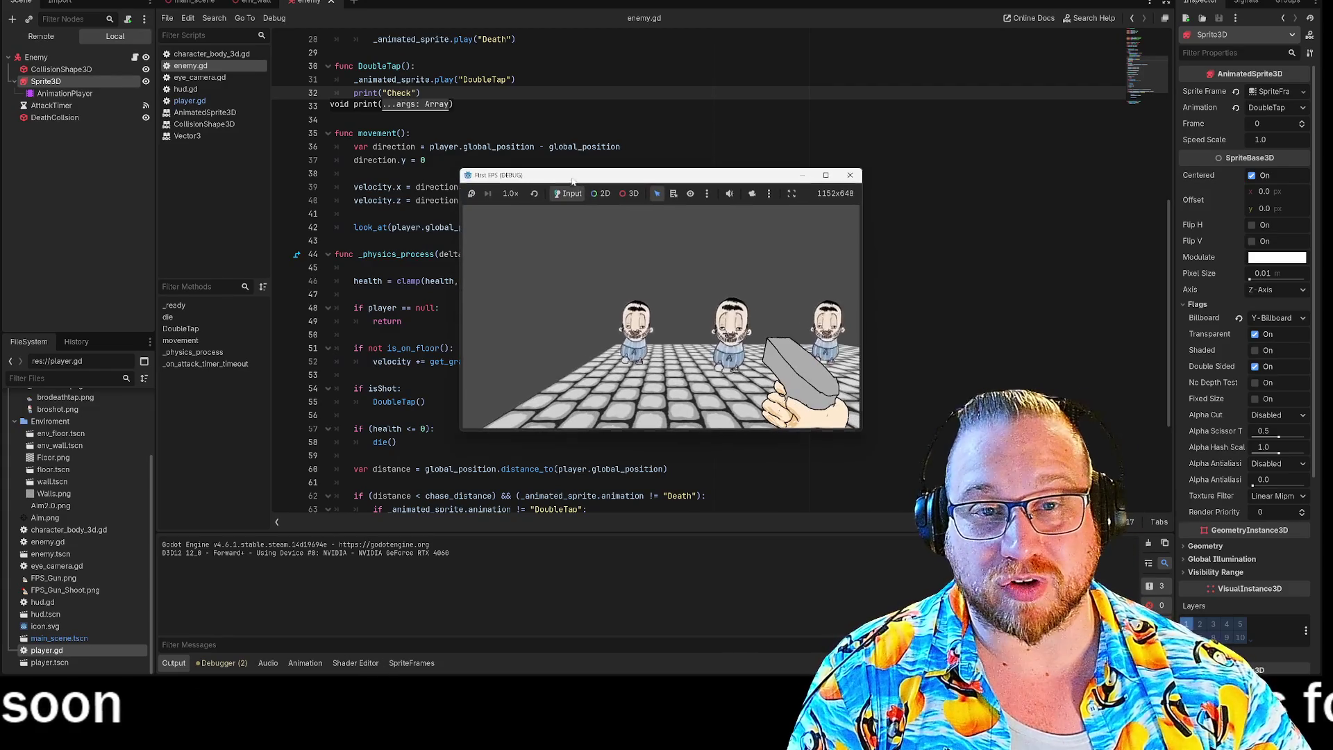
Step: Resize the game window, back away, and shoot the enemies until 'Check' prints for each hit
{"action": "left_click_drag", "start_coordinate": [574, 180], "coordinate": [125, 7]}
{"action": "mouse_move", "coordinate": [408, 235]}
{"action": "left_mouse_down"}
{"action": "mouse_move", "coordinate": [648, 352]}
{"action": "mouse_move", "coordinate": [940, 535]}
{"action": "mouse_move", "coordinate": [909, 528]}
{"action": "left_mouse_up"}
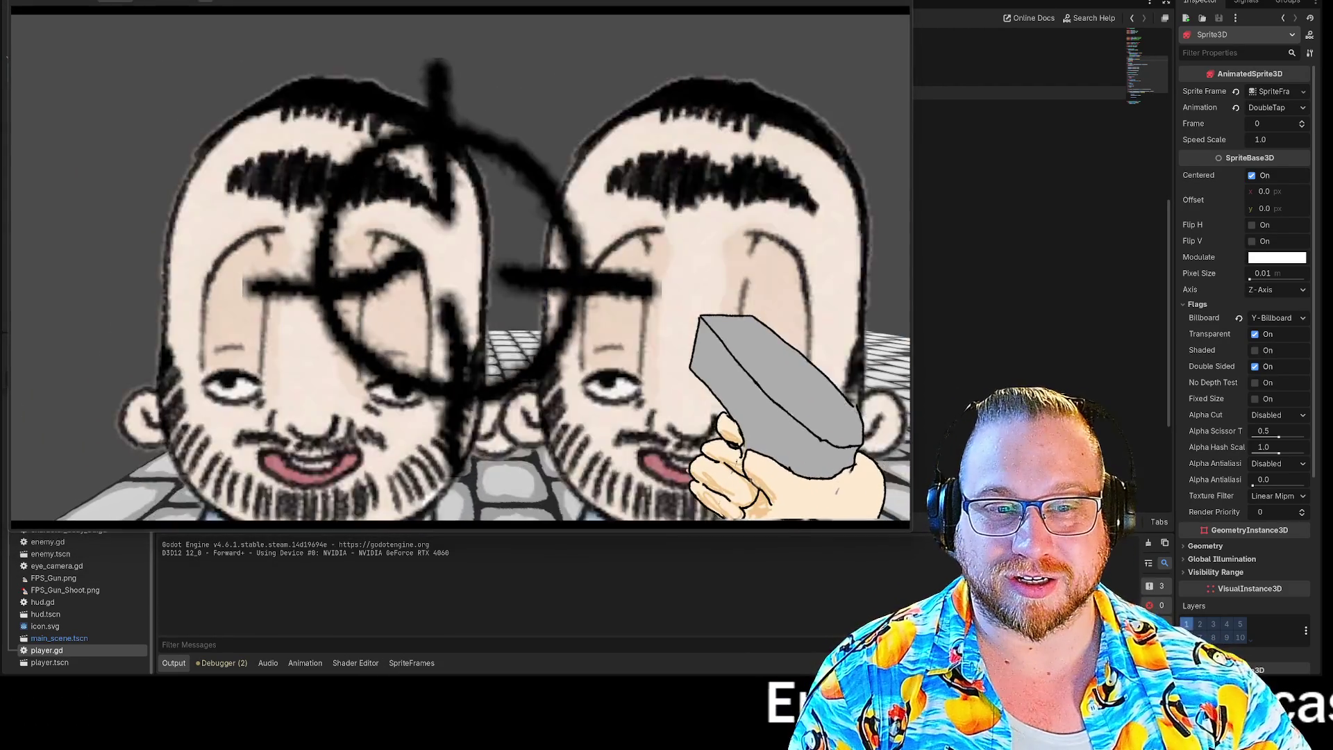
{"action": "key", "text": "s"}
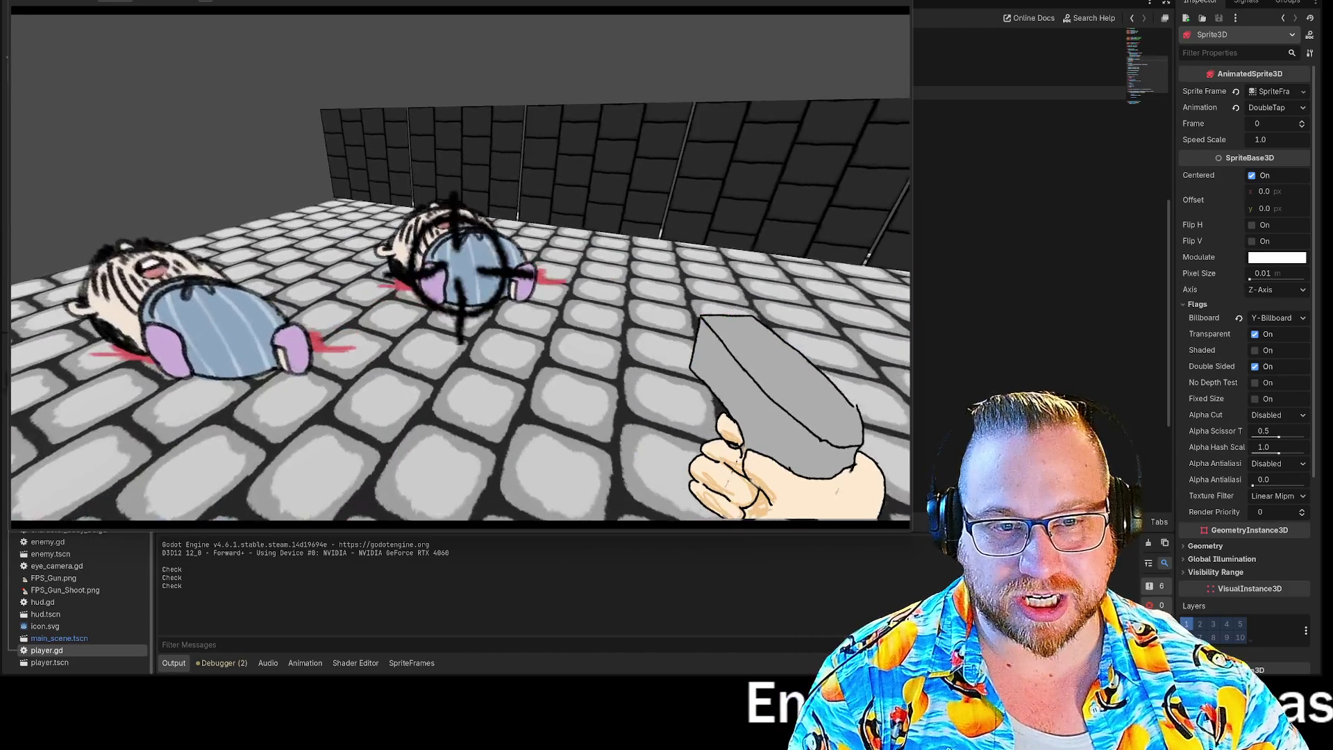
{"action": "left_click", "coordinate": [455, 267]}
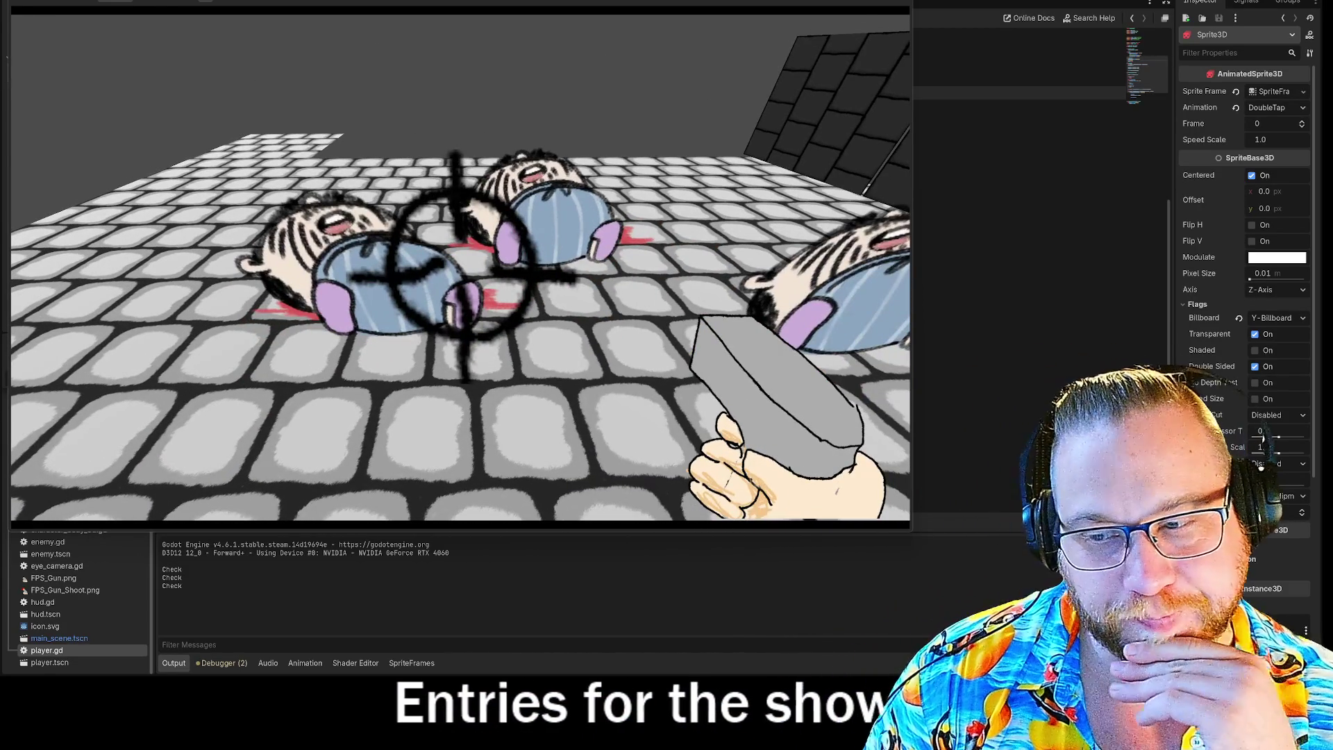
{"action": "key", "text": "s"}
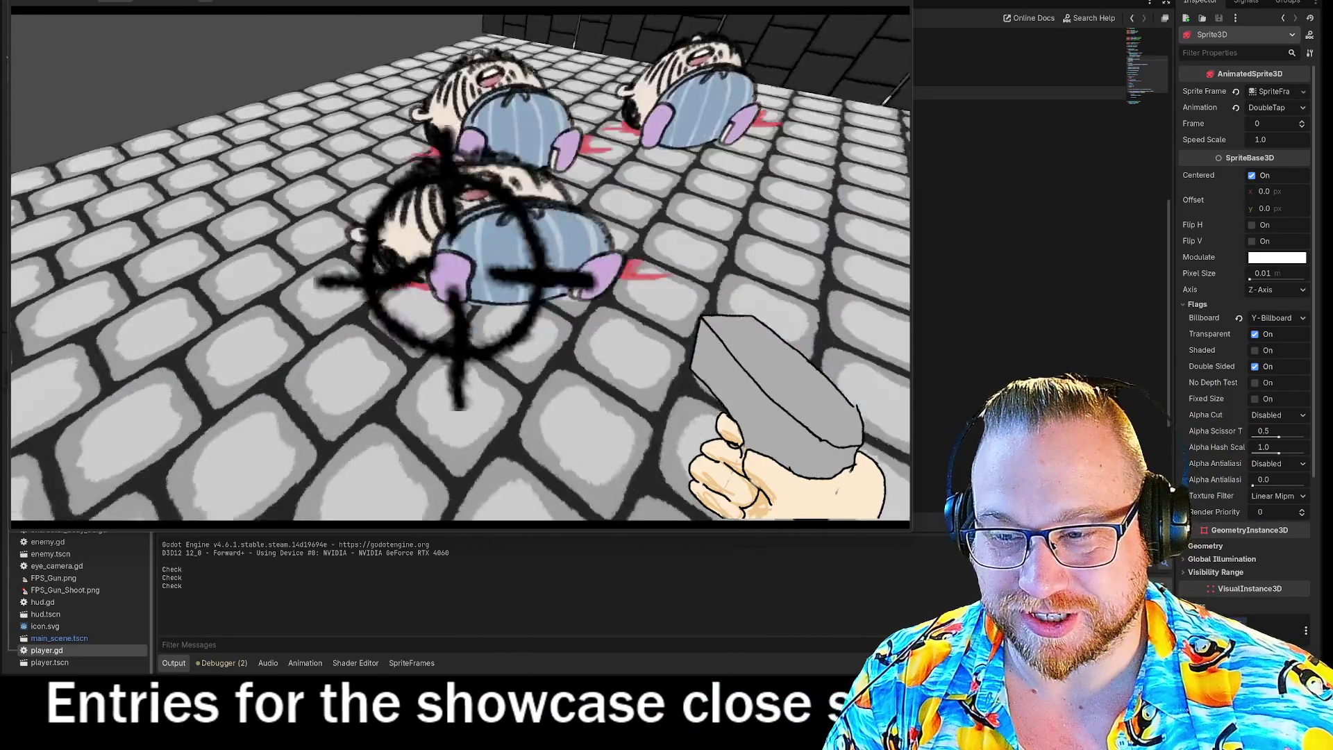
{"action": "left_click", "coordinate": [462, 267]}
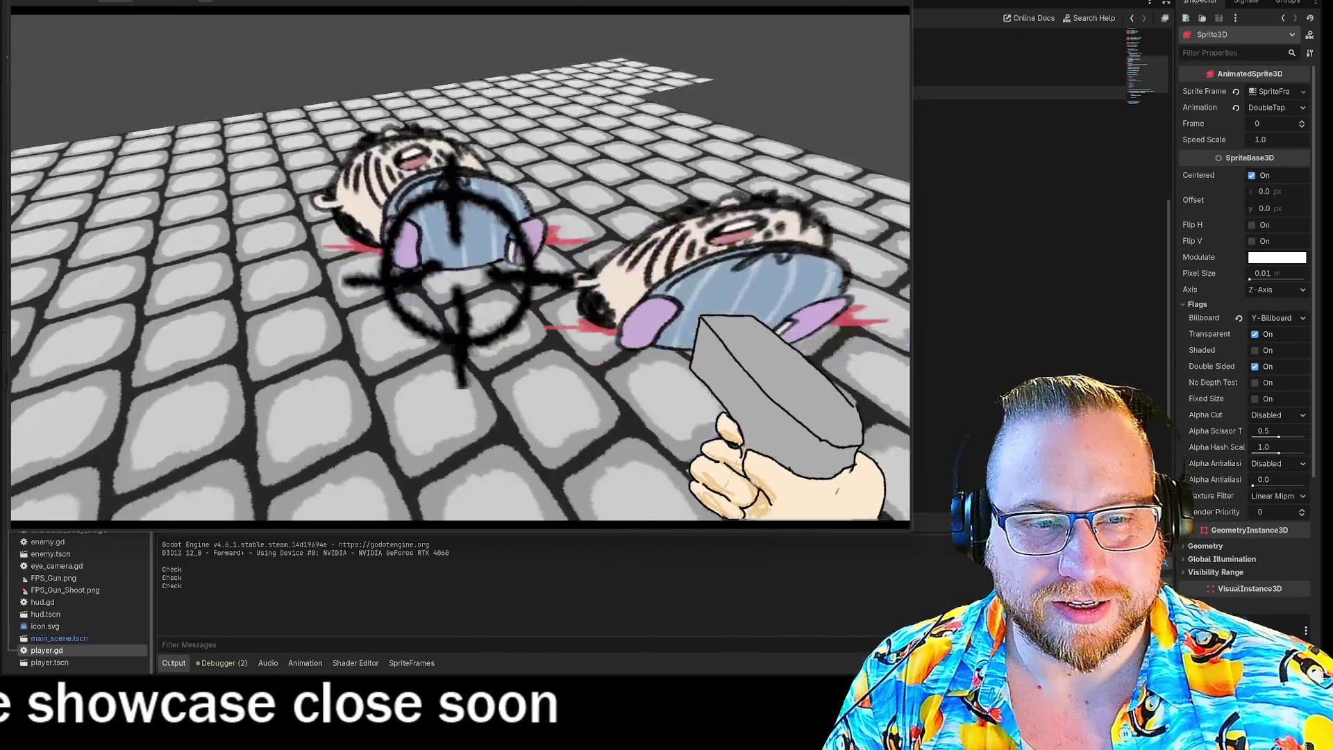
{"action": "left_click", "coordinate": [455, 243]}
{"action": "left_click", "coordinate": [455, 259]}
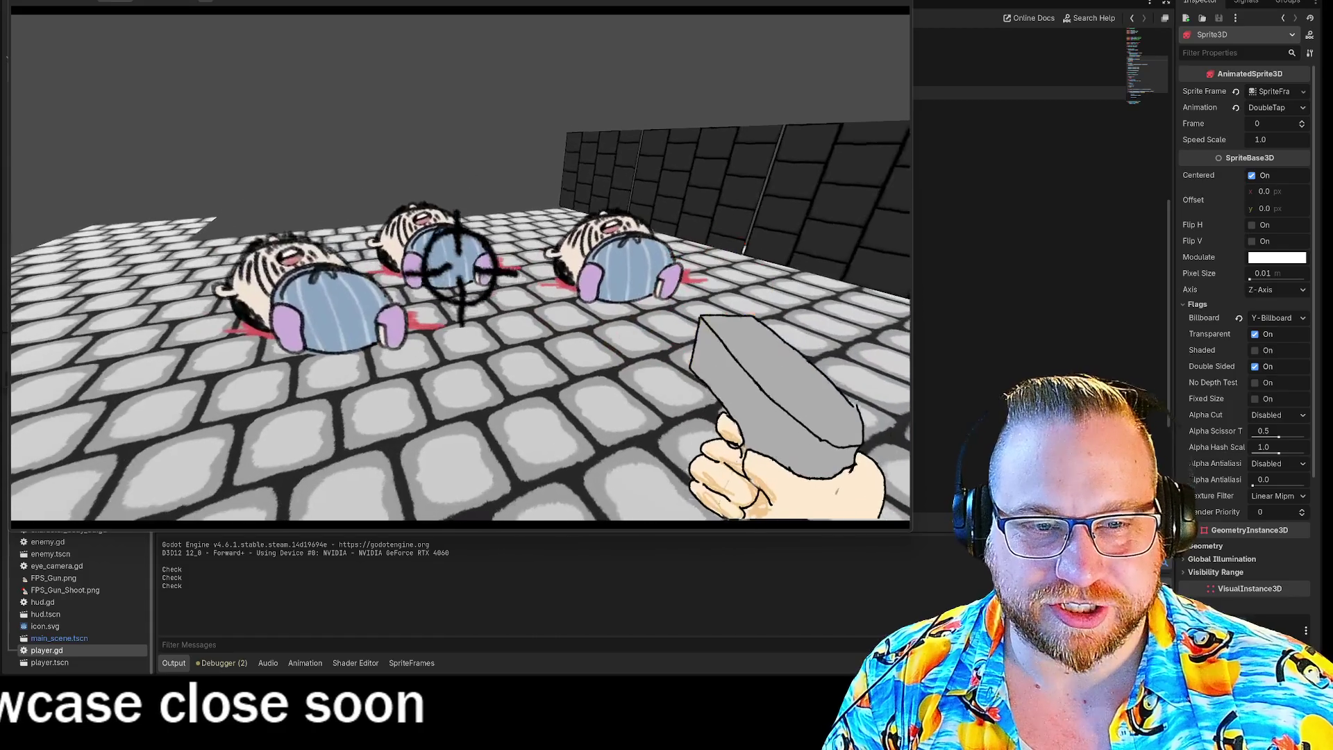
{"action": "key", "text": "Escape"}
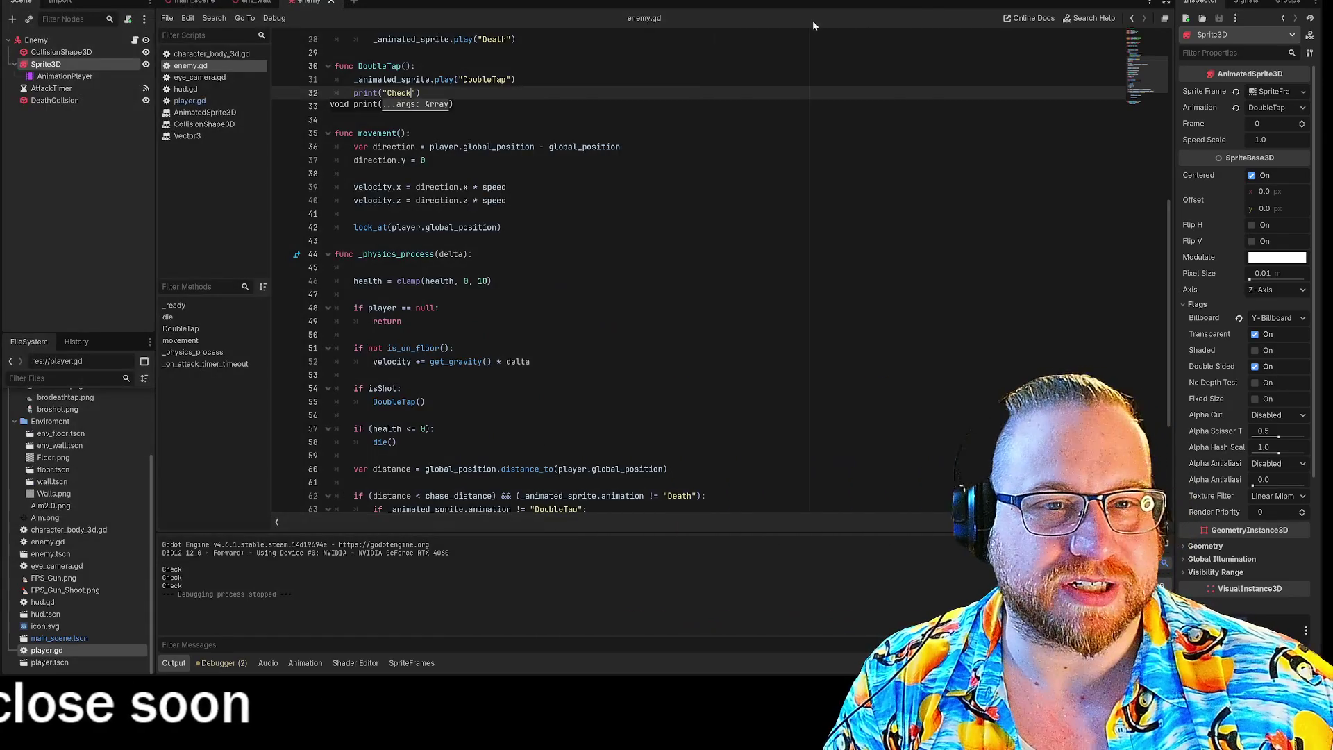
Step: In player.gd, outdent the zero-health check and isShot assignment on lines 63–64 one level
{"action": "left_click", "coordinate": [420, 106]}
{"action": "type", "text": "isShot = false"}
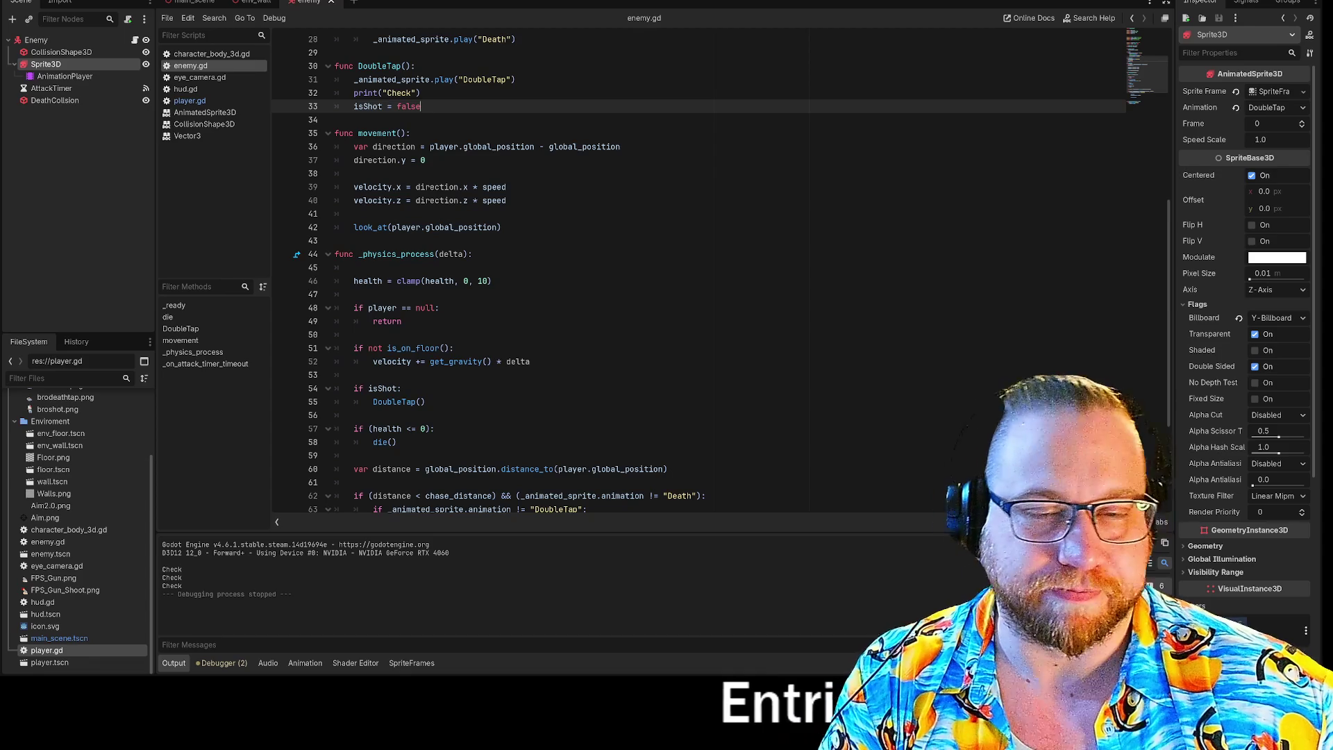
{"action": "left_click", "coordinate": [198, 104]}
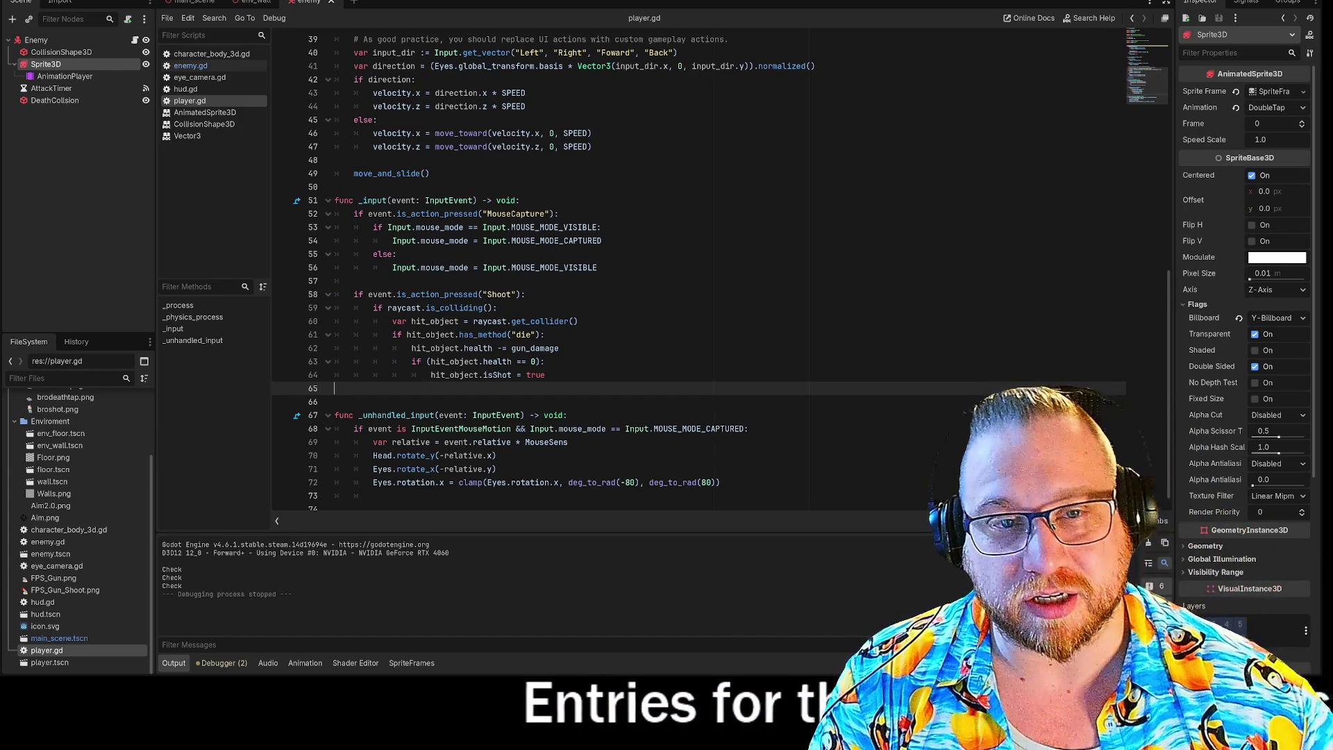
{"action": "scroll", "coordinate": [694, 278], "scroll_direction": "up", "scroll_amount": 6}
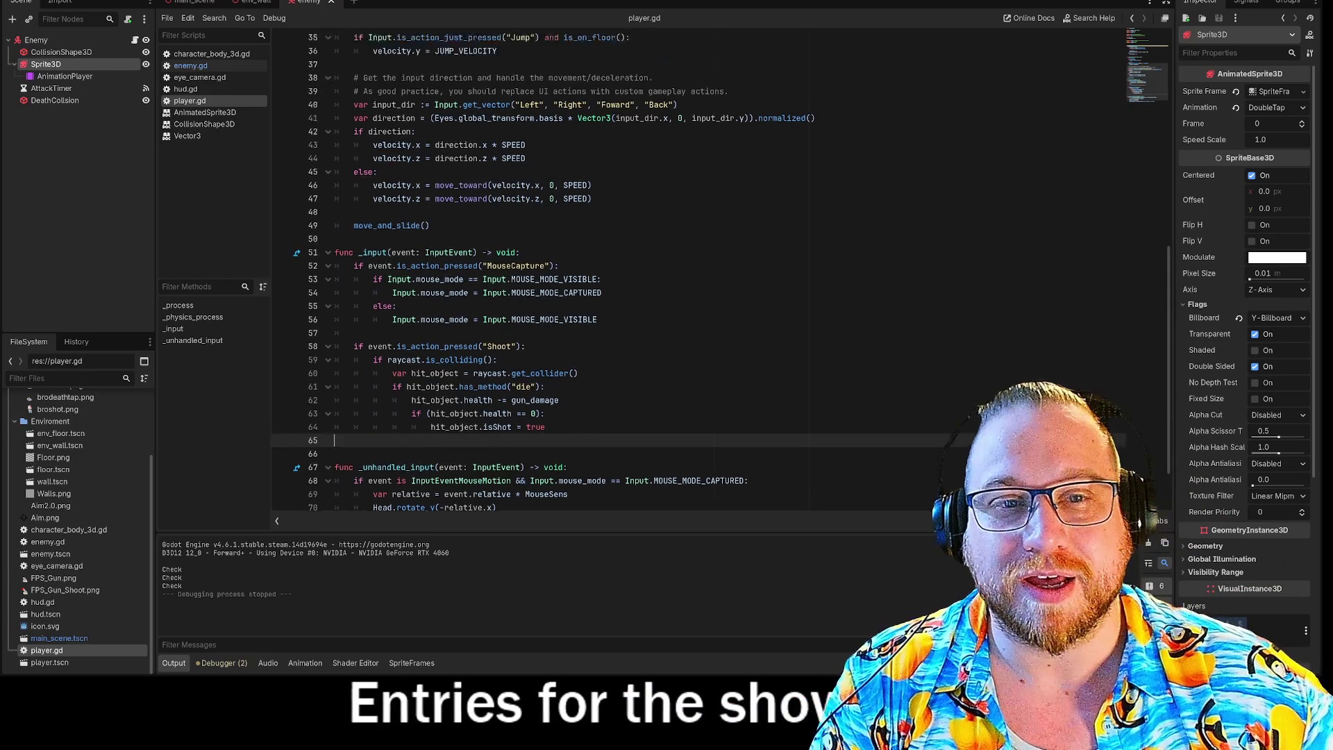
{"action": "scroll", "coordinate": [694, 278], "scroll_direction": "down", "scroll_amount": 6}
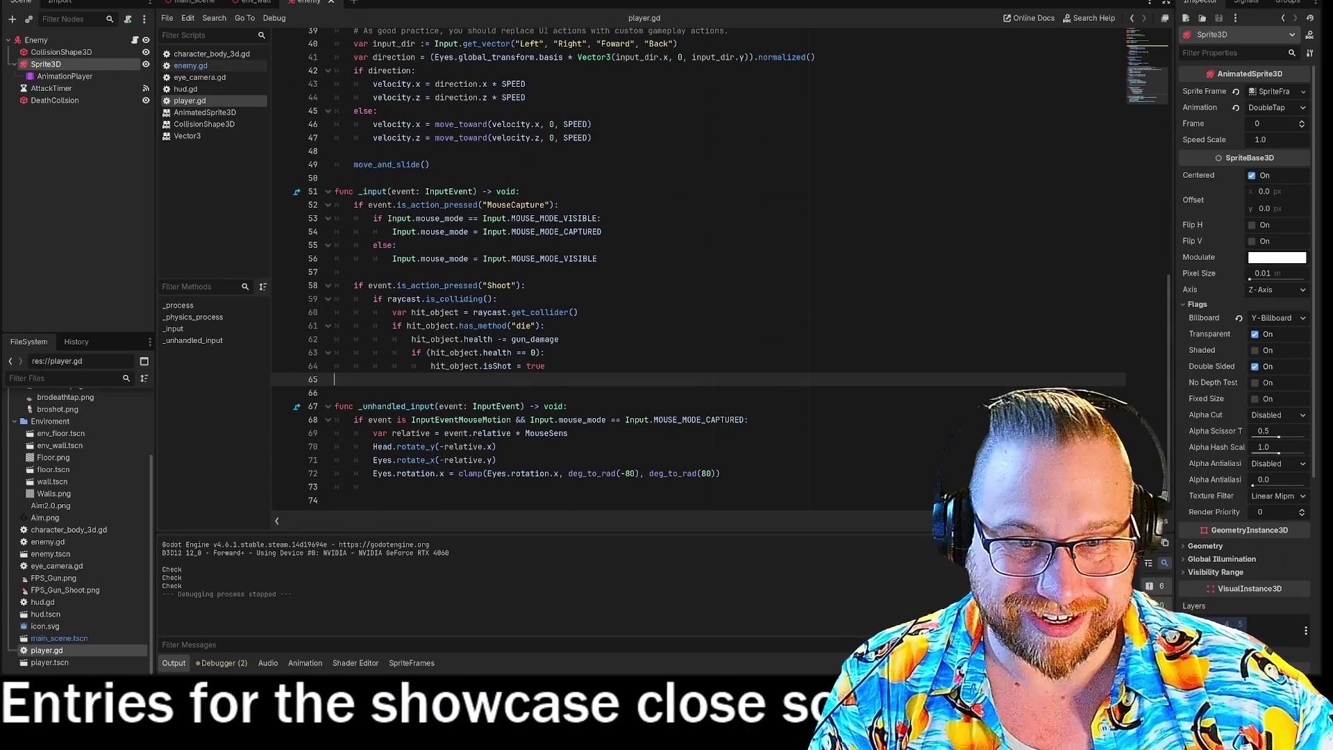
{"action": "left_click_drag", "start_coordinate": [392, 326], "coordinate": [431, 326]}
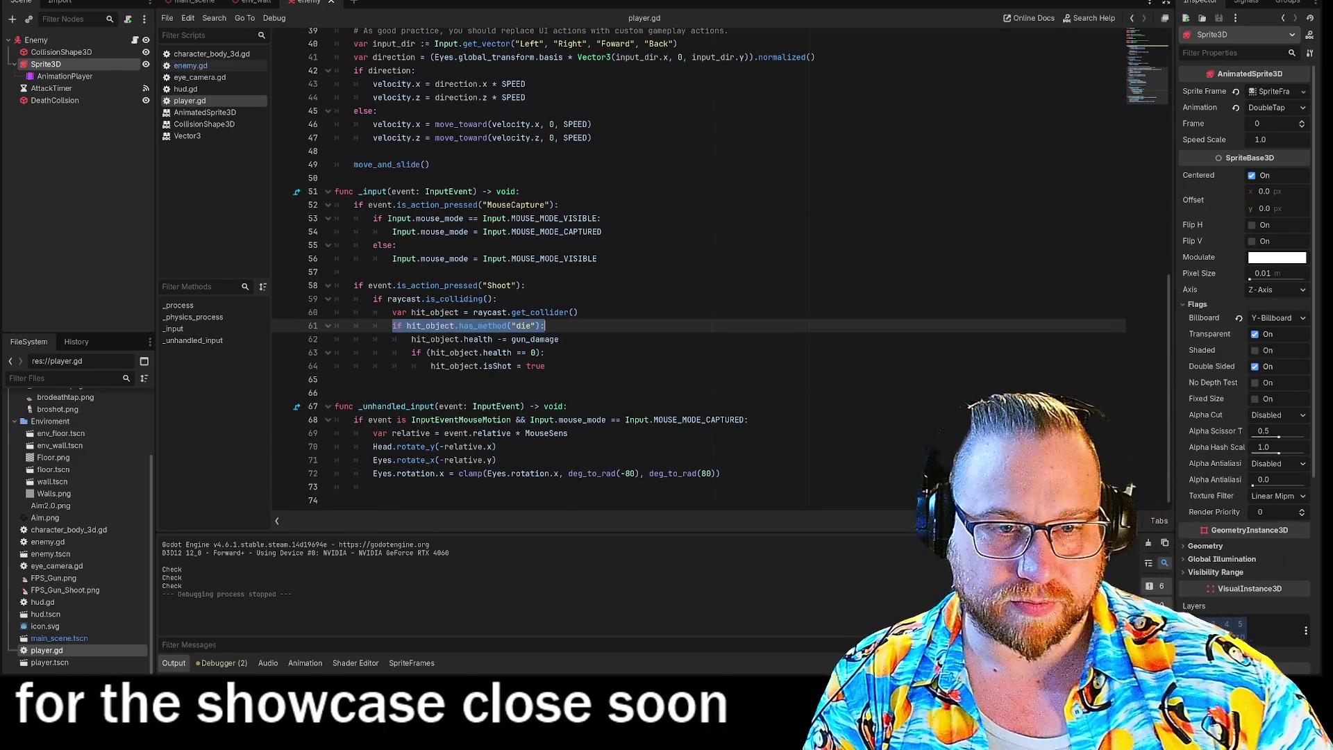
{"action": "left_click", "coordinate": [411, 353]}
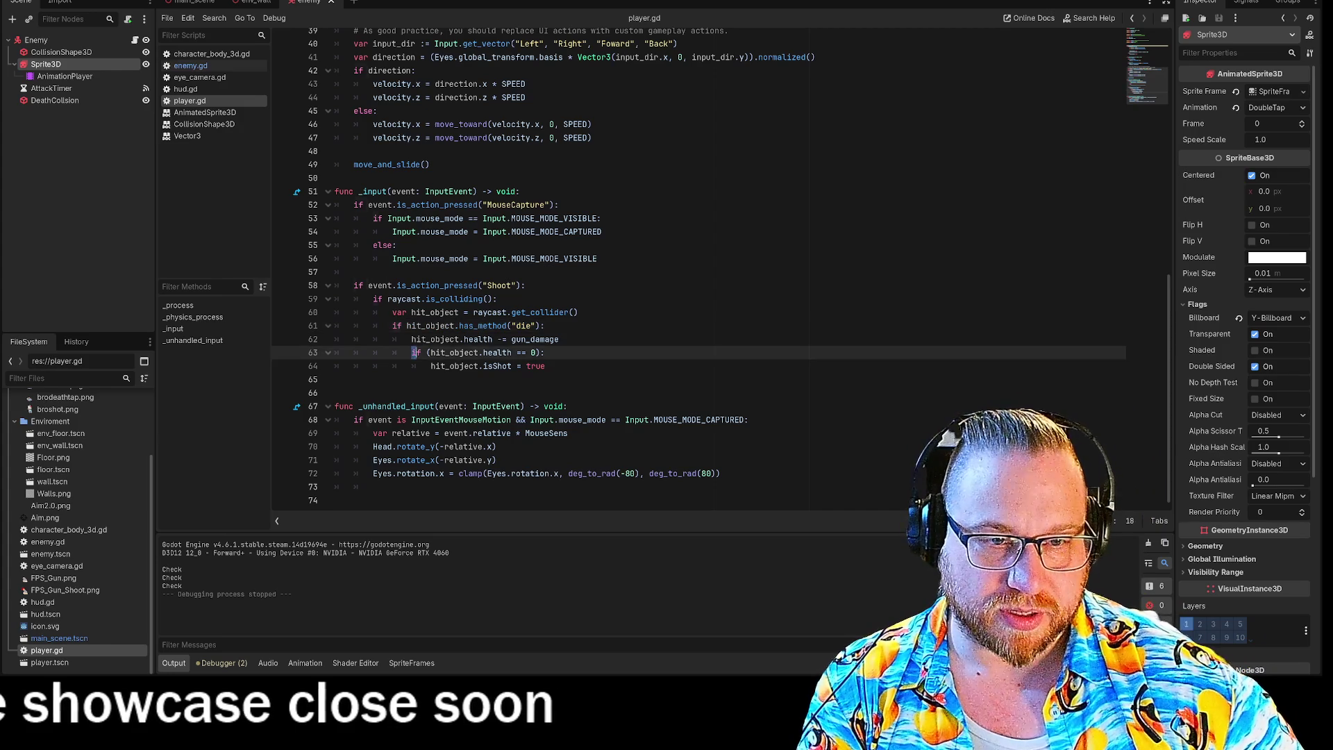
{"action": "left_click_drag", "start_coordinate": [546, 353], "coordinate": [546, 366]}
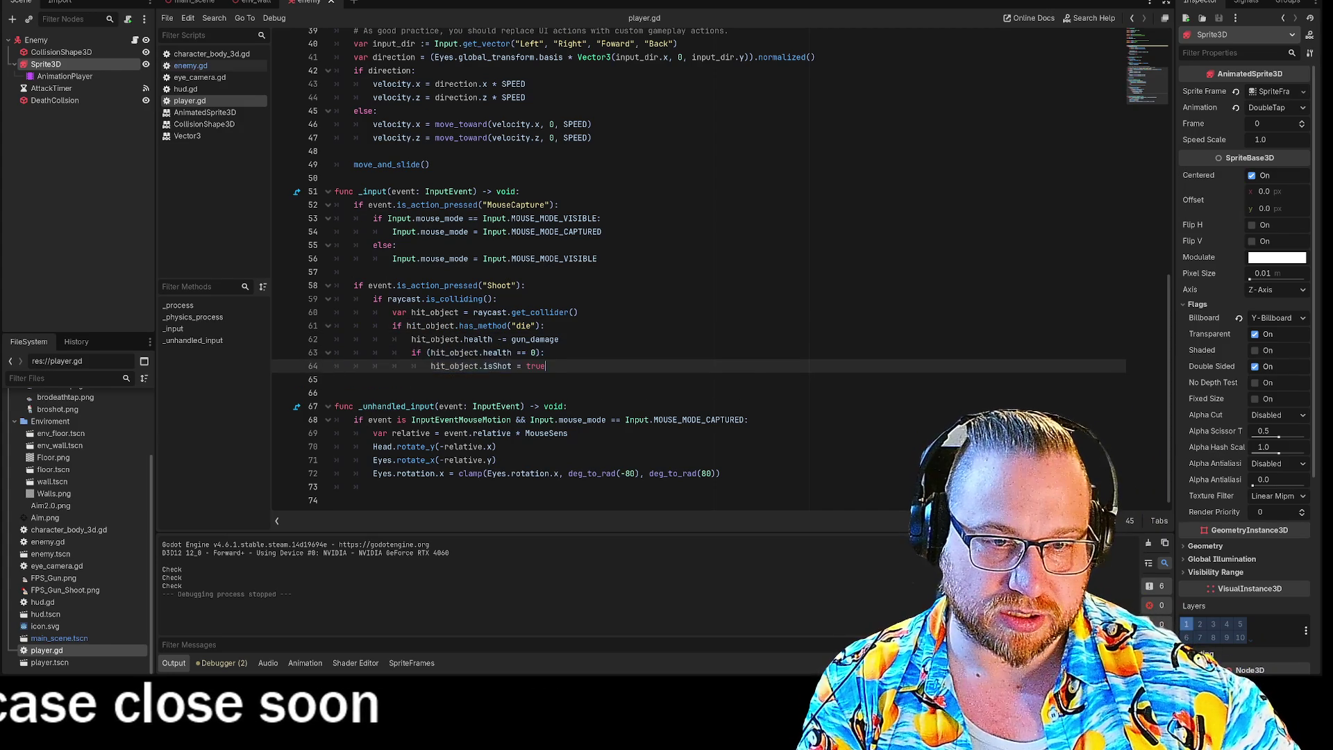
{"action": "left_click", "coordinate": [411, 352]}
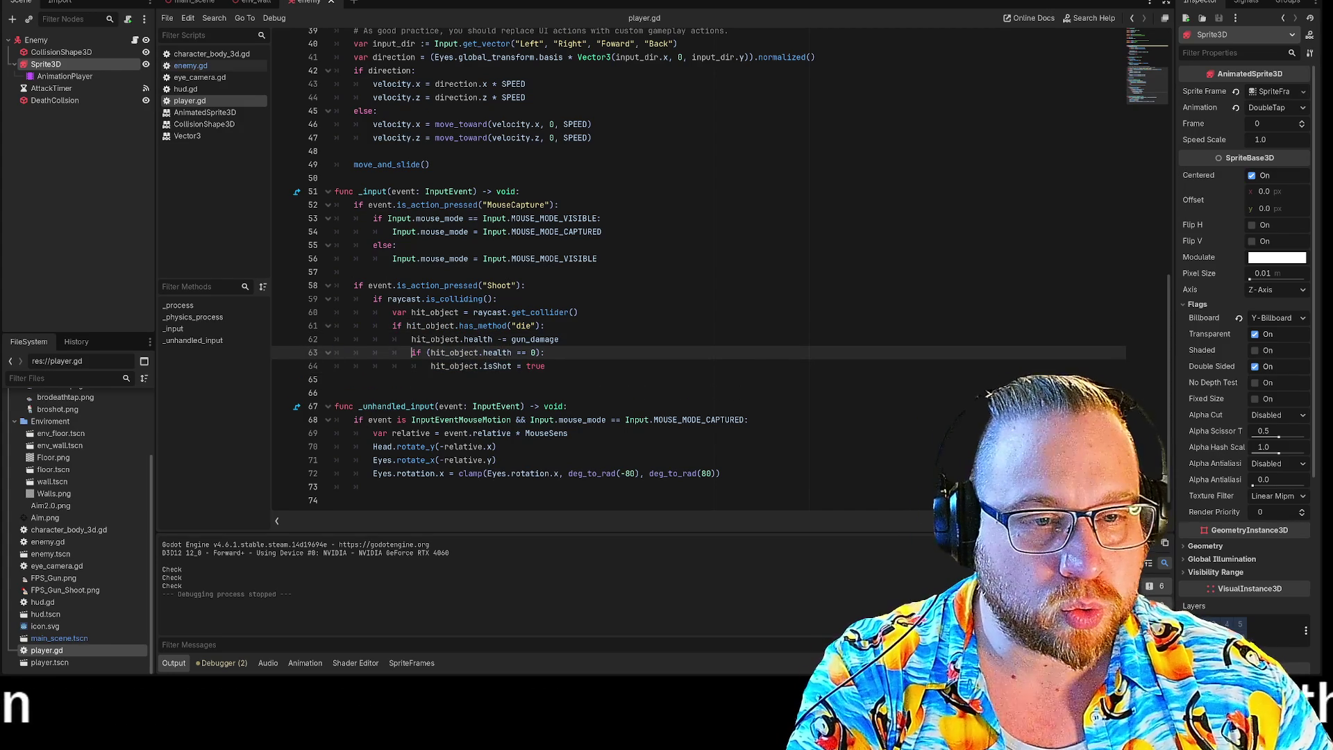
{"action": "key", "text": "Down"}
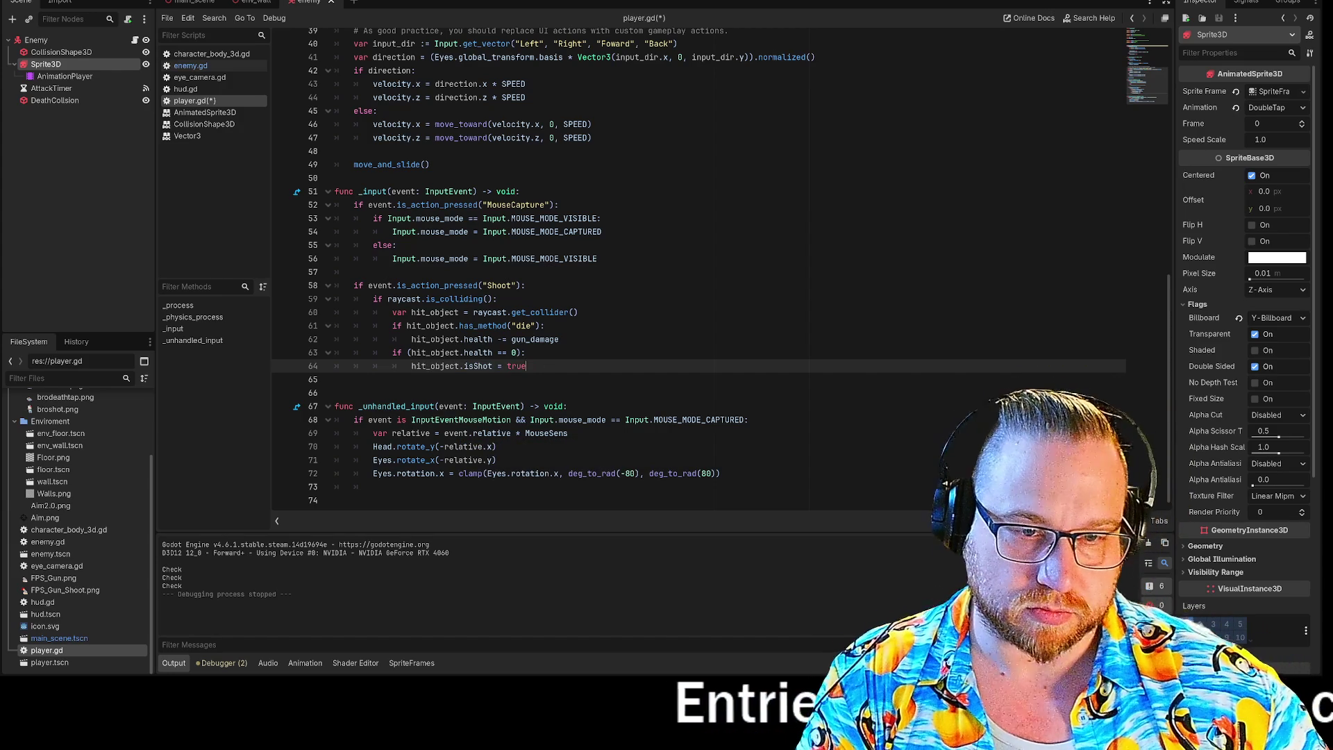
Step: Append && (hit_object.has_method("DoubleTap")) to line 63's zero-health condition in player.gd
{"action": "left_click", "coordinate": [521, 353]}
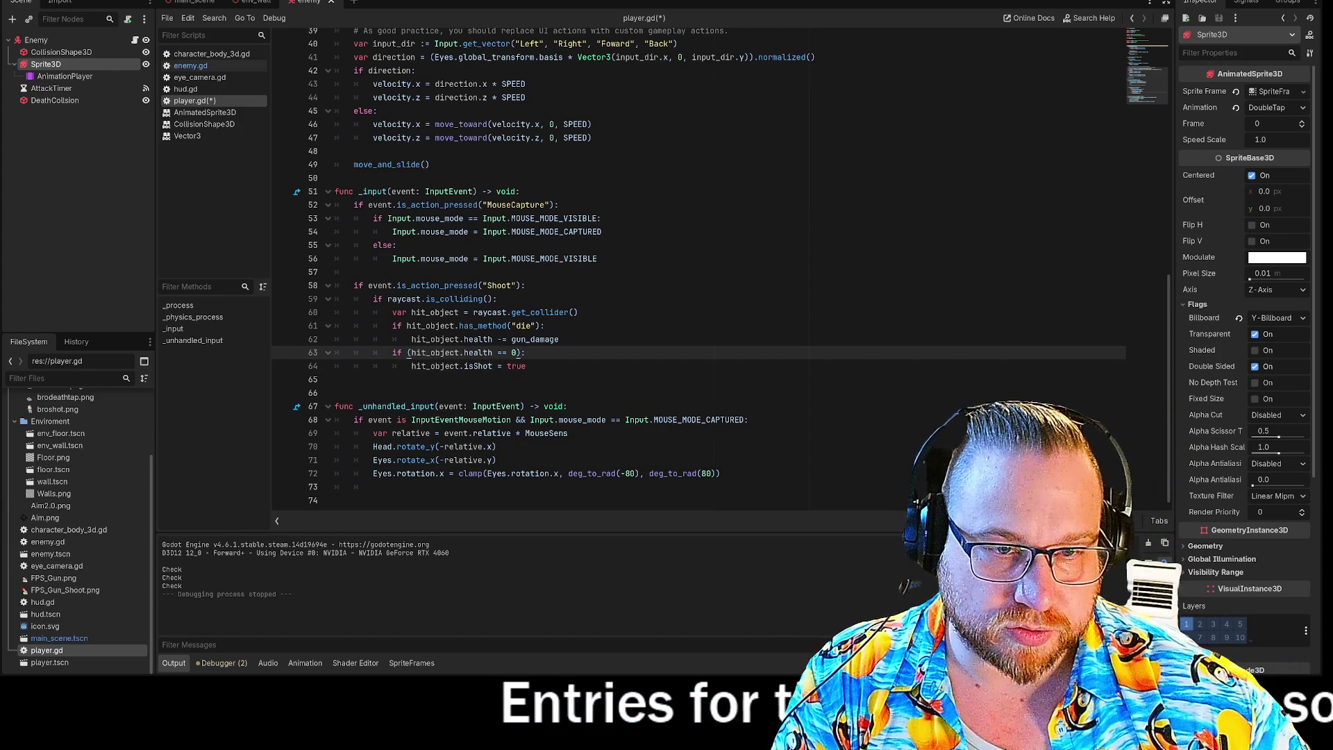
{"action": "left_click_drag", "start_coordinate": [541, 326], "coordinate": [407, 326]}
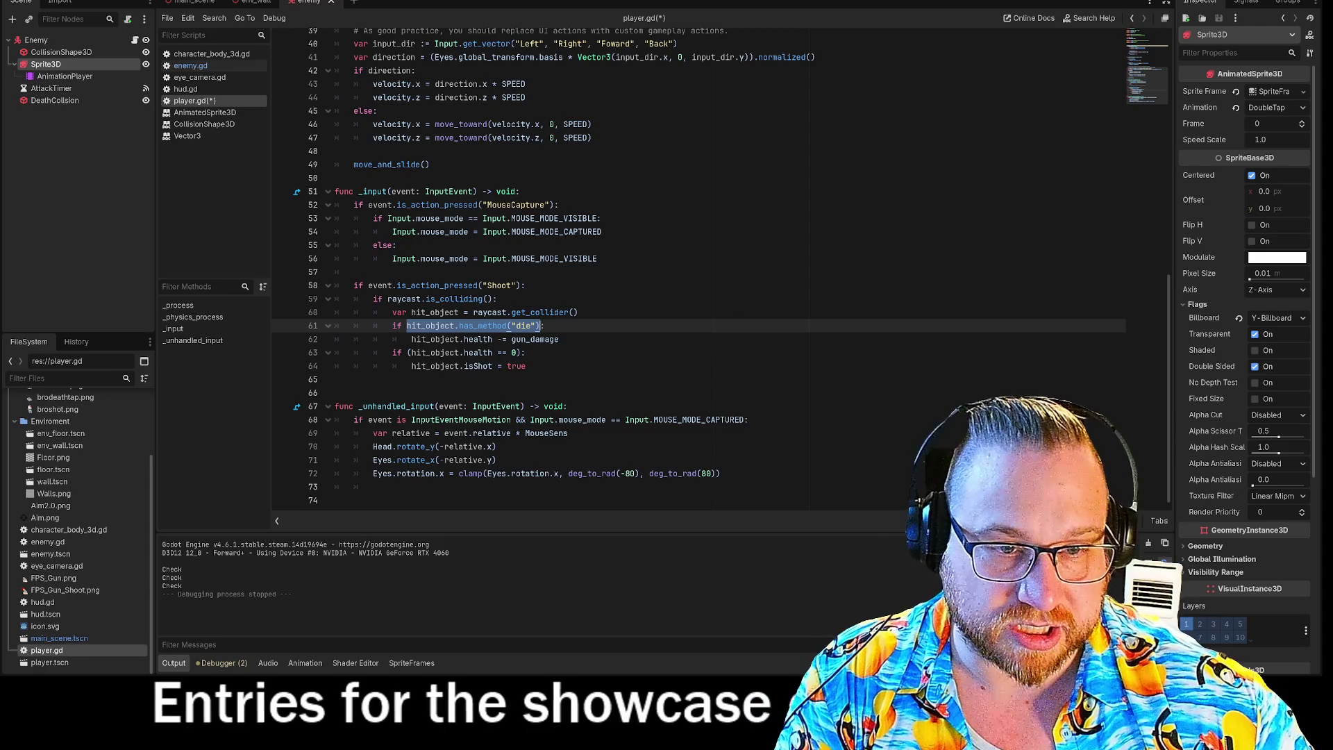
{"action": "key", "text": "ctrl+c"}
{"action": "left_click", "coordinate": [521, 353]}
{"action": "key", "text": "ctrl+v"}
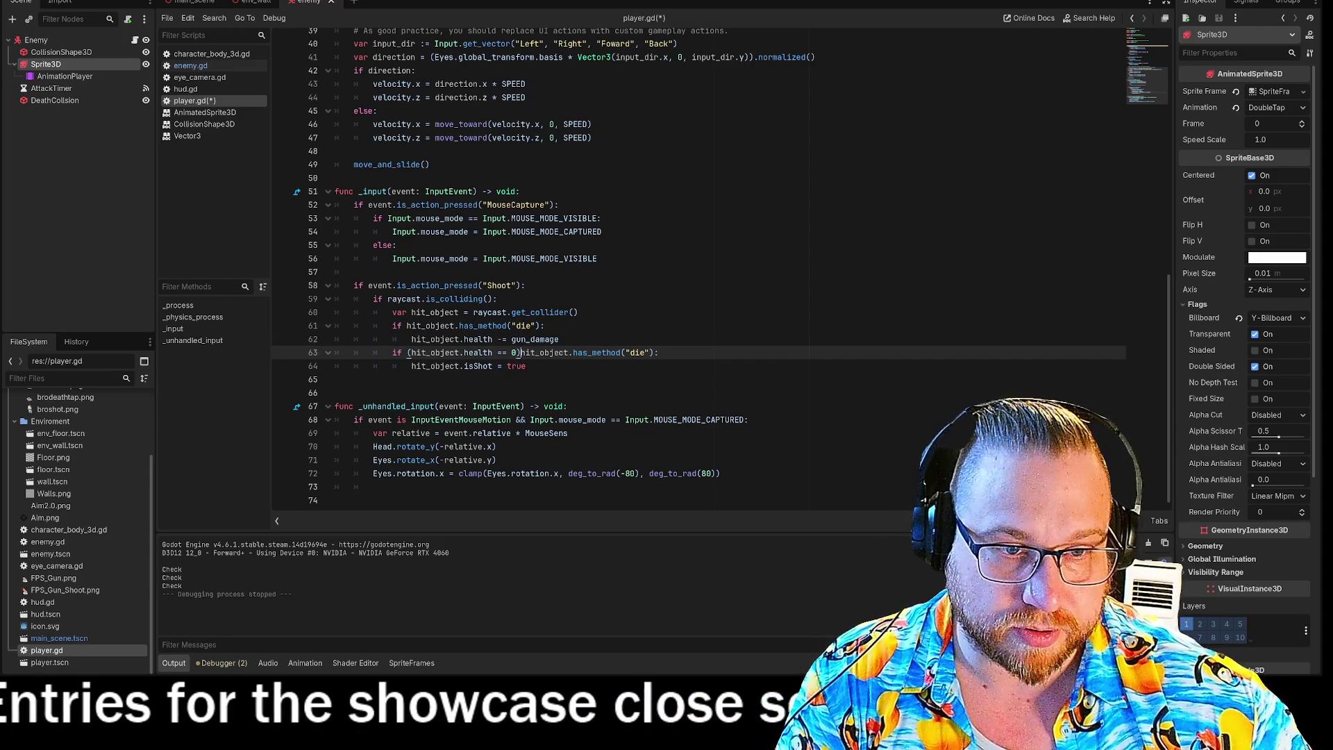
{"action": "type", "text": "&& "}
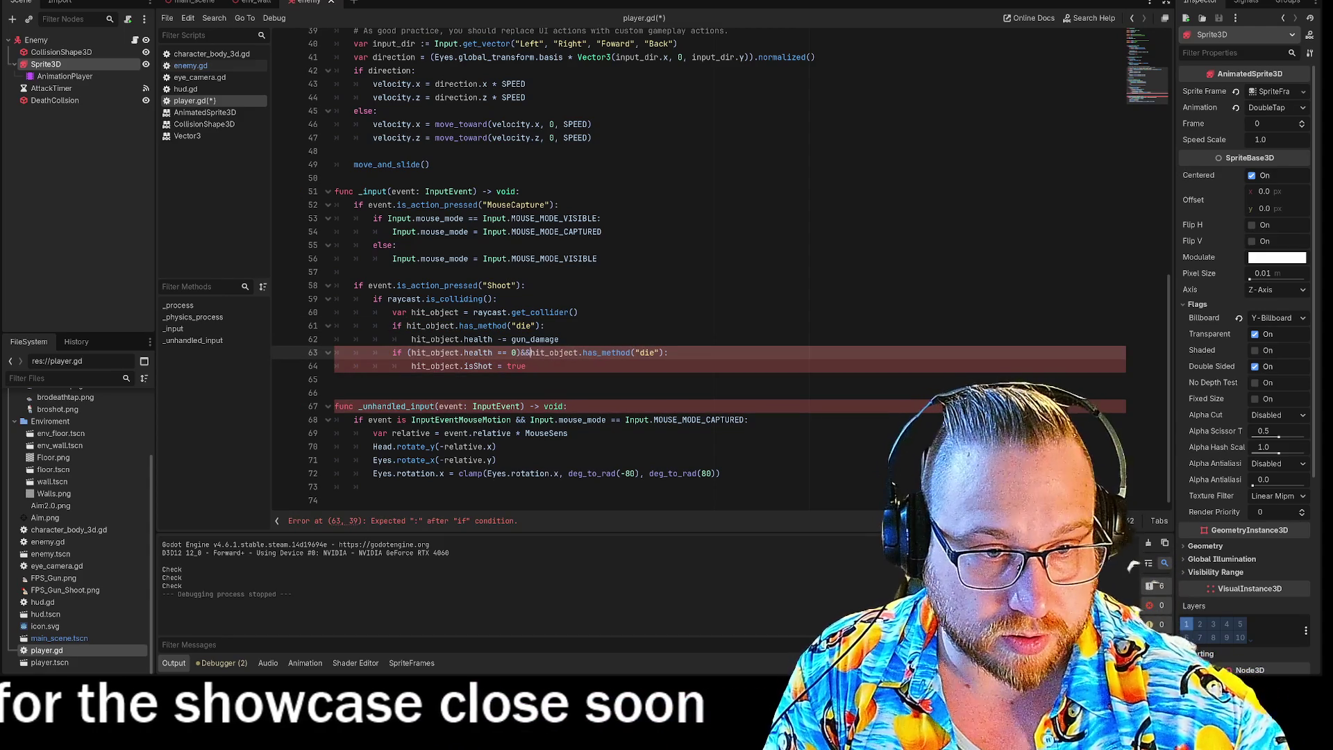
{"action": "type", "text": "("}
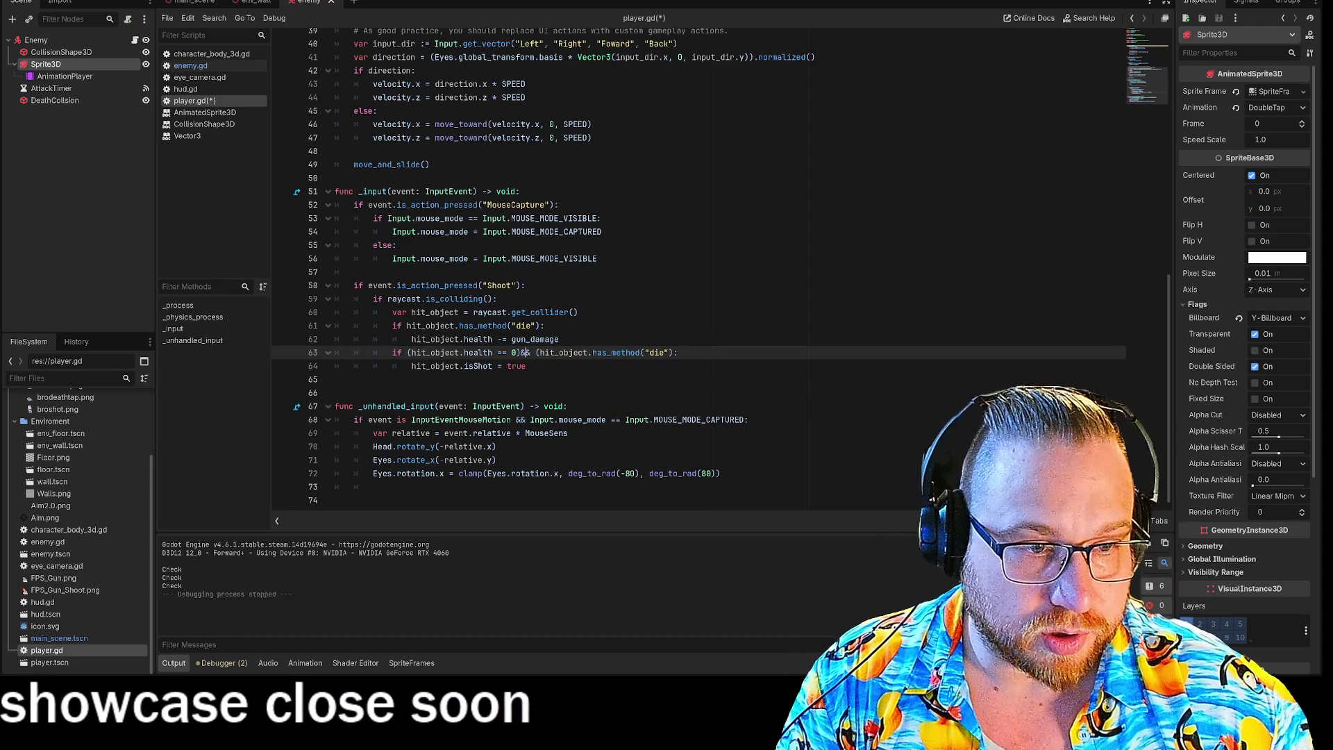
{"action": "left_click", "coordinate": [519, 353]}
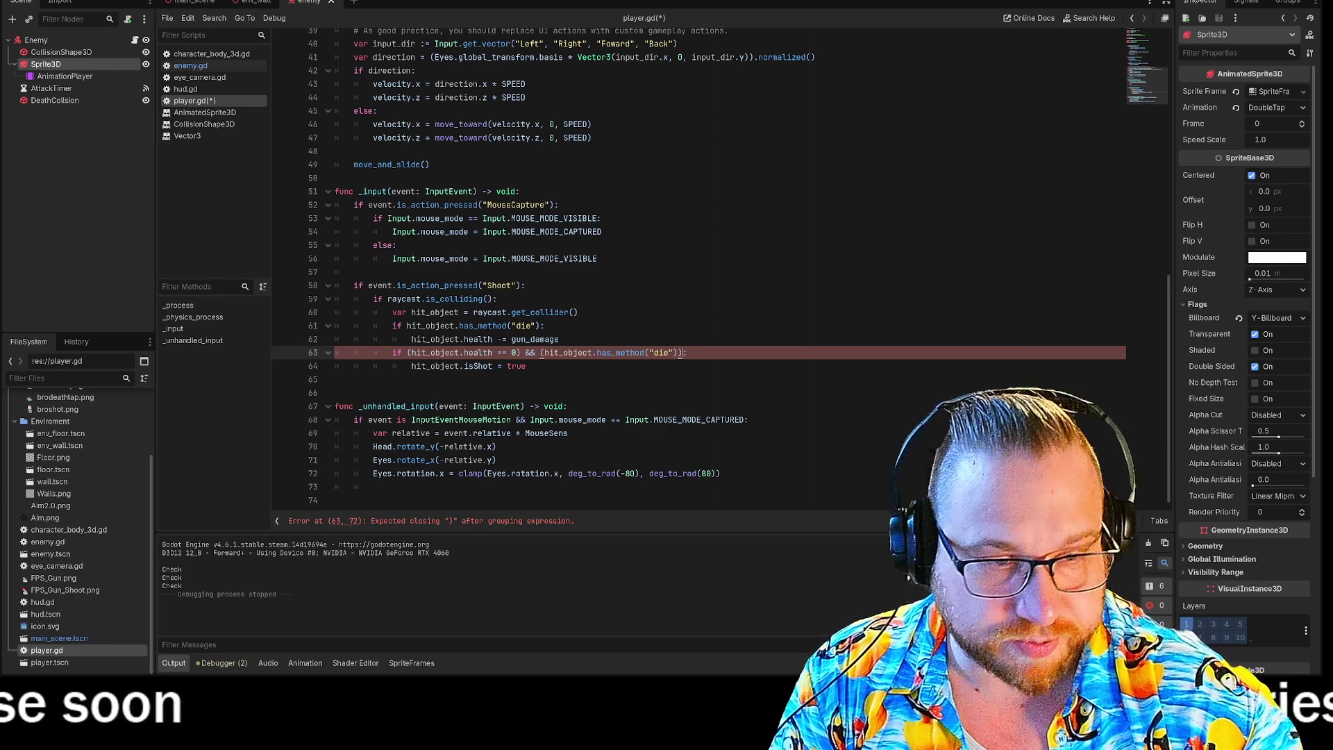
{"action": "left_click", "coordinate": [669, 352]}
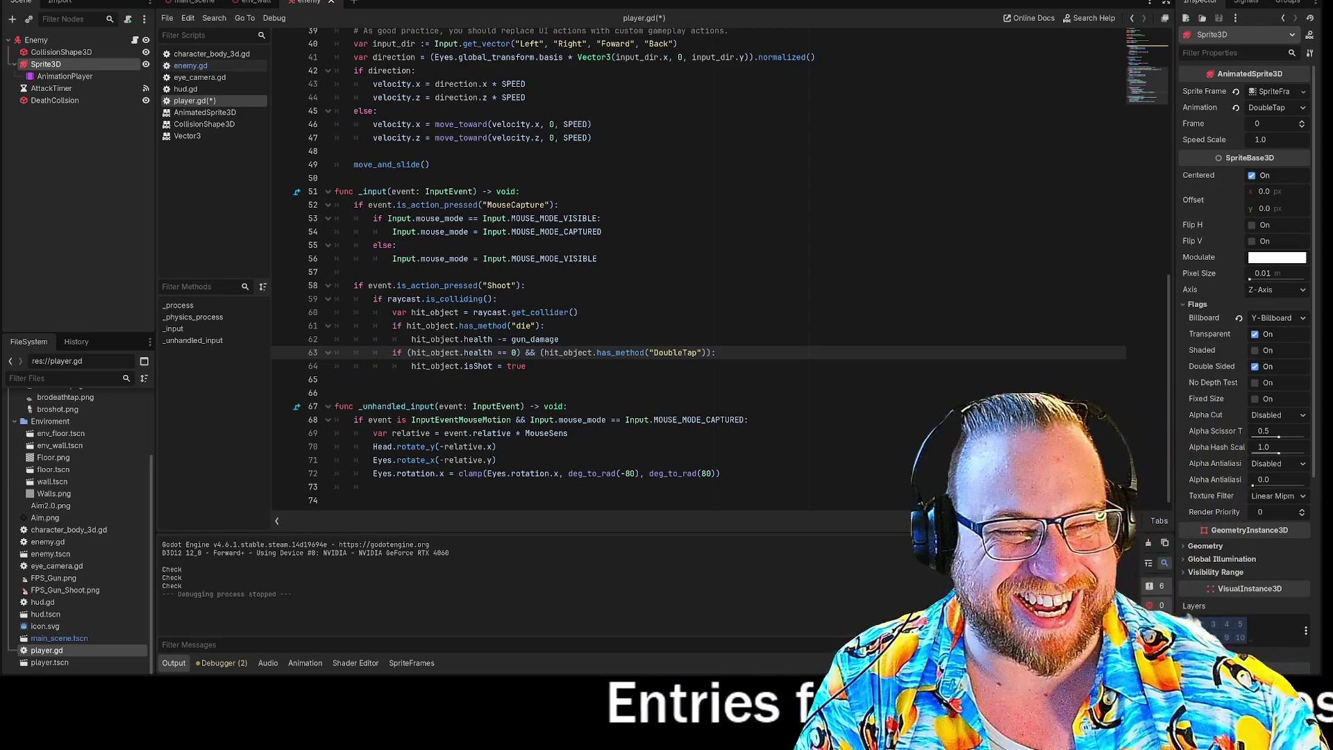
{"action": "left_click", "coordinate": [526, 366]}
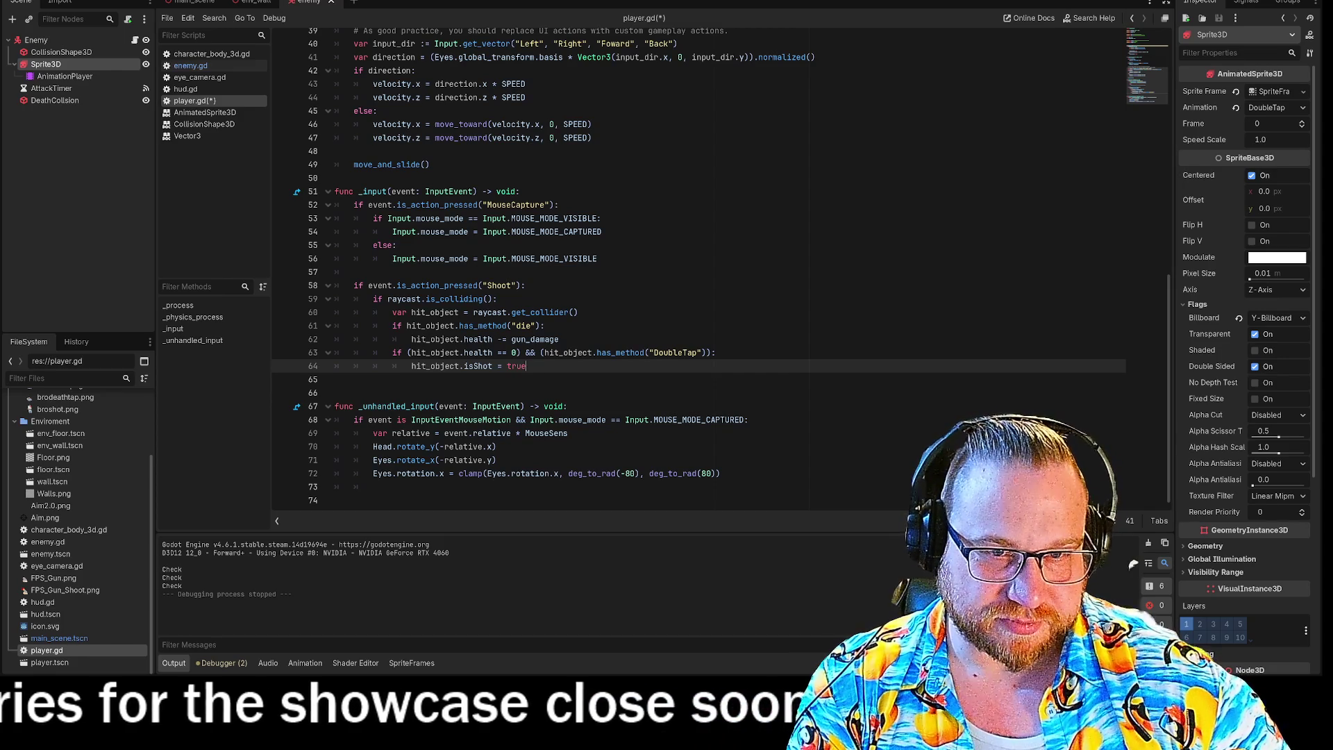
Step: Run the game and shoot the enemies until the debugger breaks on player.gd line 63's 'health' error
{"action": "key", "text": "F5"}
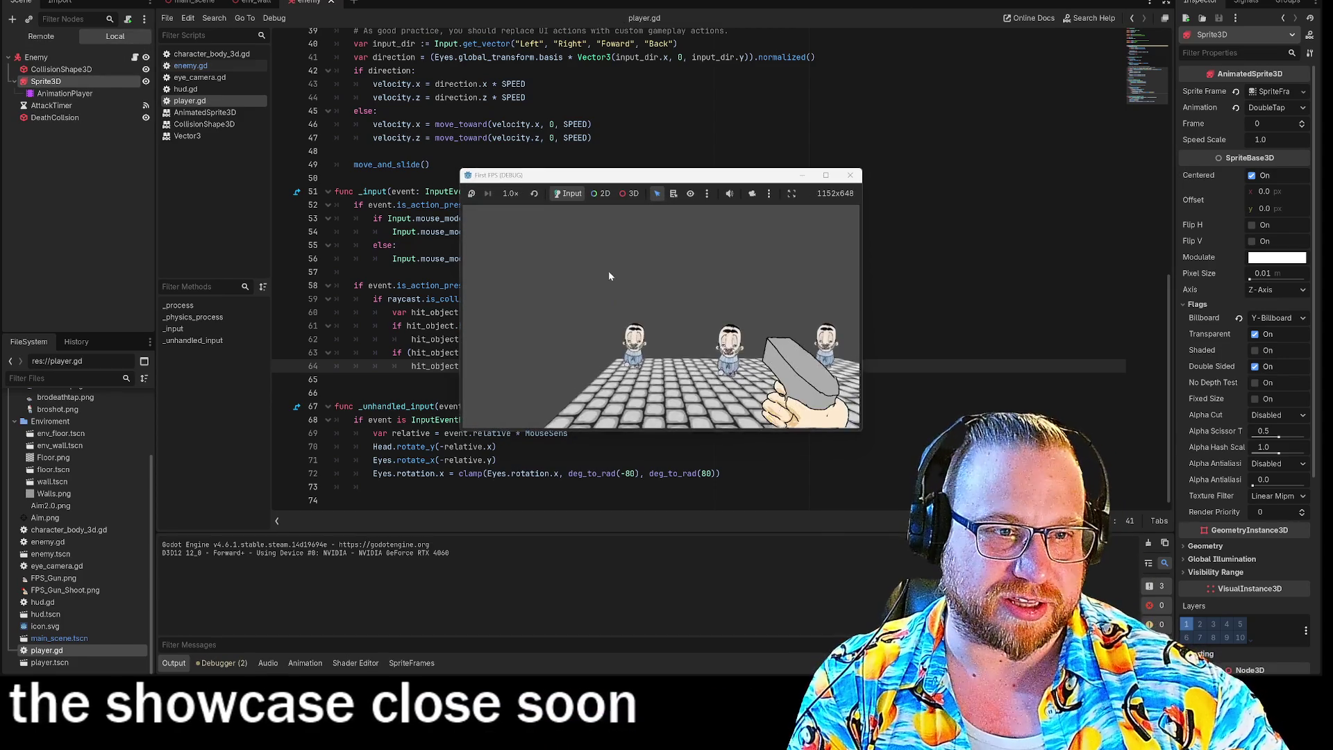
{"action": "left_click", "coordinate": [614, 299]}
{"action": "key", "text": "w"}
{"action": "left_click", "coordinate": [615, 298]}
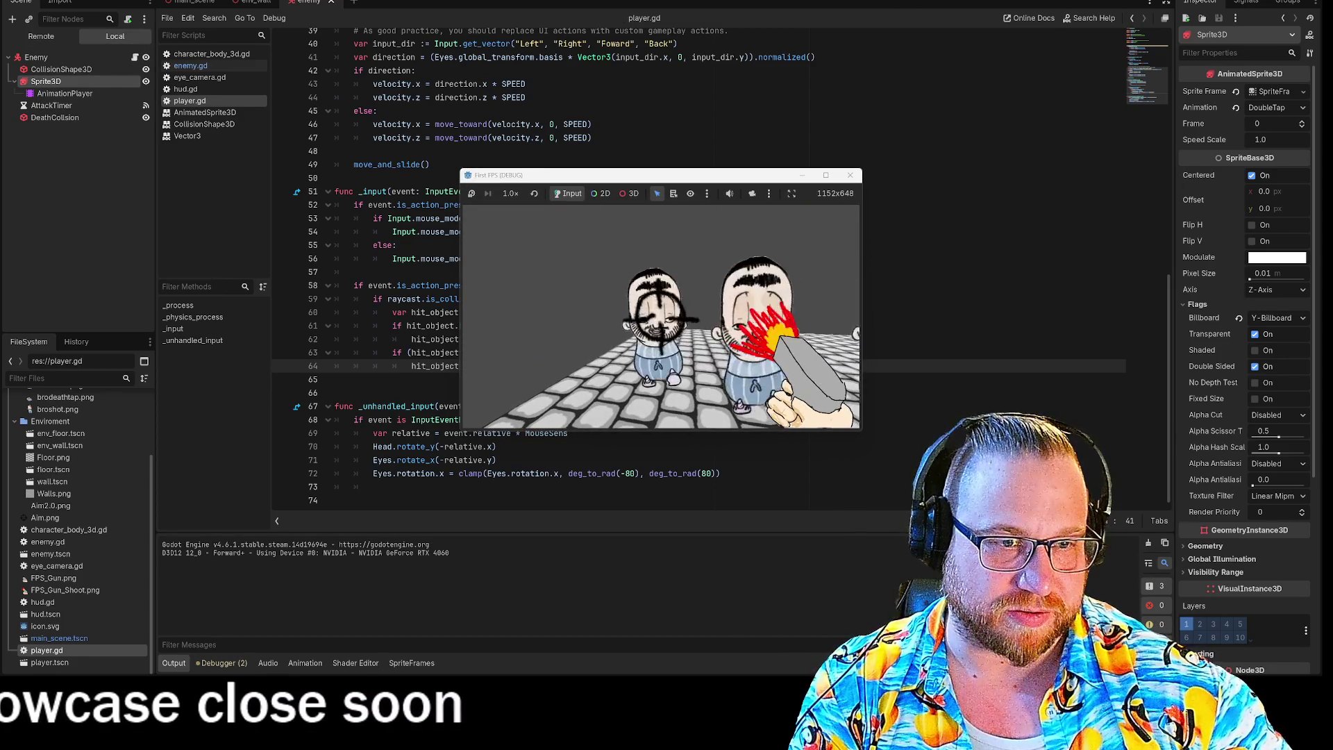
{"action": "key", "text": "w"}
{"action": "left_click", "coordinate": [660, 317]}
{"action": "left_click", "coordinate": [661, 317]}
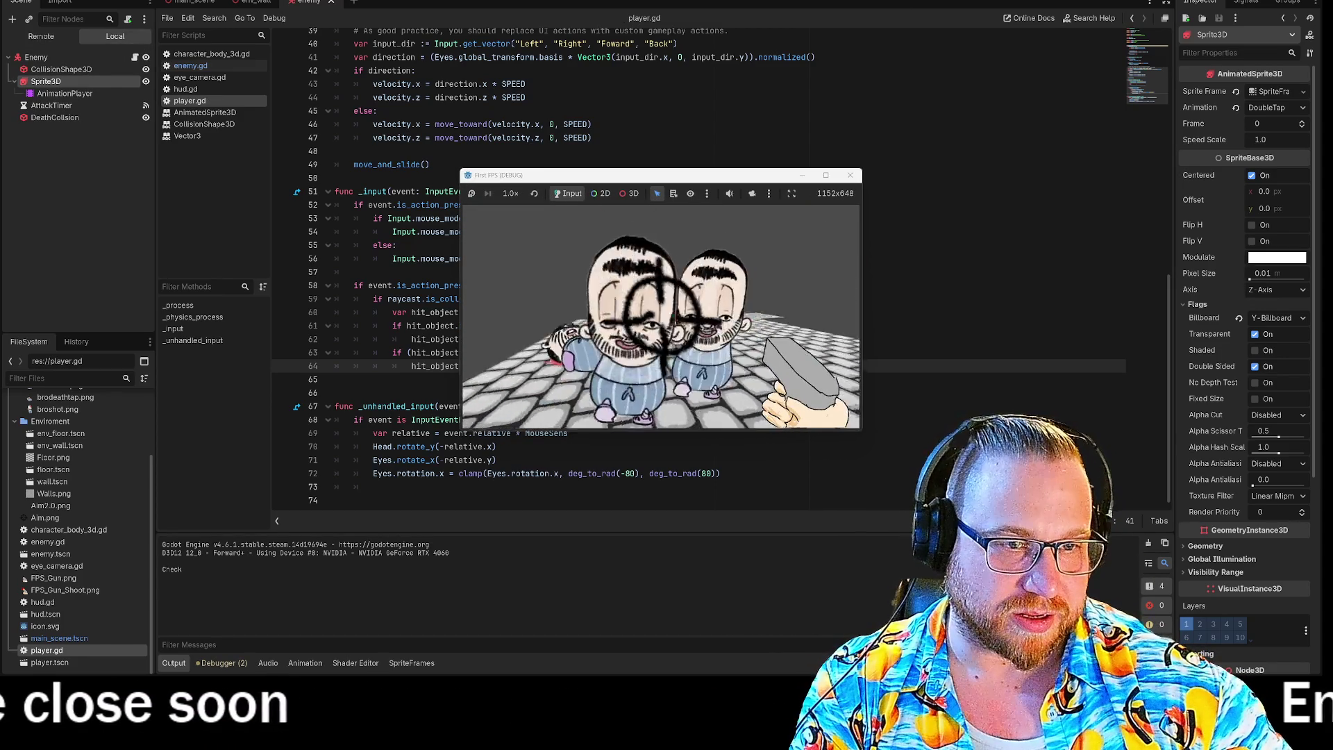
{"action": "left_click", "coordinate": [660, 316]}
{"action": "left_click", "coordinate": [661, 316]}
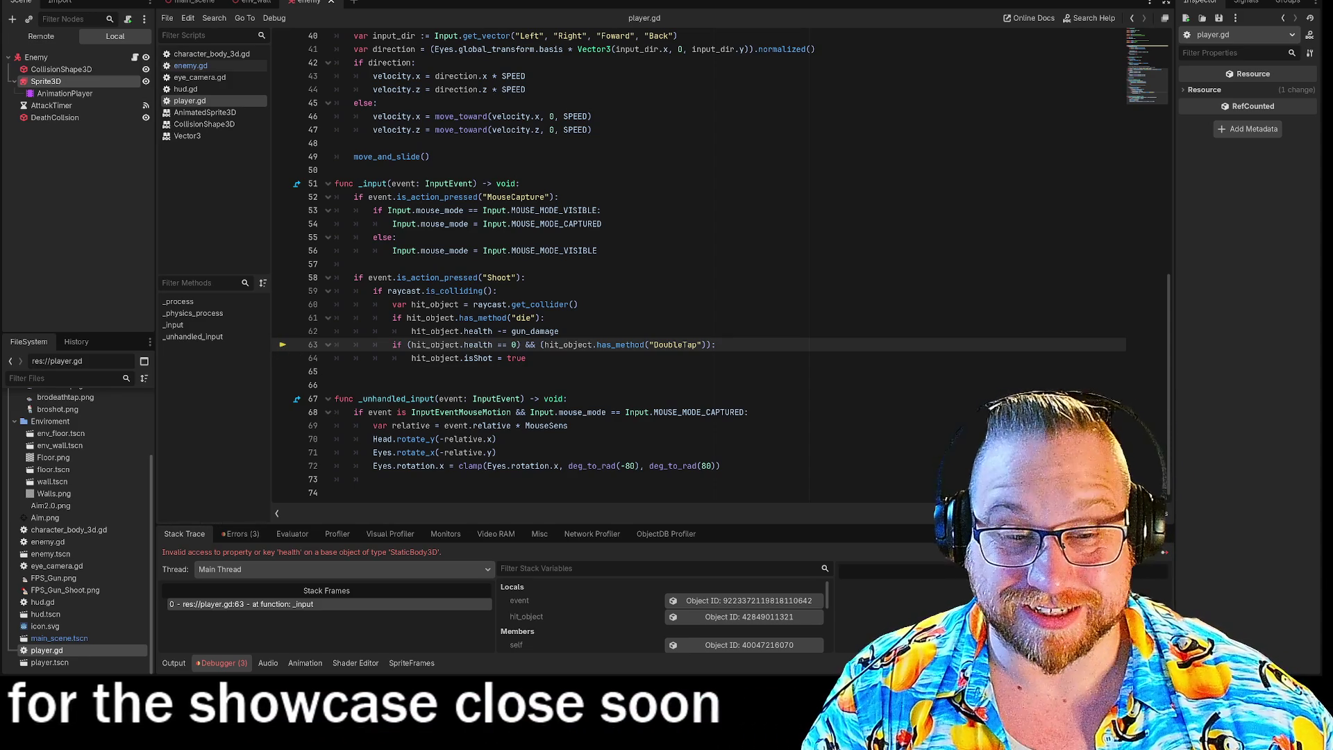
{"action": "left_click", "coordinate": [526, 357]}
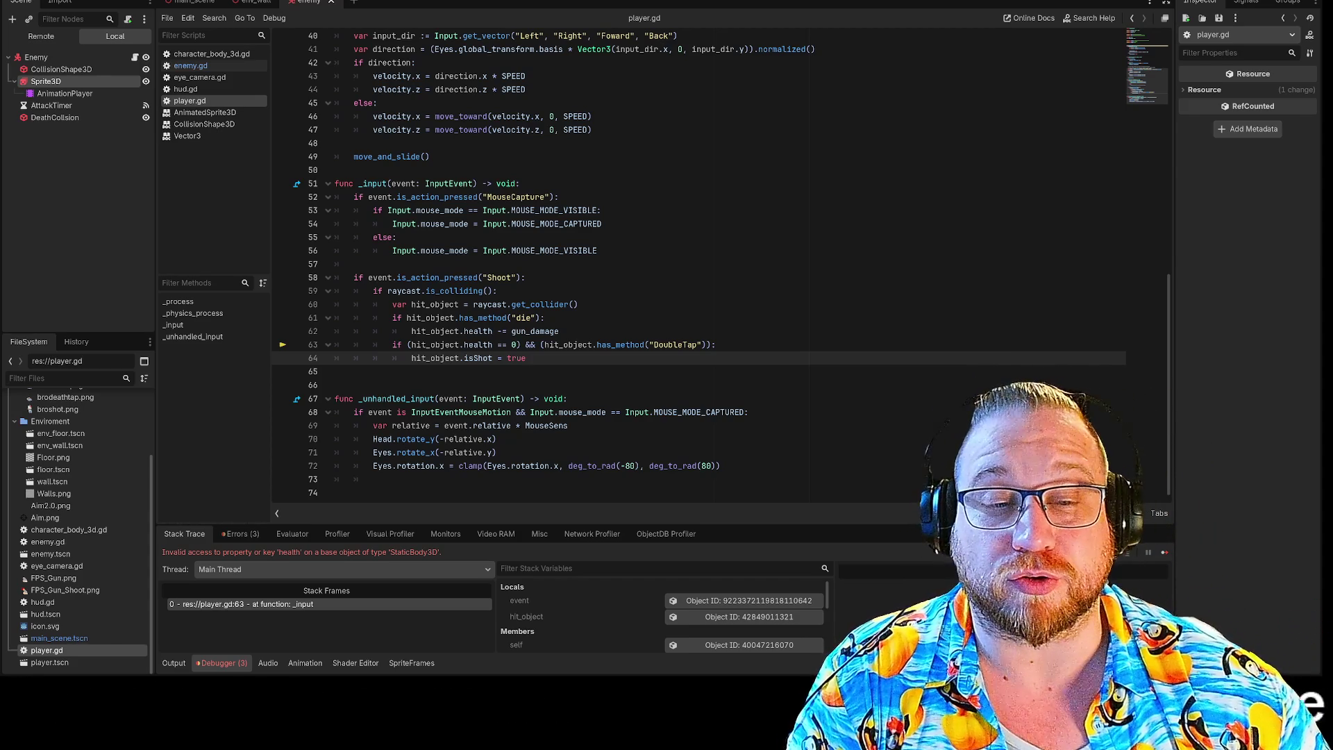
{"action": "scroll", "coordinate": [694, 264], "scroll_direction": "up", "scroll_amount": 13}
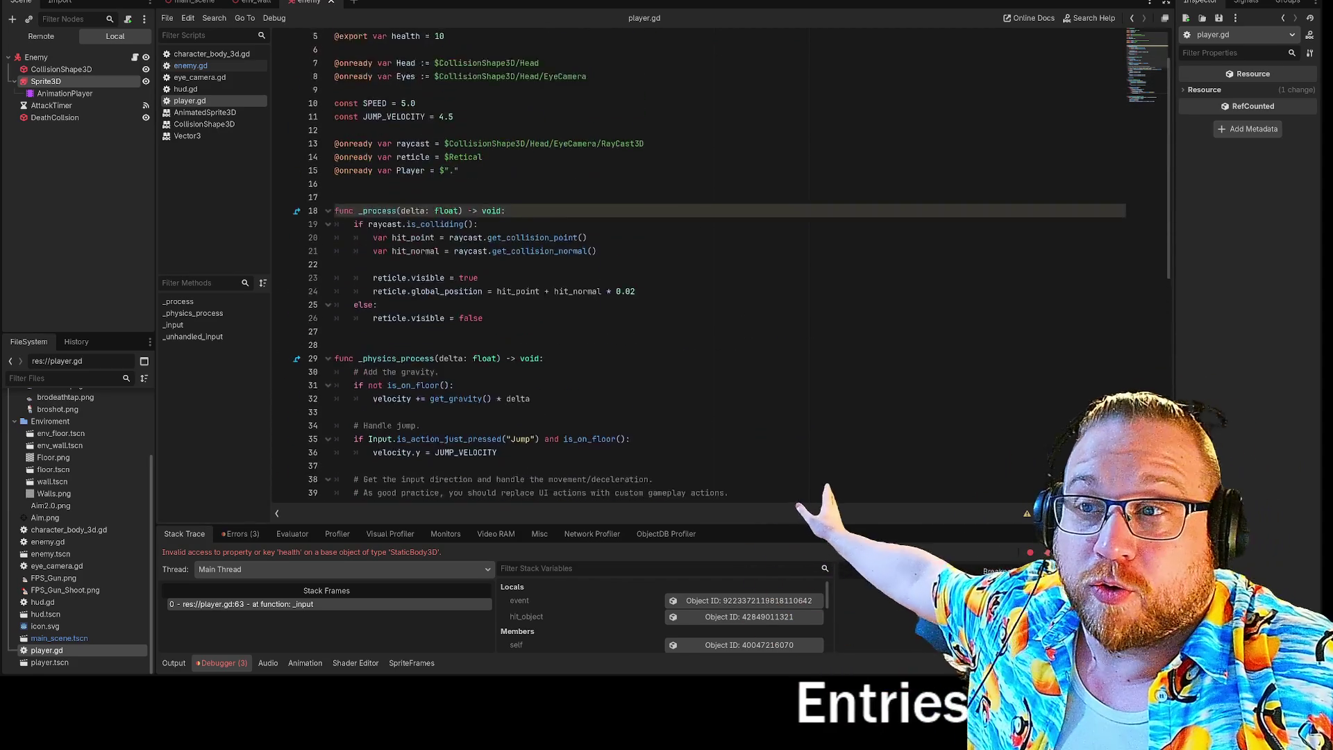
{"action": "scroll", "coordinate": [694, 263], "scroll_direction": "down", "scroll_amount": 13}
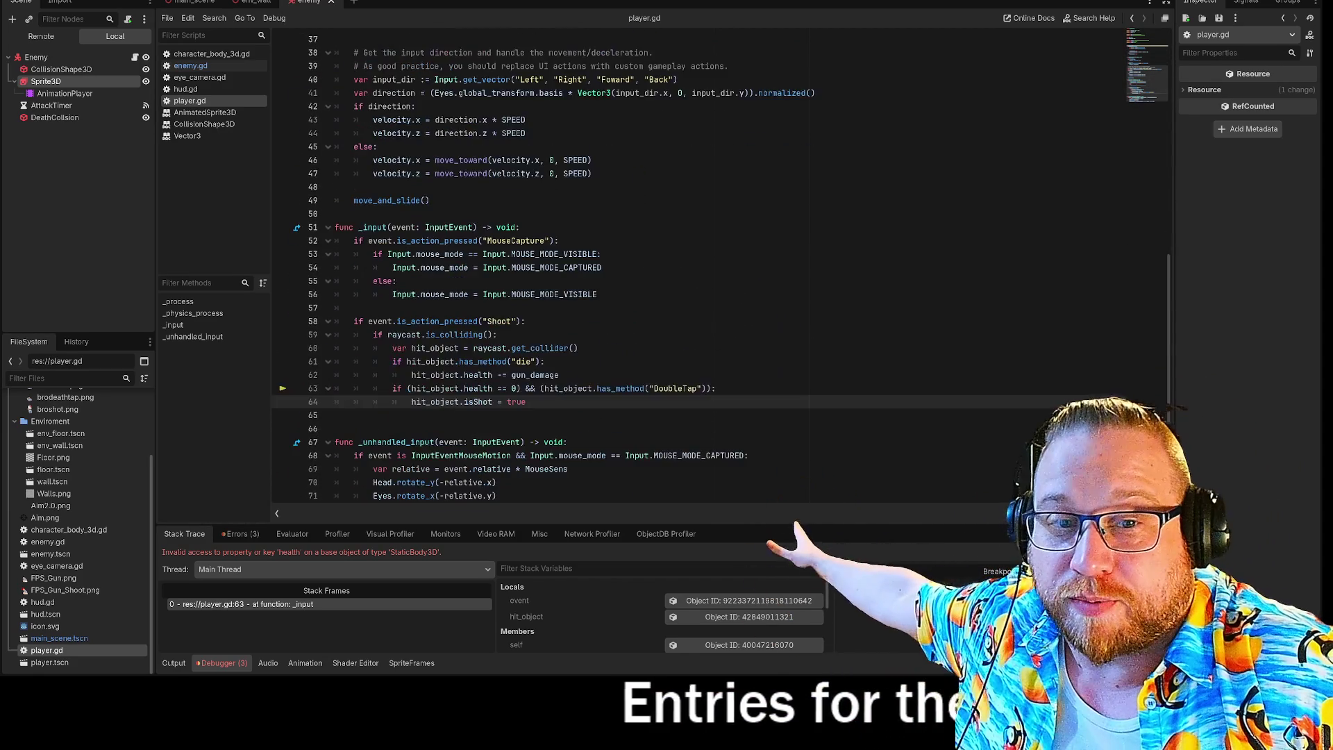
{"action": "left_click", "coordinate": [190, 66]}
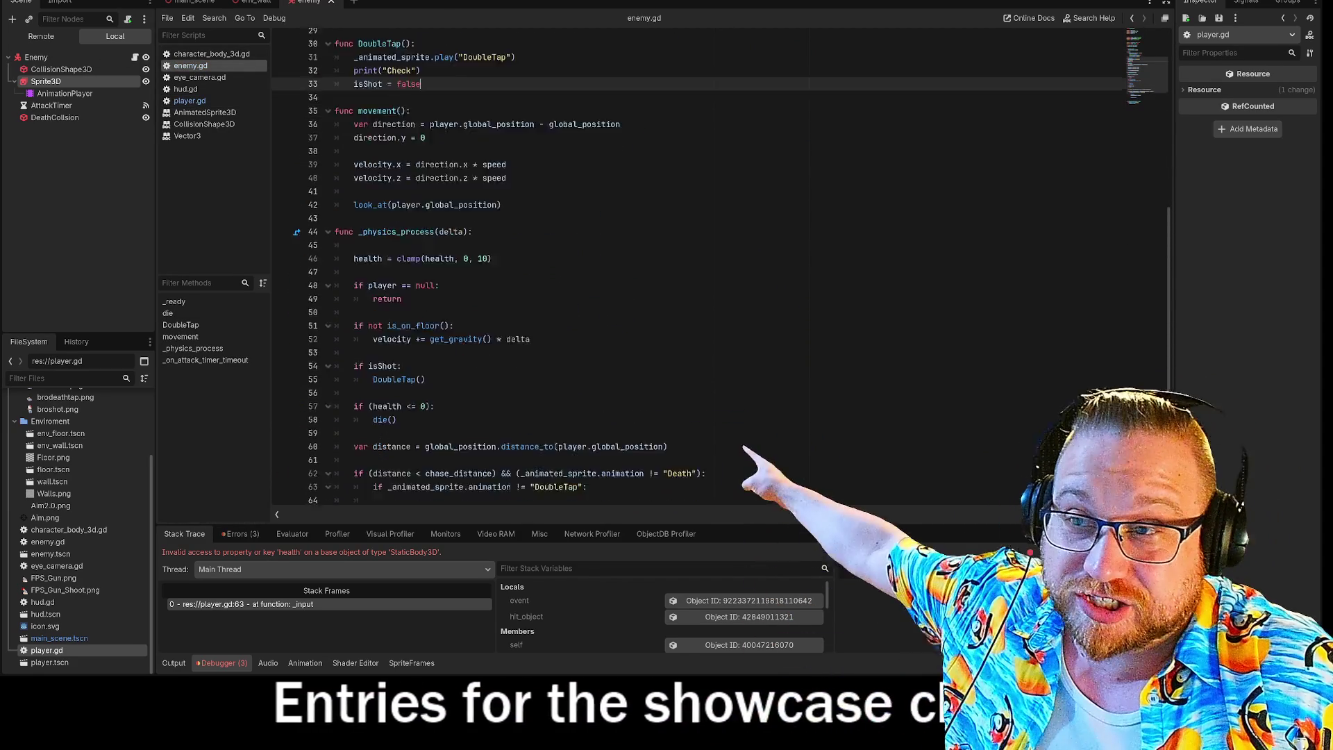
{"action": "scroll", "coordinate": [694, 263], "scroll_direction": "down", "scroll_amount": 4}
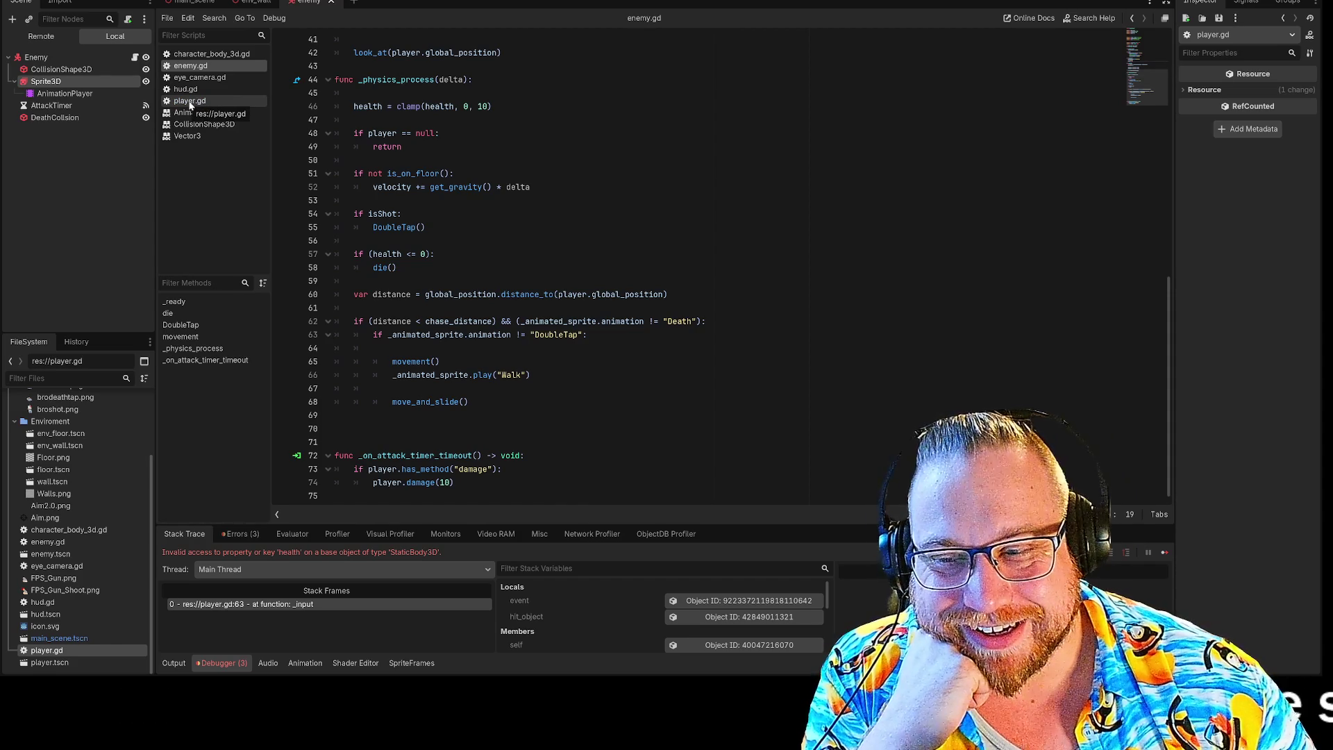
{"action": "left_click", "coordinate": [191, 103]}
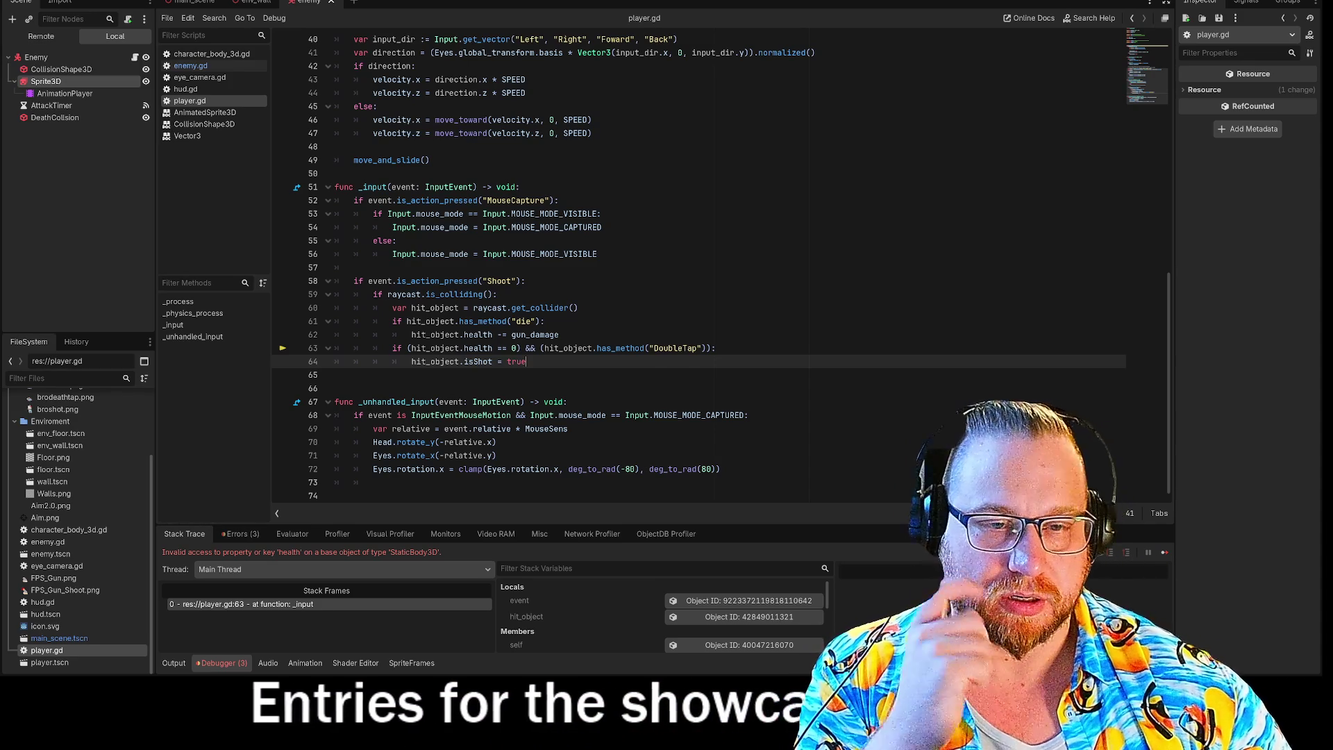
Step: Inspect line 63's health and DoubleTap condition and the isShot = true assignment on line 64
{"action": "left_click_drag", "start_coordinate": [392, 348], "coordinate": [591, 347]}
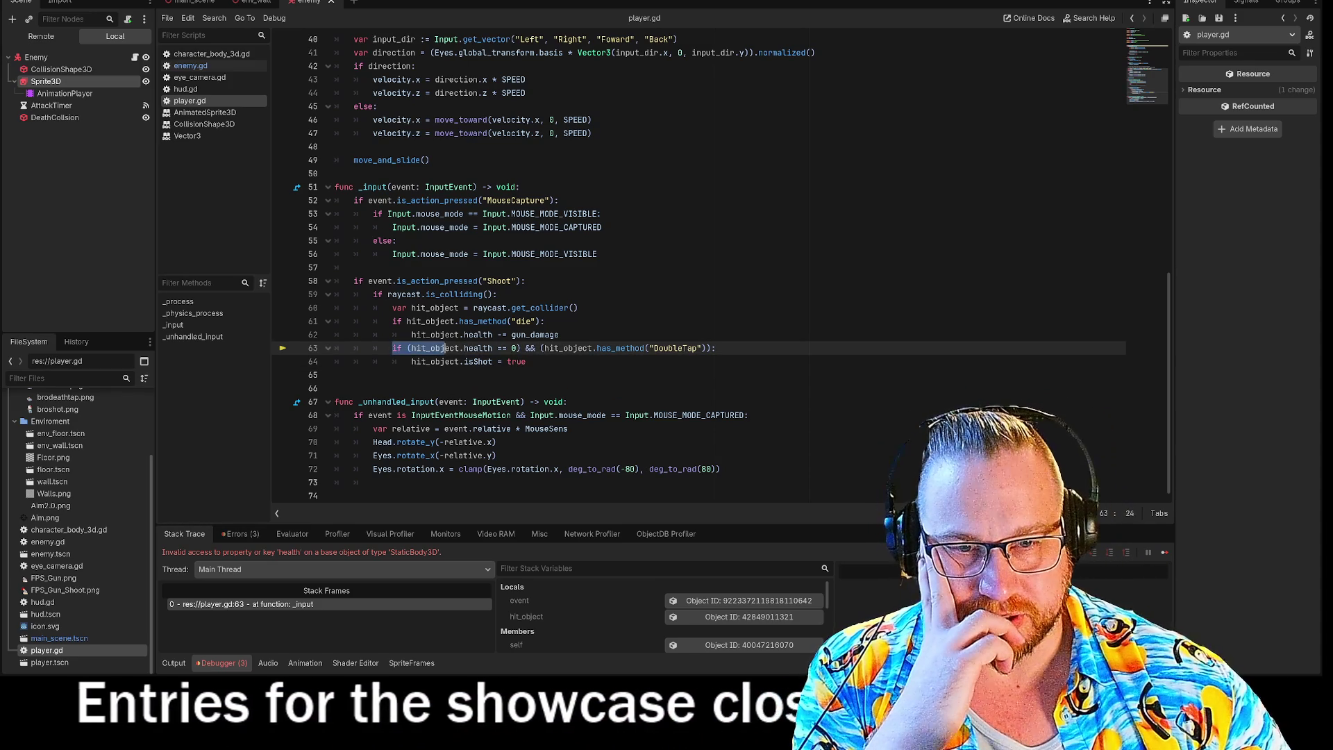
{"action": "mouse_move", "coordinate": [589, 348]}
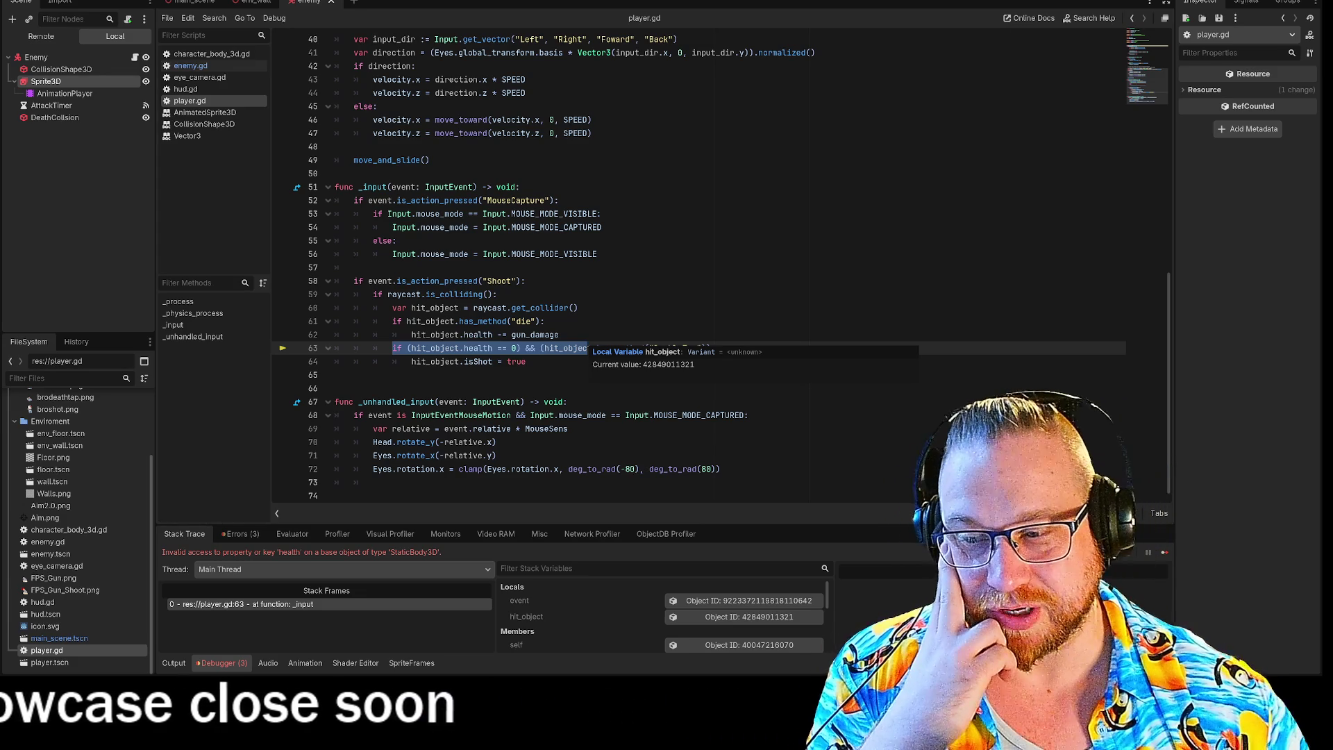
{"action": "left_click", "coordinate": [529, 348]}
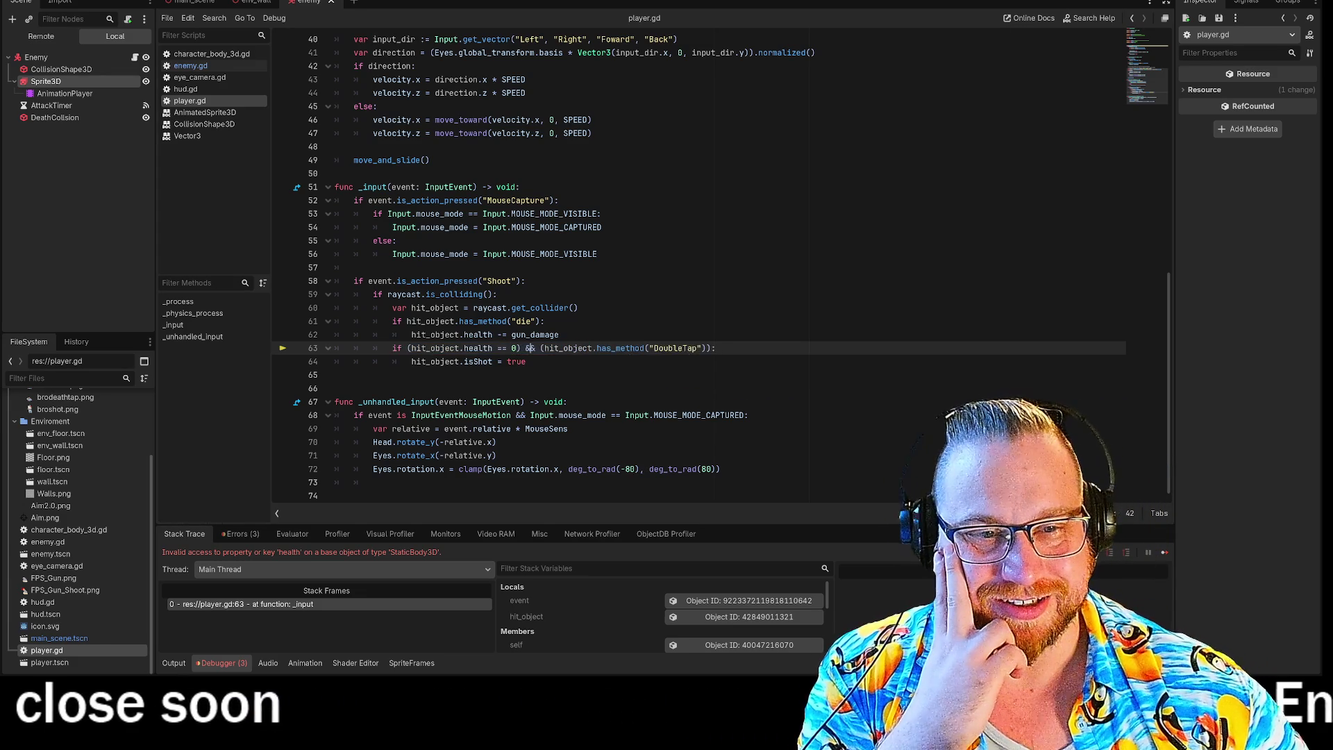
{"action": "left_click", "coordinate": [528, 361]}
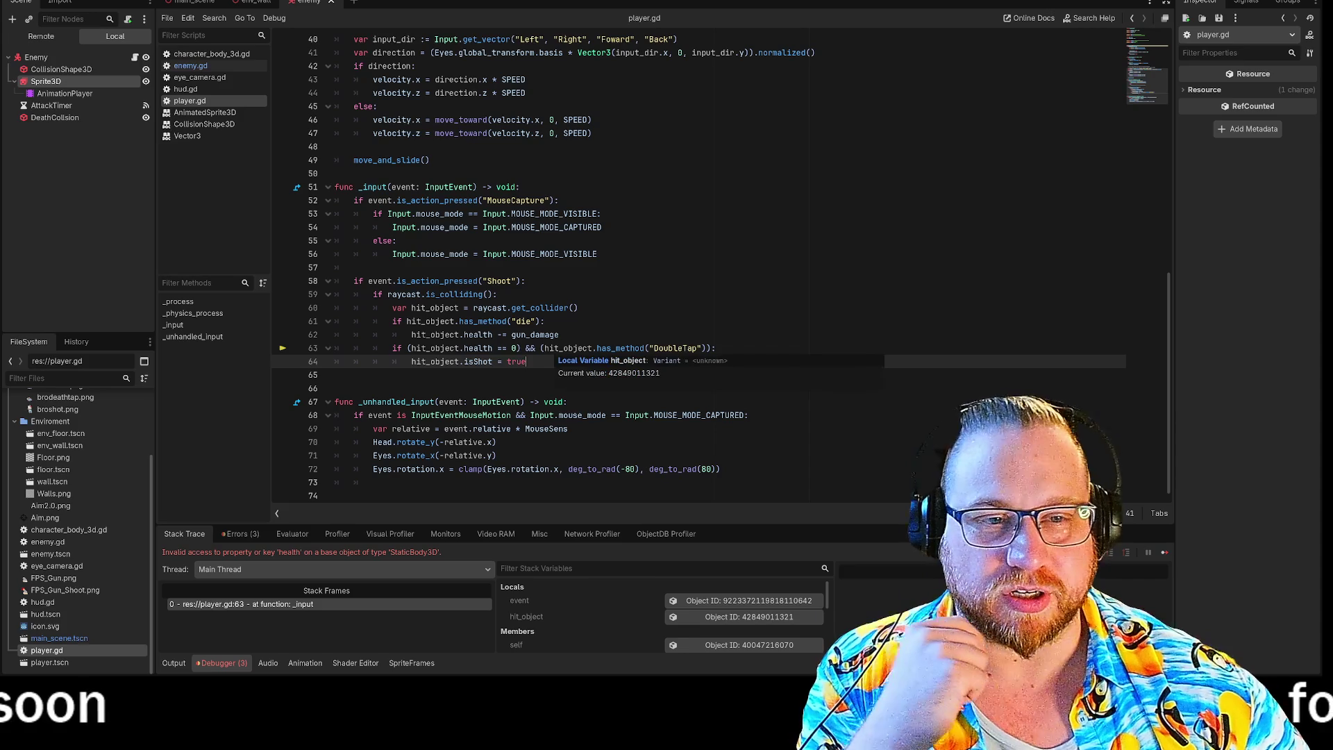
{"action": "left_click", "coordinate": [715, 348]}
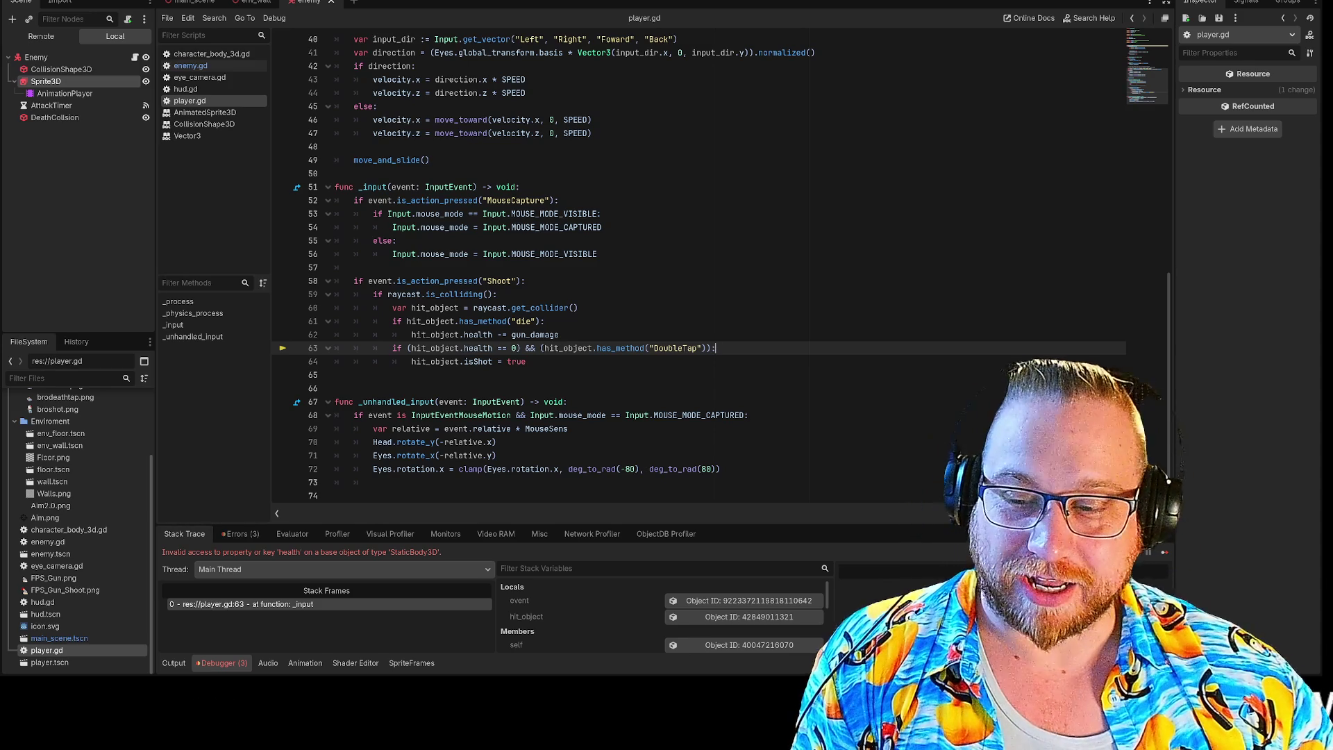
{"action": "left_click", "coordinate": [526, 362]}
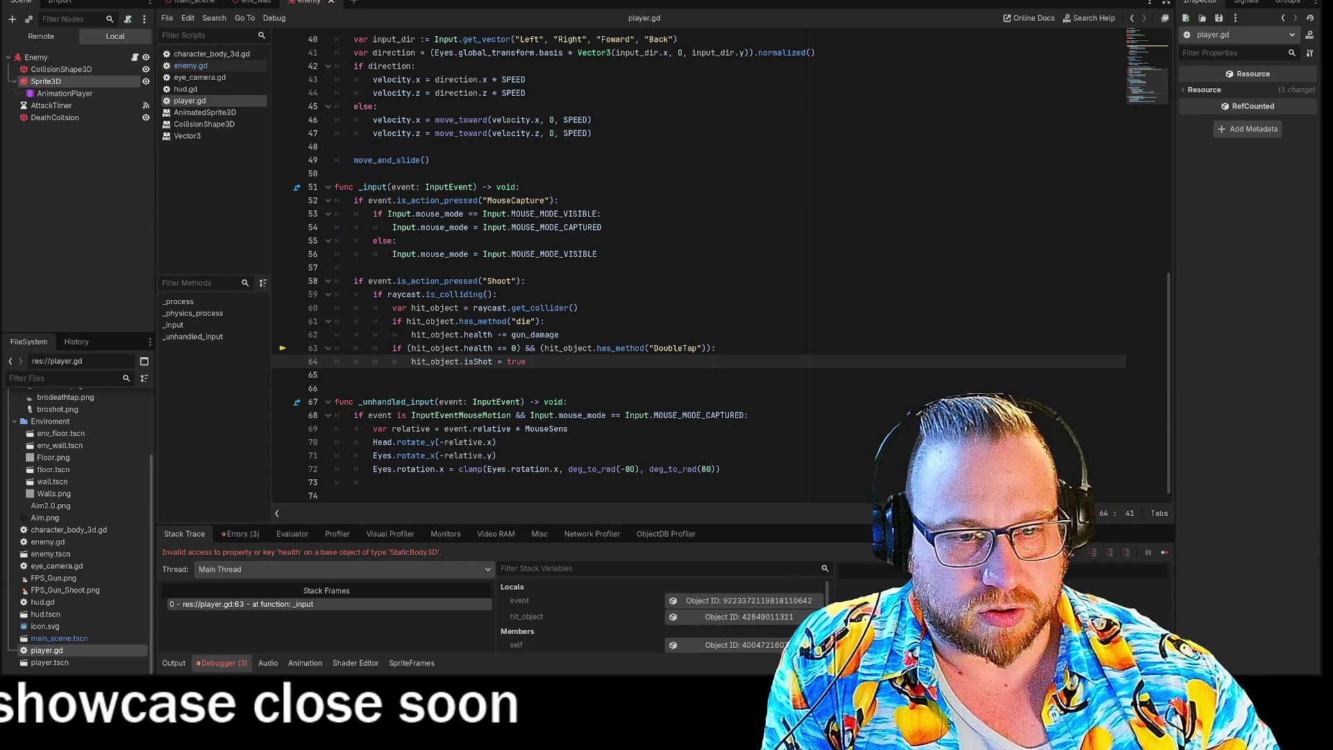
{"action": "left_click_drag", "start_coordinate": [463, 362], "coordinate": [527, 361]}
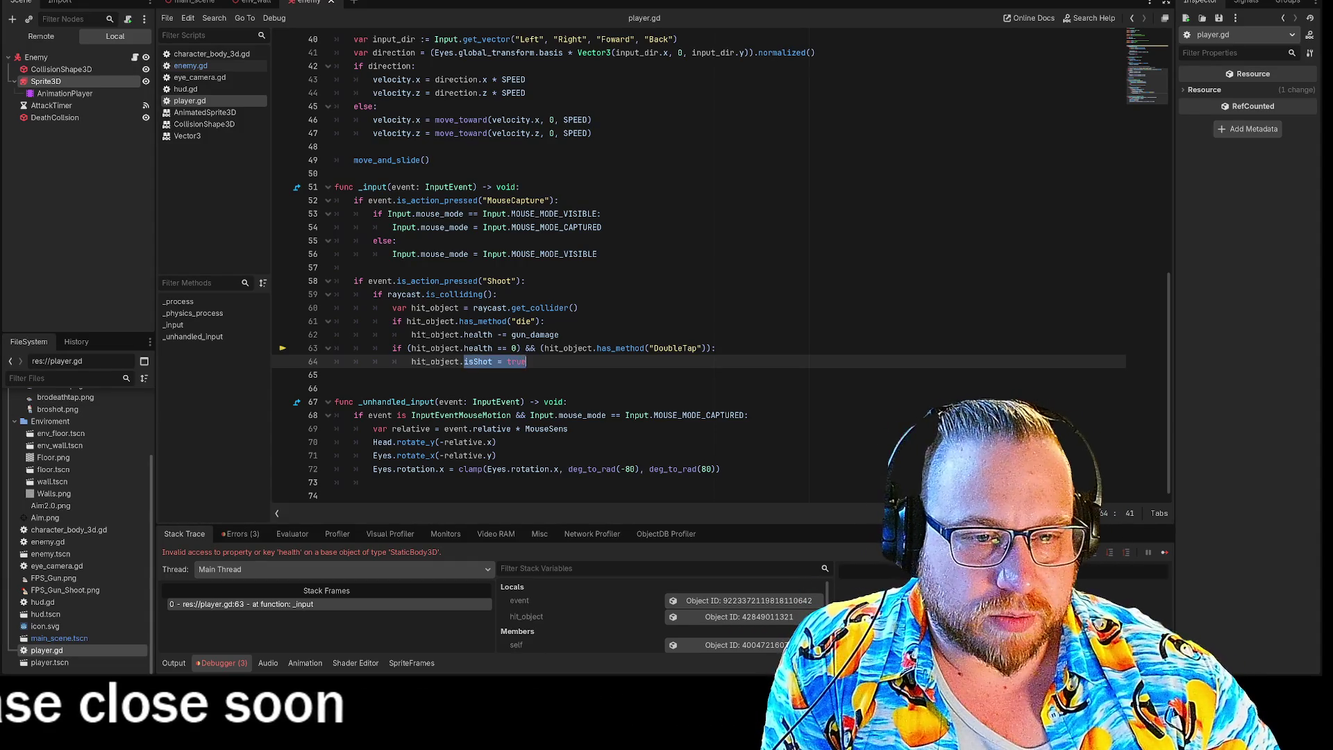
{"action": "left_click", "coordinate": [335, 375]}
{"action": "left_click", "coordinate": [527, 362]}
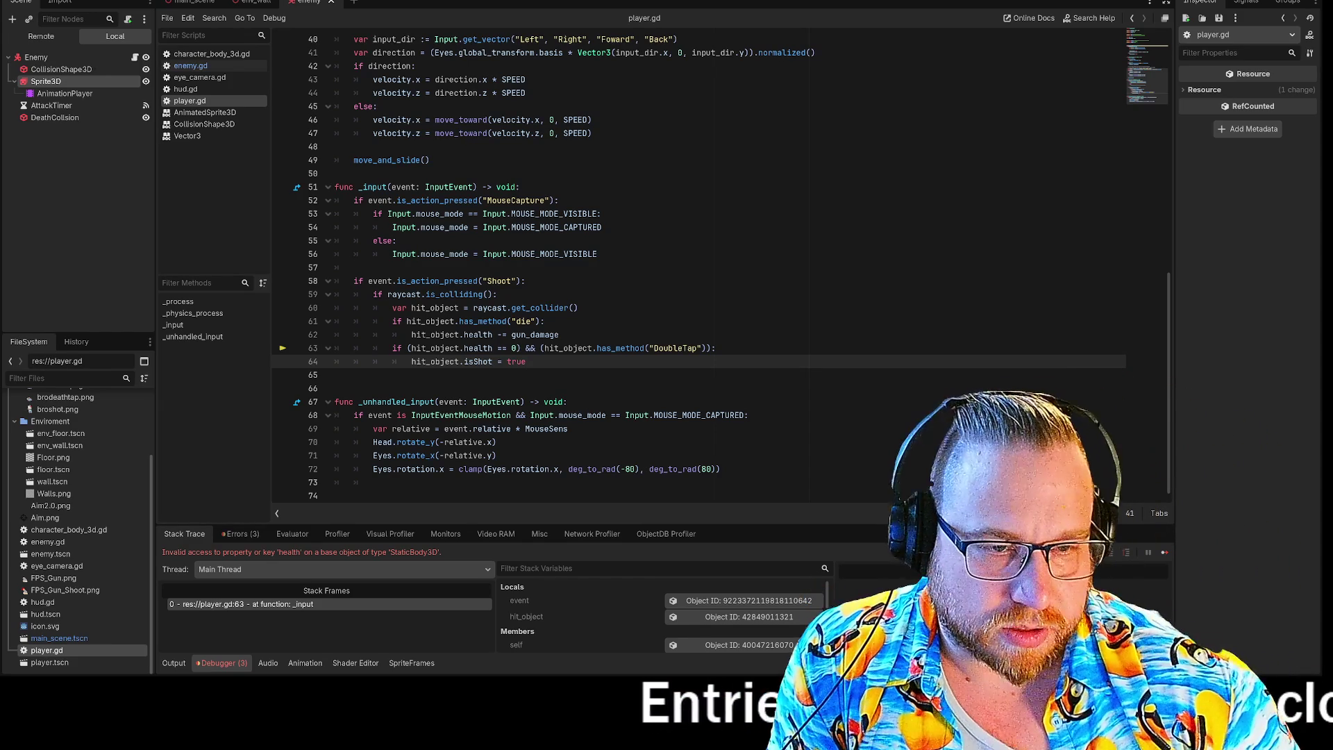
Step: Split line 63 into a health == 0 check with a nested DoubleTap if and indented isShot line
{"action": "left_click", "coordinate": [535, 348]}
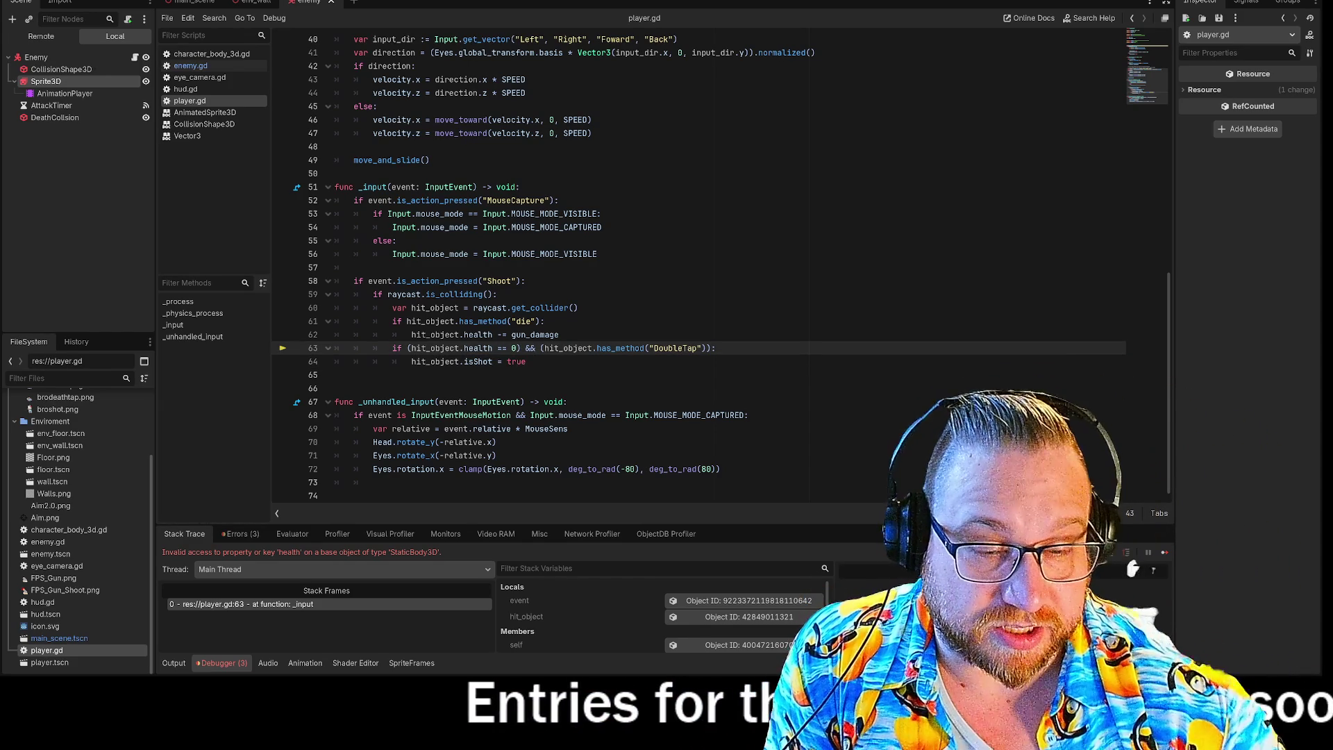
{"action": "key", "text": "Return"}
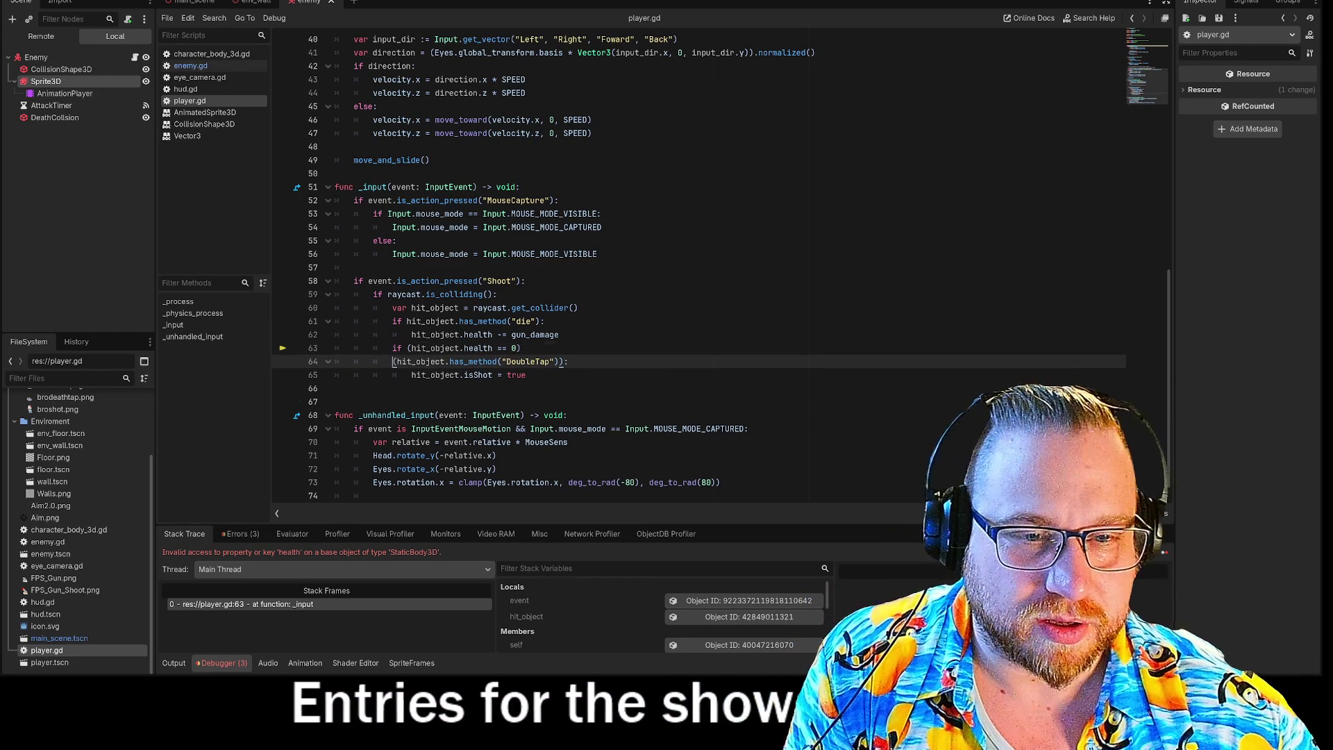
{"action": "key", "text": "Tab"}
{"action": "type", "text": "if"}
{"action": "left_click", "coordinate": [411, 375]}
{"action": "key", "text": "Tab"}
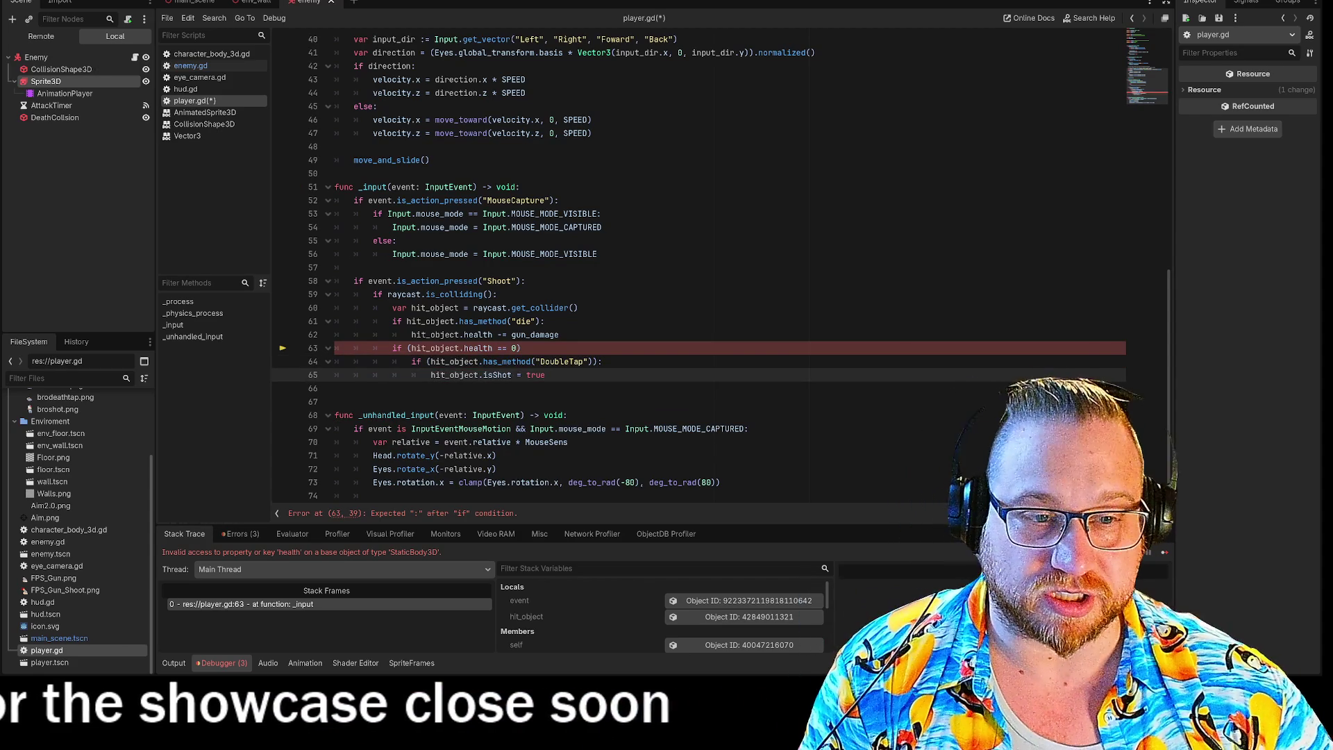
{"action": "left_click", "coordinate": [521, 347]}
{"action": "type", "text": ":"}
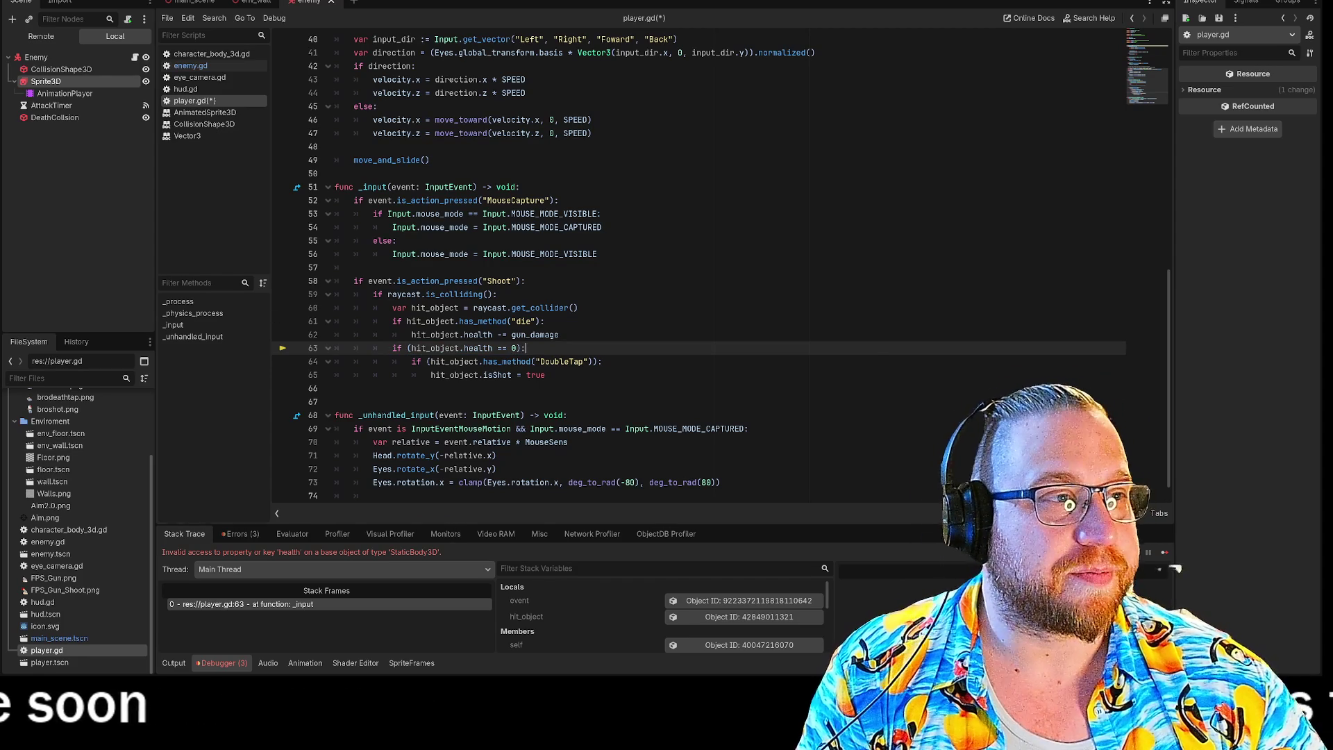
Step: Save, run the game, and shoot the walking enemies to test the nested check
{"action": "key", "text": "F5"}
{"action": "left_click", "coordinate": [748, 322]}
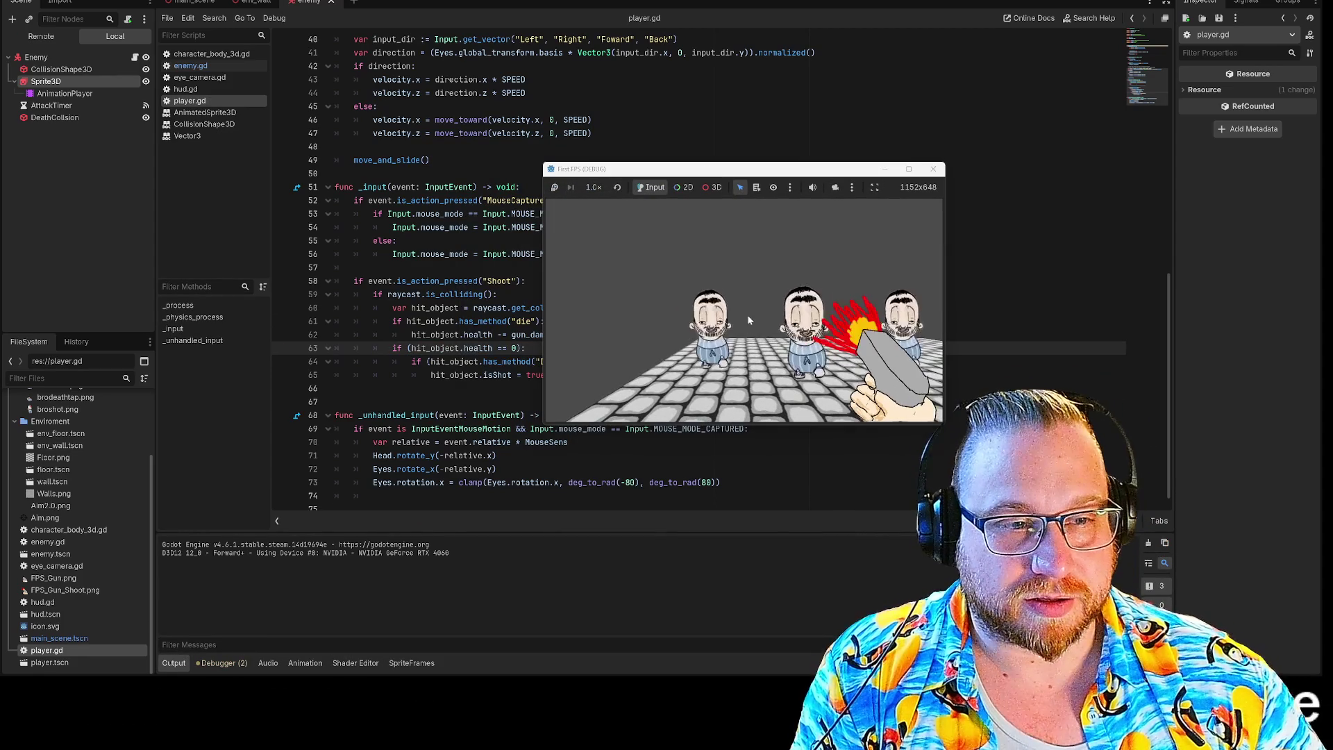
{"action": "left_click", "coordinate": [746, 310]}
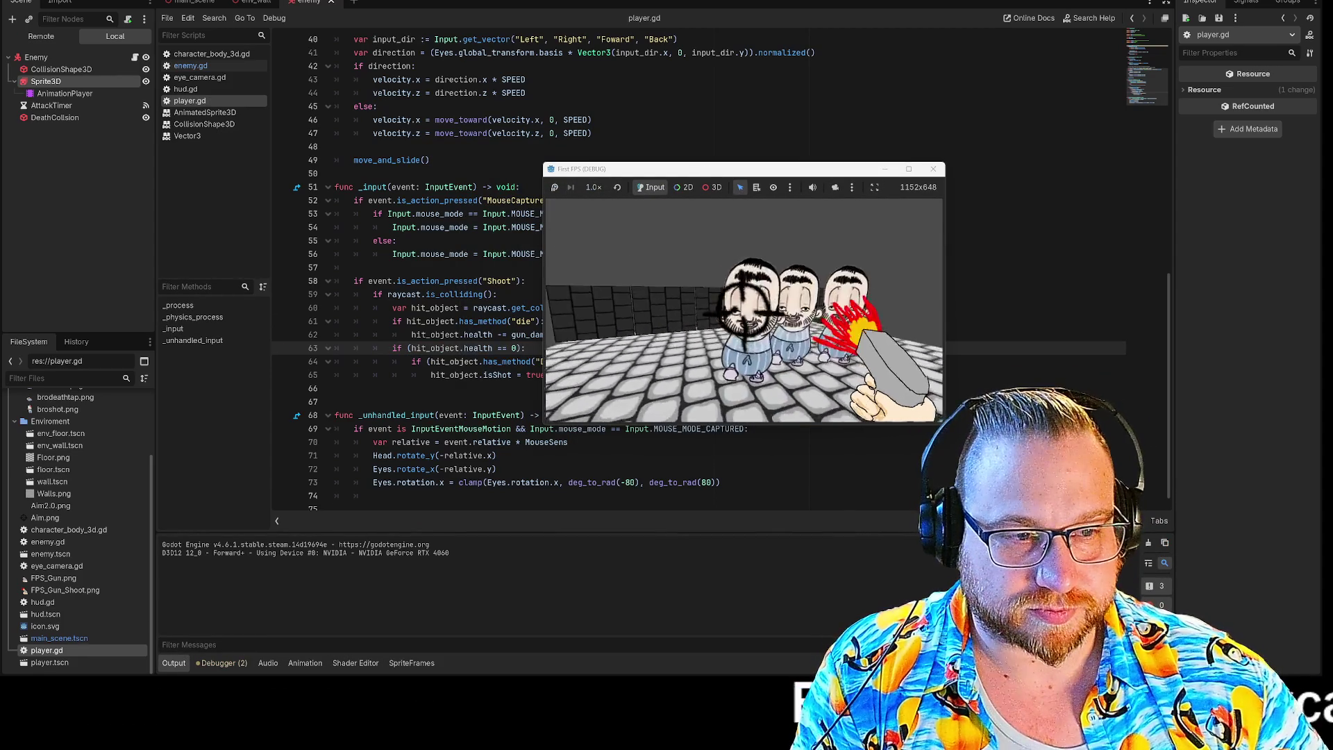
{"action": "left_click", "coordinate": [746, 310]}
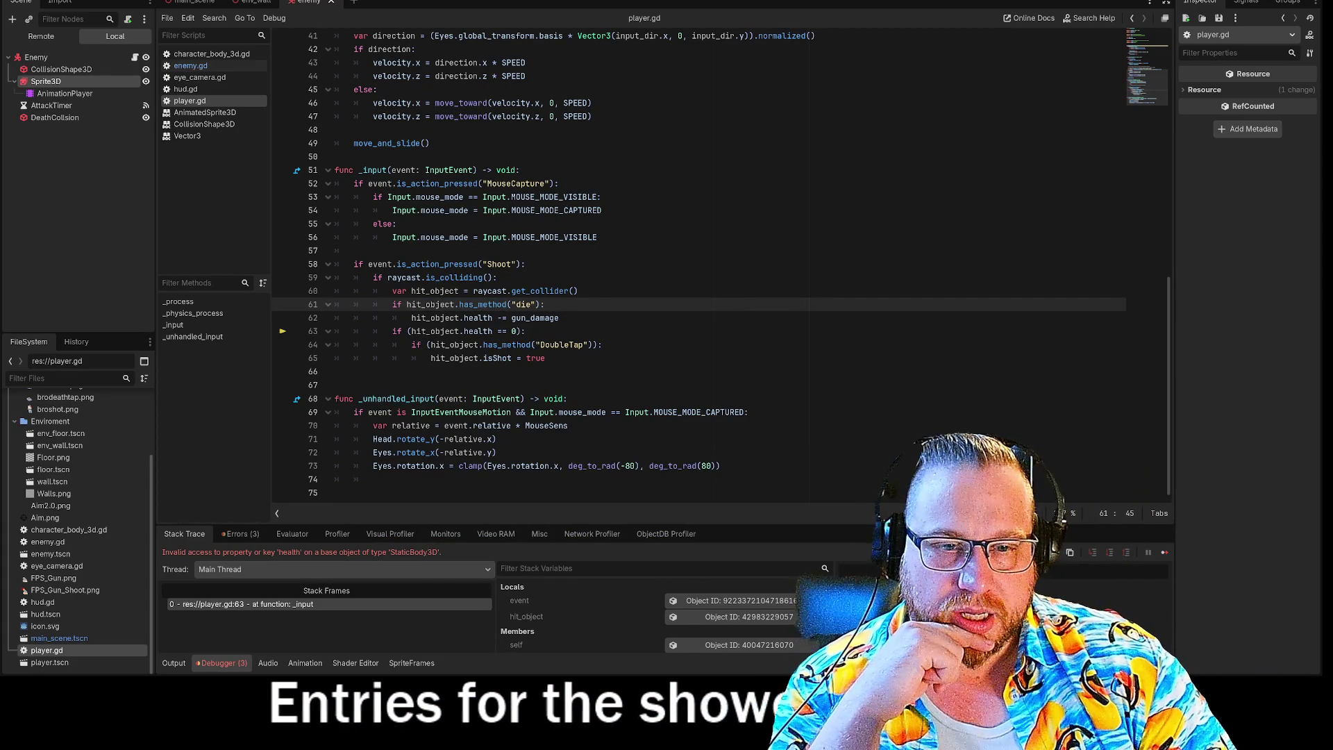
Step: Delete the health == 0 line so line 63 only tests has_method("DoubleTap") before setting isShot
{"action": "left_click", "coordinate": [527, 331]}
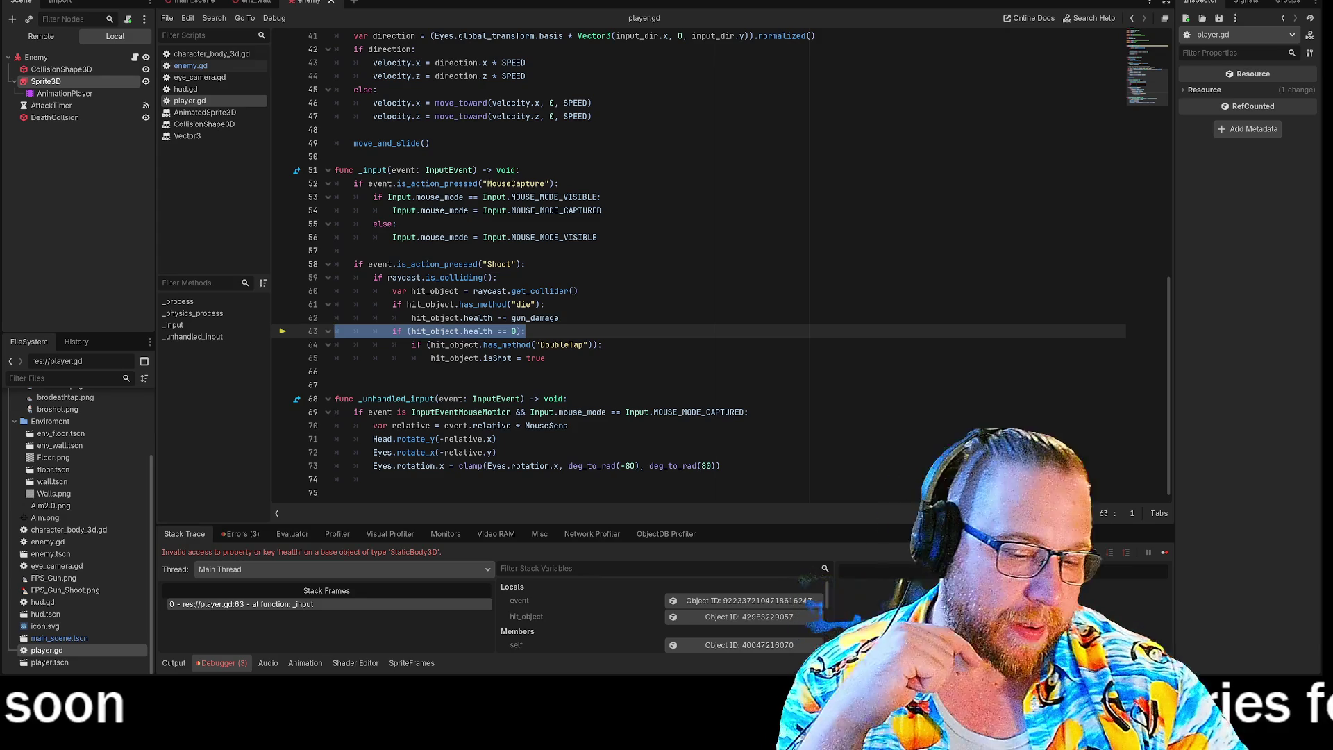
{"action": "key", "text": "BackSpace"}
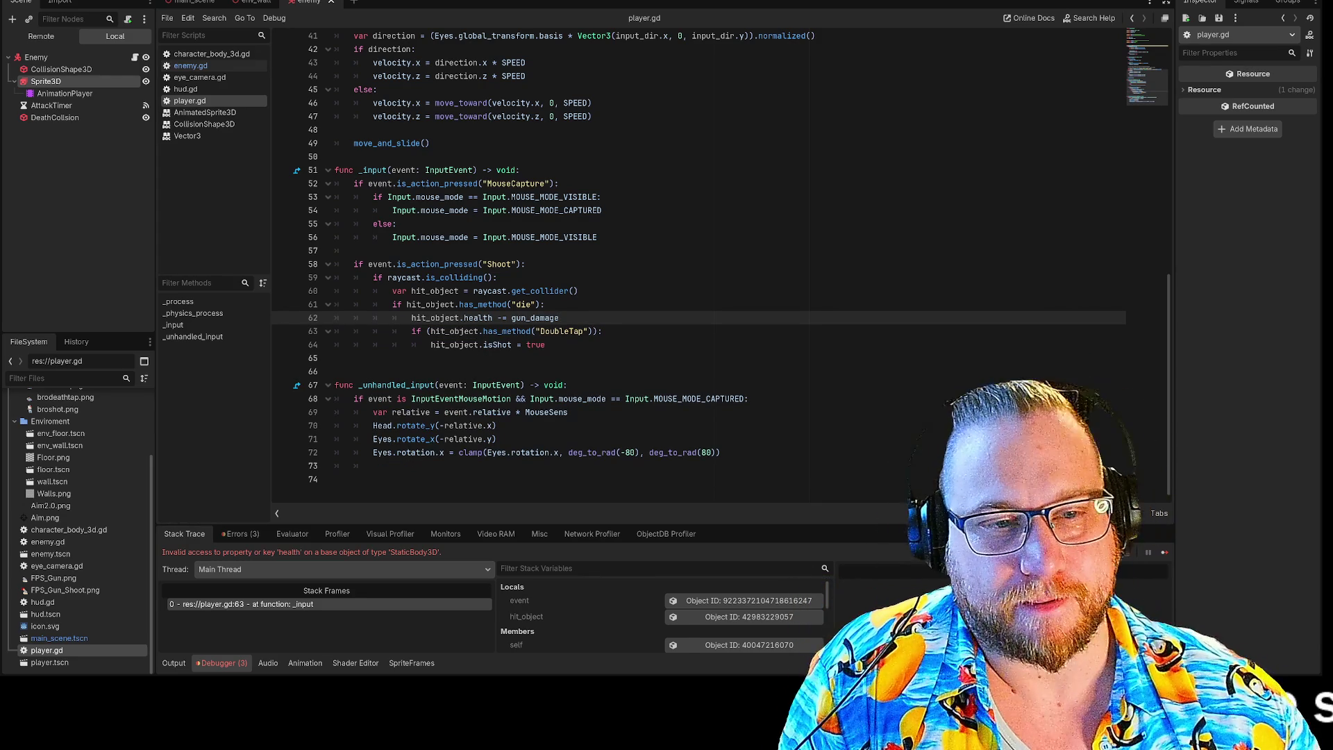
{"action": "left_click", "coordinate": [554, 331]}
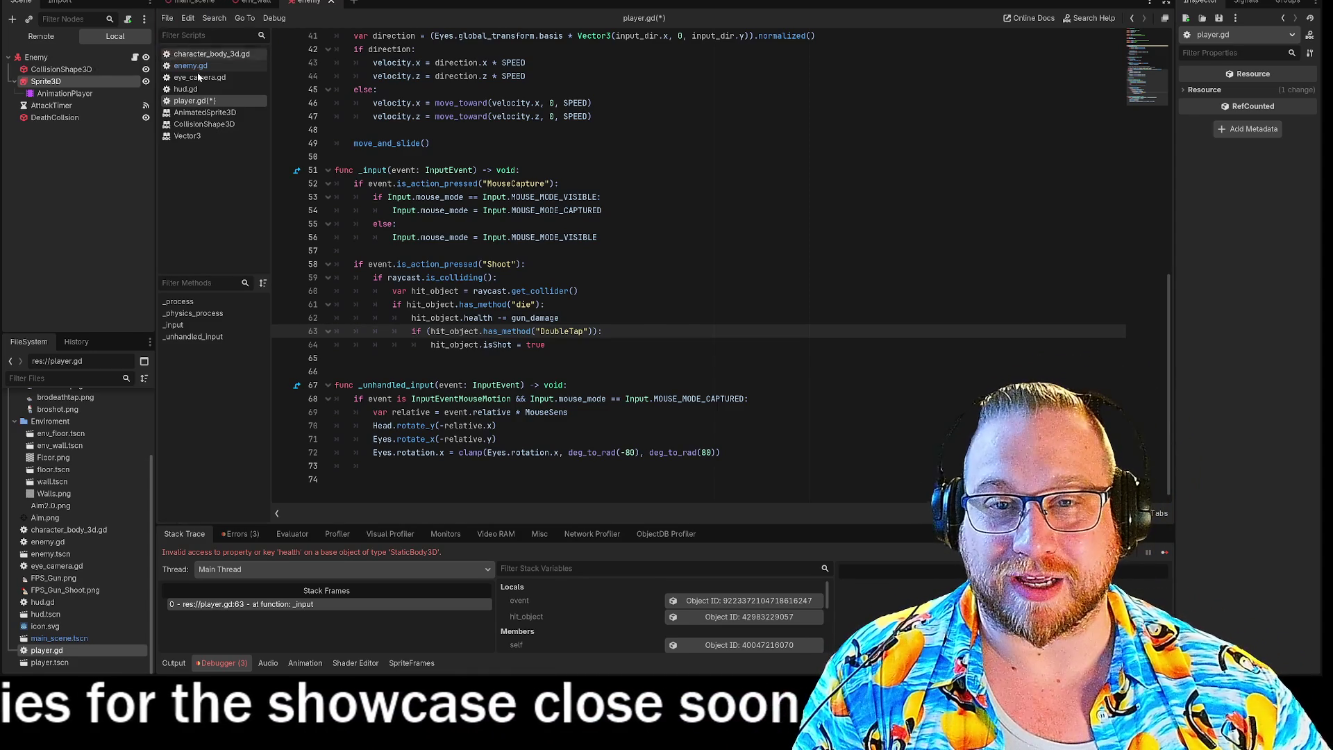
{"action": "right_click", "coordinate": [196, 101]}
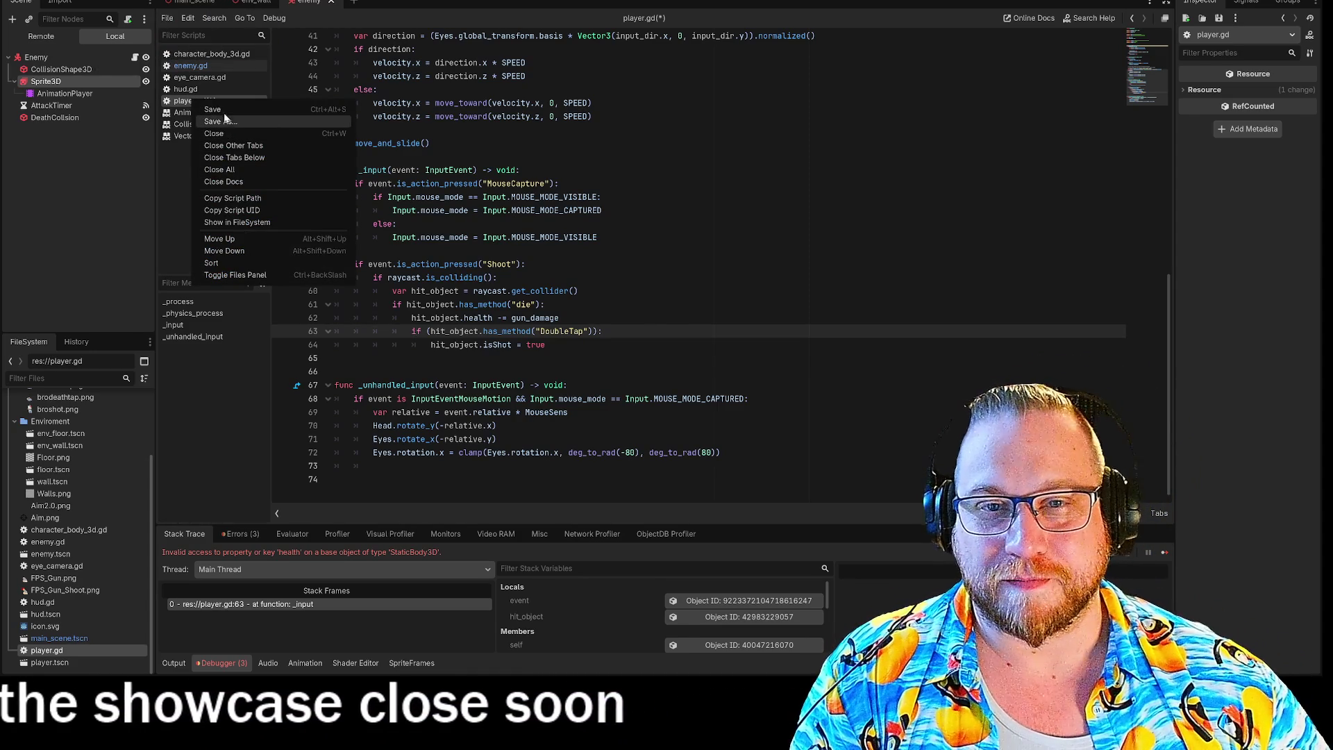
Step: Save player.gd from the script list, then switch back to enemy.gd
{"action": "left_click", "coordinate": [210, 110]}
{"action": "left_click", "coordinate": [189, 66]}
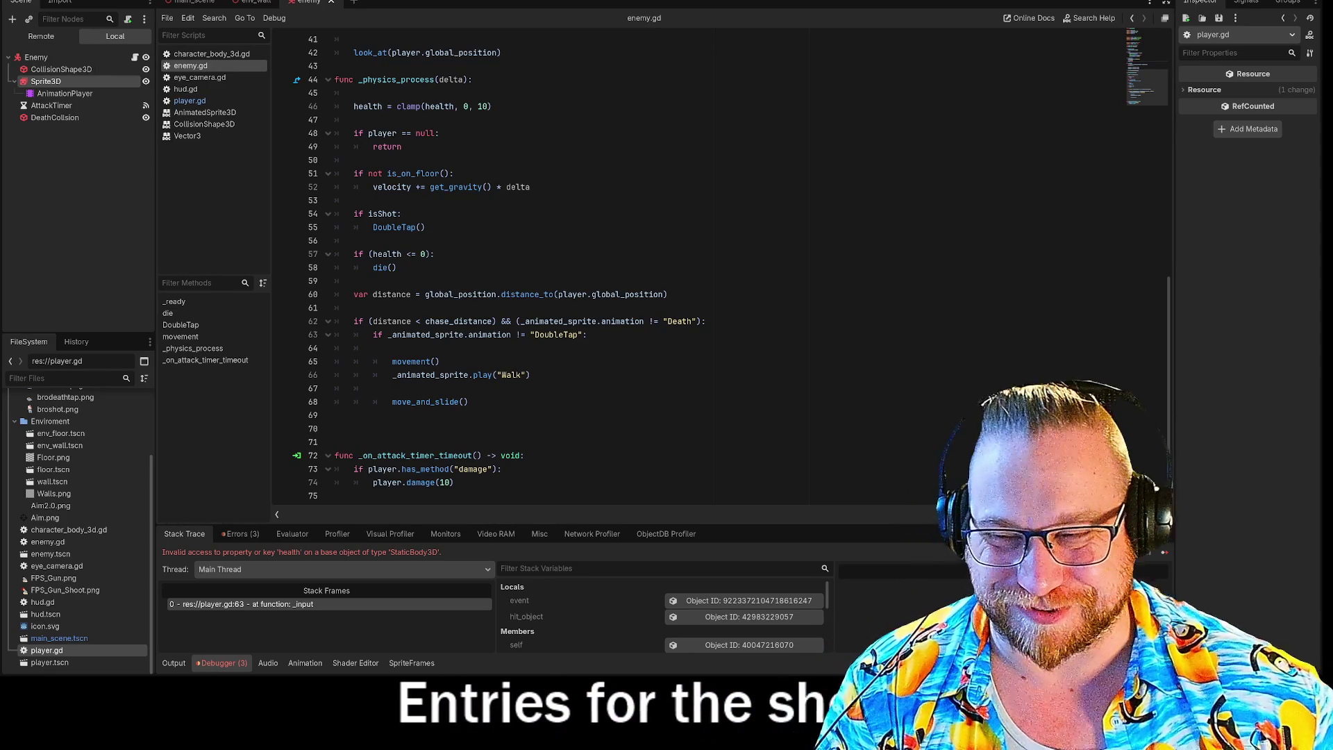
Step: Change line 54 of enemy.gd to 'if isShot && (health == 0):' and run the game with F5
{"action": "left_click", "coordinate": [374, 348]}
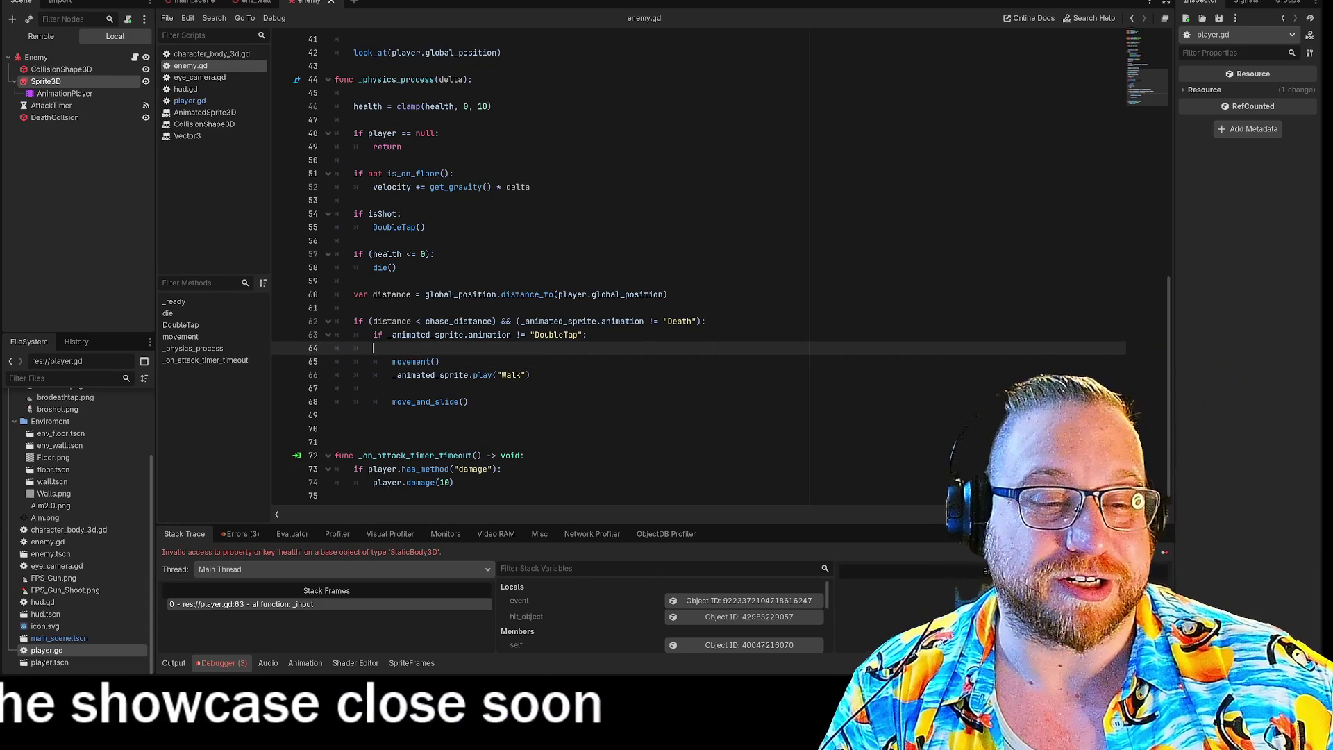
{"action": "left_click", "coordinate": [587, 334]}
{"action": "left_click", "coordinate": [354, 307]}
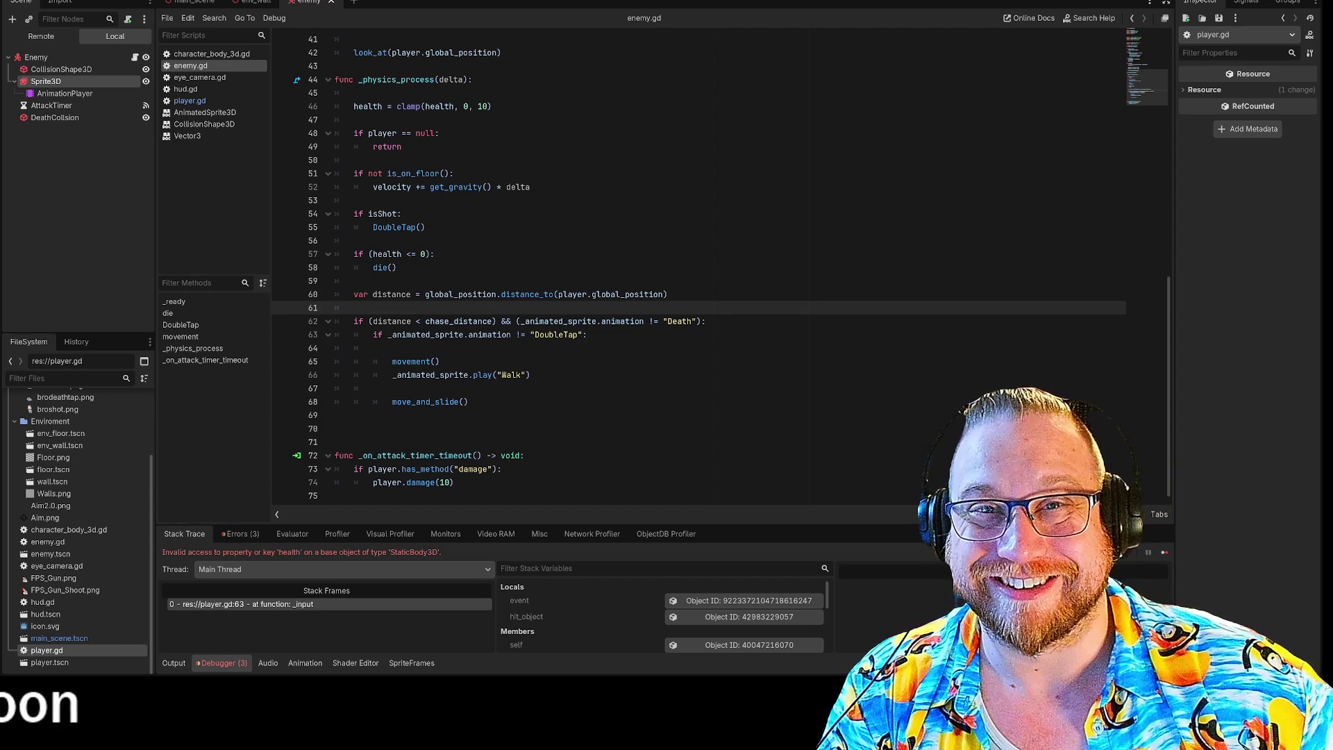
{"action": "scroll", "coordinate": [698, 268], "scroll_direction": "up", "scroll_amount": 1}
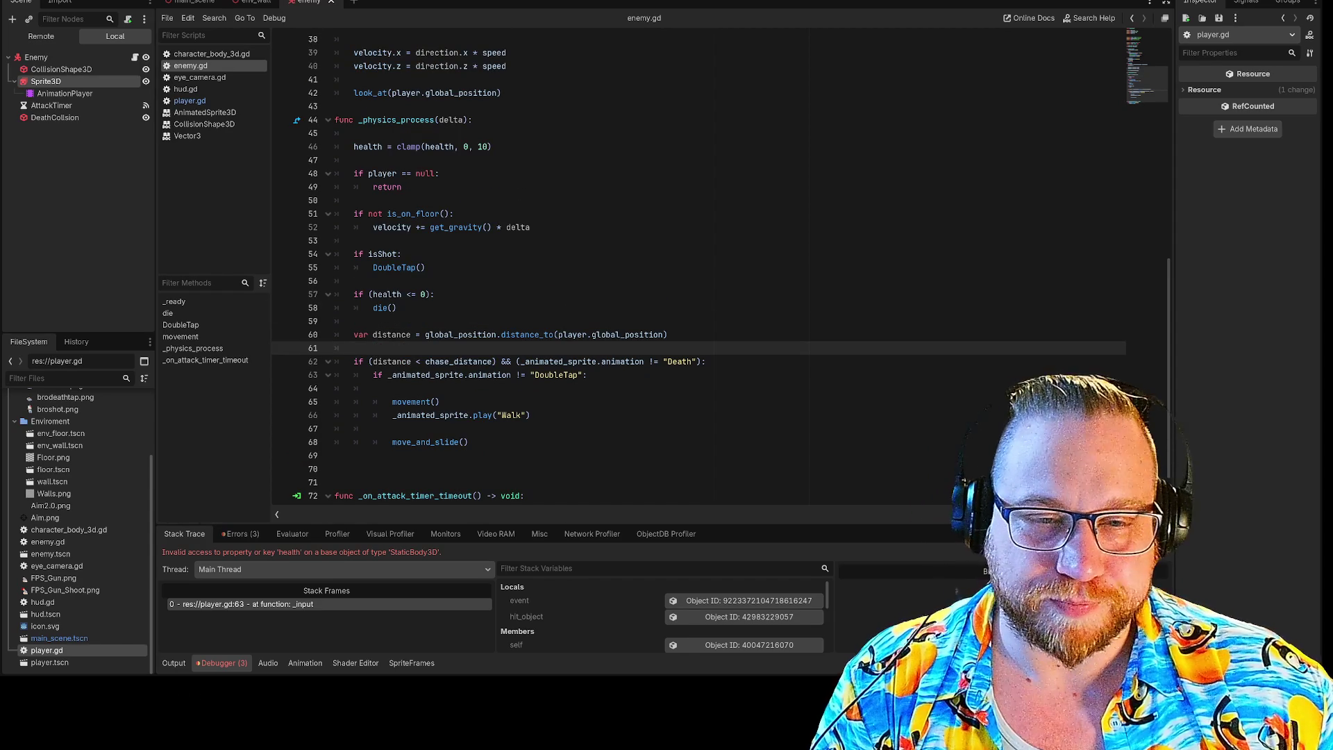
{"action": "left_click", "coordinate": [397, 254]}
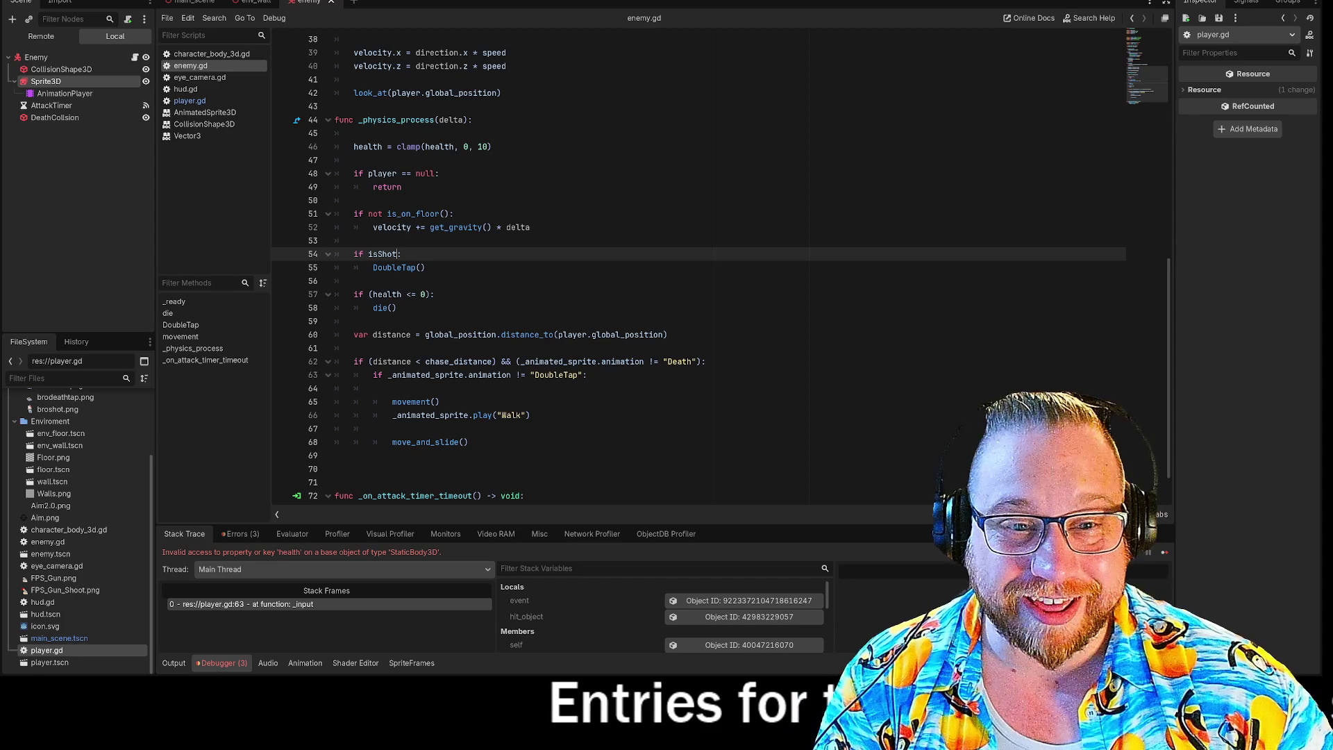
{"action": "key", "text": "Return"}
{"action": "key", "text": "ctrl+z"}
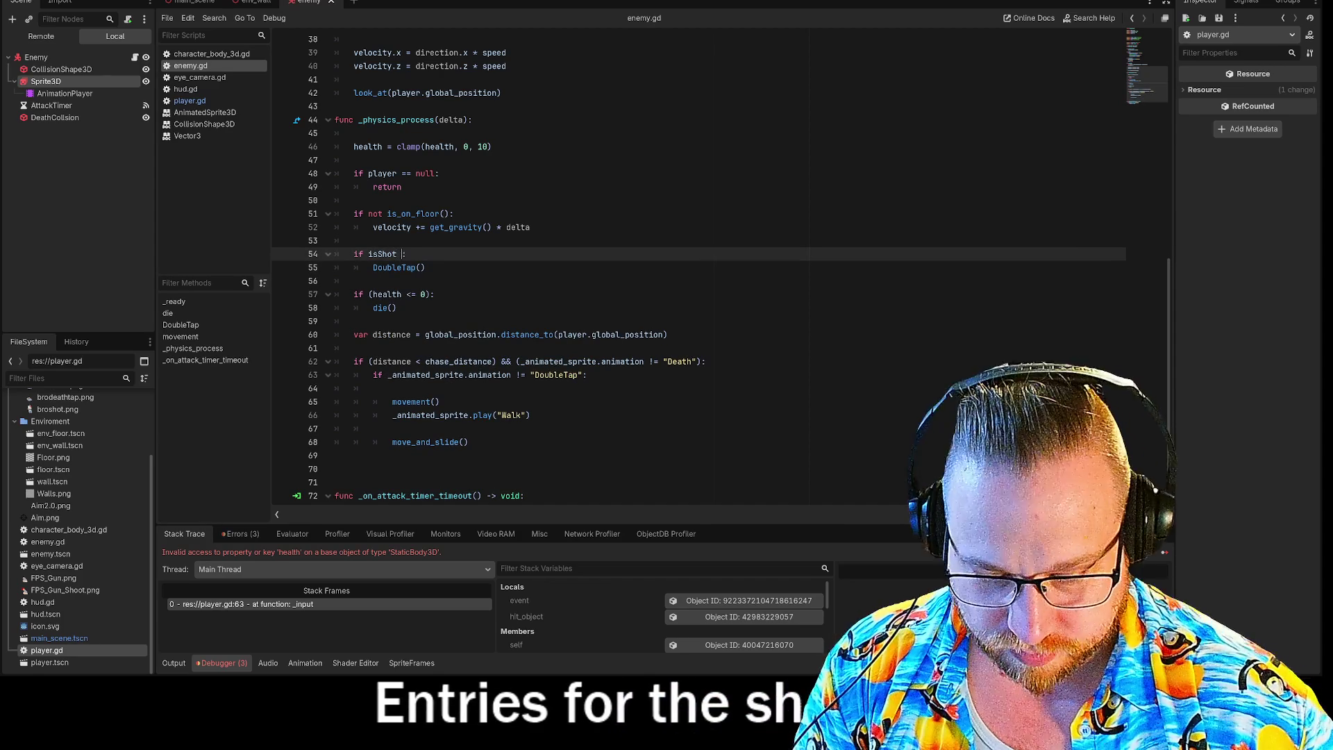
{"action": "type", "text": "&& ("}
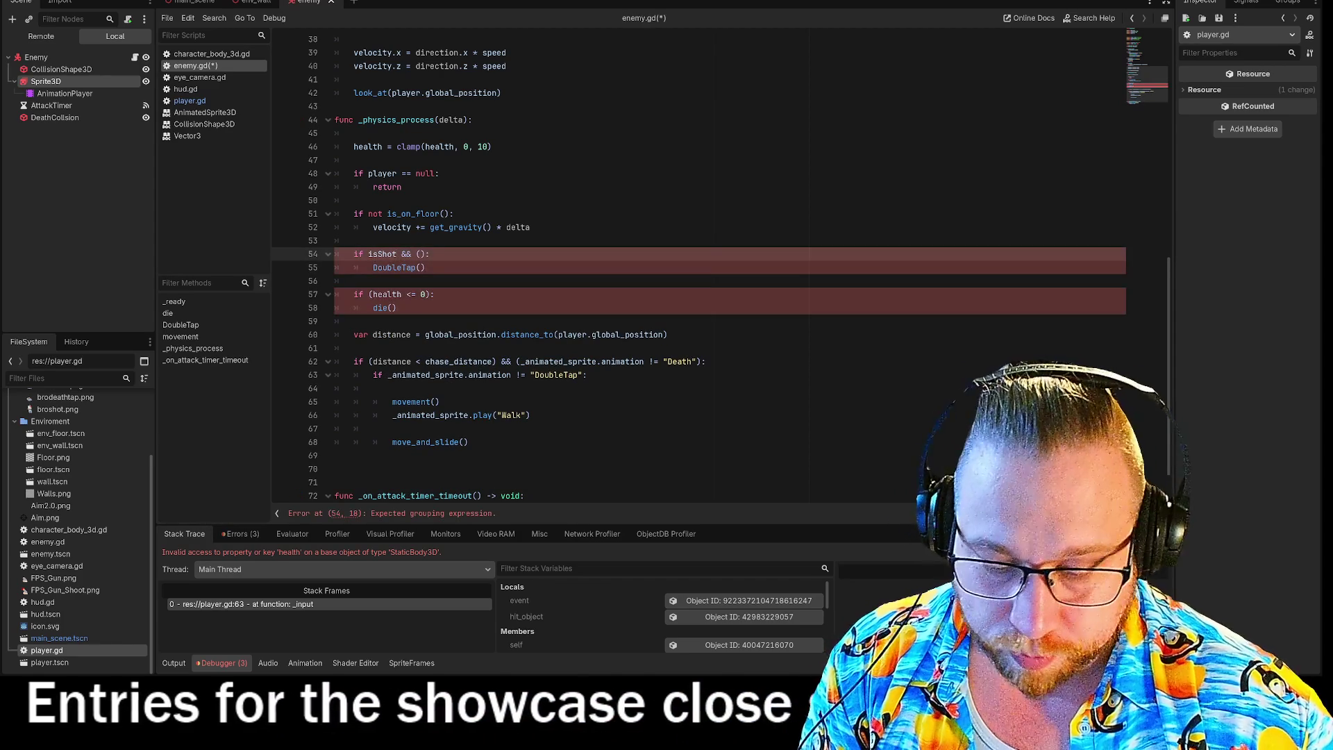
{"action": "type", "text": "health"}
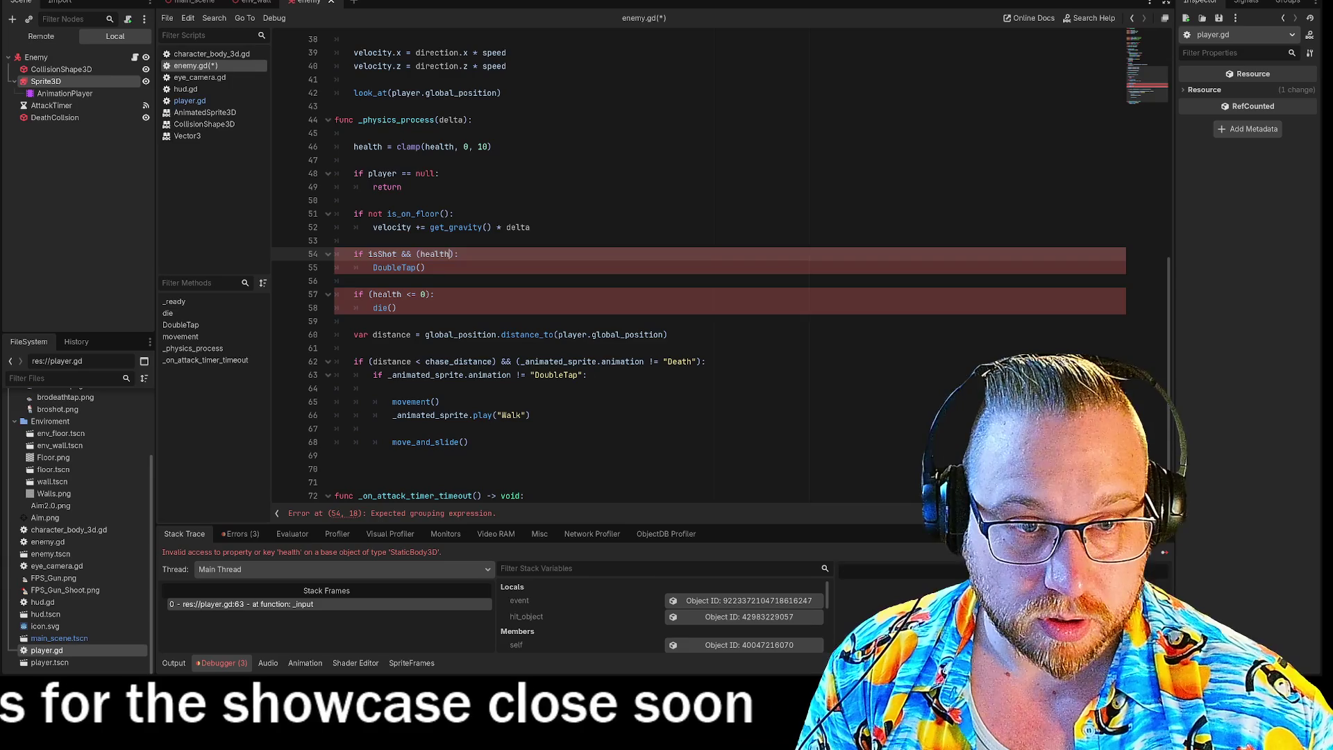
{"action": "type", "text": " ==0"}
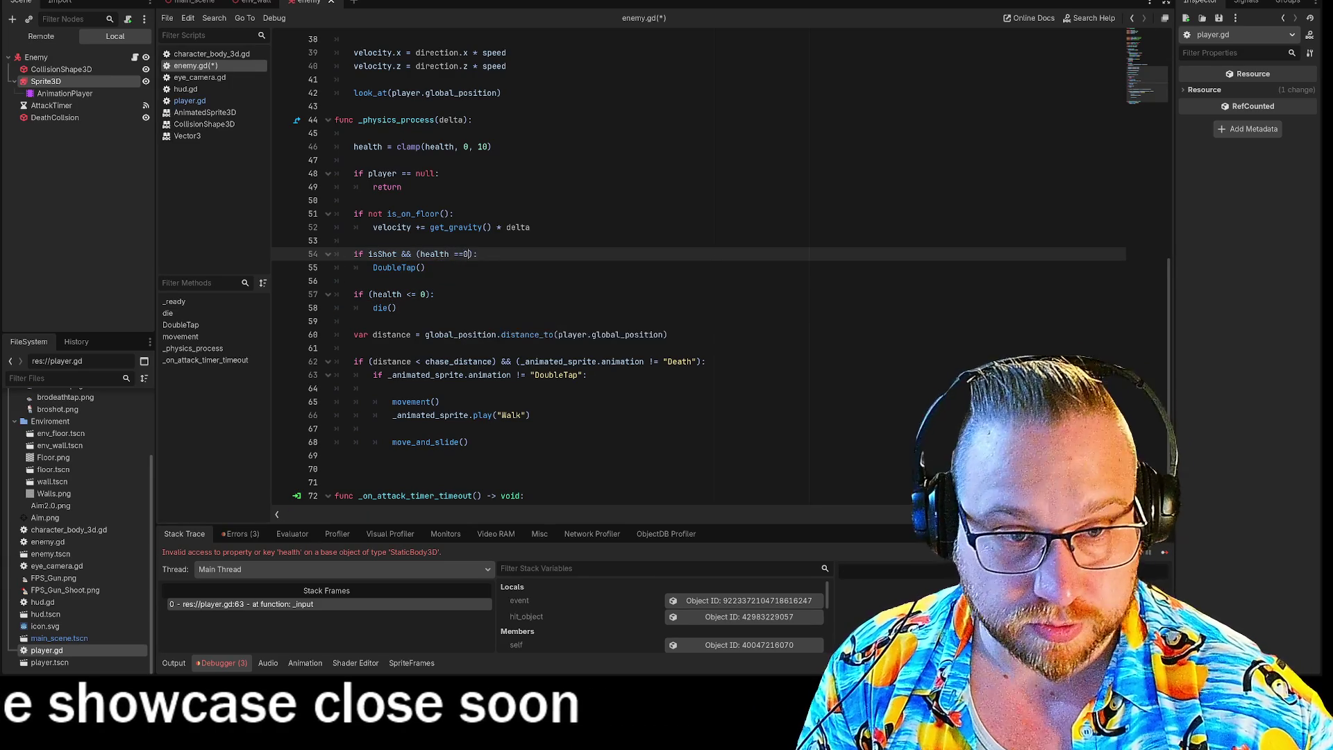
{"action": "key", "text": "Left"}
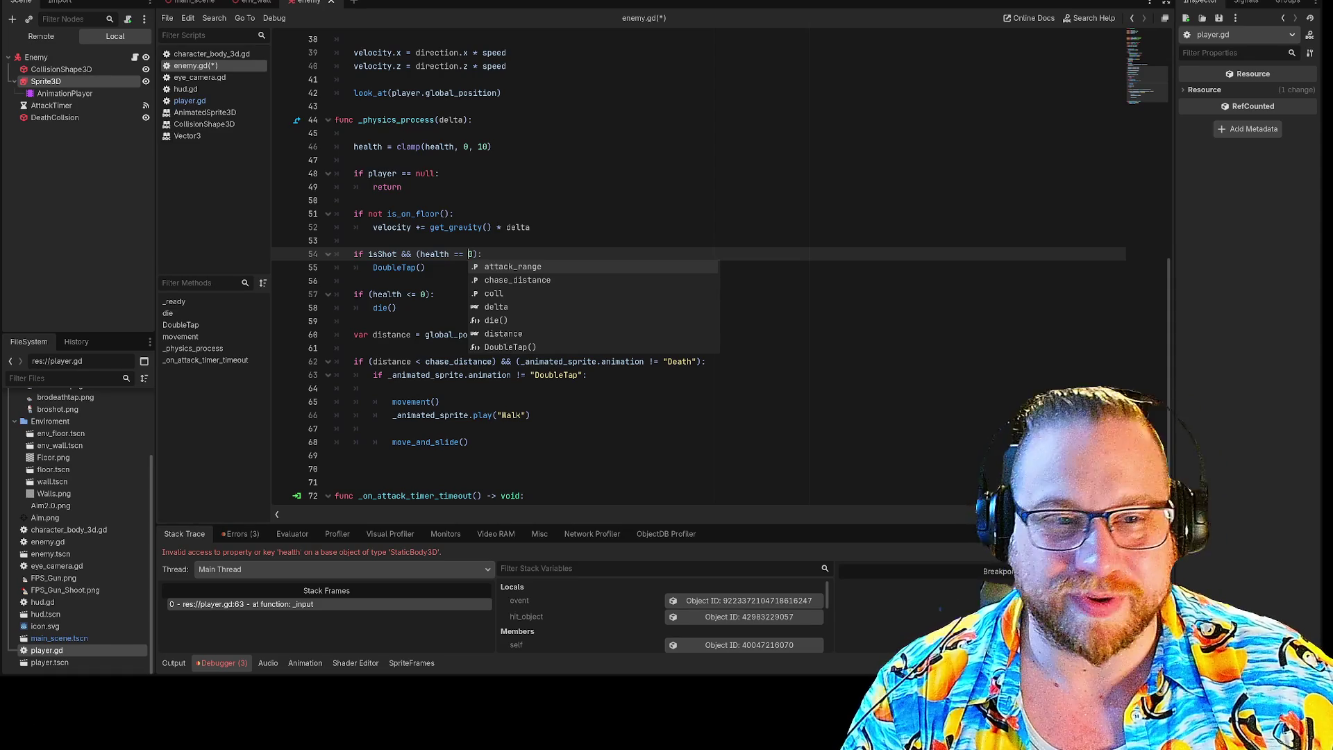
{"action": "left_click", "coordinate": [482, 254]}
{"action": "key", "text": "F5"}
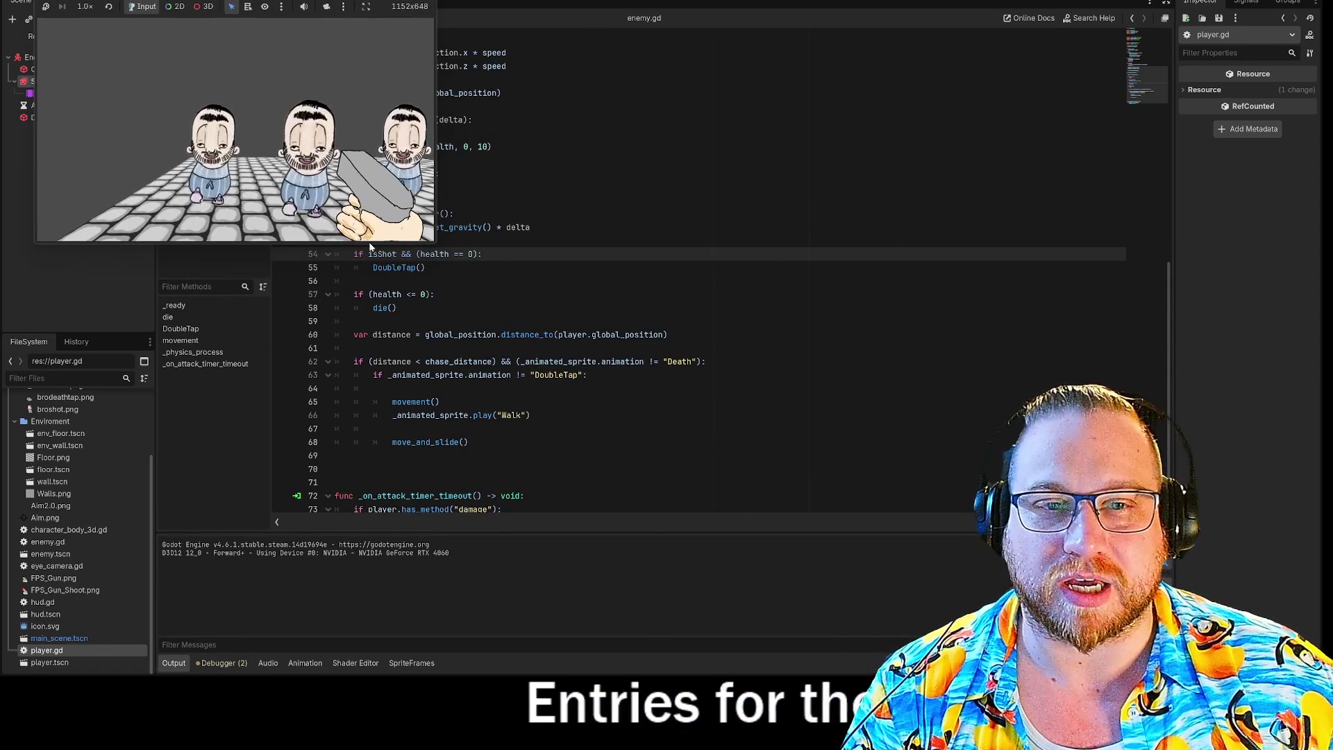
Step: Enlarge the game window, shoot the approaching enemies repeatedly, then stop the test run with F8
{"action": "left_click_drag", "start_coordinate": [476, 241], "coordinate": [946, 573]}
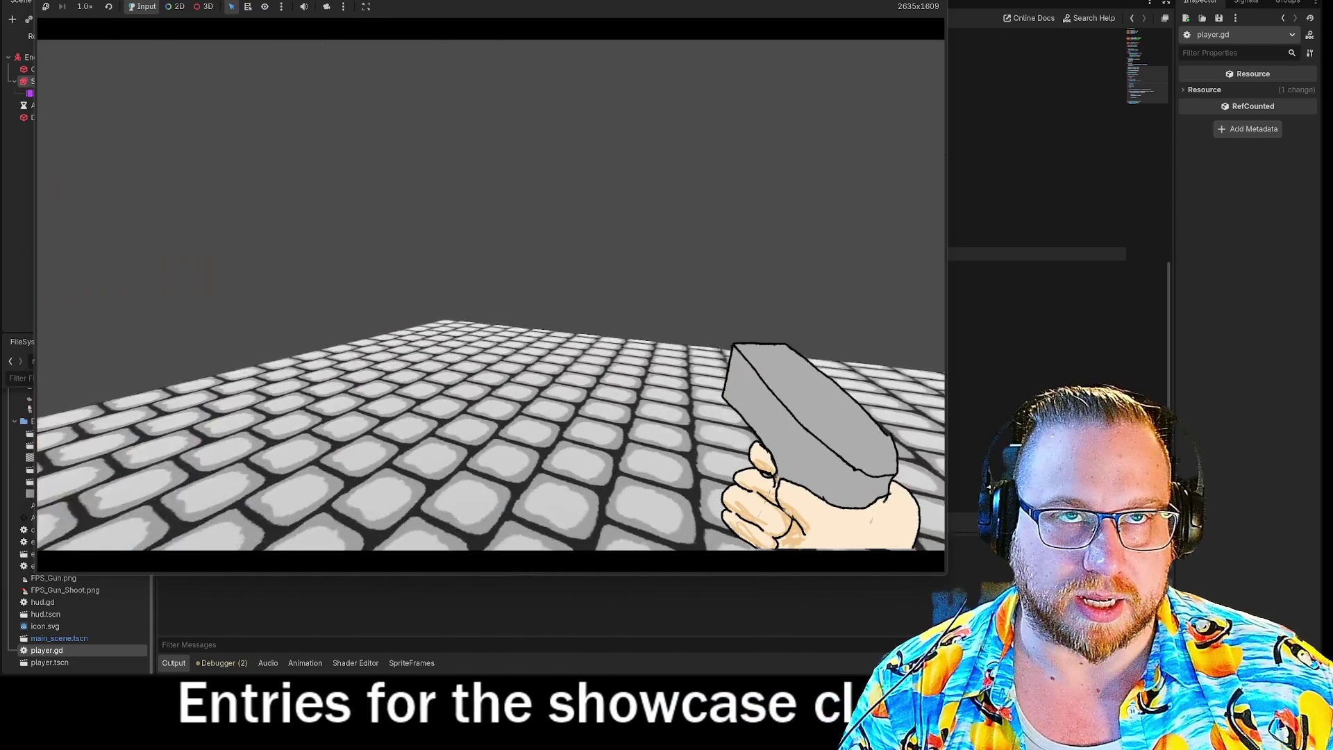
{"action": "left_click", "coordinate": [492, 302]}
{"action": "left_click", "coordinate": [476, 273]}
{"action": "left_click", "coordinate": [491, 285]}
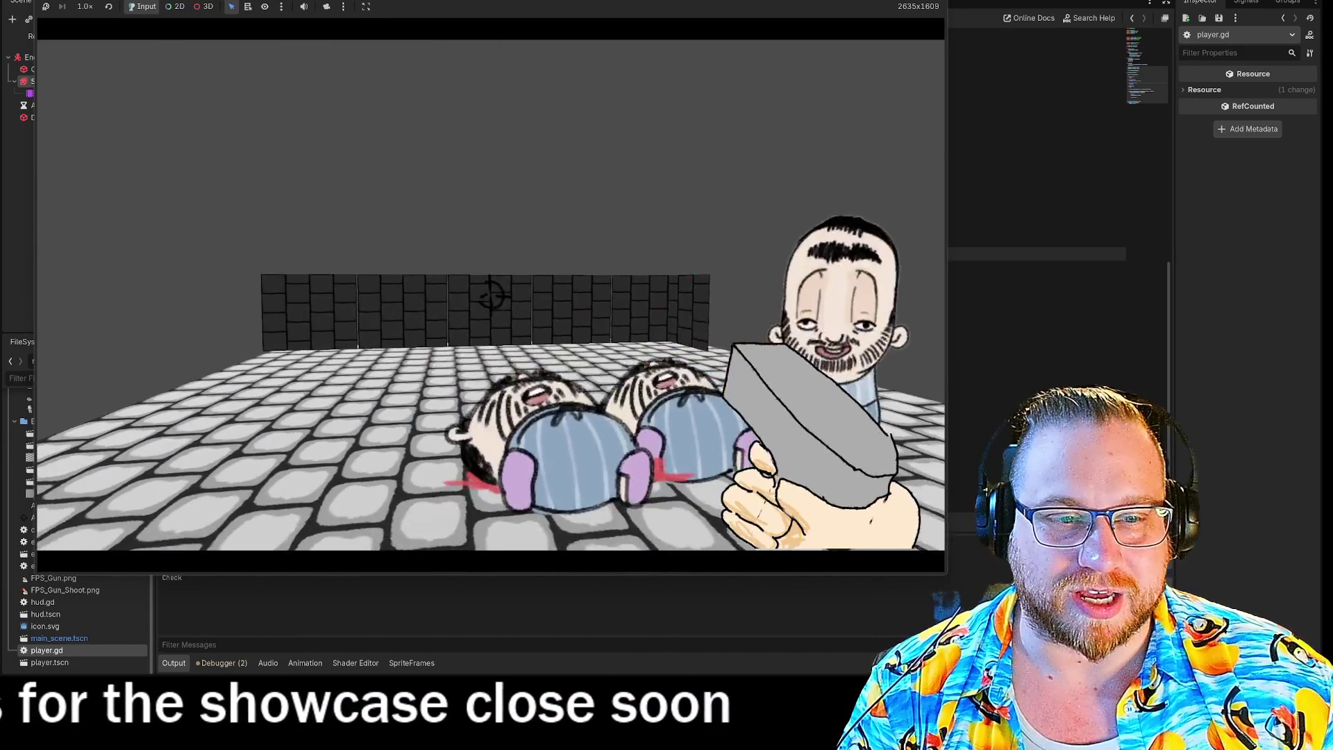
{"action": "left_click", "coordinate": [489, 299]}
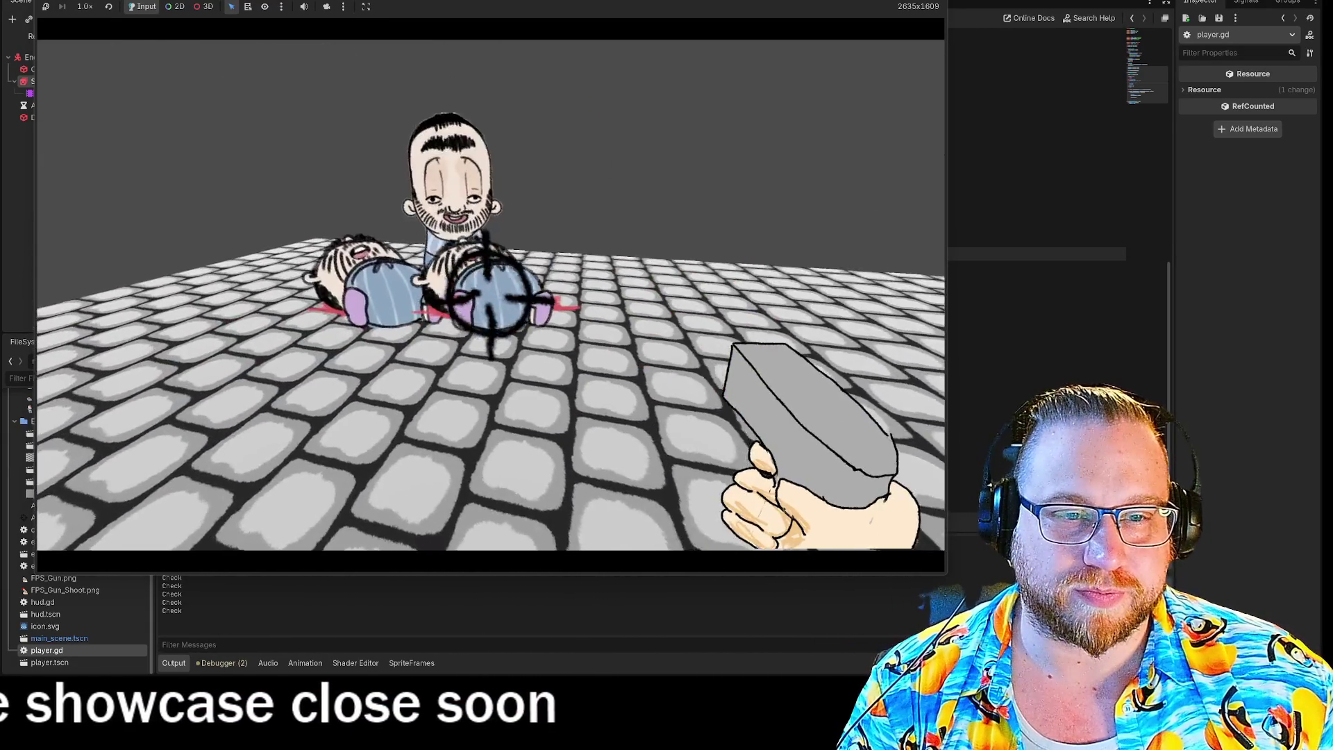
{"action": "left_click", "coordinate": [488, 291]}
{"action": "left_click", "coordinate": [490, 295]}
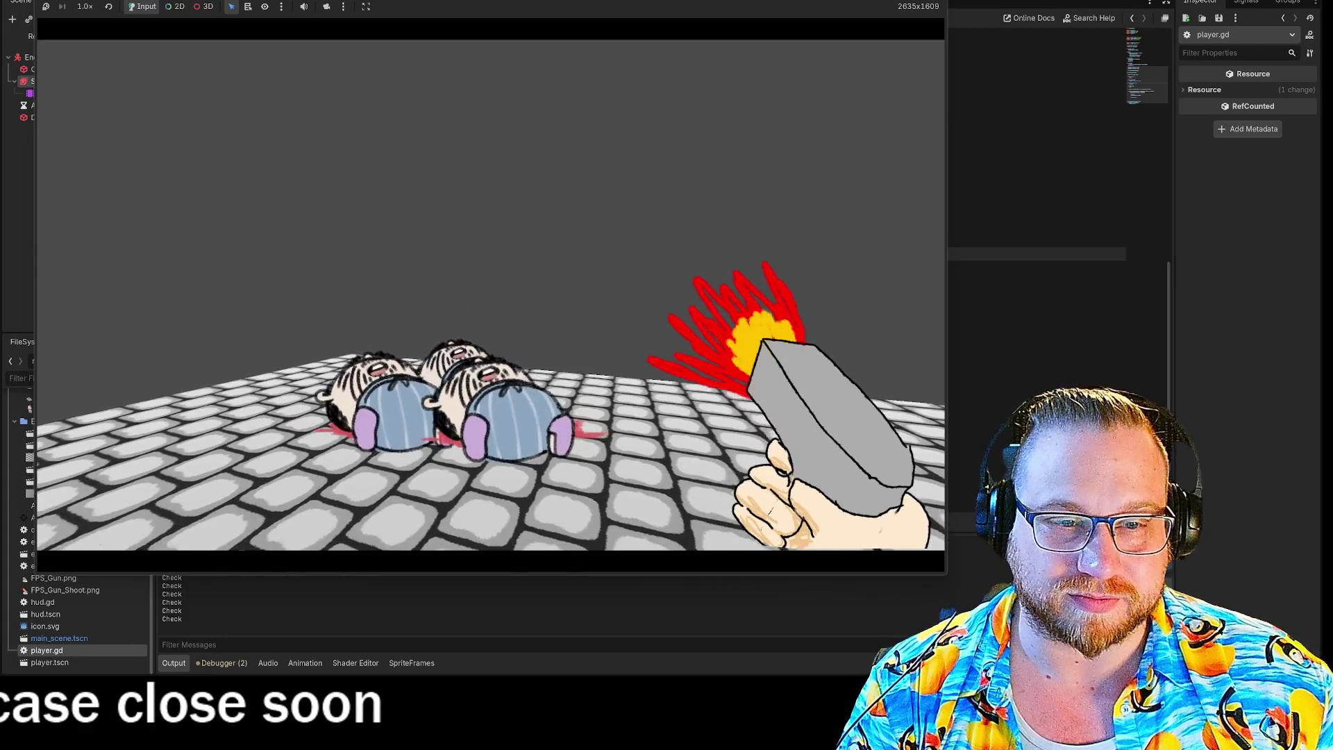
{"action": "left_click", "coordinate": [489, 295]}
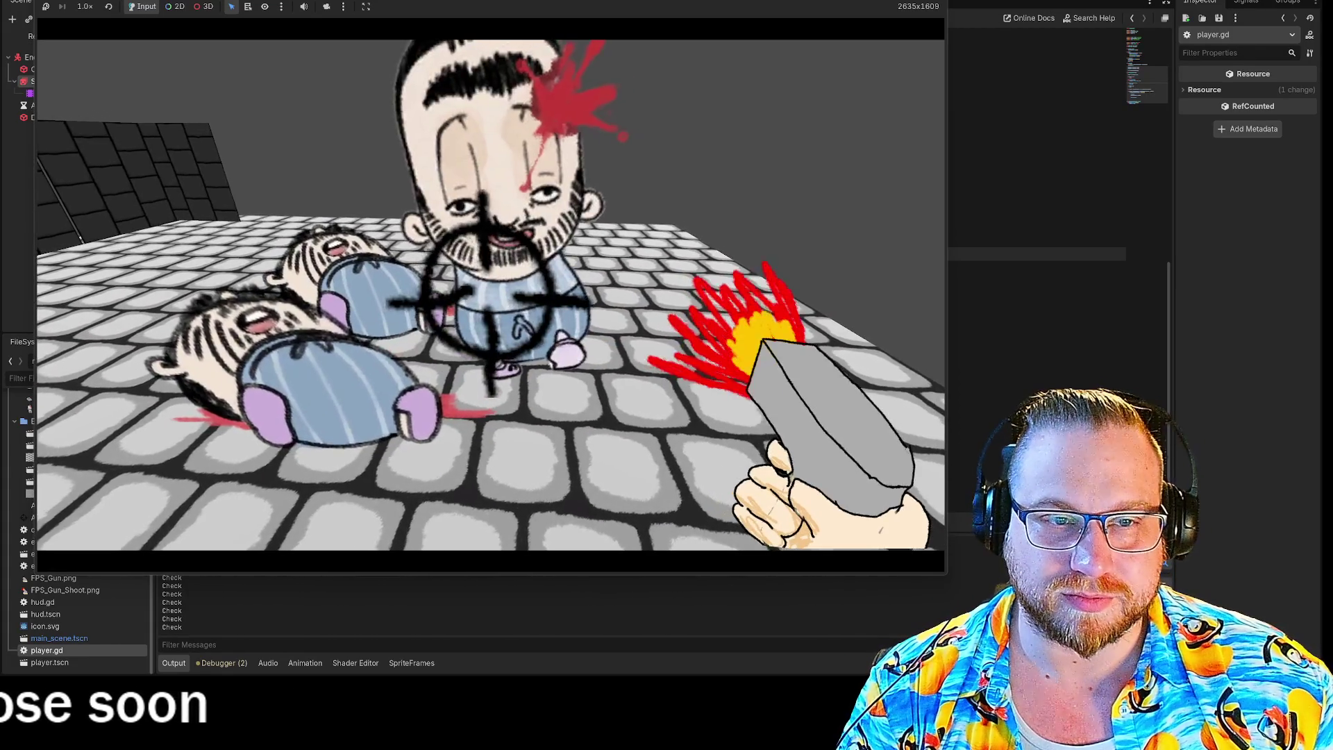
{"action": "left_click", "coordinate": [489, 295]}
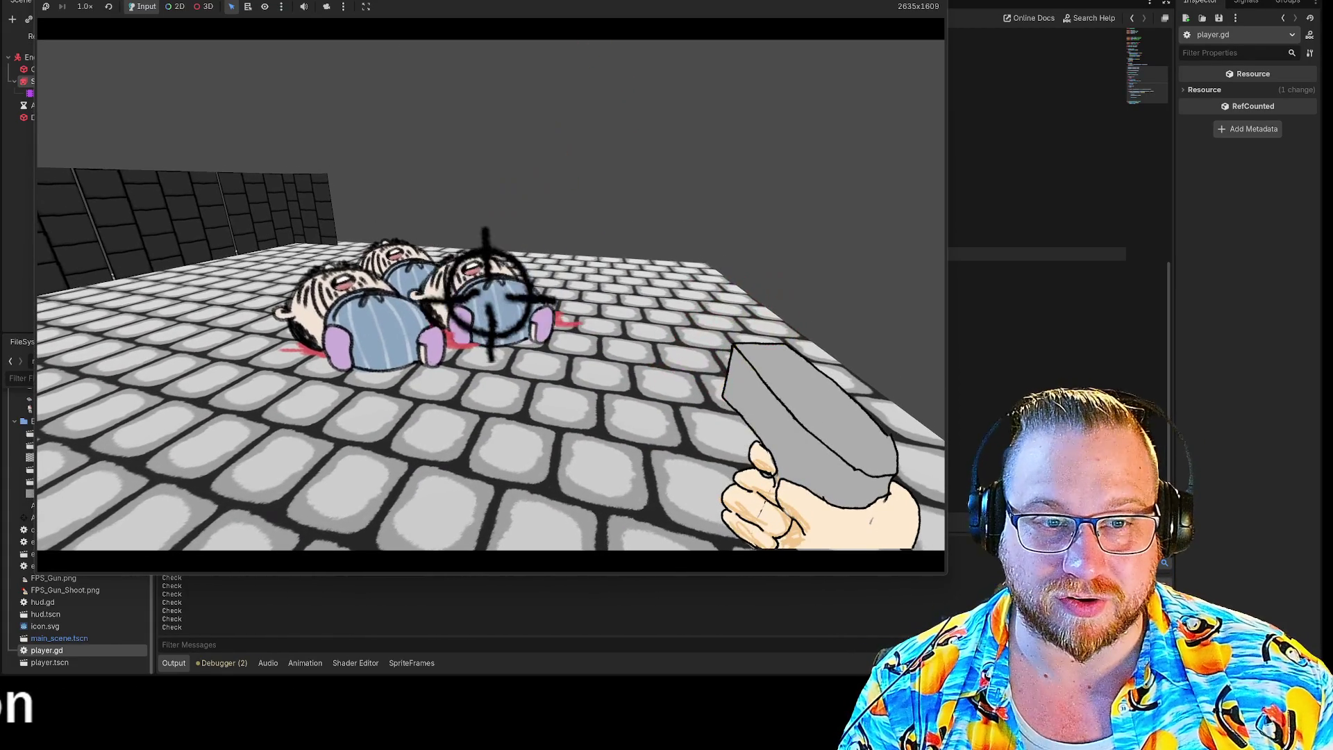
{"action": "left_click", "coordinate": [489, 295]}
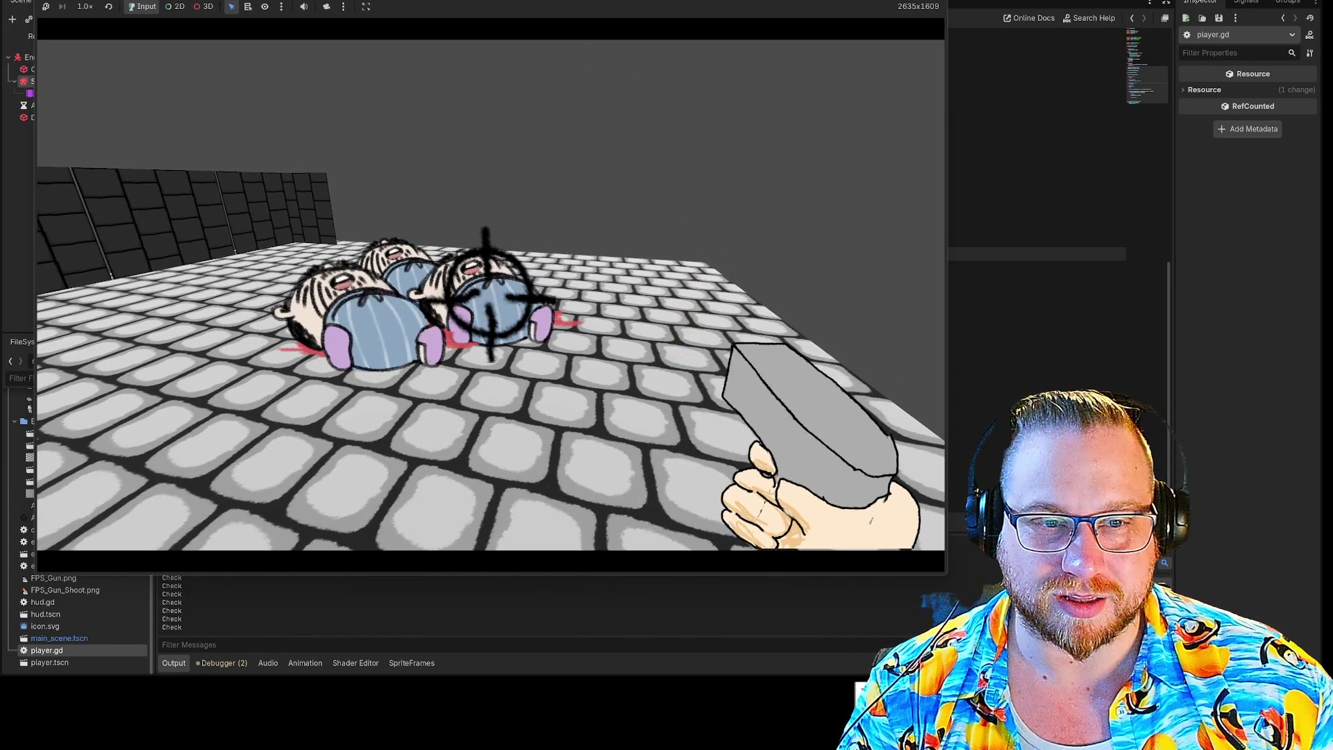
{"action": "left_click", "coordinate": [490, 295]}
{"action": "left_click", "coordinate": [486, 290]}
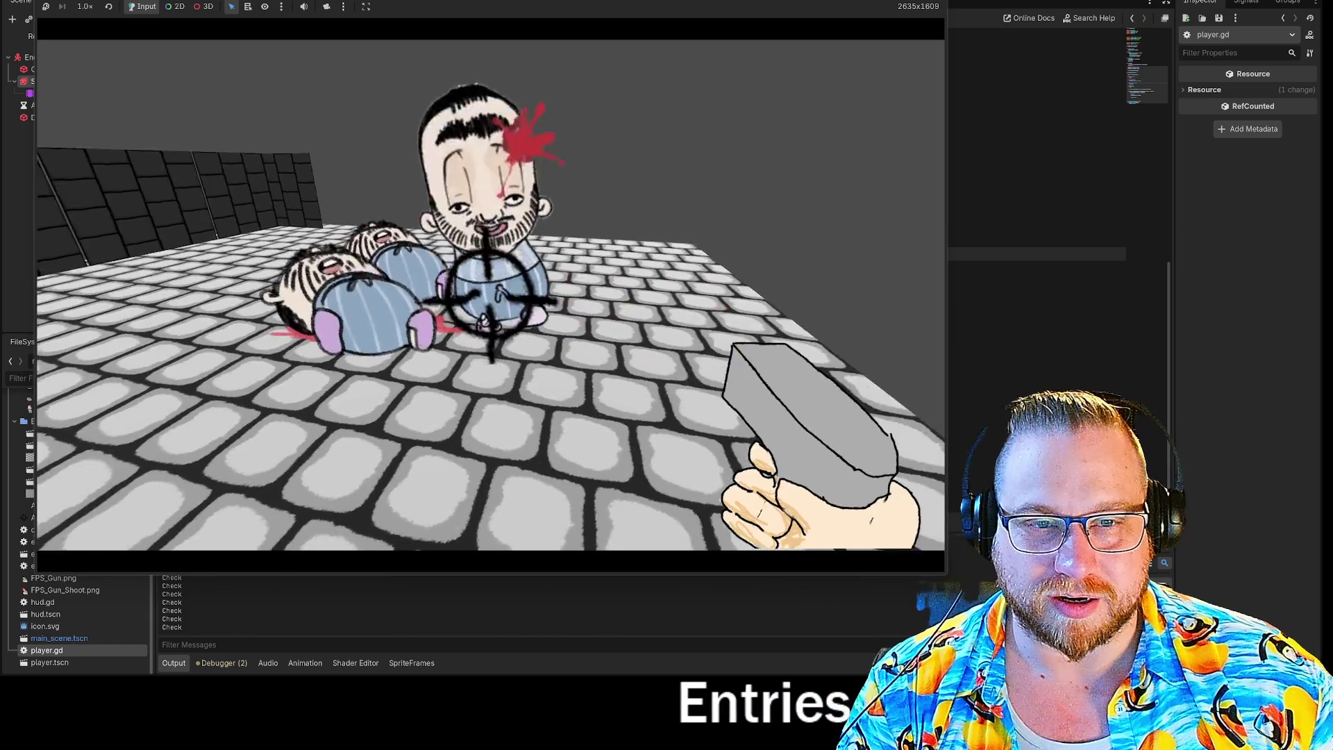
{"action": "left_click", "coordinate": [486, 290]}
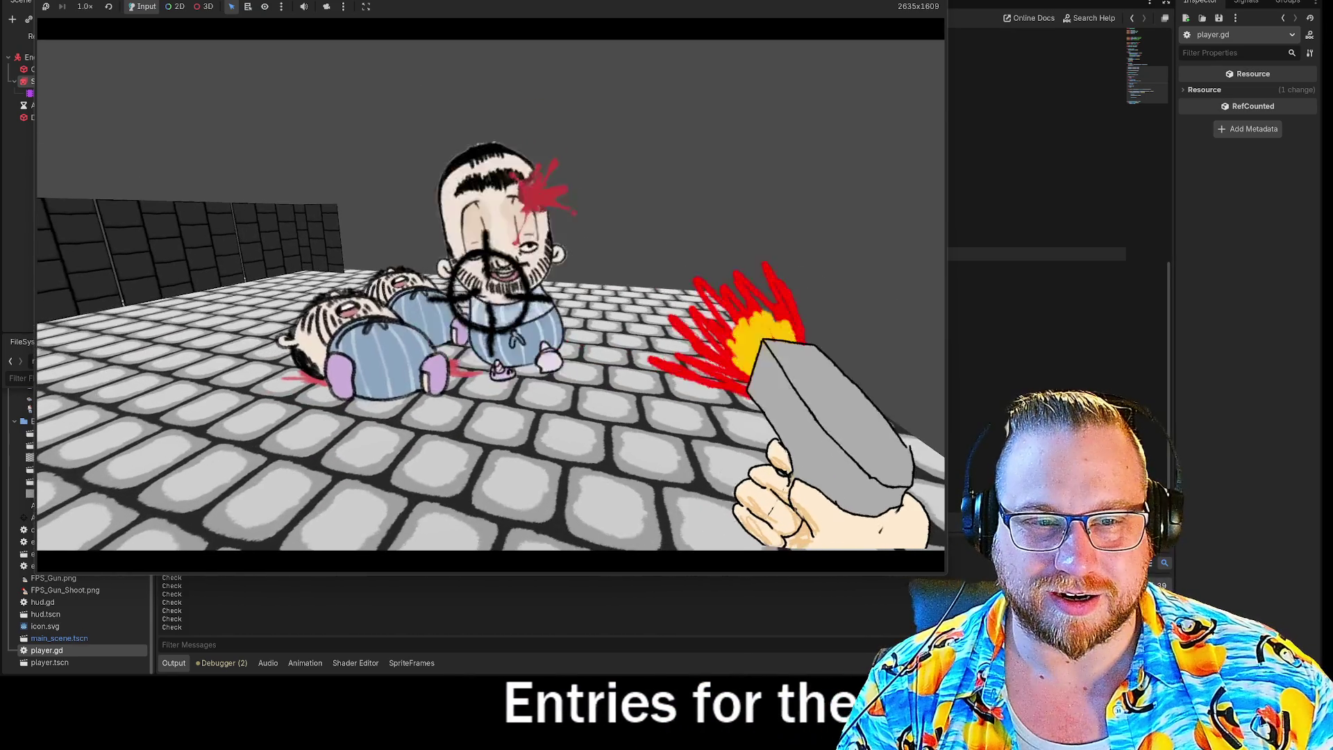
{"action": "key", "text": "F8"}
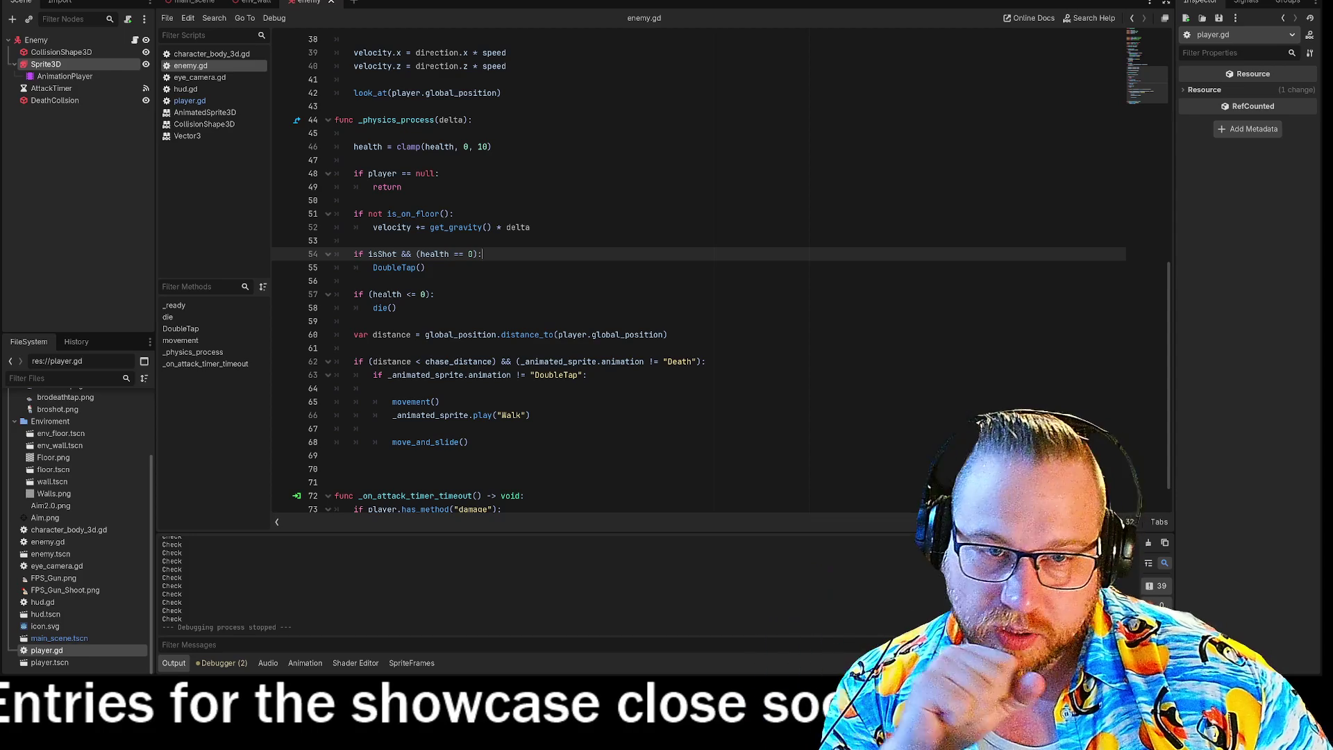
Step: Review enemy.gd's Death animation check and isShot = false line, then show the sprite's DoubleTap frames
{"action": "scroll", "coordinate": [694, 277], "scroll_direction": "up", "scroll_amount": 3}
{"action": "scroll", "coordinate": [694, 278], "scroll_direction": "down", "scroll_amount": 3}
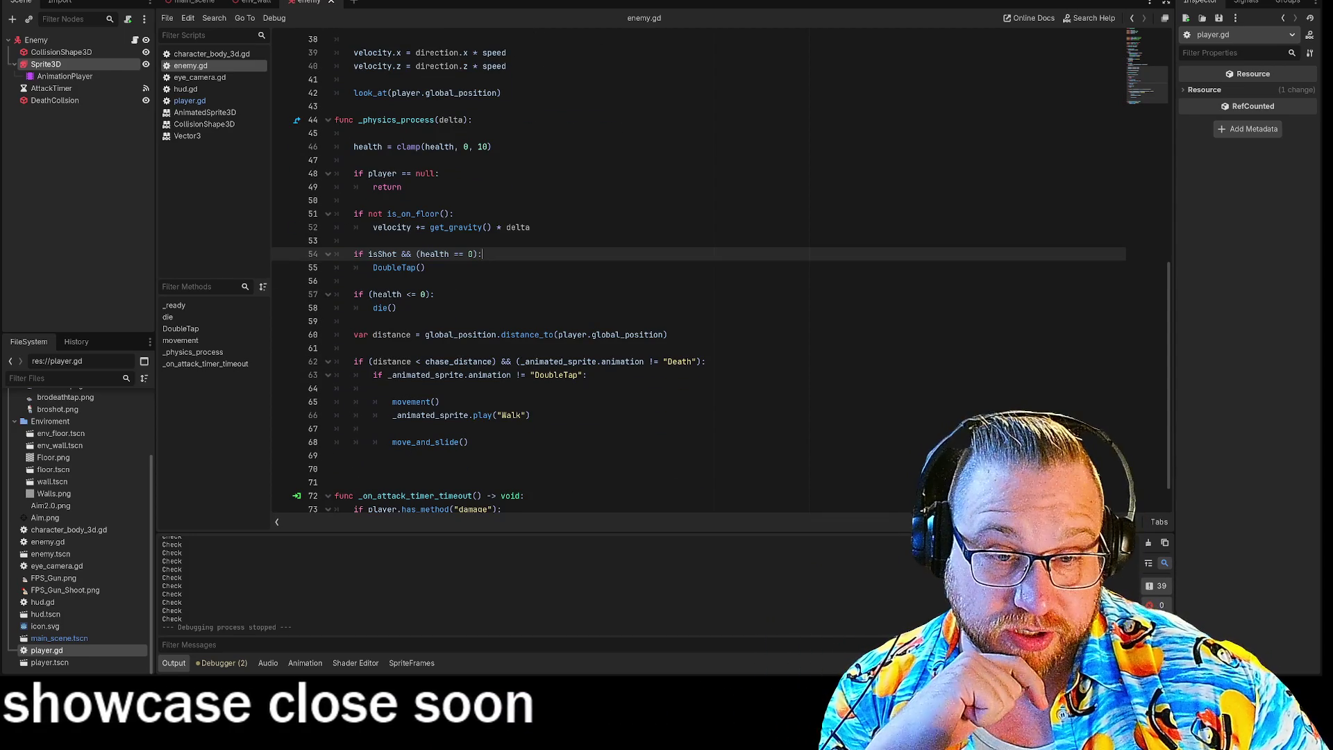
{"action": "left_click_drag", "start_coordinate": [597, 361], "coordinate": [706, 361]}
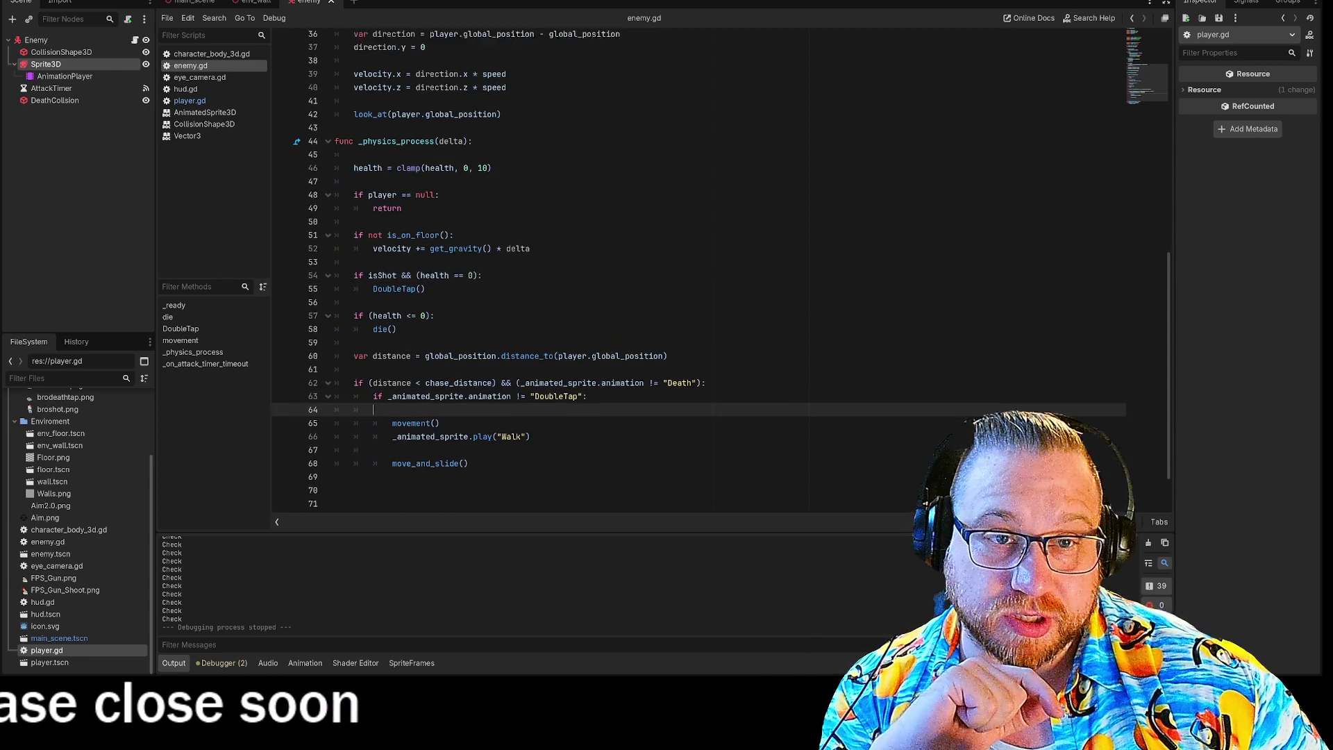
{"action": "scroll", "coordinate": [695, 278], "scroll_direction": "up", "scroll_amount": 8}
{"action": "left_click", "coordinate": [455, 269]}
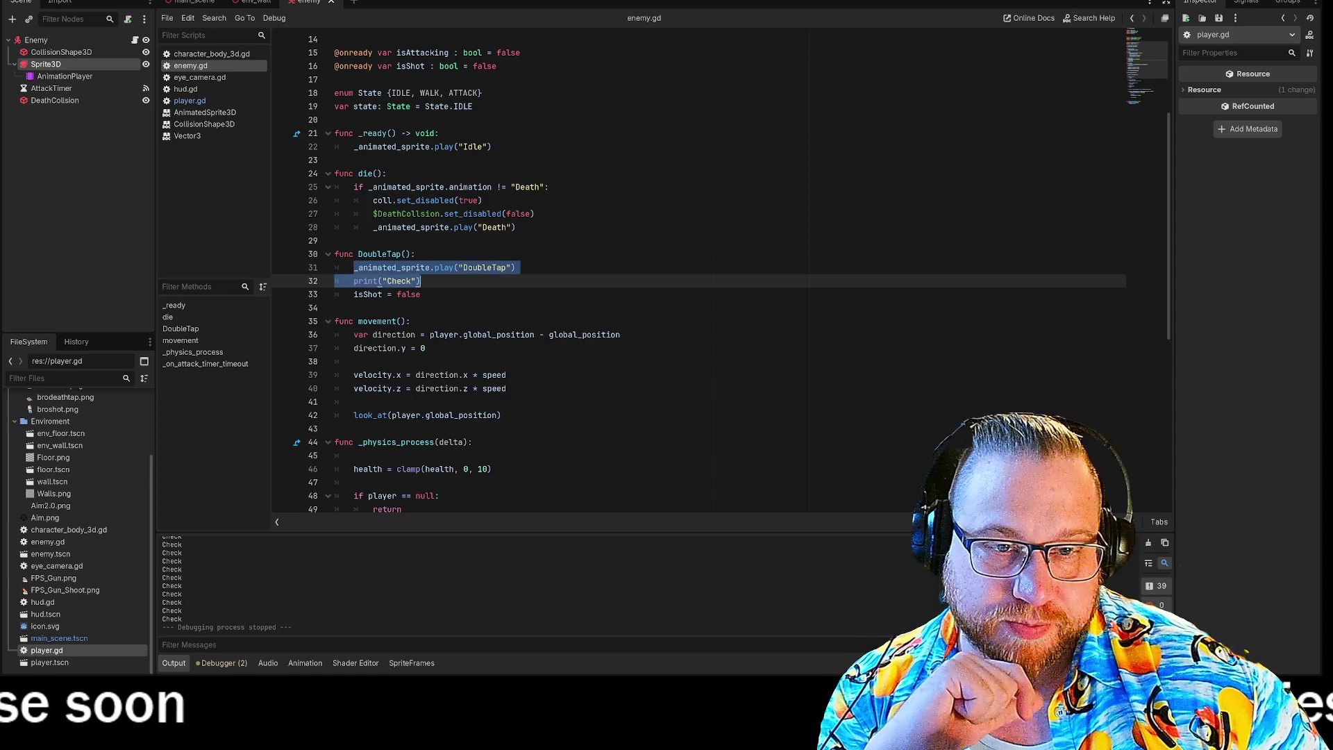
{"action": "left_click", "coordinate": [353, 280]}
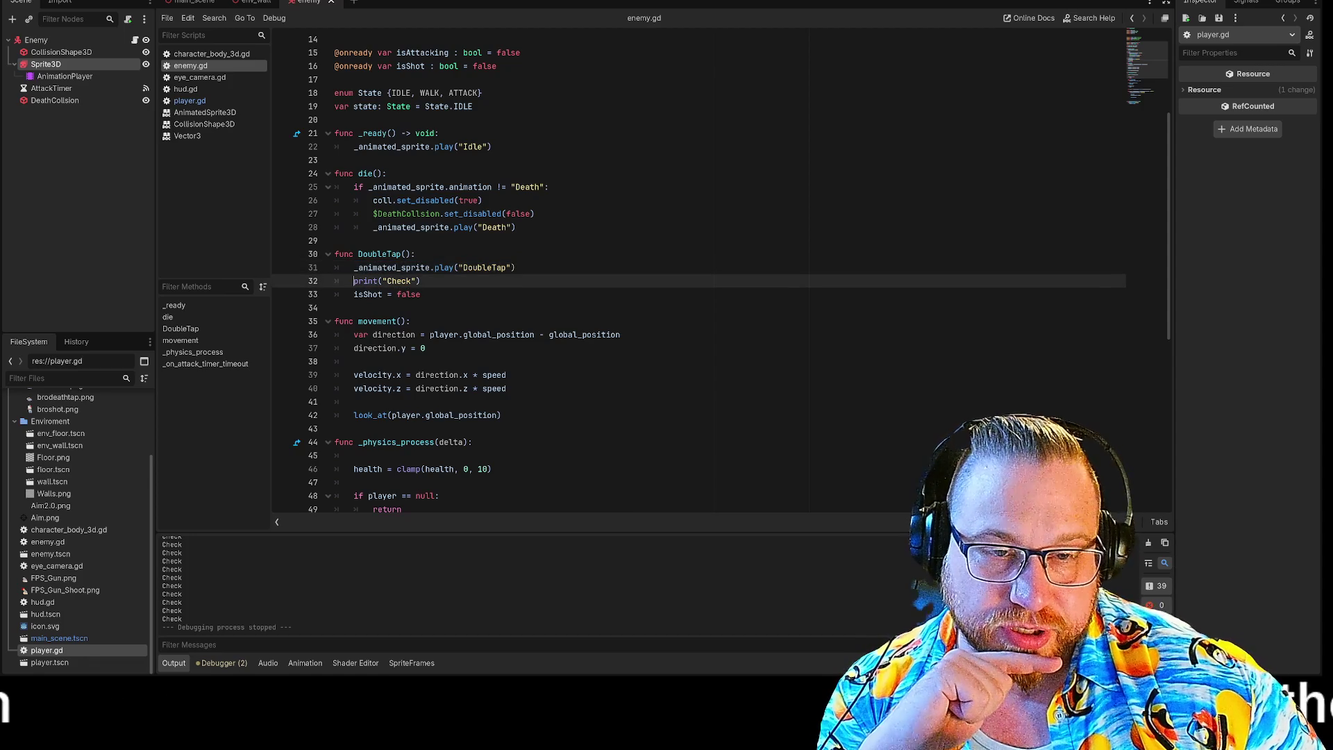
{"action": "left_click_drag", "start_coordinate": [354, 294], "coordinate": [421, 294]}
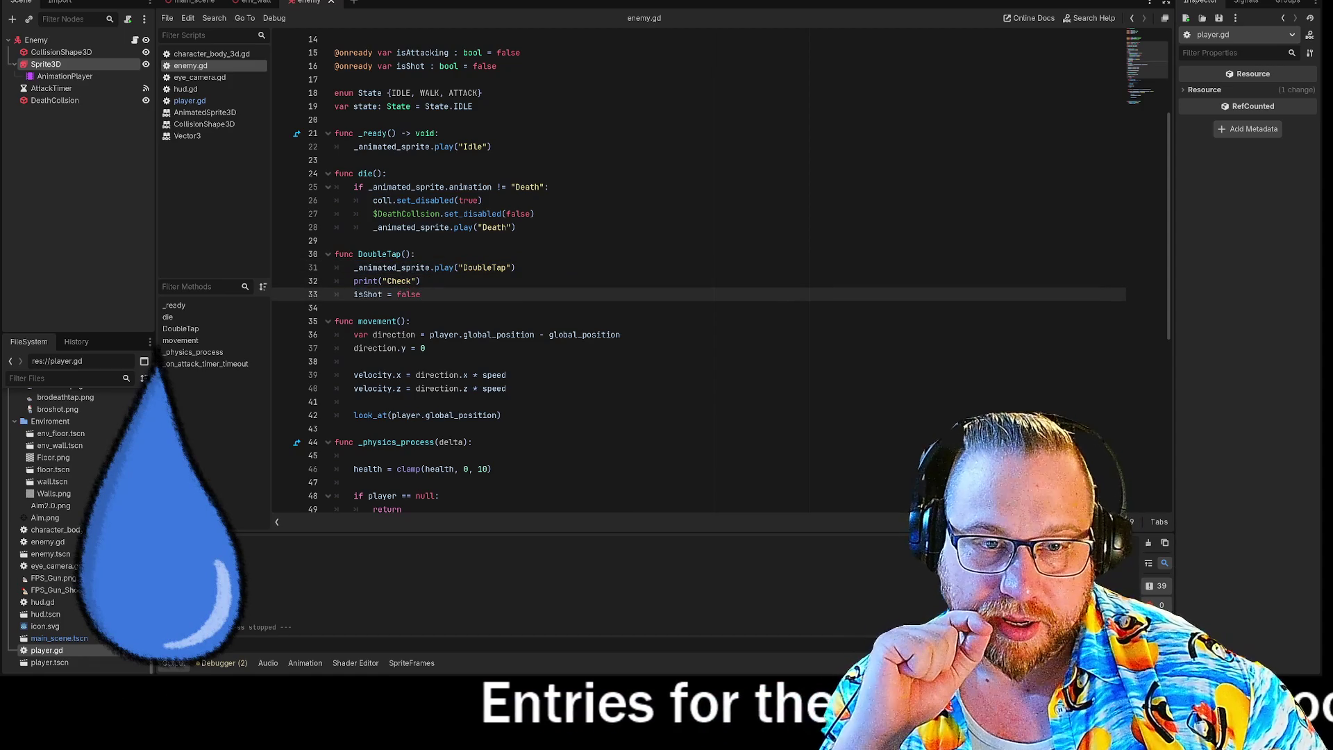
{"action": "left_click", "coordinate": [411, 663]}
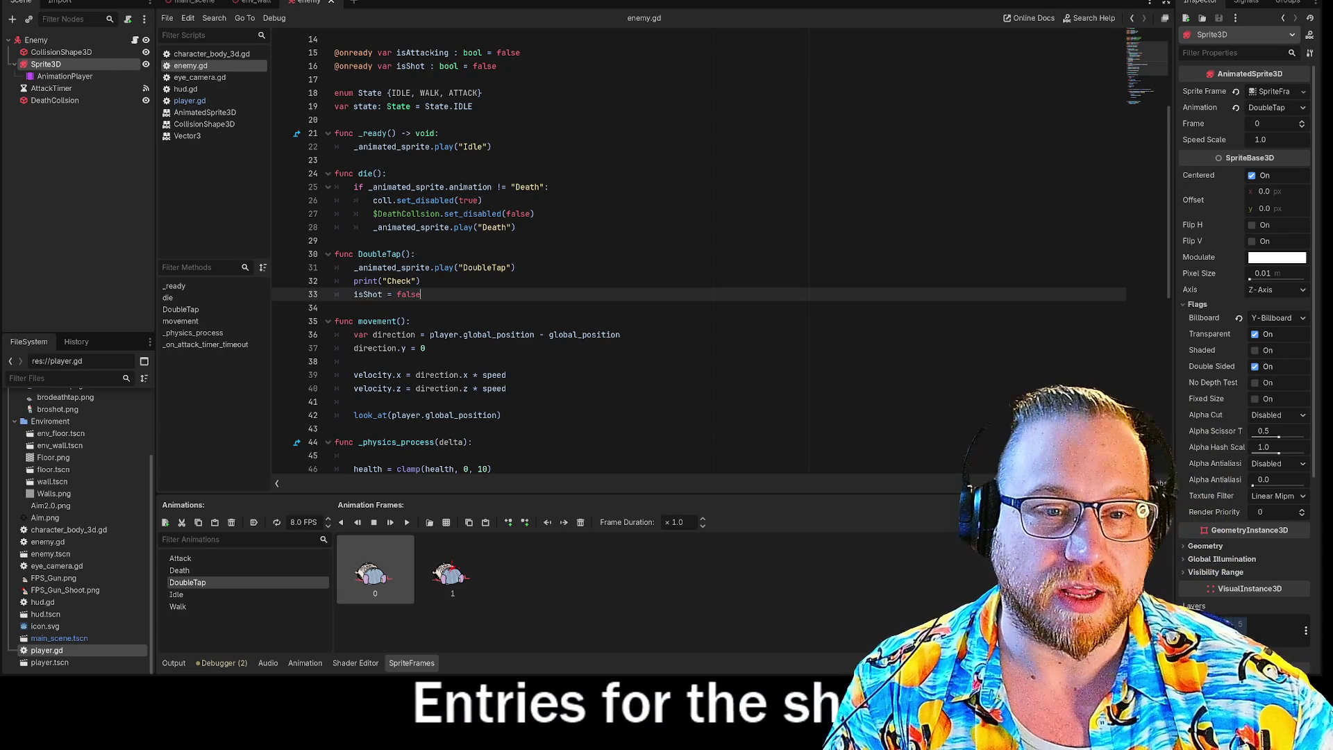
{"action": "key", "text": "Up"}
{"action": "key", "text": "Up"}
{"action": "key", "text": "Down"}
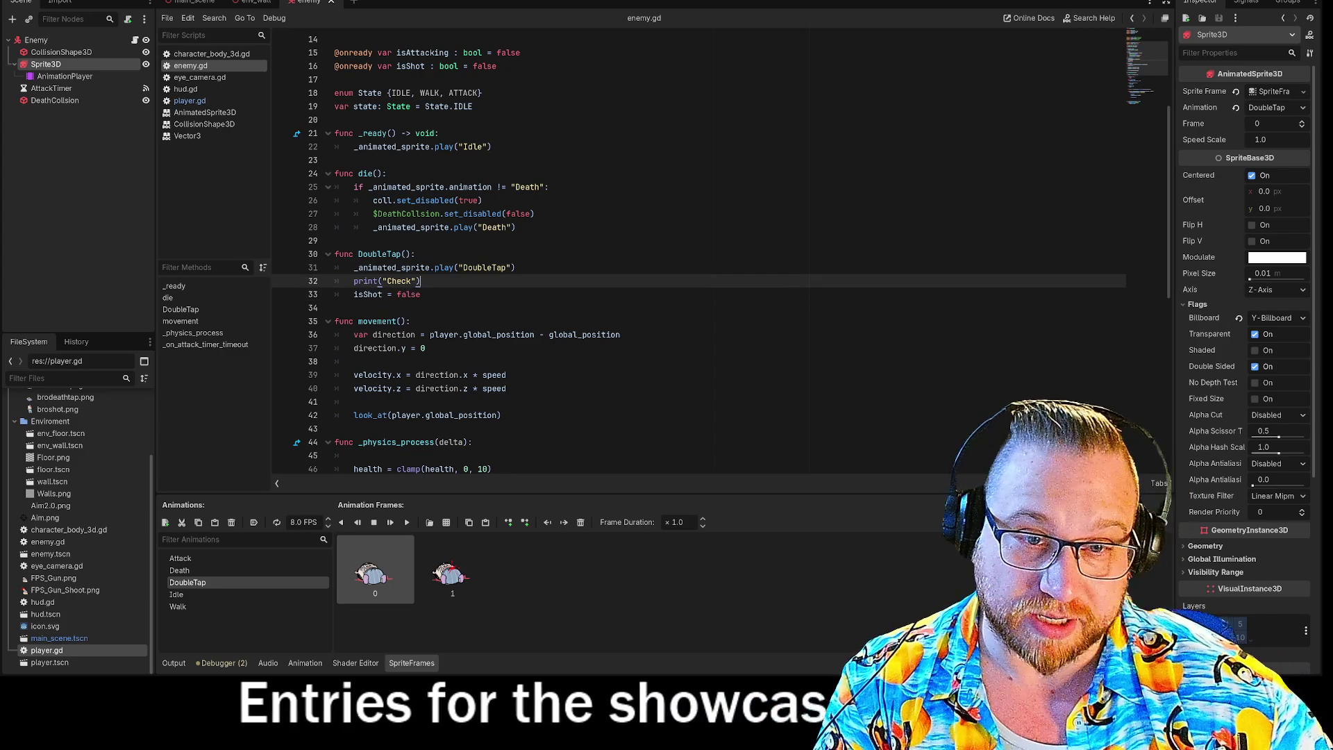
{"action": "key", "text": "Down"}
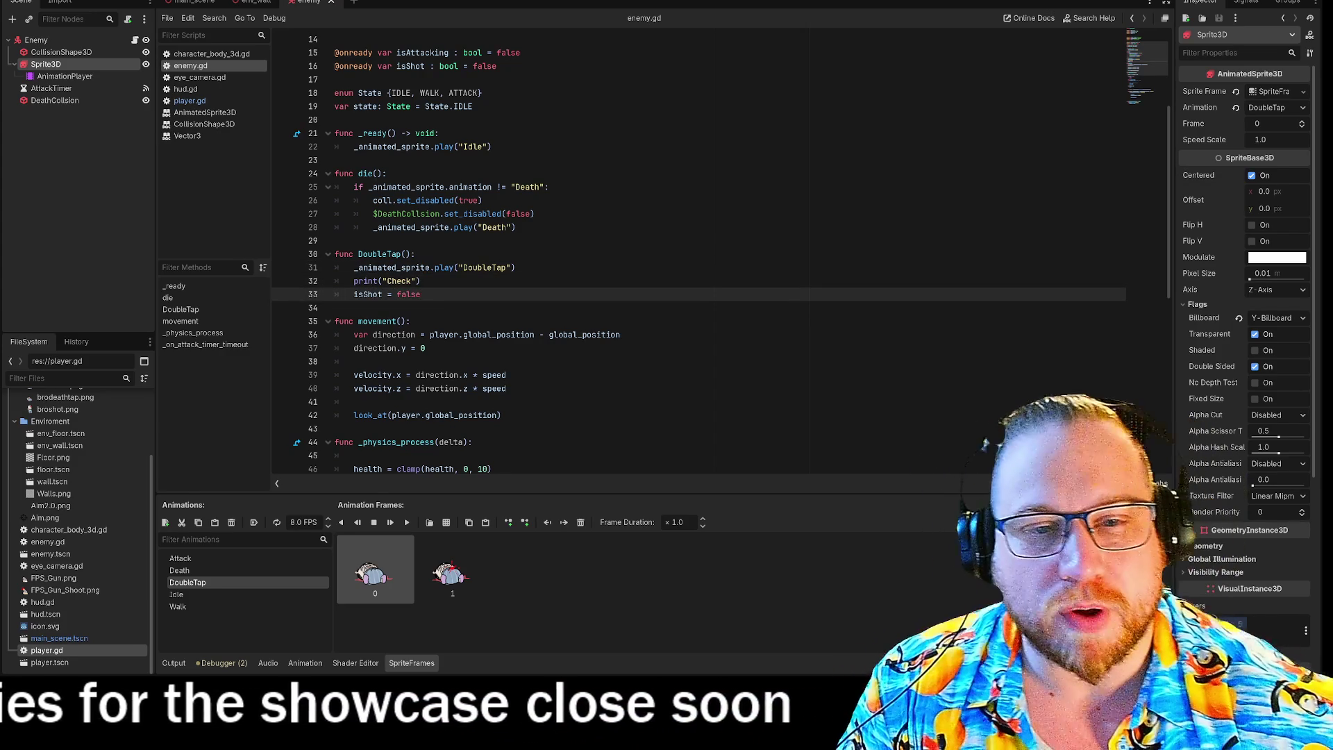
{"action": "scroll", "coordinate": [695, 250], "scroll_direction": "down", "scroll_amount": 3}
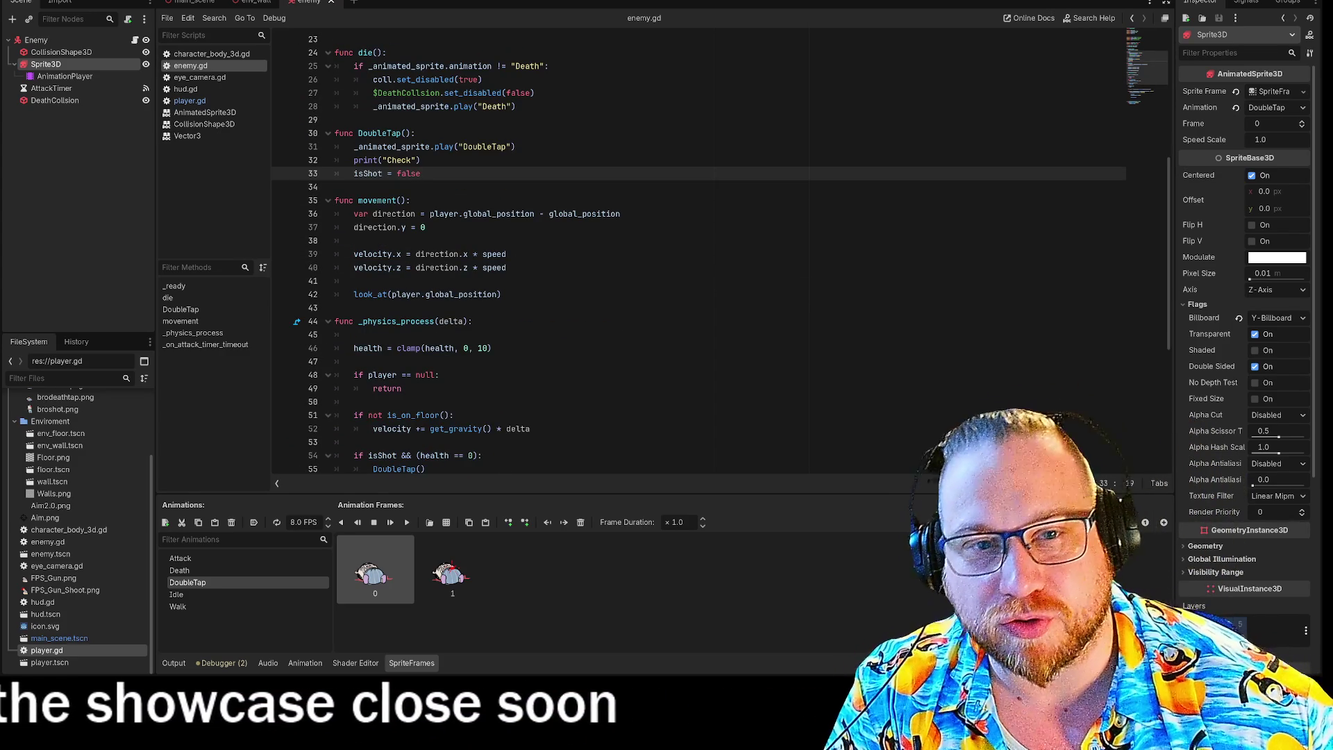
{"action": "scroll", "coordinate": [694, 250], "scroll_direction": "down", "scroll_amount": 7}
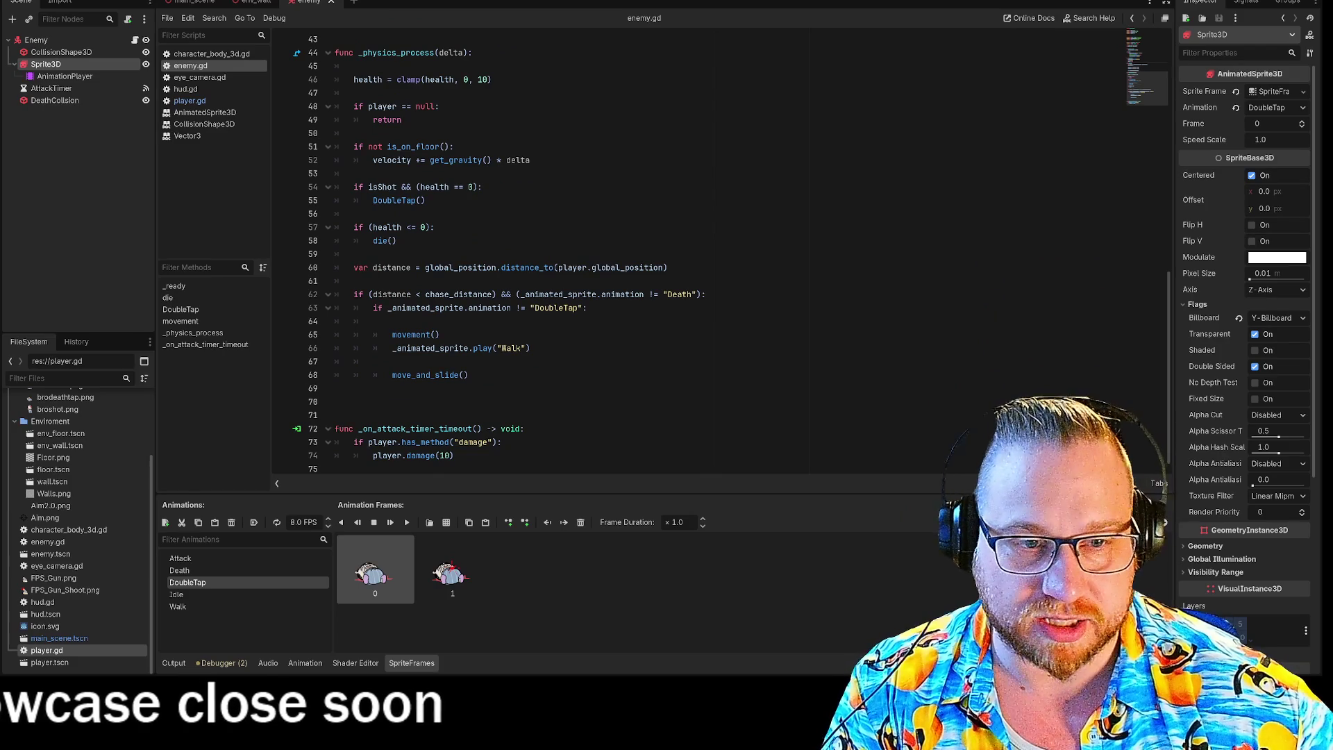
{"action": "scroll", "coordinate": [330, 286], "scroll_direction": "up", "scroll_amount": 2}
{"action": "left_click_drag", "start_coordinate": [334, 267], "coordinate": [425, 282]}
{"action": "left_click", "coordinate": [354, 295]}
{"action": "left_click", "coordinate": [396, 321]}
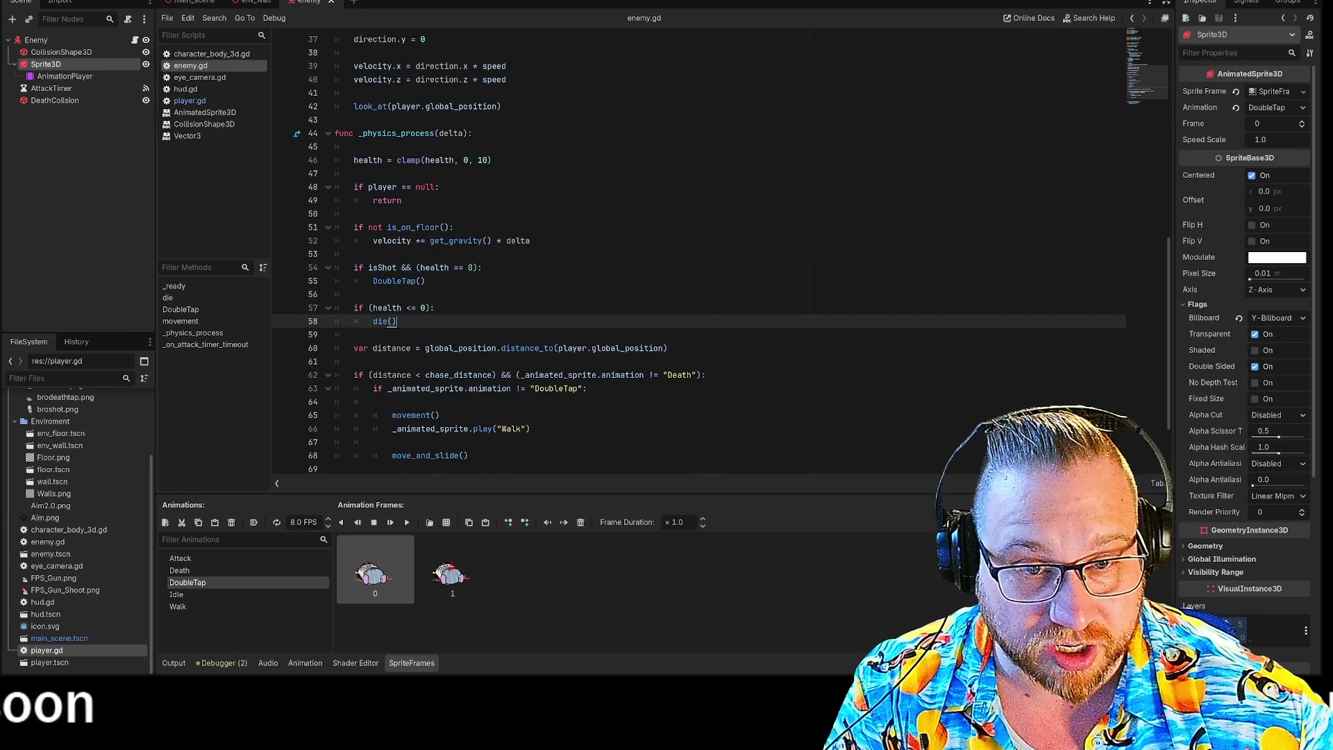
{"action": "left_click", "coordinate": [410, 307]}
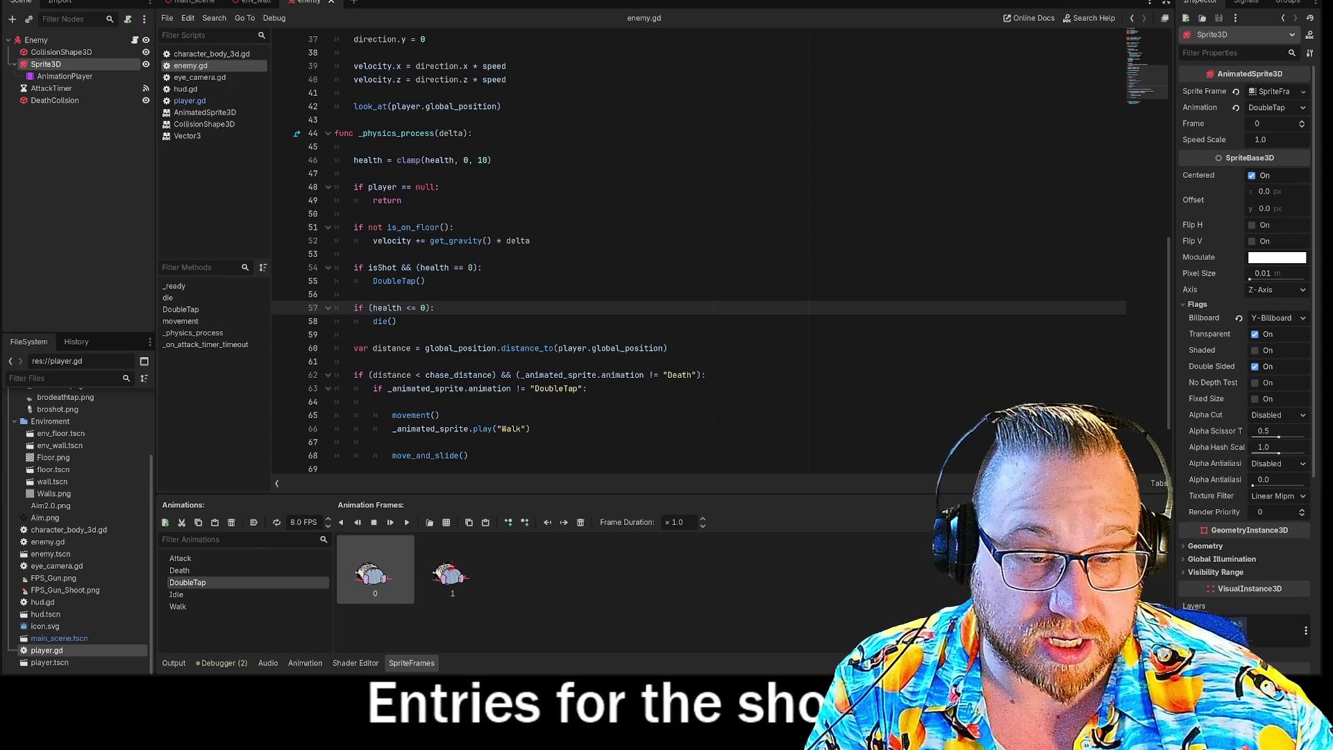
Step: Append && _animated_sprite.animation != "Death" to line 57's health condition, then save and run with F5
{"action": "scroll", "coordinate": [694, 250], "scroll_direction": "up", "scroll_amount": 1}
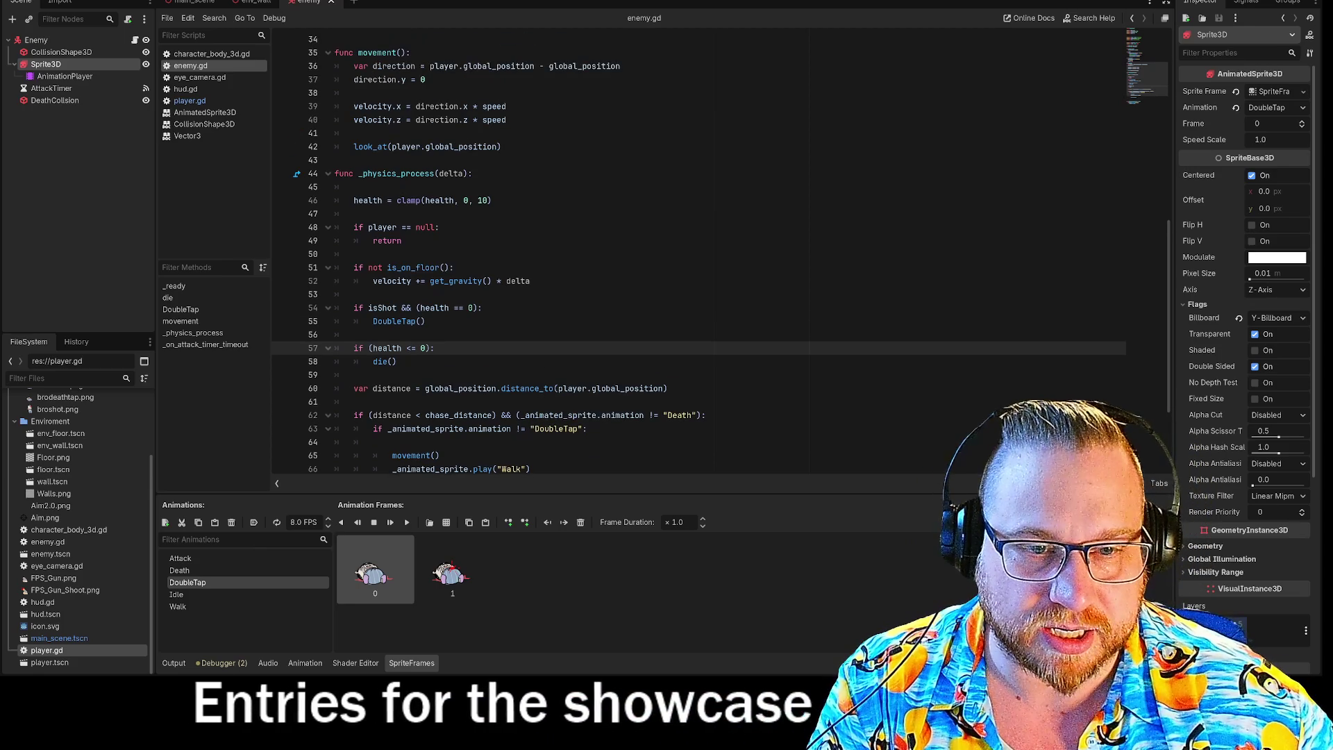
{"action": "type", "text": "&& "}
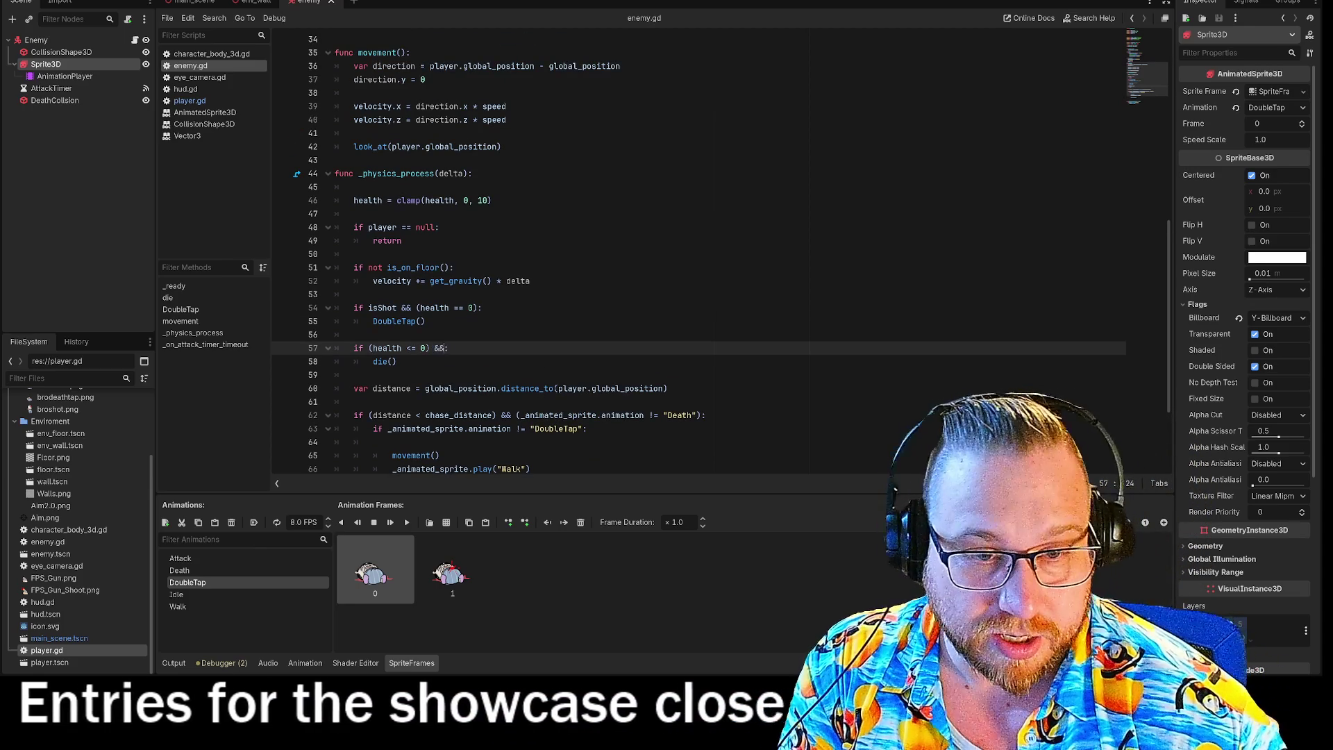
{"action": "type", "text": "_an"}
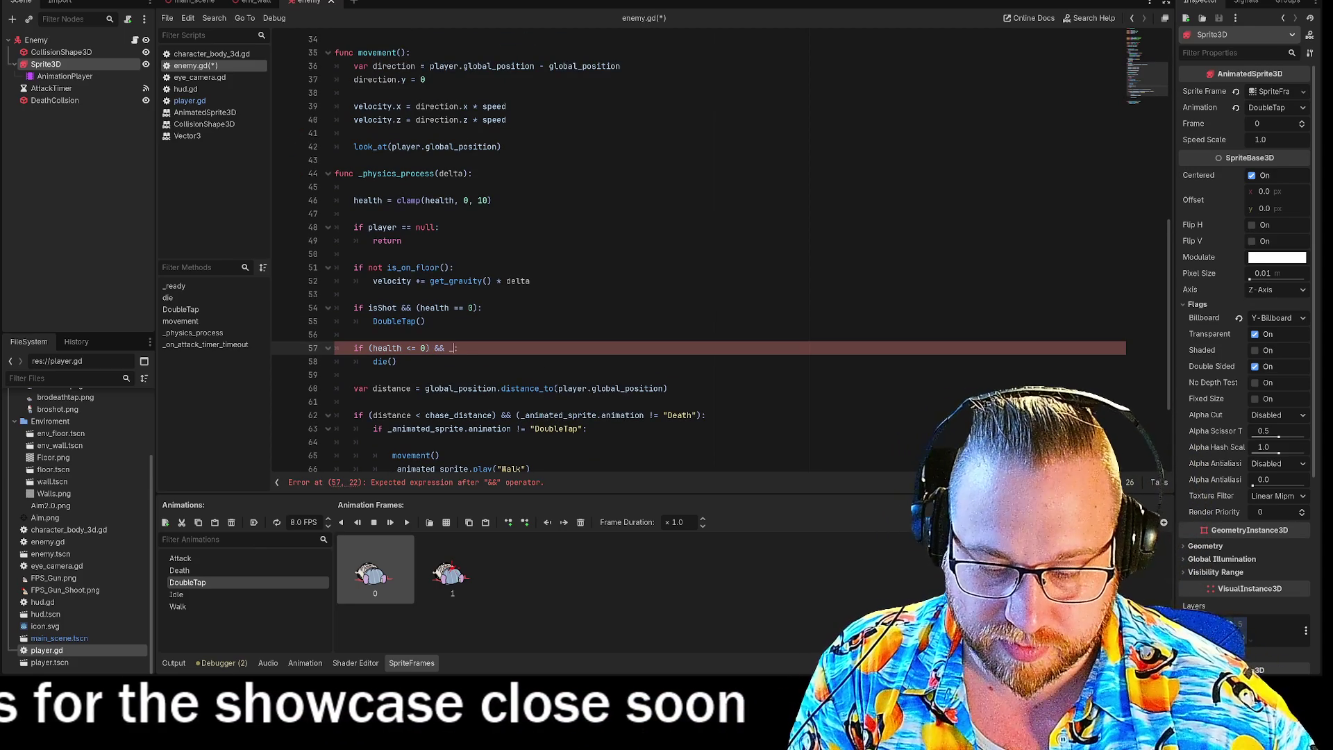
{"action": "key", "text": "Return"}
{"action": "type", "text": ".an"}
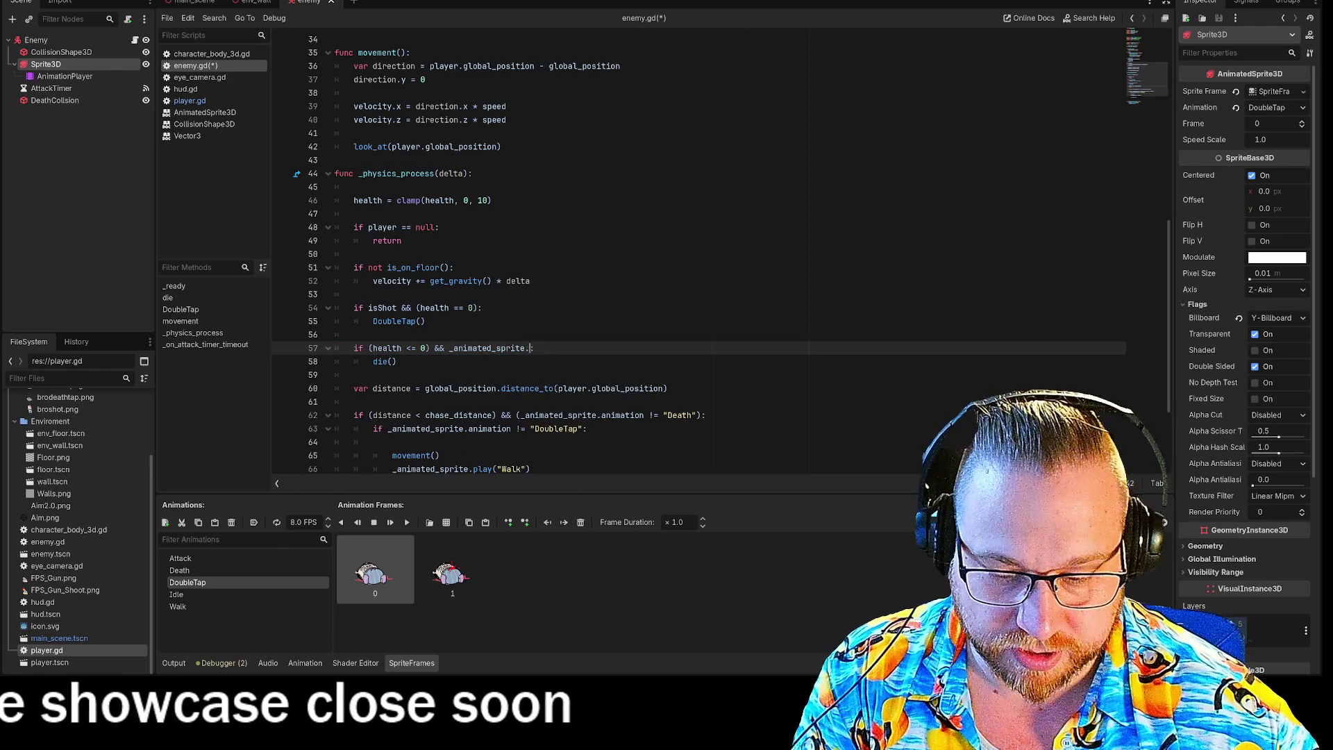
{"action": "key", "text": "Return"}
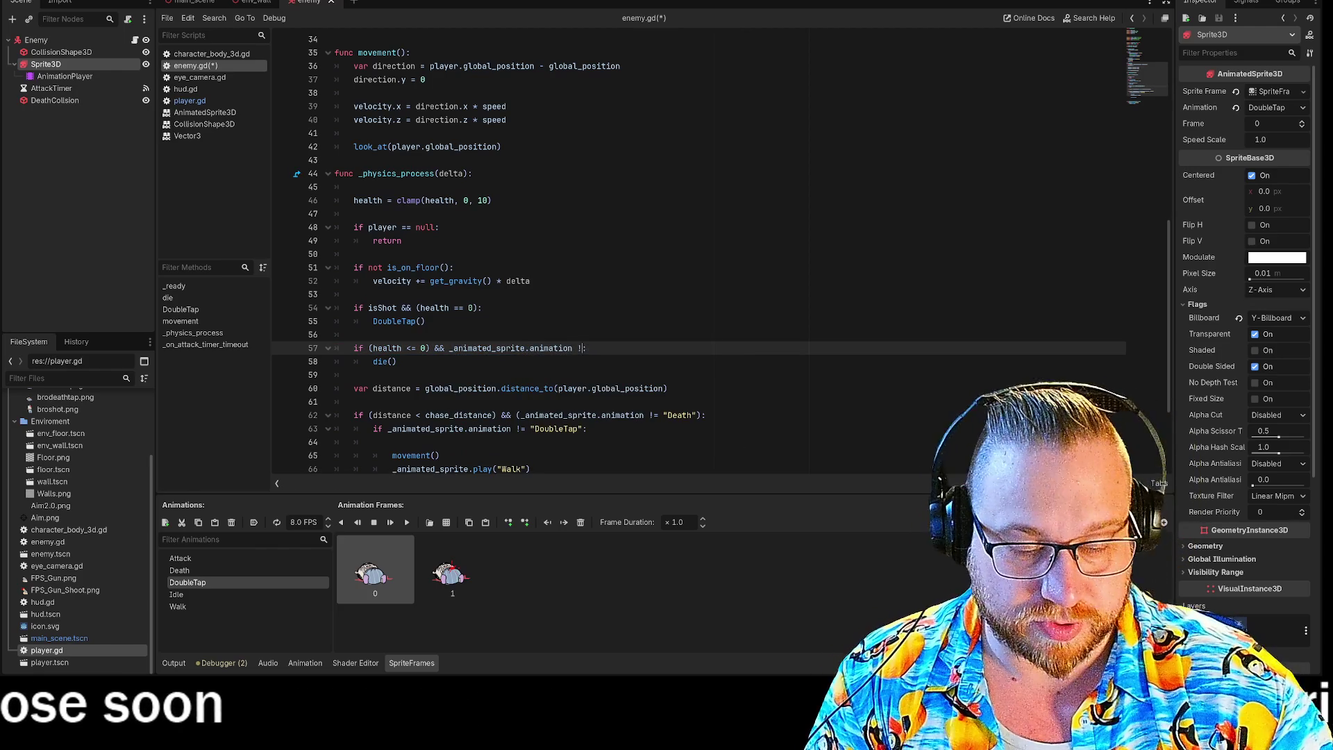
{"action": "type", "text": "="}
{"action": "left_click", "coordinate": [577, 348]}
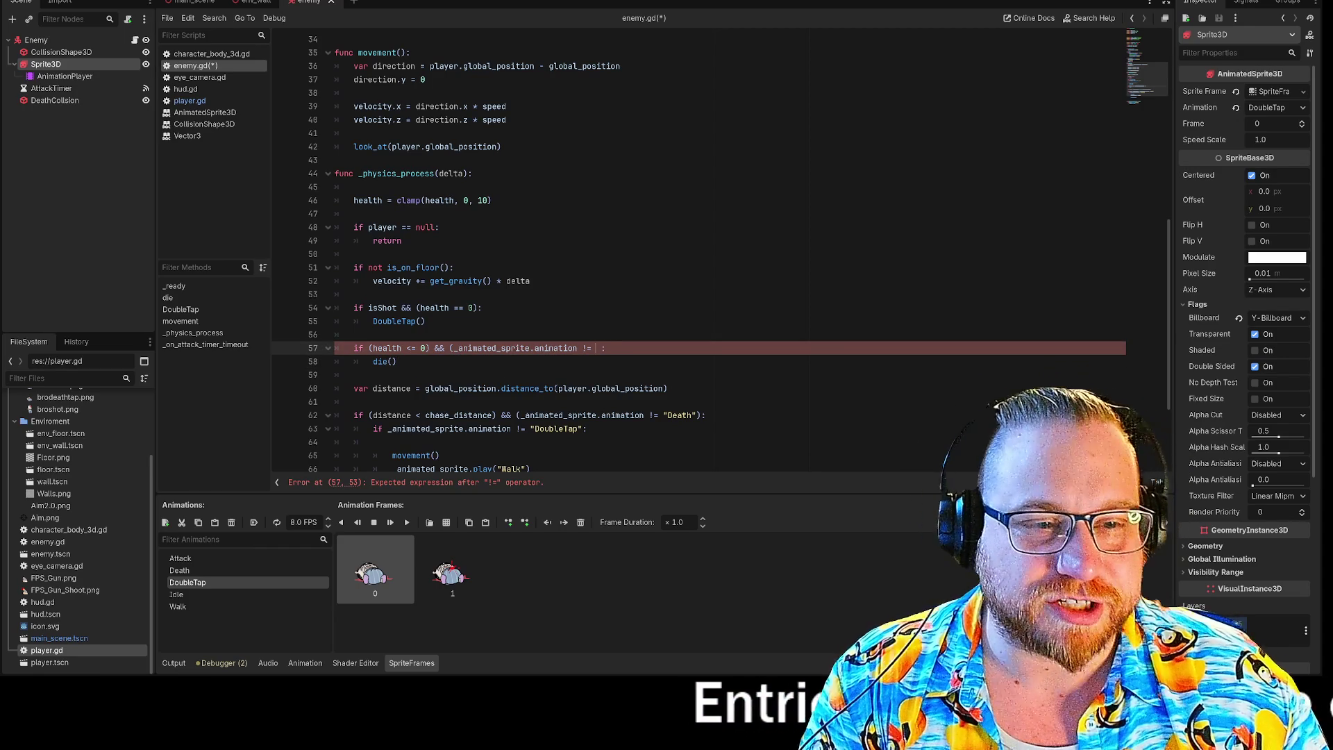
{"action": "key", "text": "ctrl+space"}
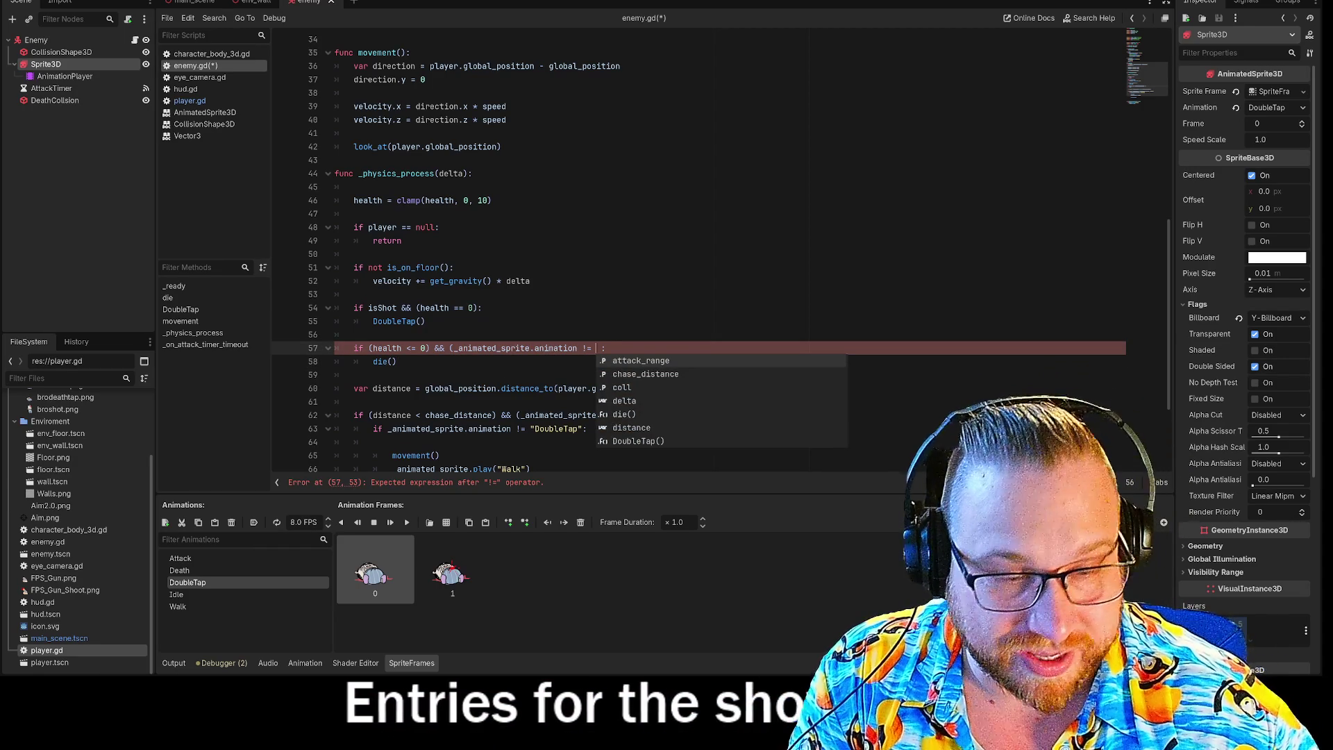
{"action": "type", "text": "\"\")"}
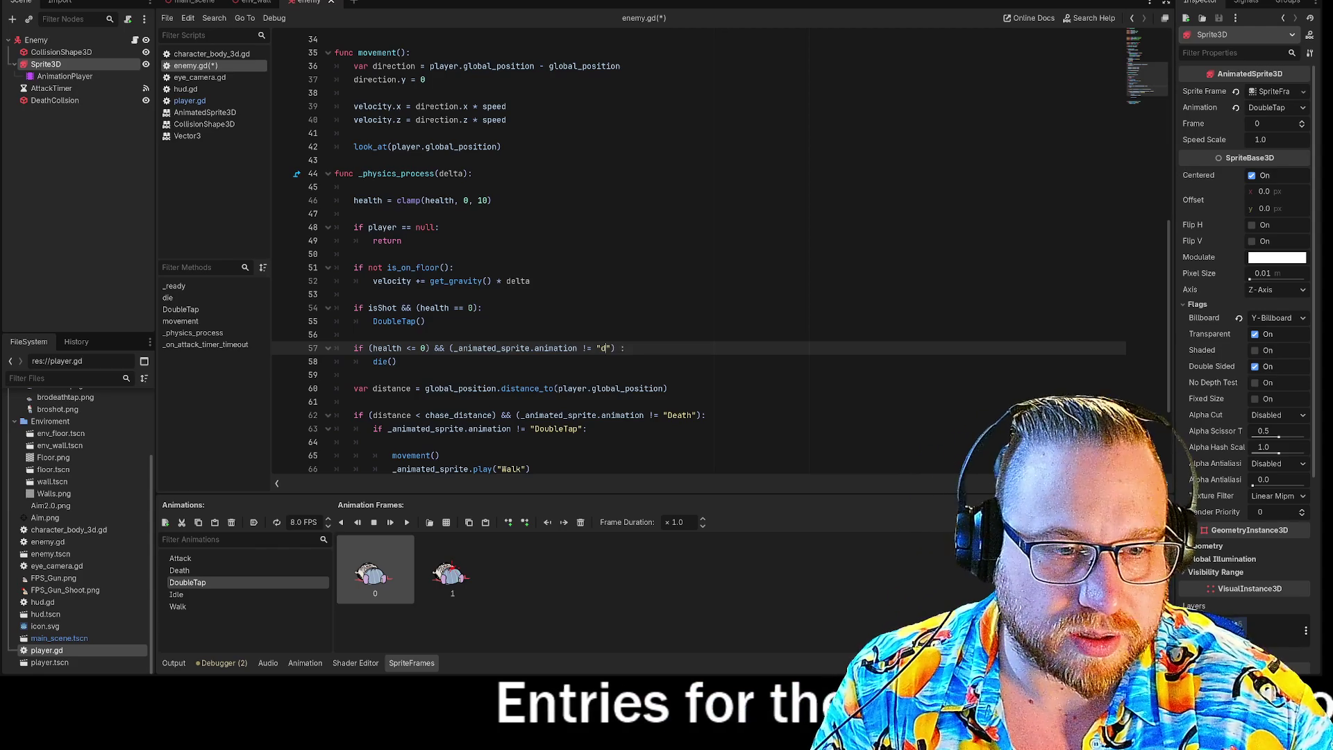
{"action": "type", "text": "eath"}
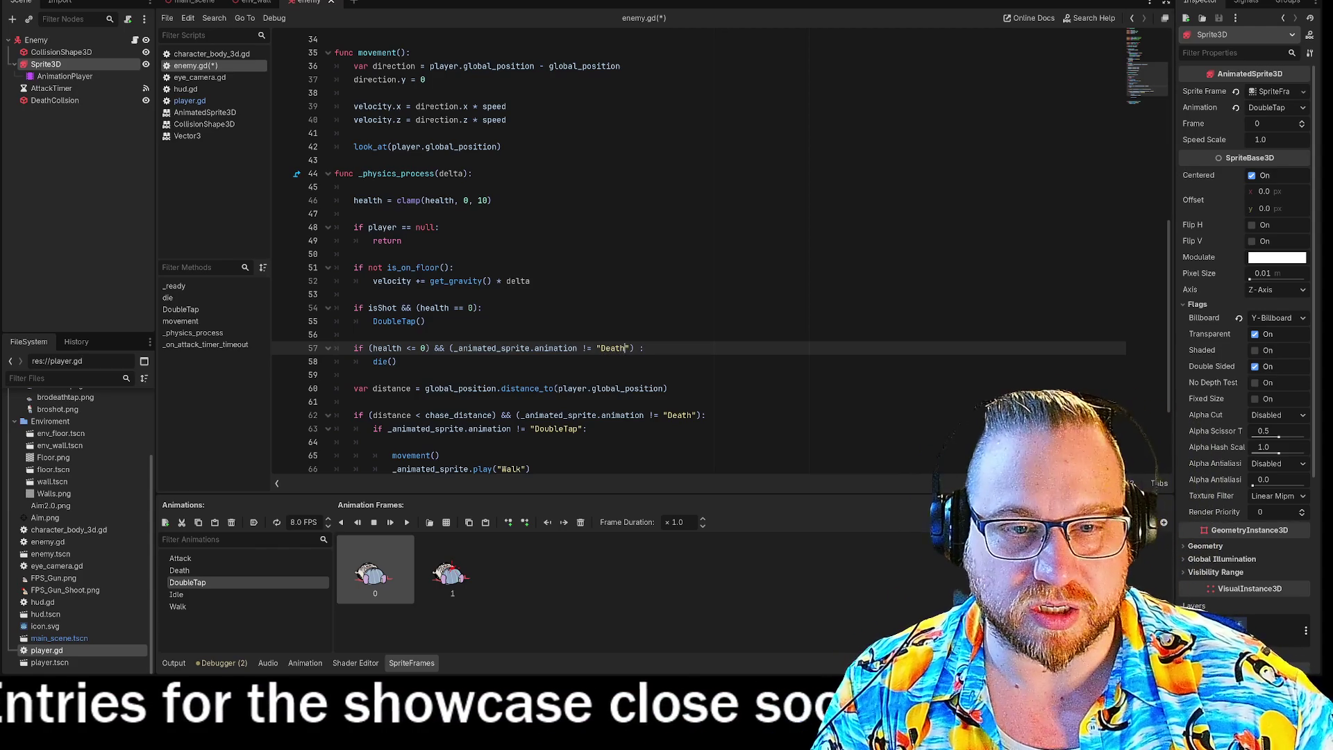
{"action": "left_click", "coordinate": [644, 348]}
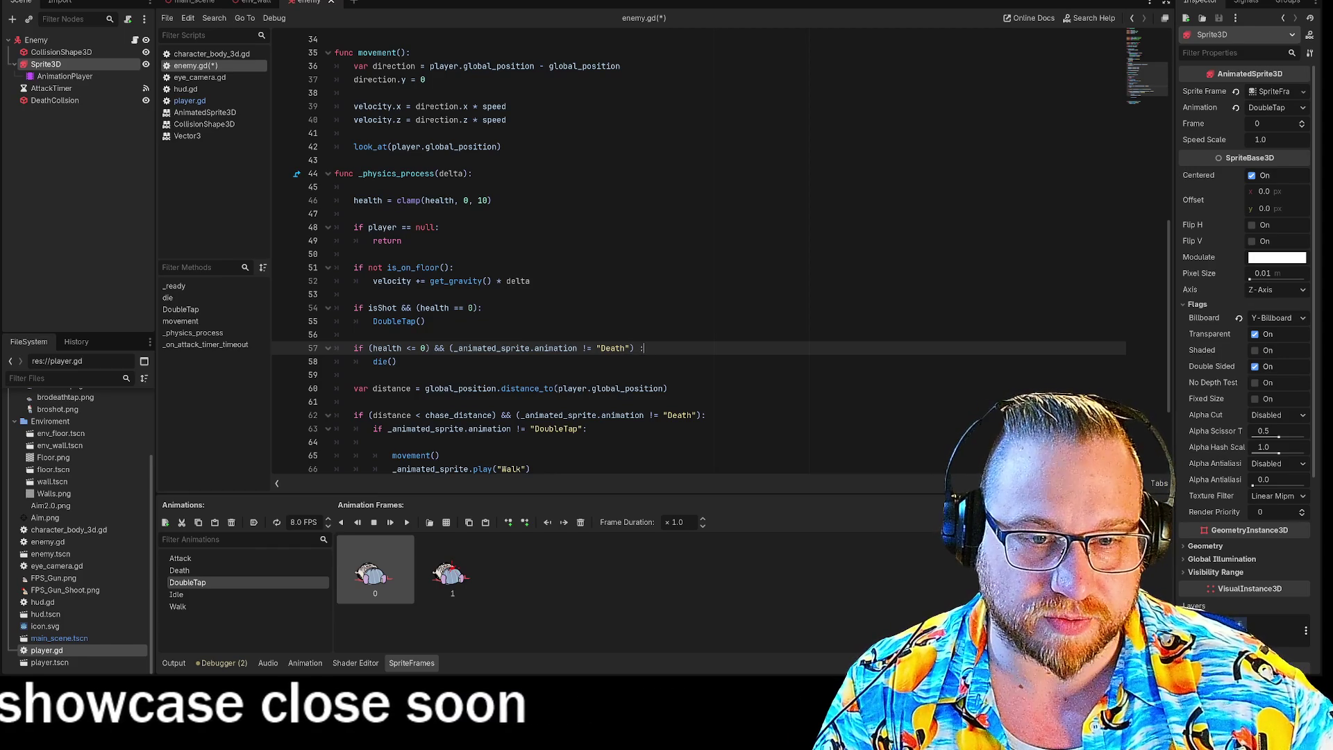
{"action": "key", "text": "F5"}
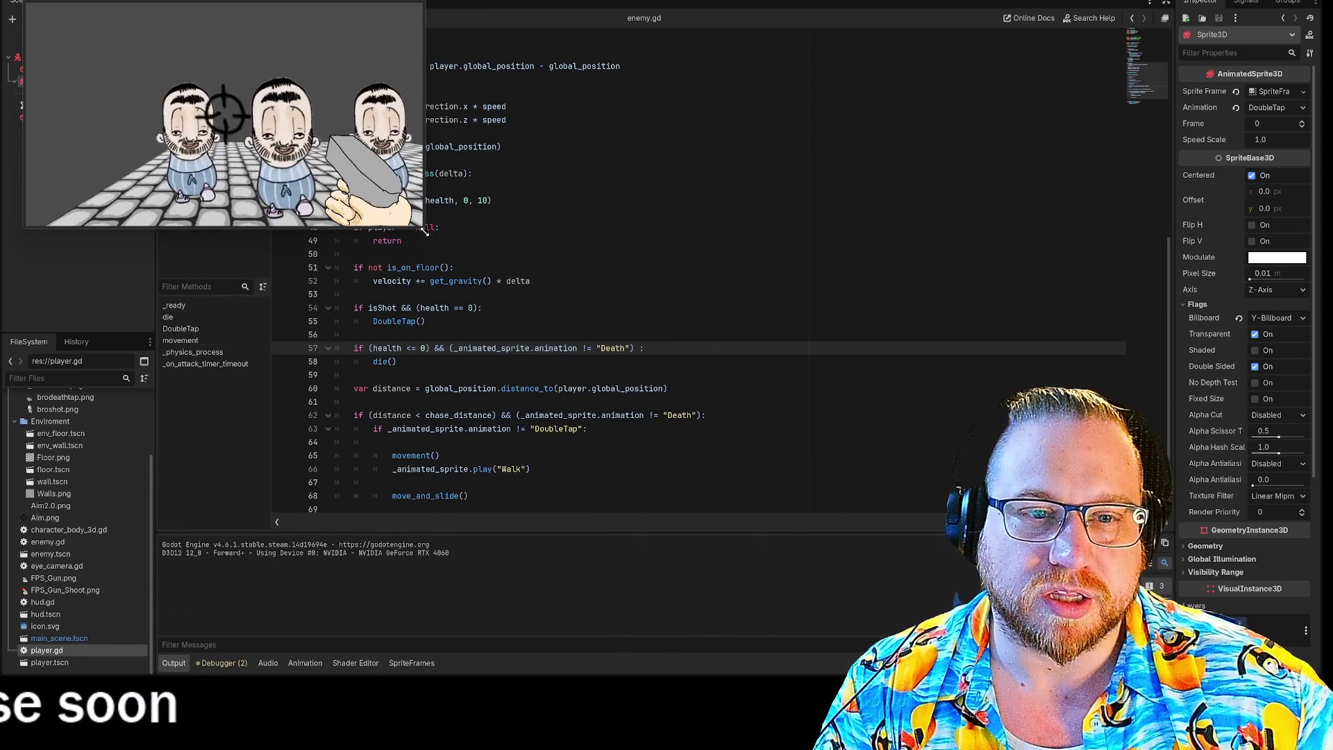
Step: Enlarge the game window and shoot the group of enemies, checking the downed ones stay dead
{"action": "left_click_drag", "start_coordinate": [424, 227], "coordinate": [1012, 590]}
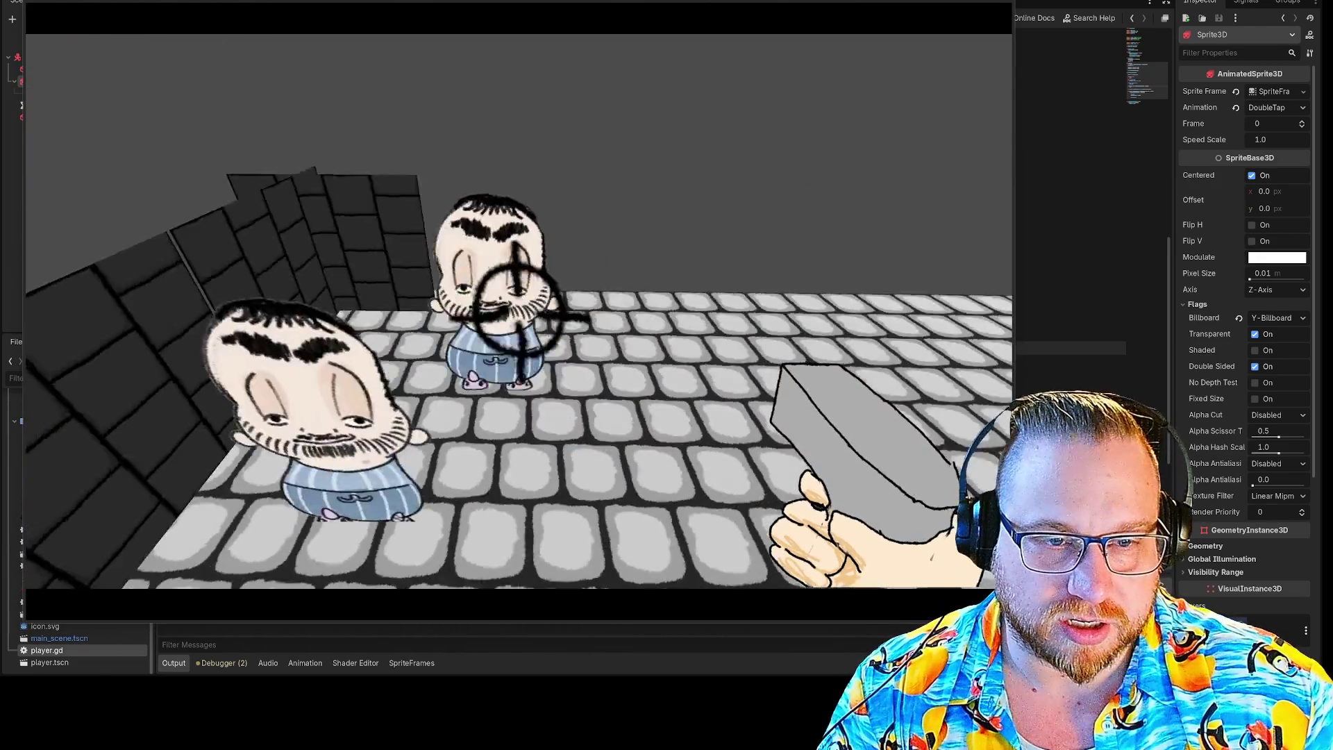
{"action": "left_click", "coordinate": [517, 309]}
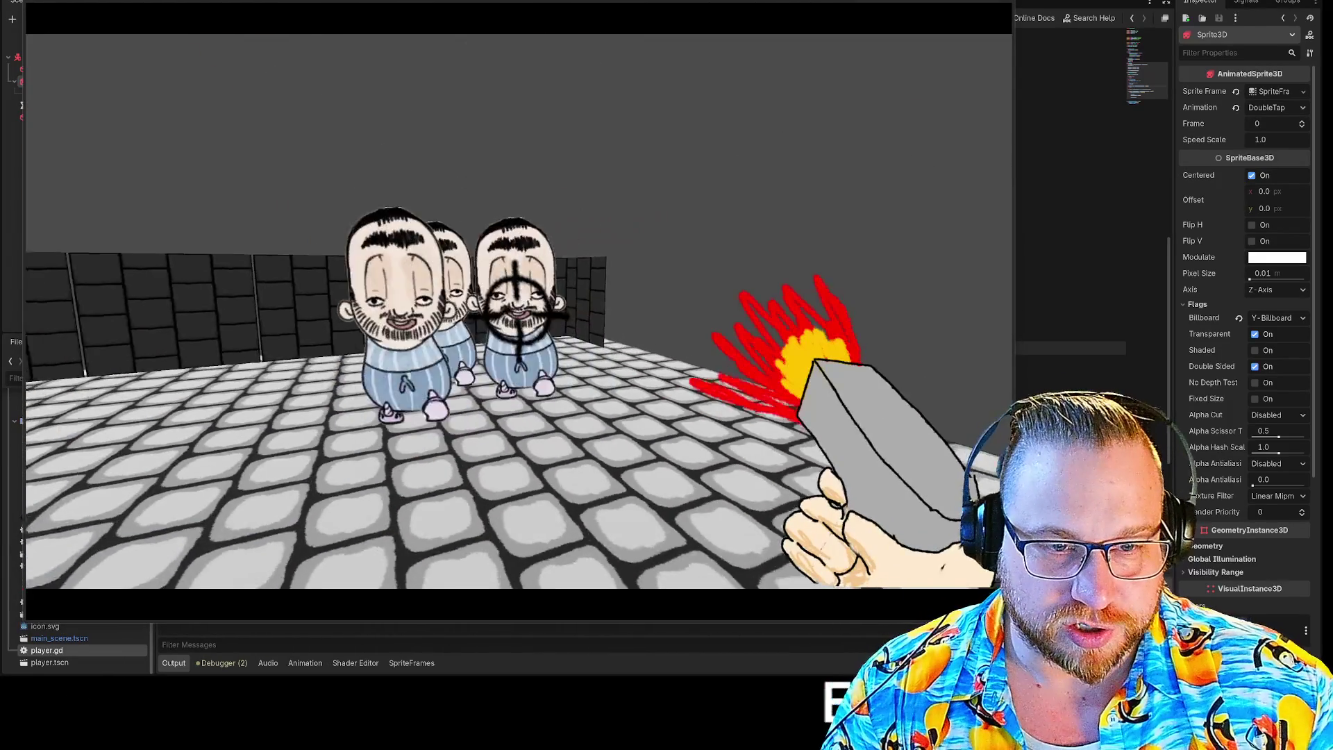
{"action": "left_click", "coordinate": [518, 309]}
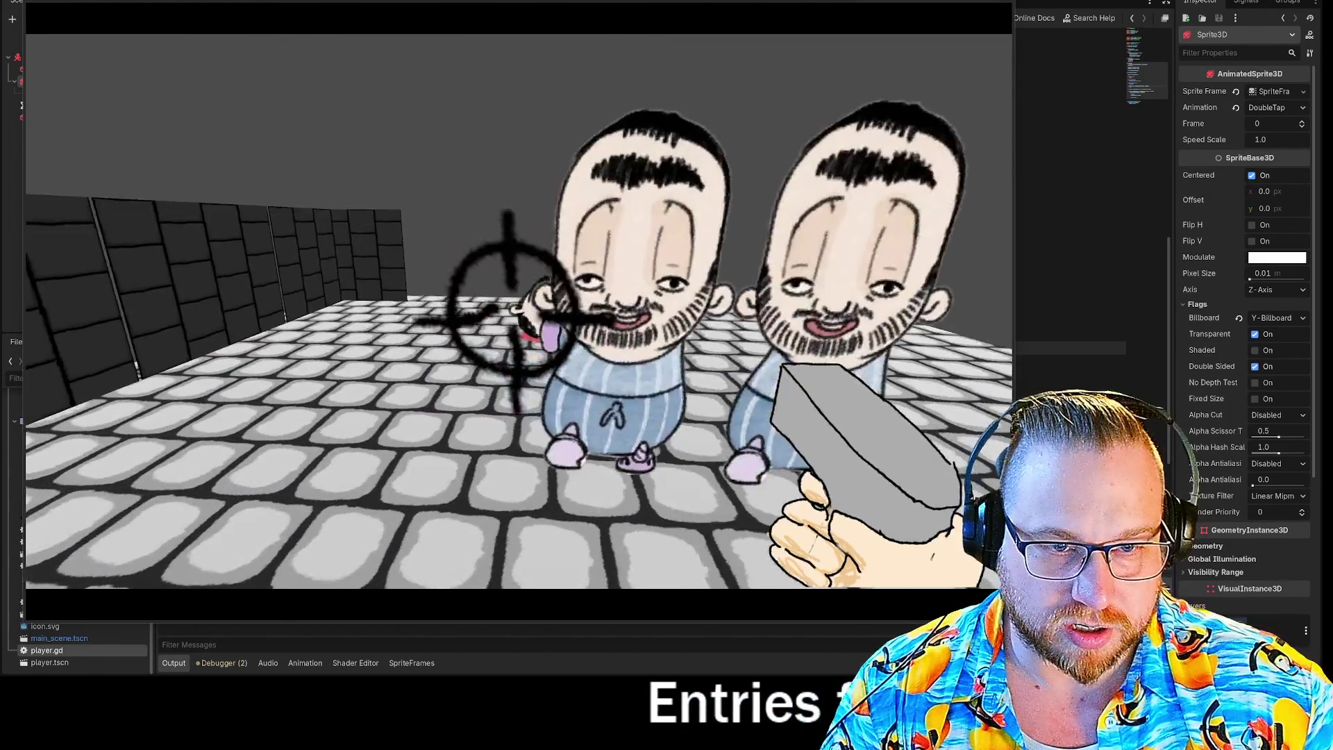
{"action": "left_click", "coordinate": [517, 309]}
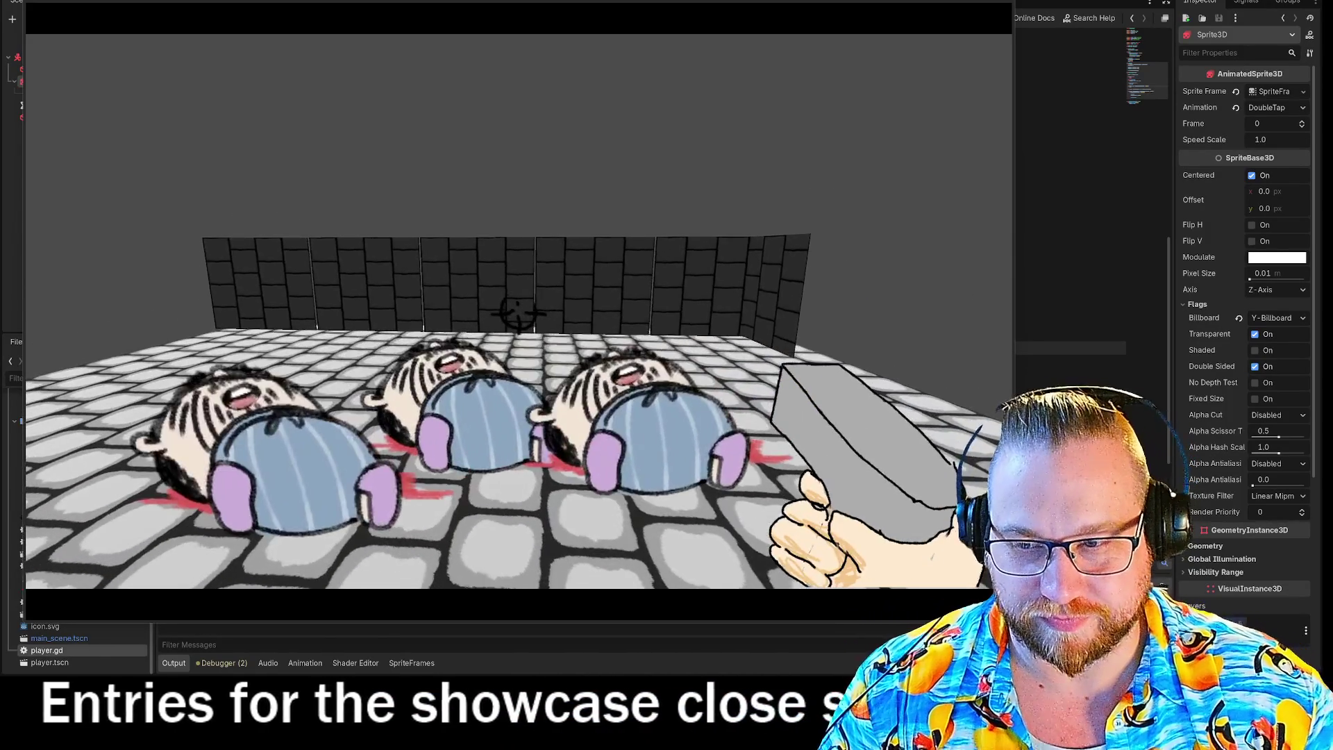
{"action": "left_click", "coordinate": [517, 312]}
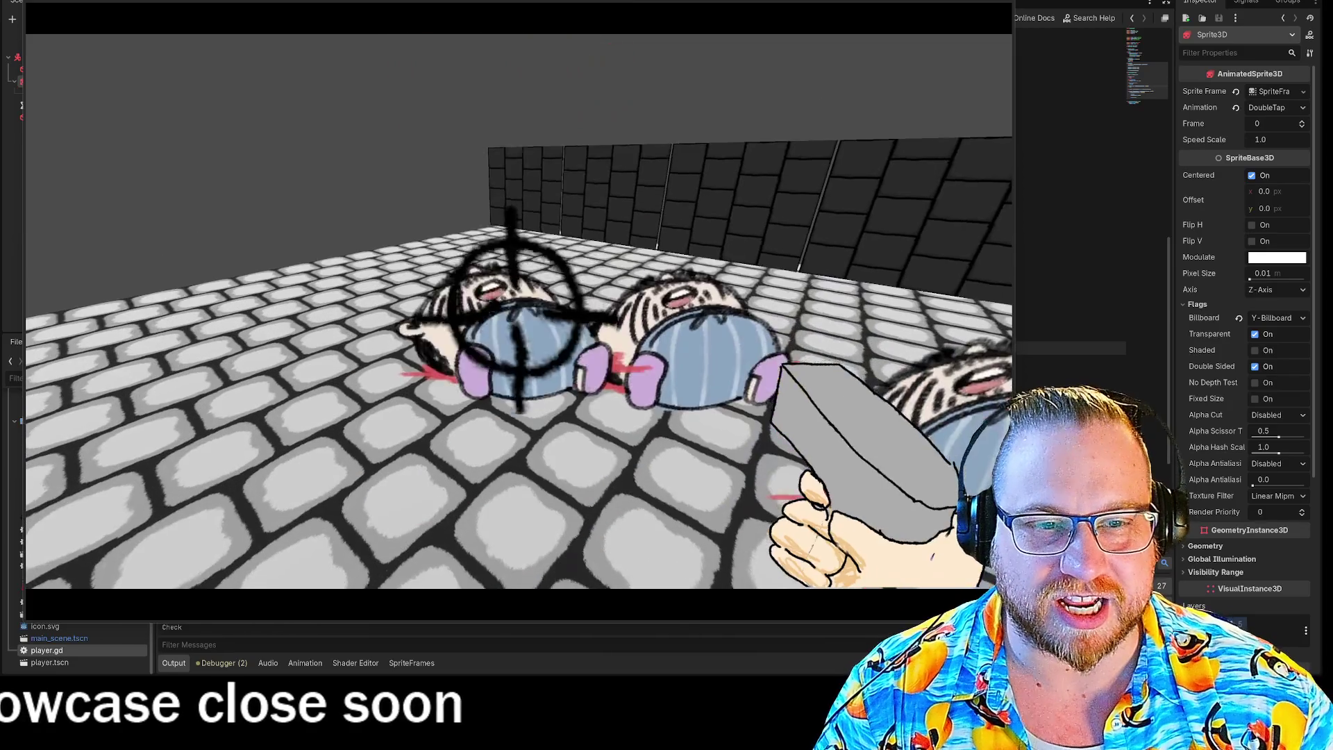
{"action": "left_click", "coordinate": [513, 312]}
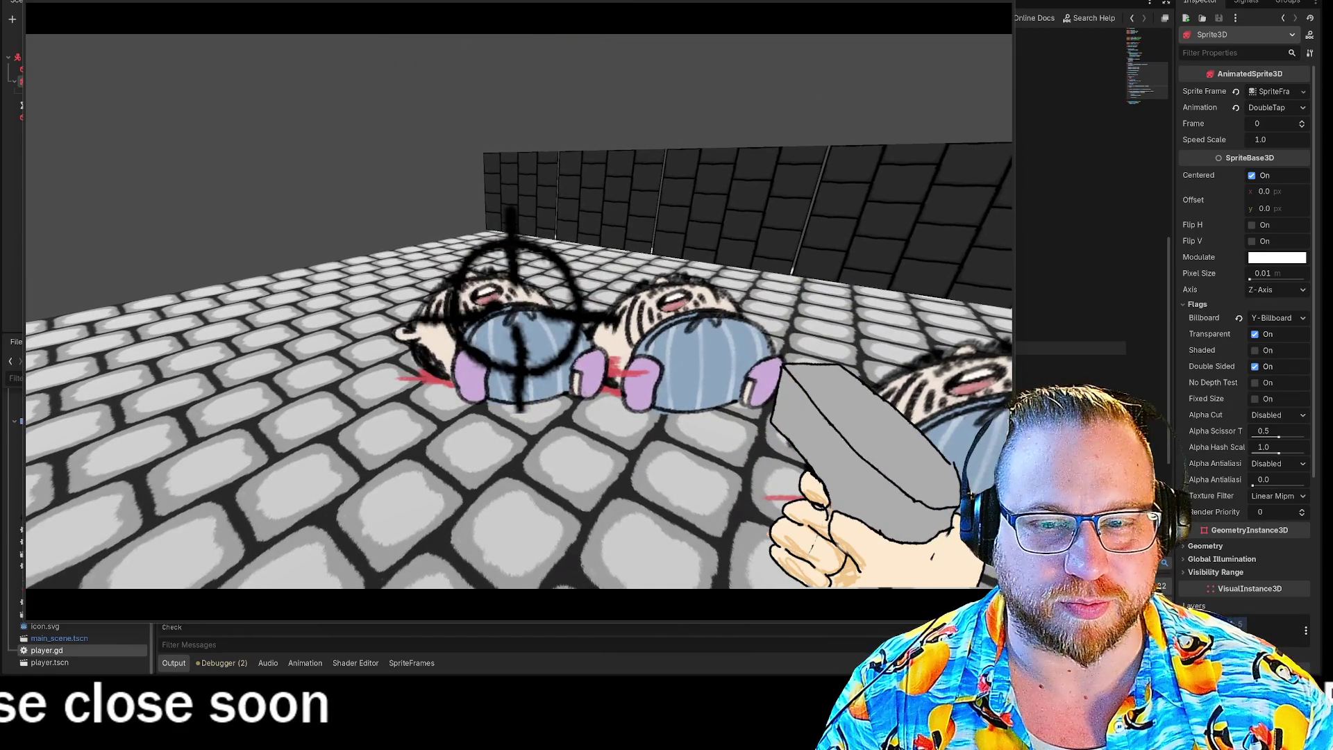
Step: Walk back and forth shooting downed and newly appearing enemies, then stop the game
{"action": "key", "text": "s"}
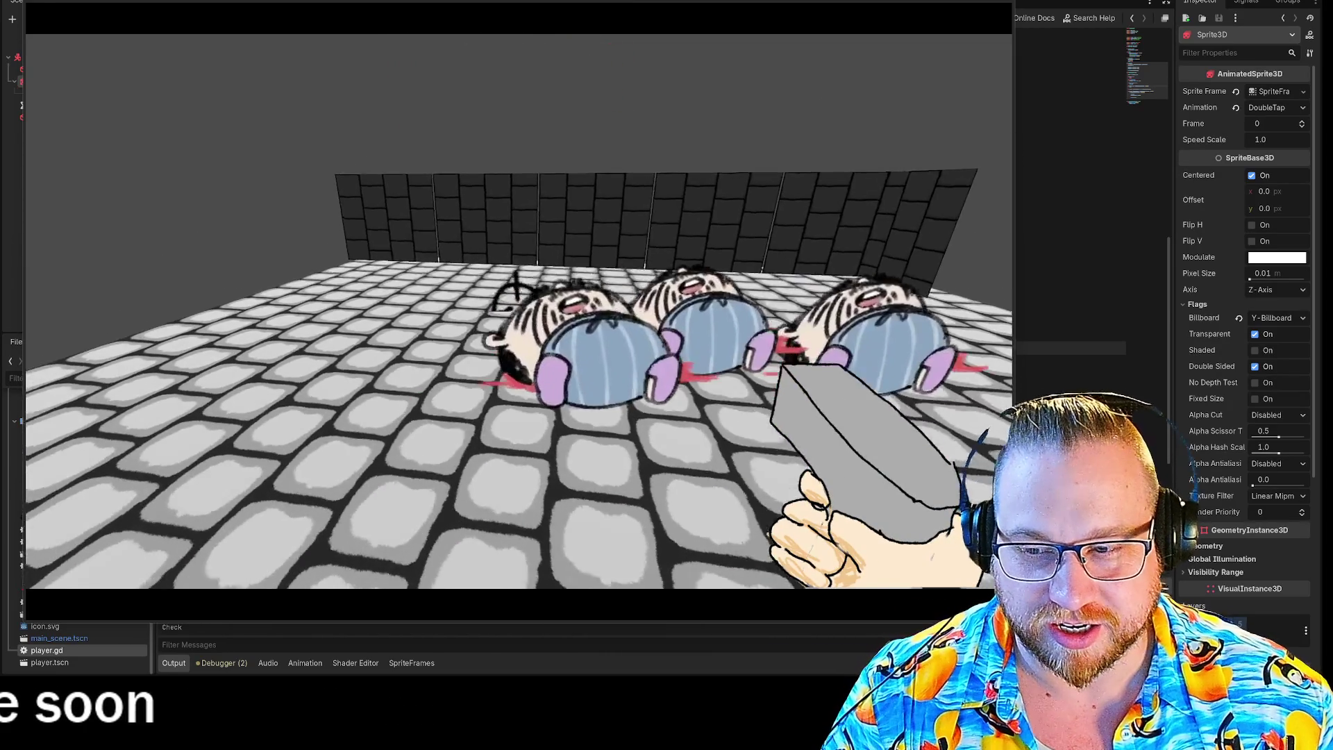
{"action": "key", "text": "w"}
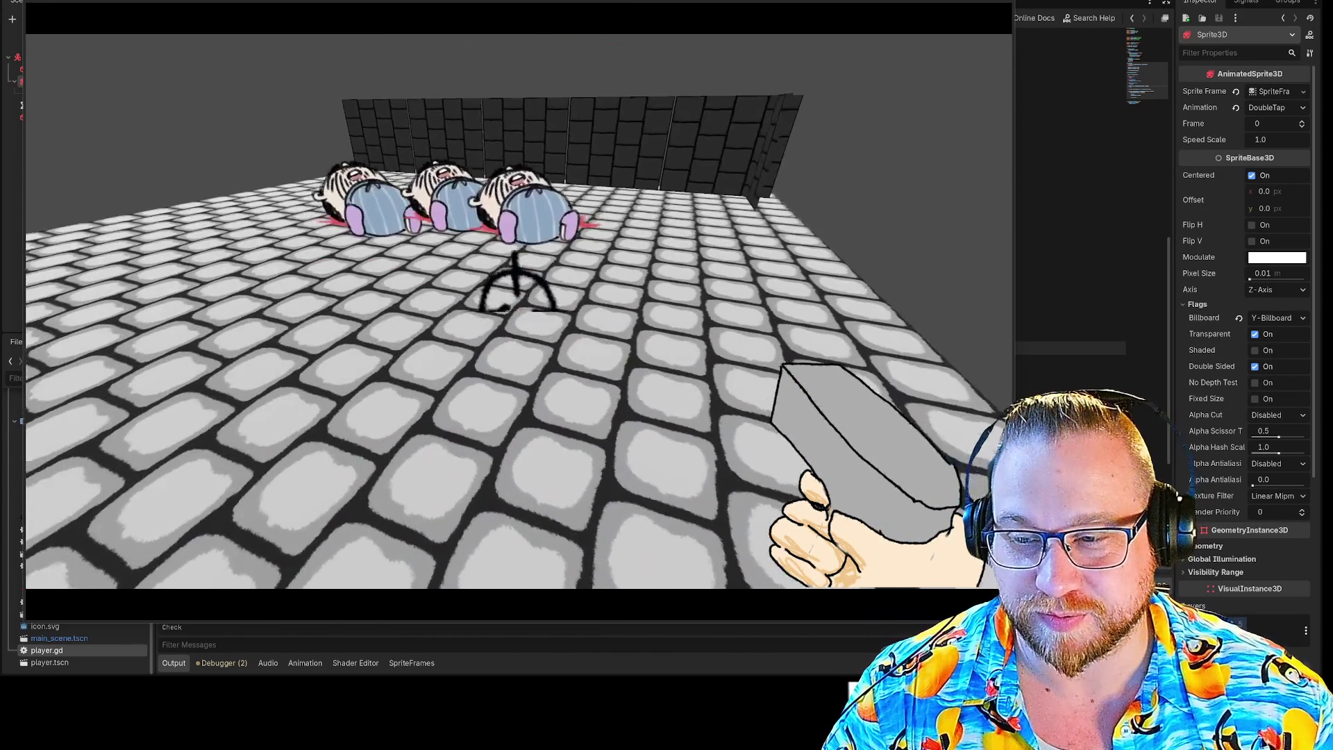
{"action": "left_click", "coordinate": [514, 316]}
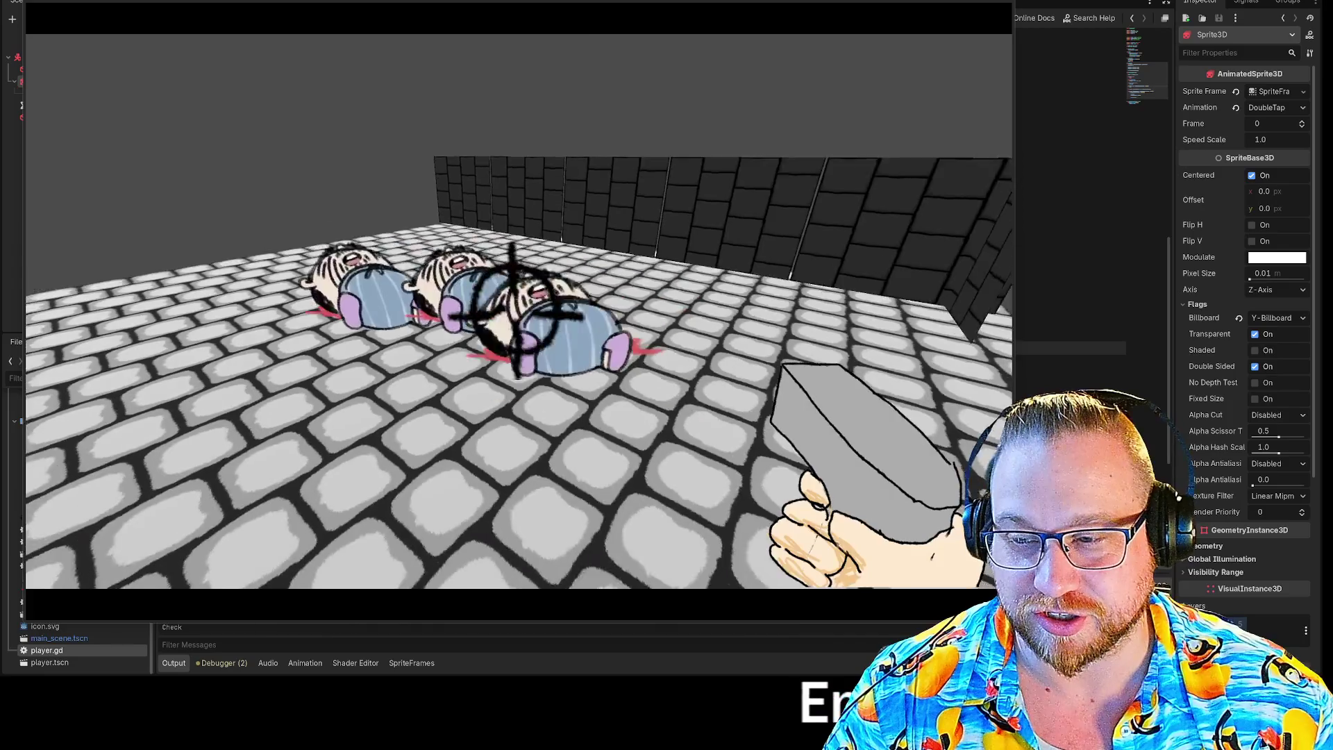
{"action": "key", "text": "s"}
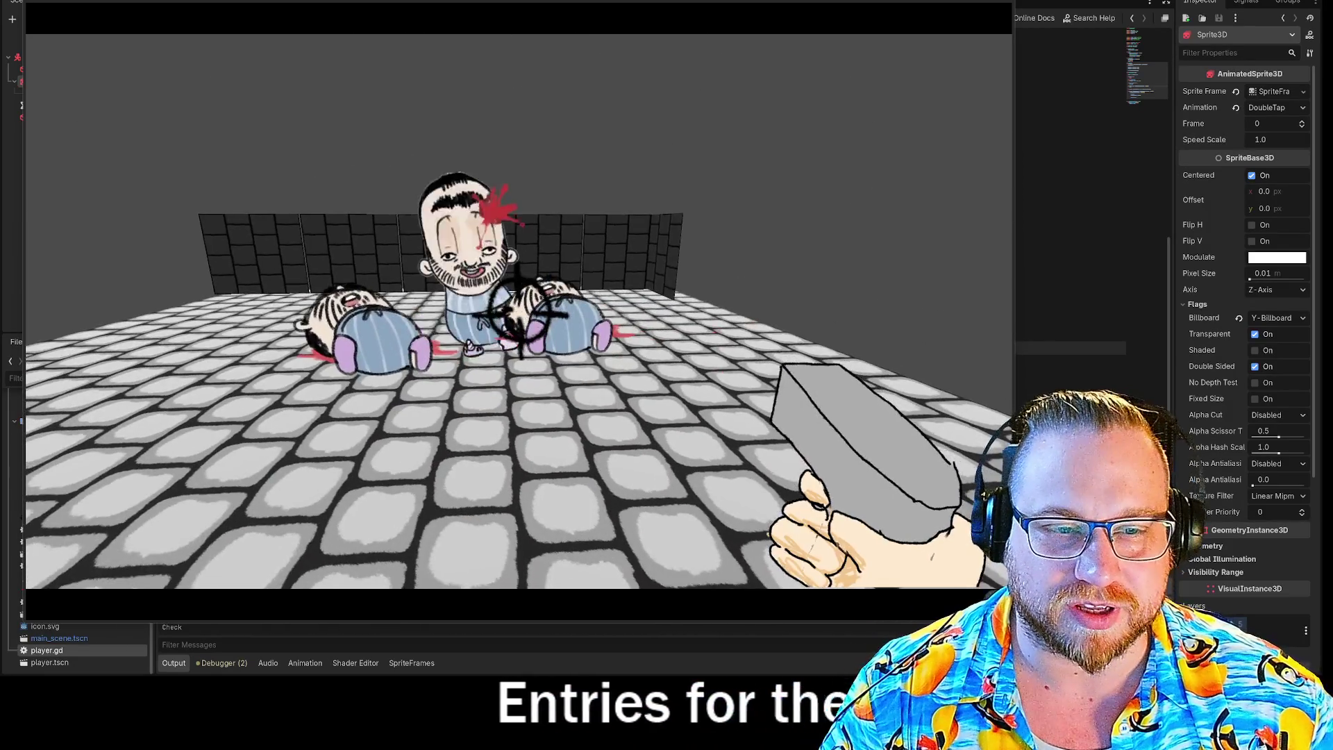
{"action": "left_click", "coordinate": [517, 316]}
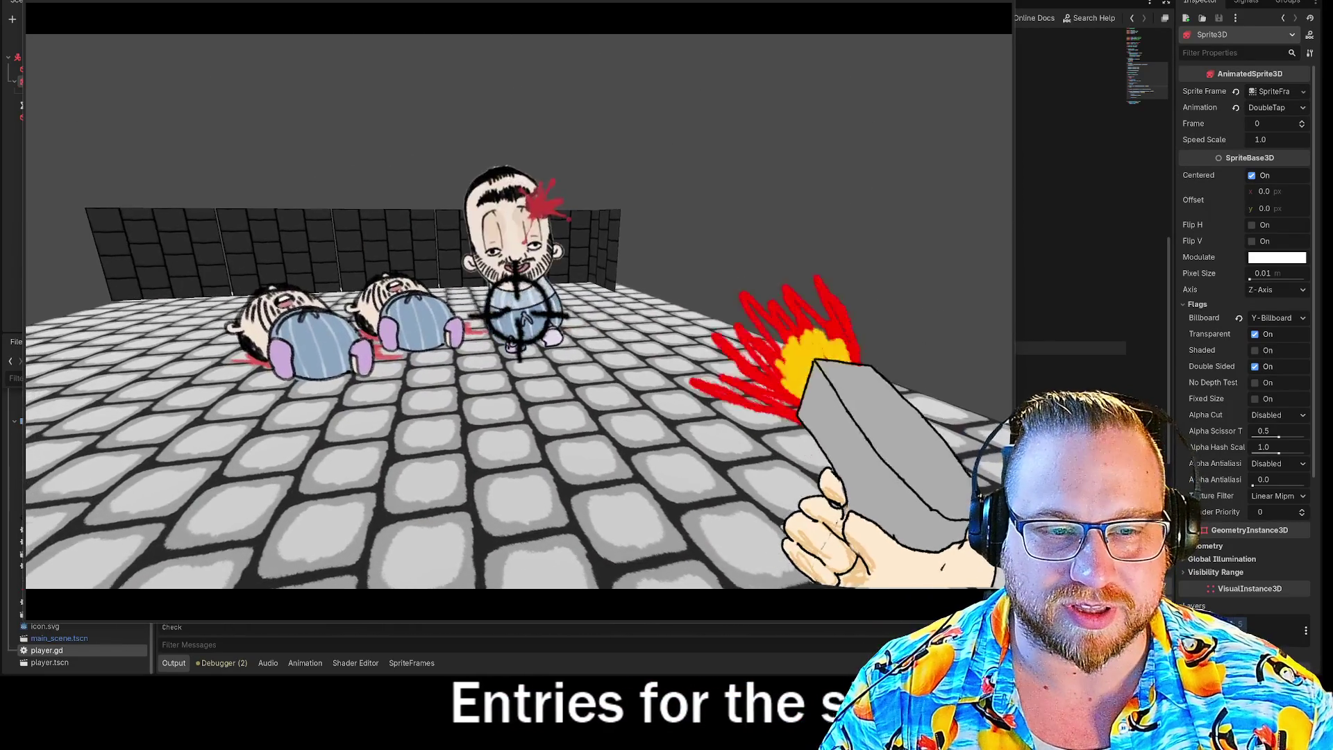
{"action": "left_click", "coordinate": [517, 315]}
{"action": "key", "text": "w"}
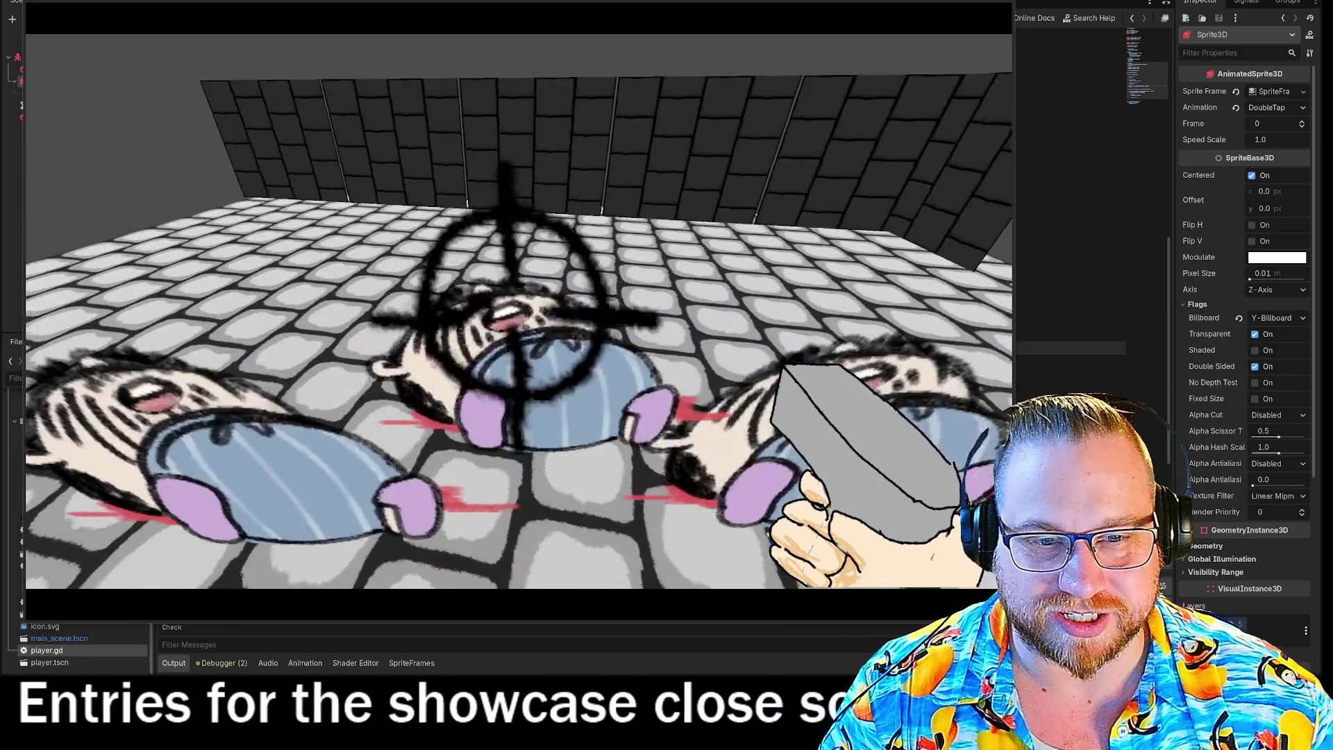
{"action": "left_click", "coordinate": [517, 316]}
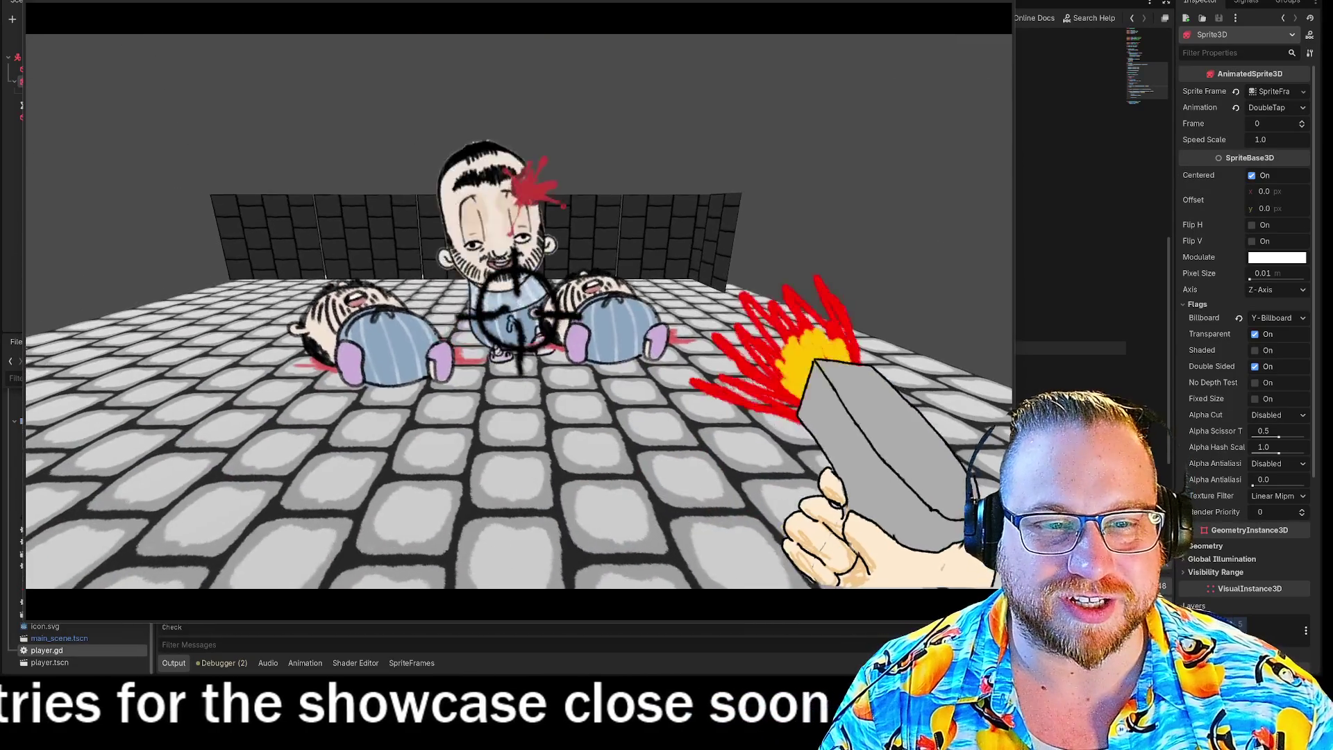
{"action": "key", "text": "Escape"}
{"action": "key", "text": "F8"}
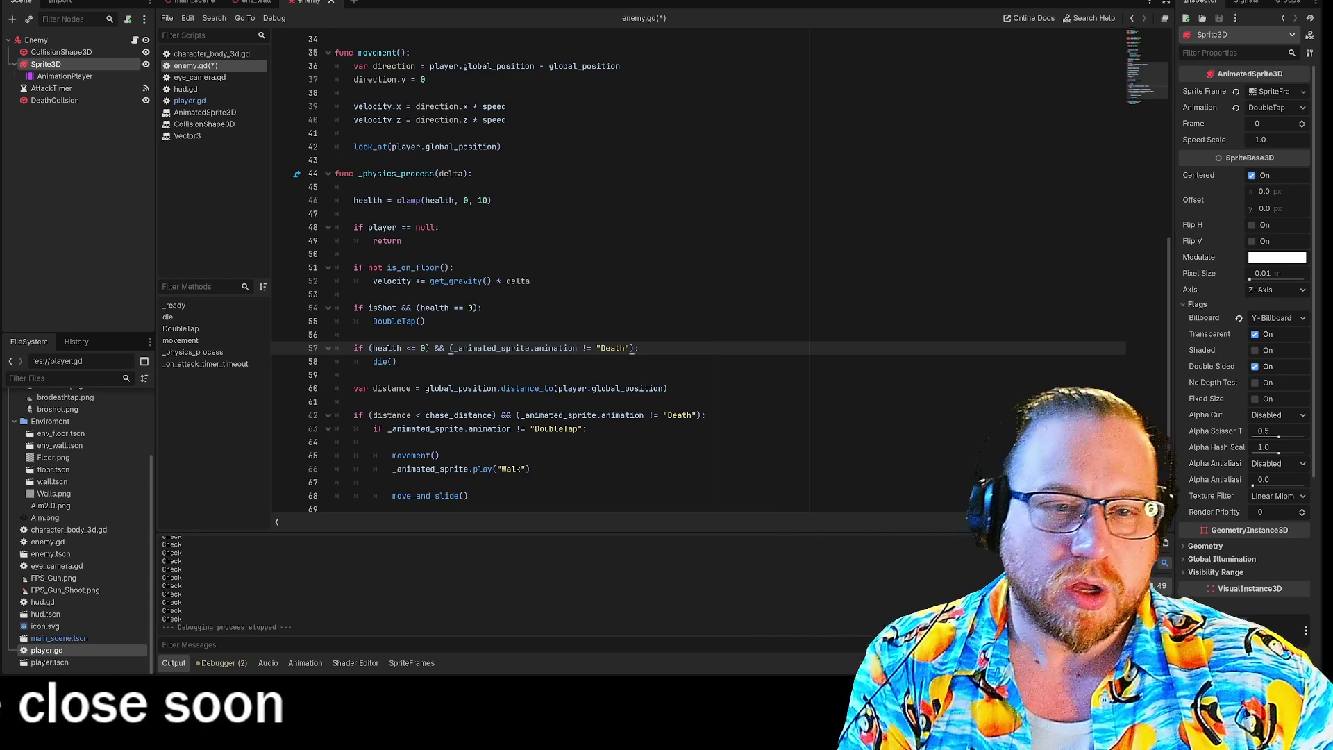
Step: Cut the 'if isShot && (health == 0): DoubleTap()' check from lines 54–55 of enemy.gd
{"action": "scroll", "coordinate": [694, 277], "scroll_direction": "down", "scroll_amount": 2}
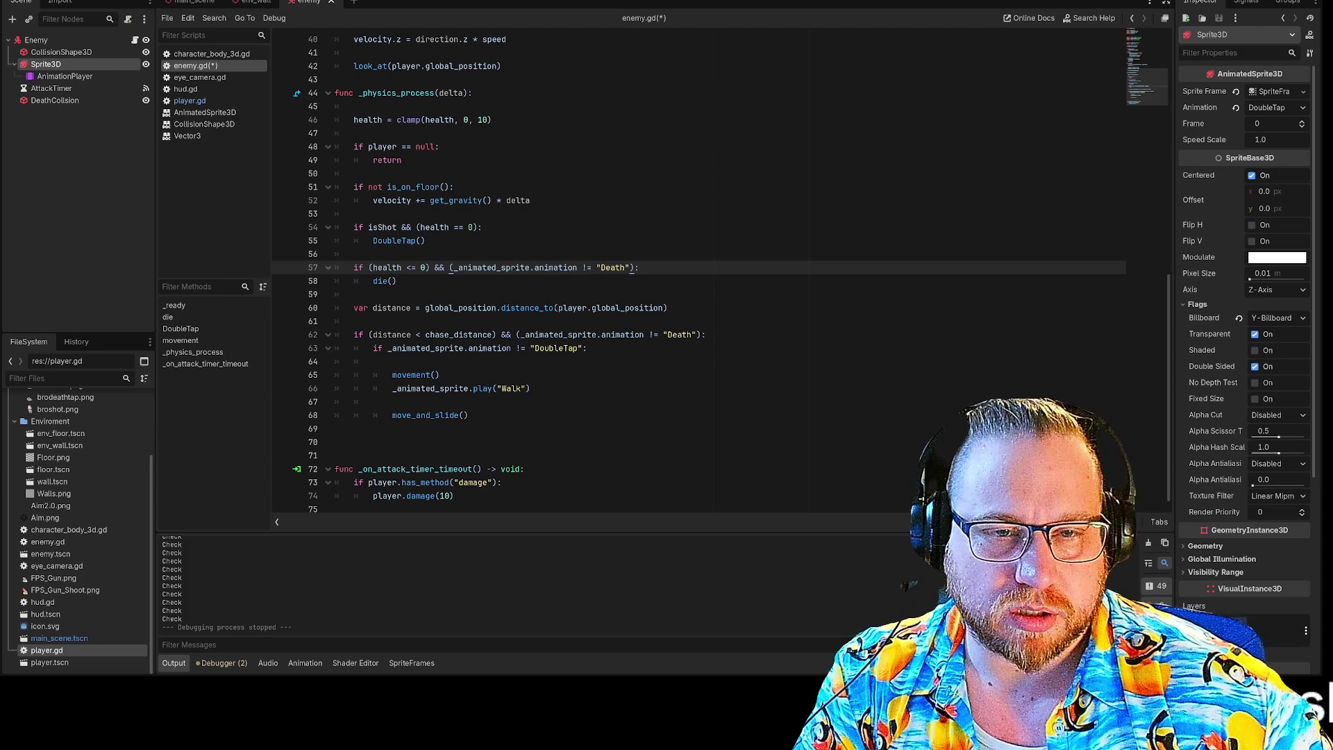
{"action": "left_click", "coordinate": [355, 227]}
{"action": "left_click_drag", "start_coordinate": [469, 227], "coordinate": [426, 240]}
{"action": "key", "text": "ctrl+c"}
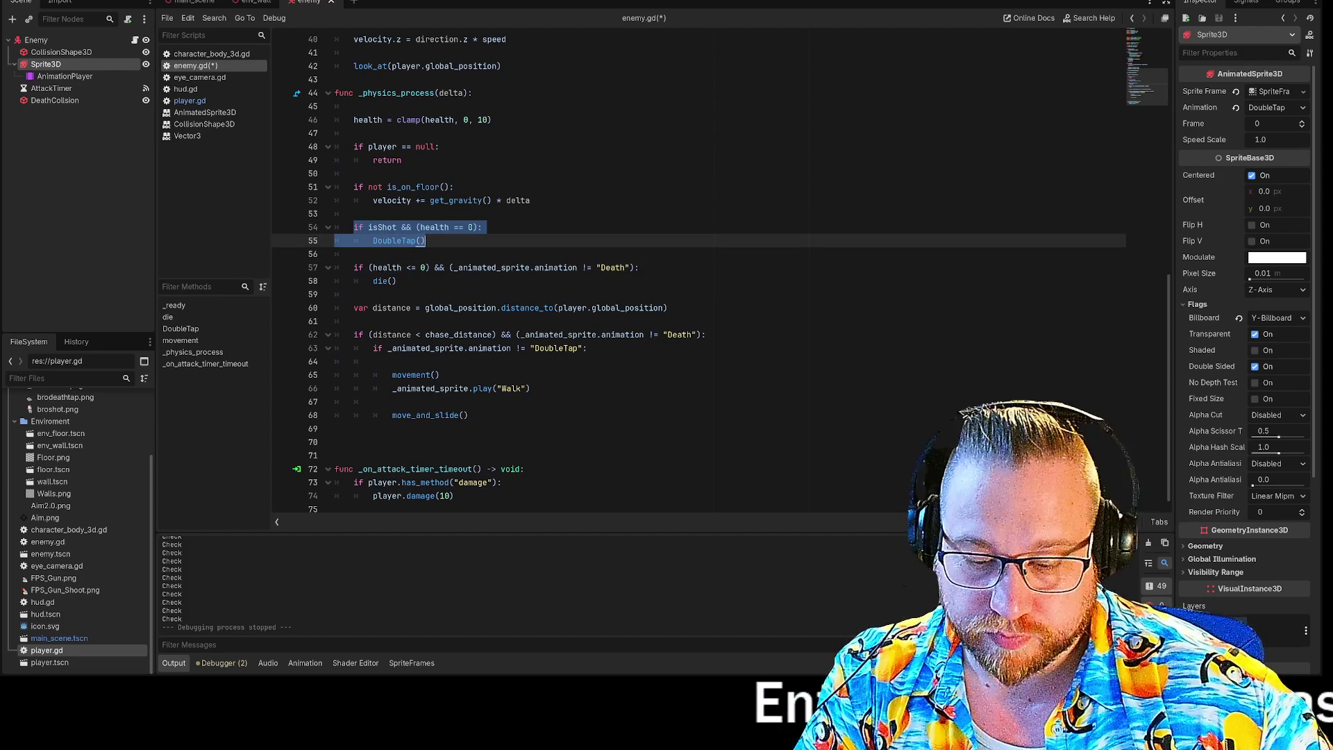
{"action": "key", "text": "BackSpace"}
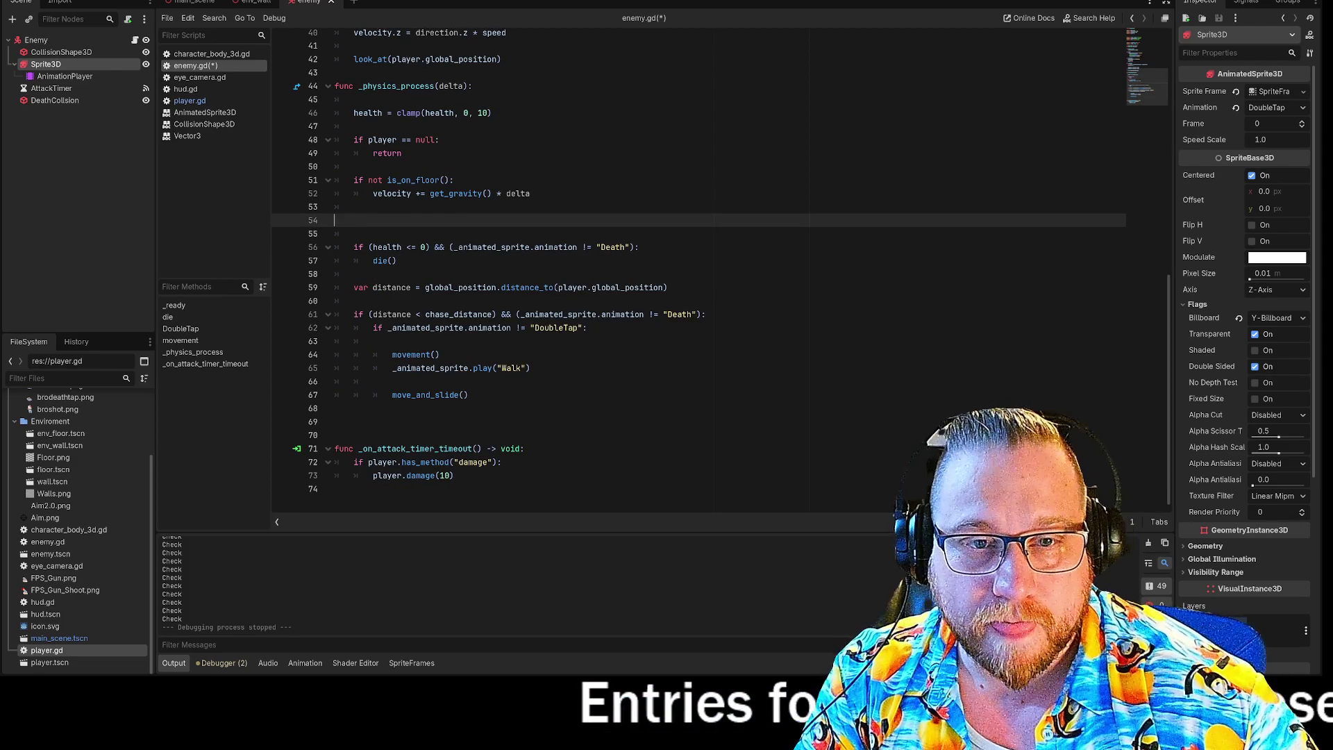
{"action": "key", "text": "BackSpace"}
{"action": "key", "text": "BackSpace"}
Step: Paste the DoubleTap check below the die() call and run the project
{"action": "left_click", "coordinate": [396, 233]}
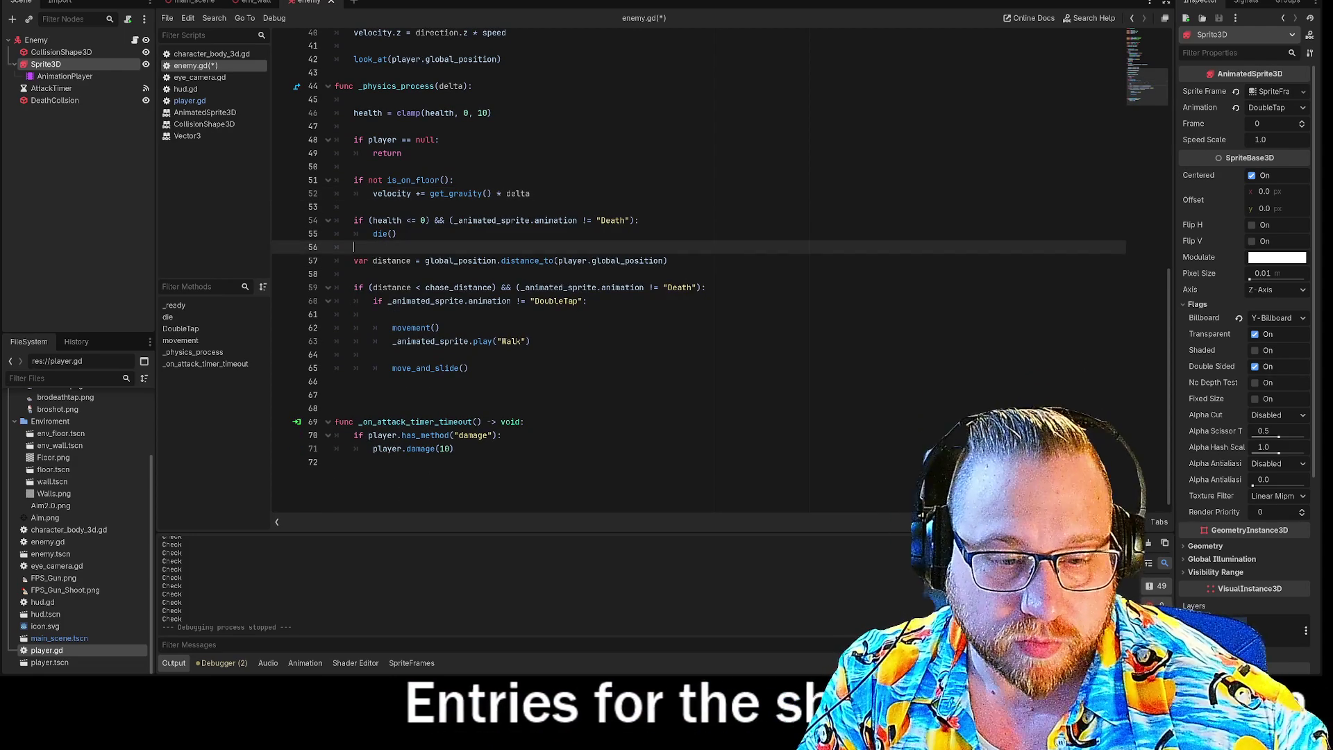
{"action": "key", "text": "Return"}
{"action": "key", "text": "Return"}
{"action": "key", "text": "ctrl+v"}
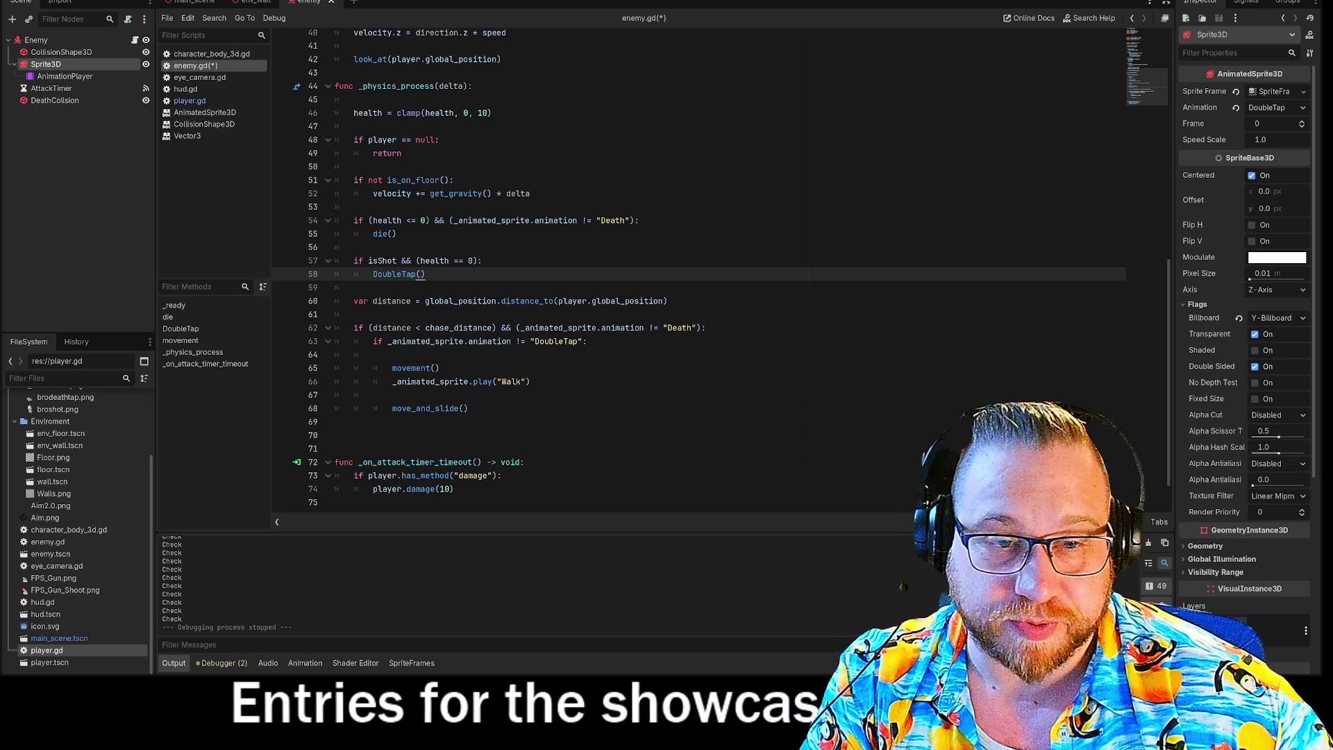
{"action": "left_click", "coordinate": [482, 261]}
{"action": "left_click", "coordinate": [354, 286]}
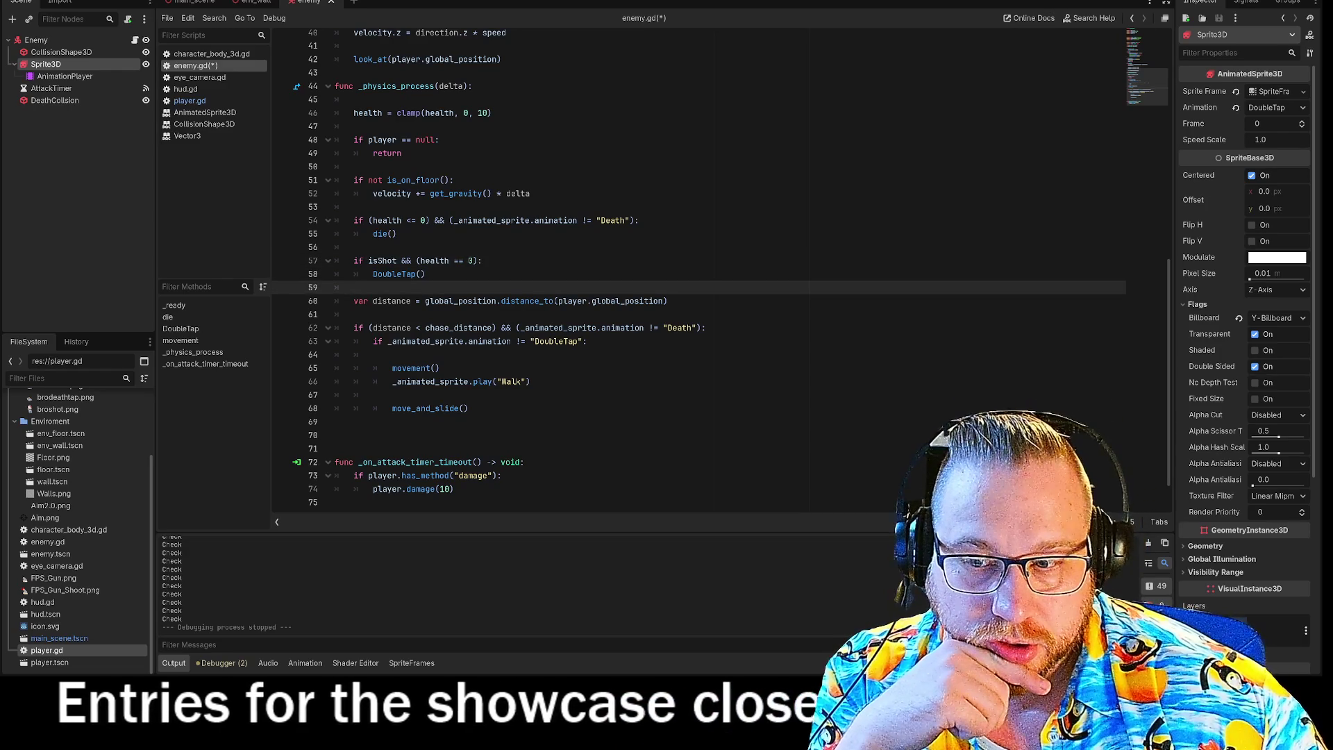
{"action": "left_click", "coordinate": [1073, 8]}
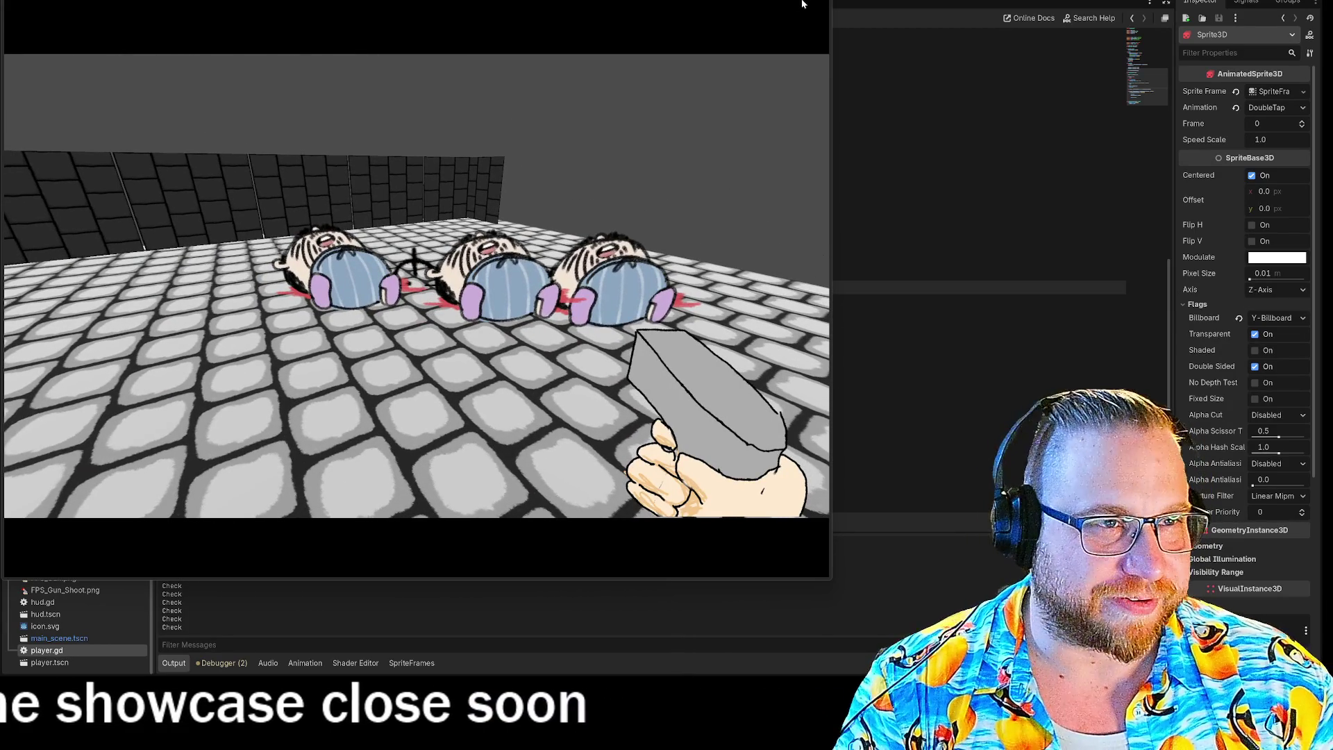
Step: Stop the game, relaunch it with F5, enlarge its window, then press F8
{"action": "key", "text": "Escape"}
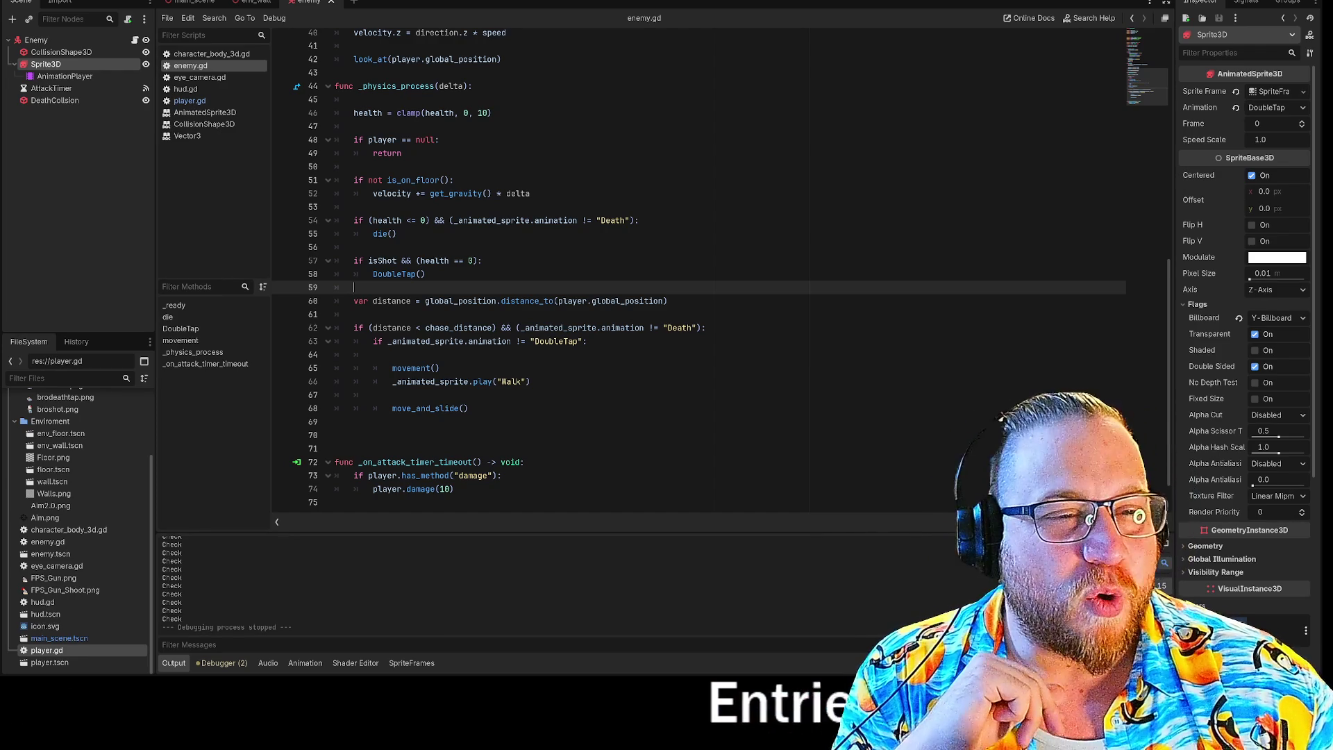
{"action": "key", "text": "F5"}
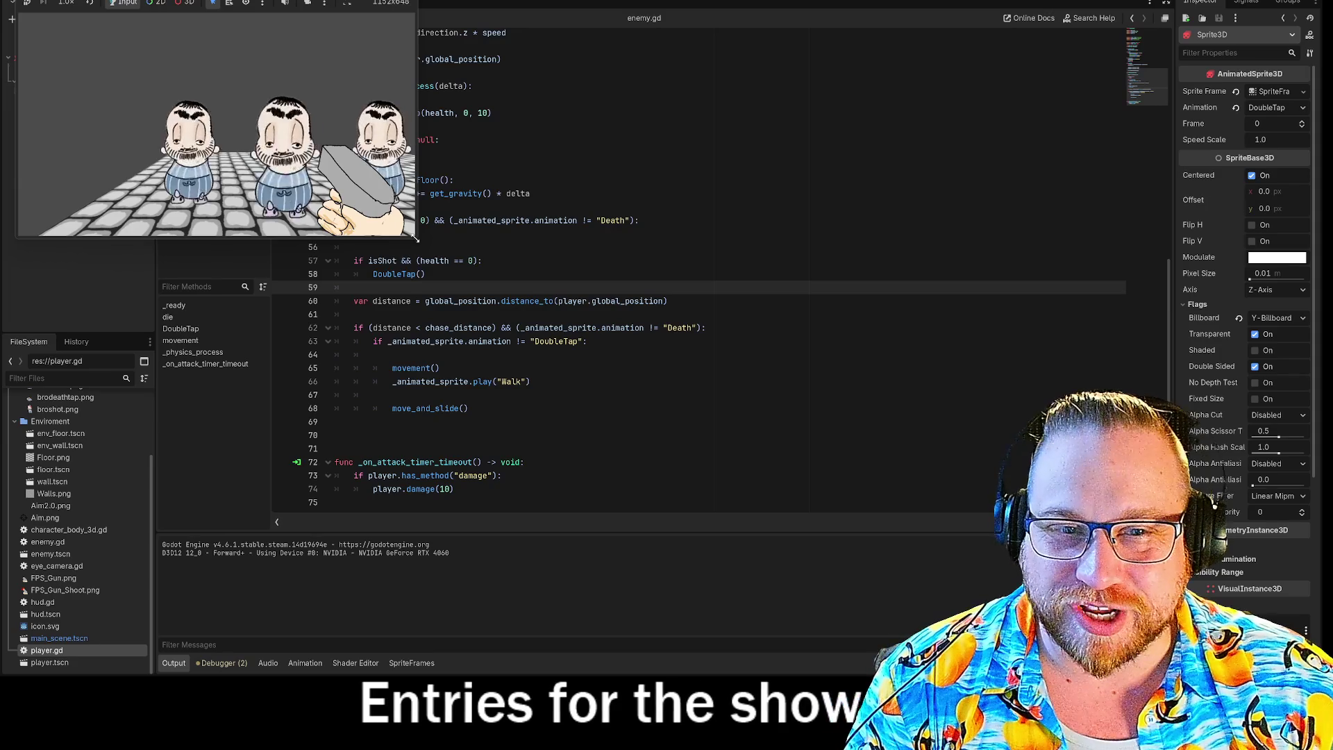
{"action": "mouse_move", "coordinate": [417, 238]}
{"action": "left_mouse_down"}
{"action": "mouse_move", "coordinate": [941, 649]}
{"action": "mouse_move", "coordinate": [907, 635]}
{"action": "left_mouse_up"}
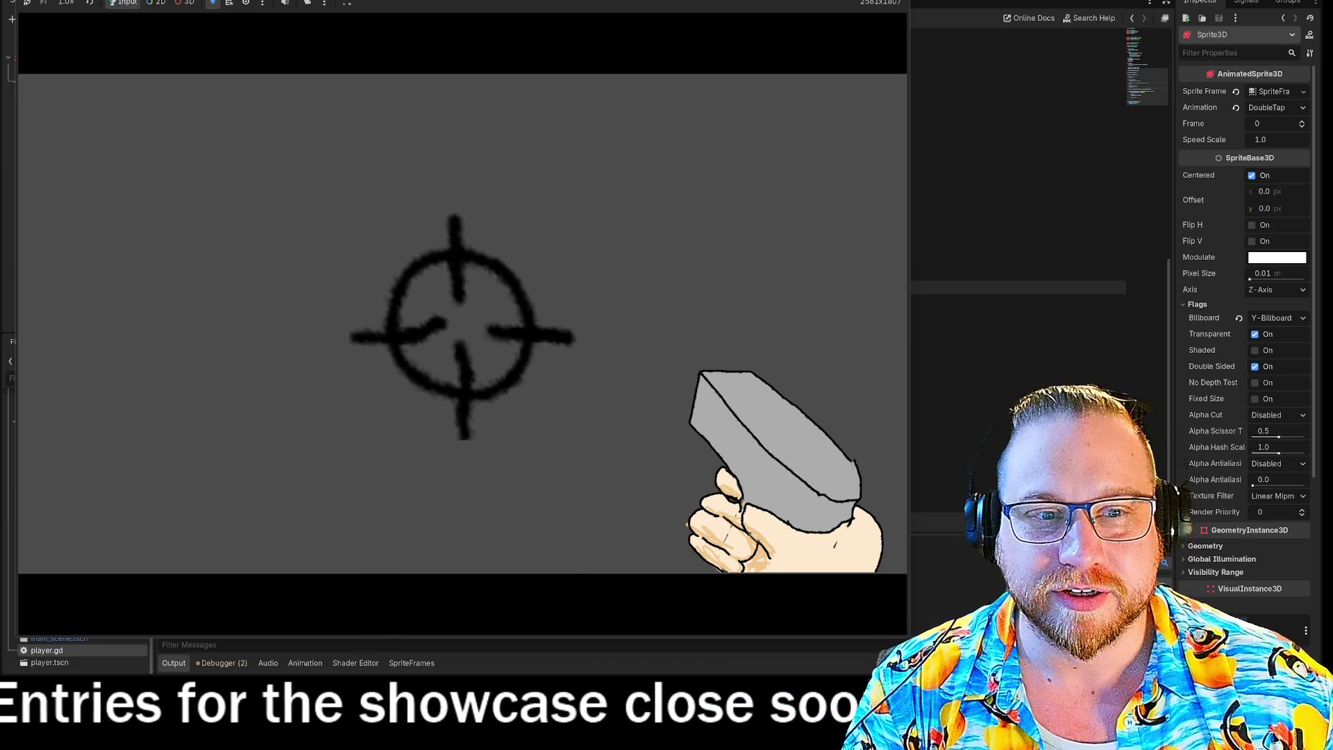
{"action": "key", "text": "F8"}
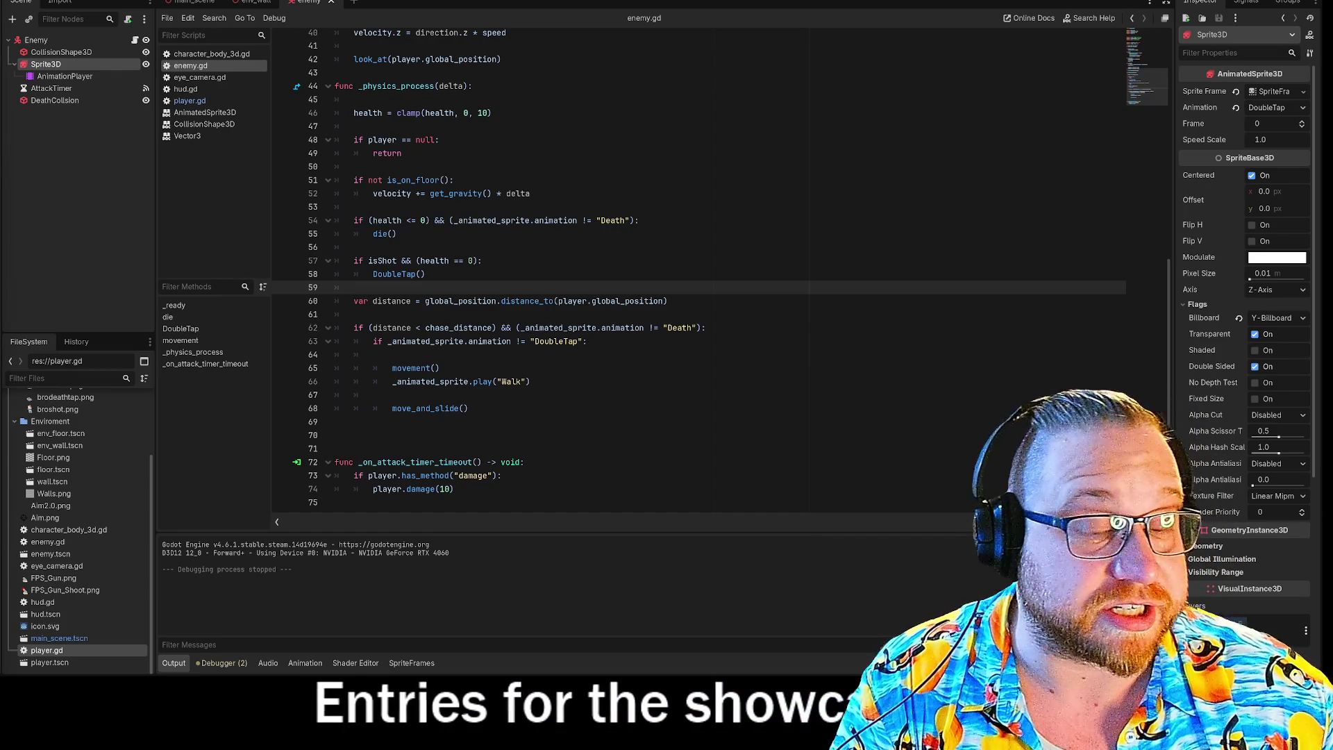
Step: Compare the enemy sprite's Death and DoubleTap animations in the SpriteFrames panel
{"action": "left_click", "coordinate": [354, 314]}
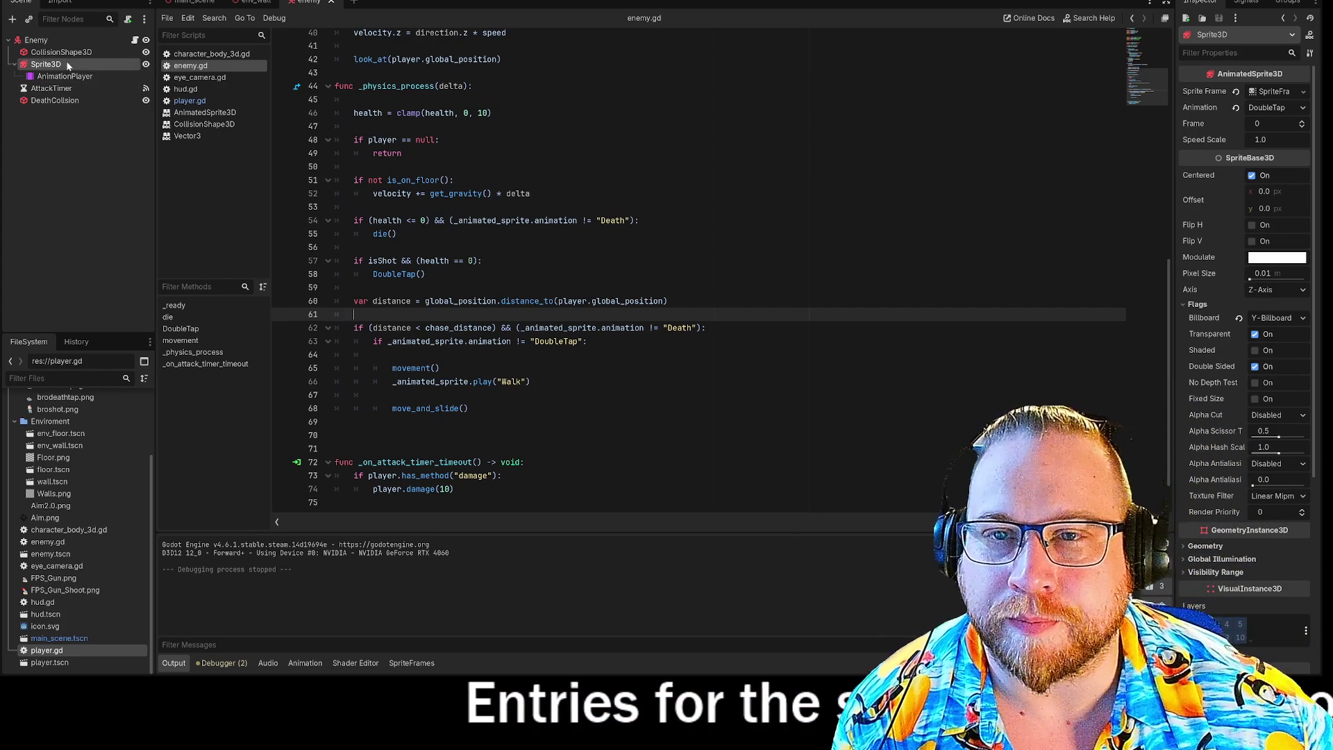
{"action": "left_click", "coordinate": [412, 662]}
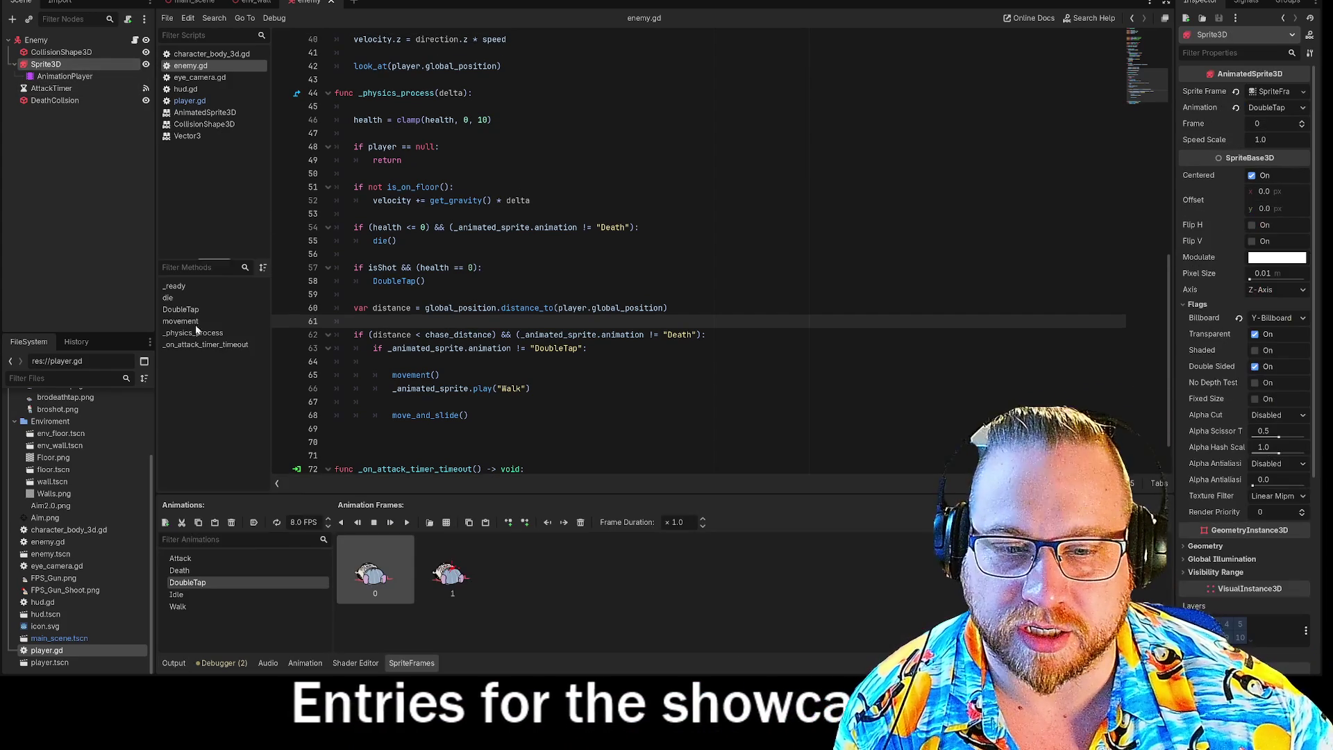
{"action": "left_click", "coordinate": [180, 569]}
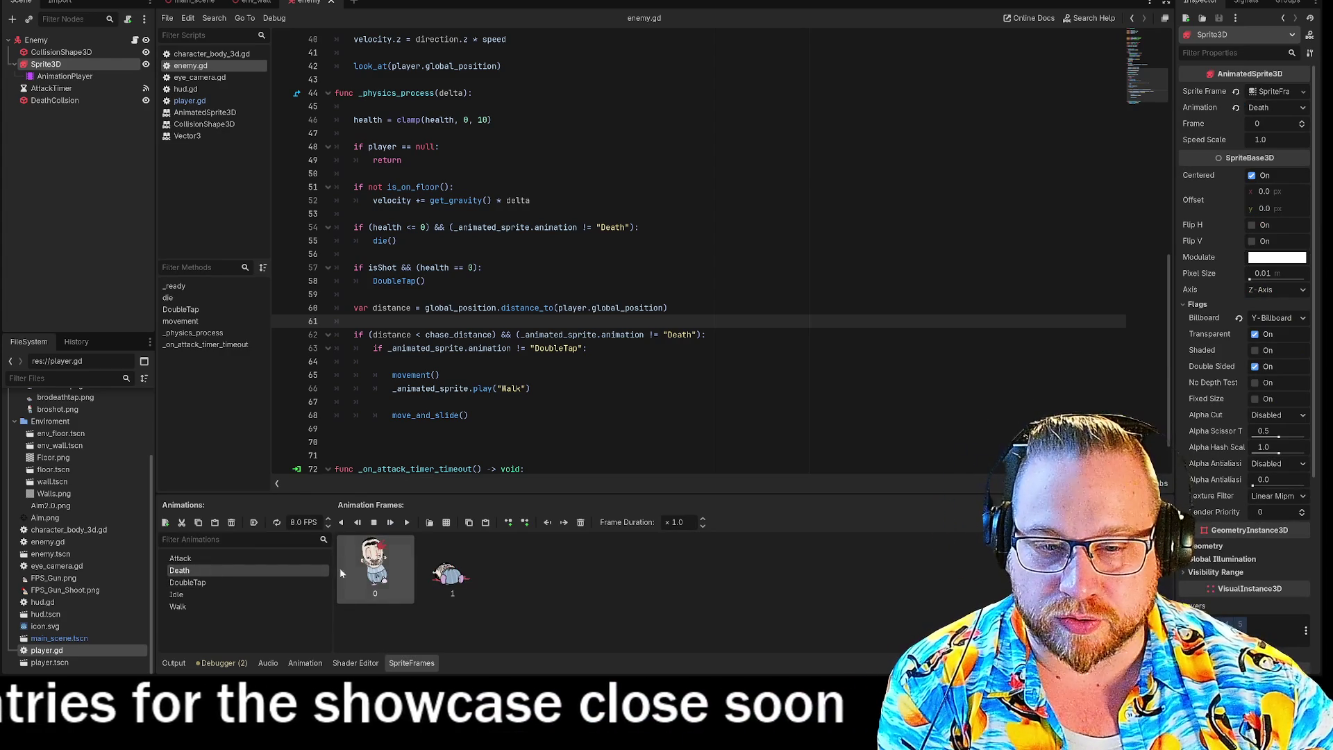
{"action": "left_click", "coordinate": [183, 583]}
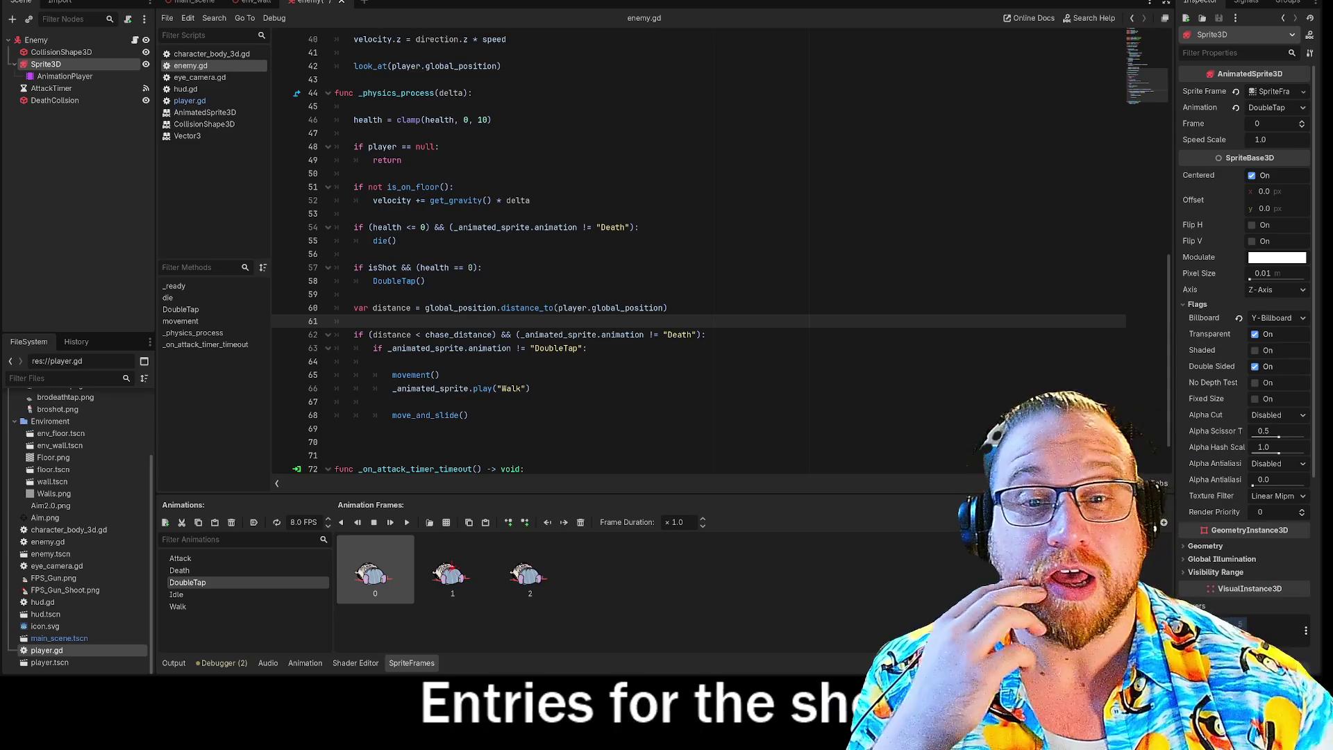
{"action": "right_click", "coordinate": [201, 100]}
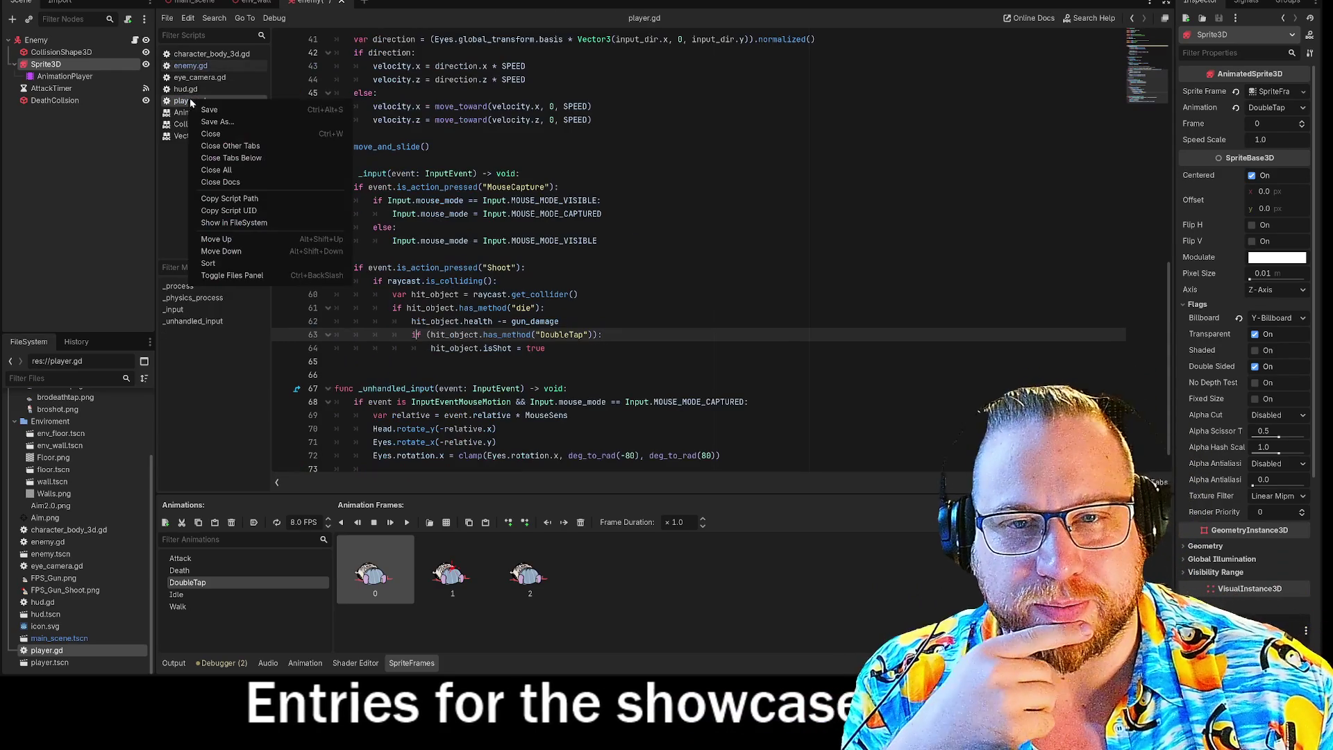
Step: Open player.gd and highlight the hit_object.isShot = true line in the shoot code
{"action": "left_click", "coordinate": [196, 101]}
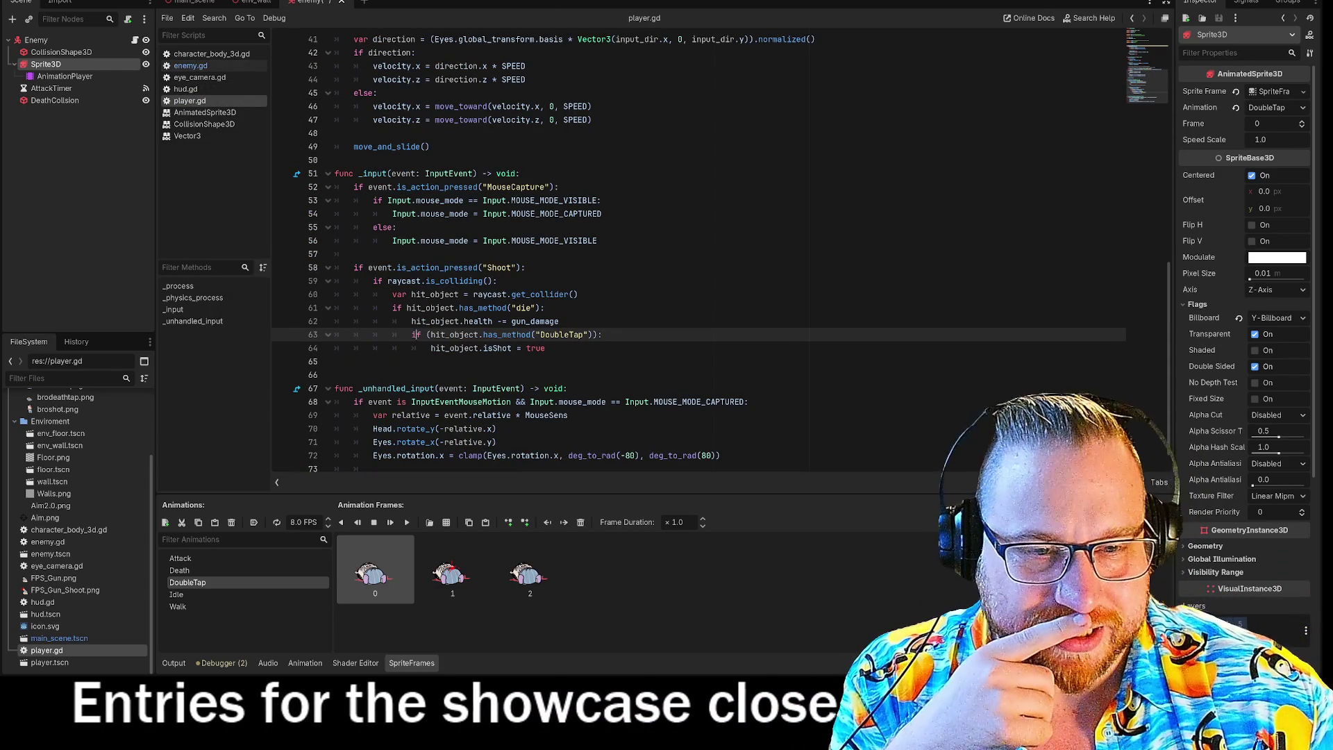
{"action": "left_click", "coordinate": [548, 347]}
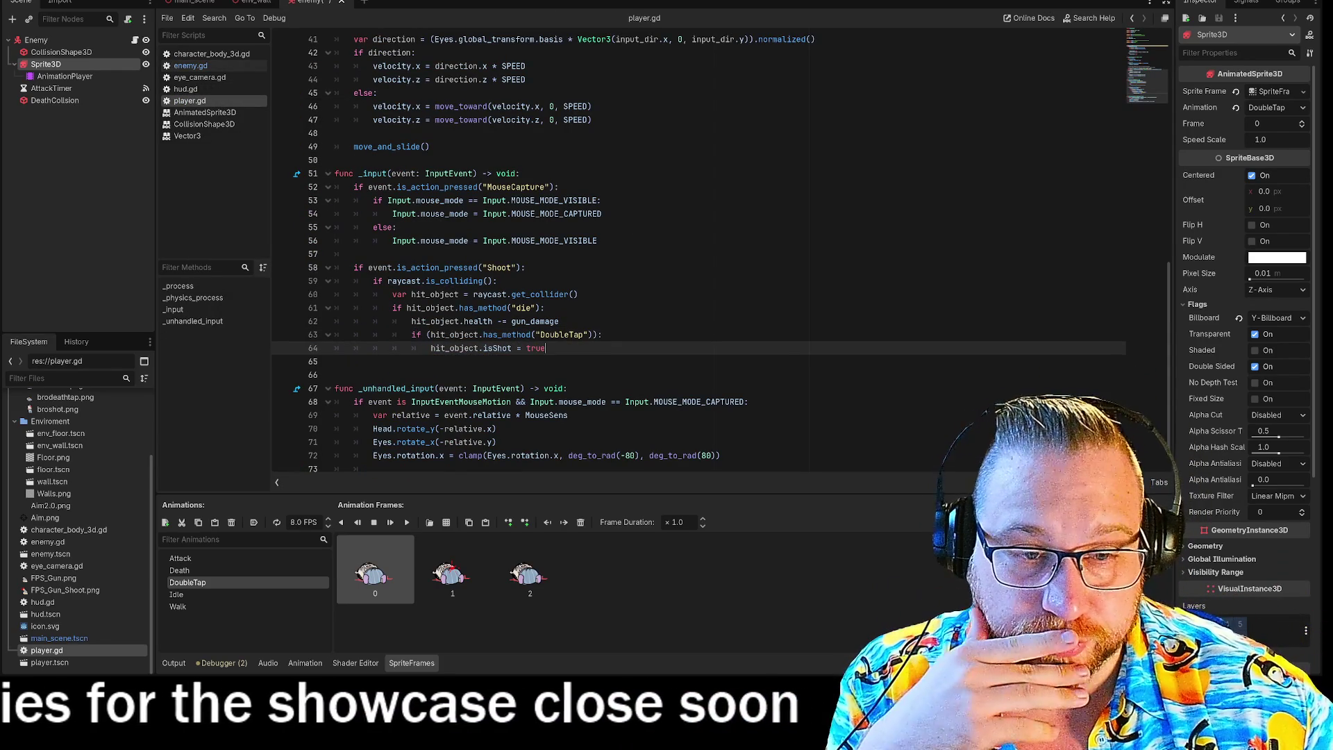
{"action": "key", "text": "shift+Home"}
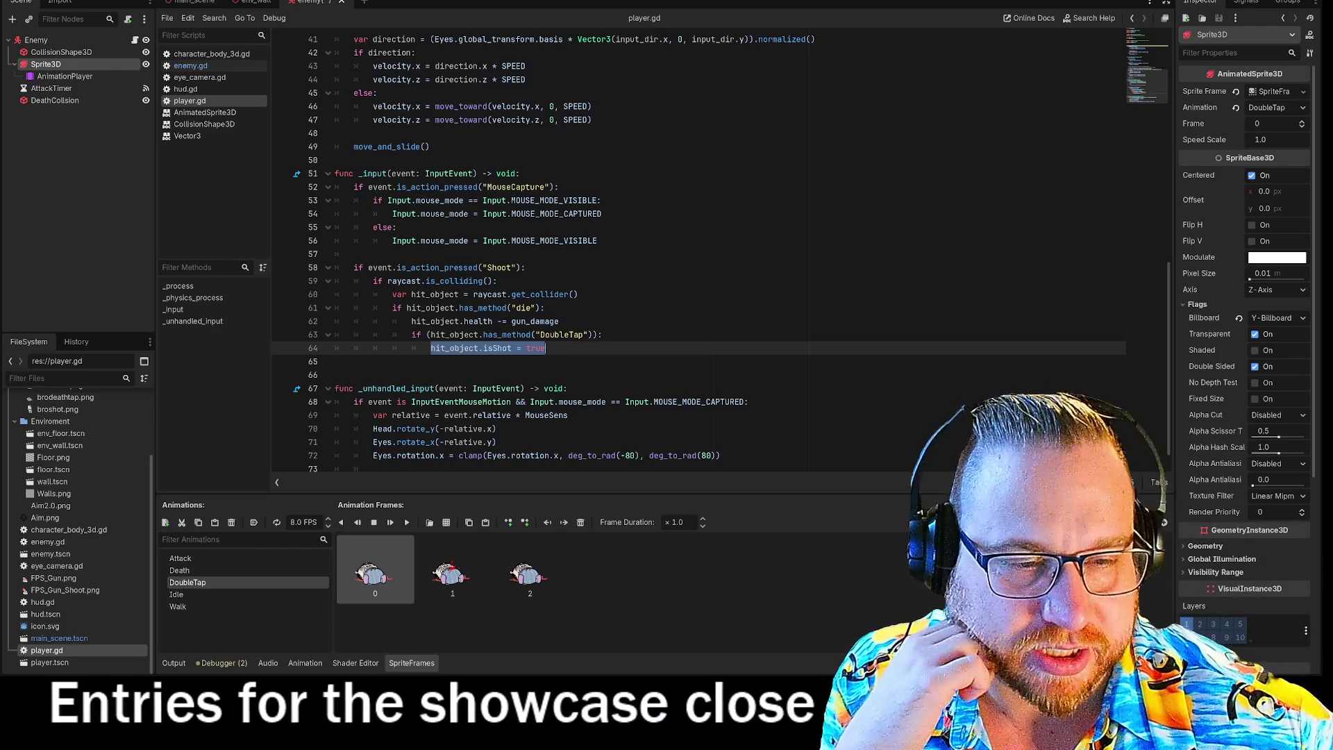
{"action": "key", "text": "Right"}
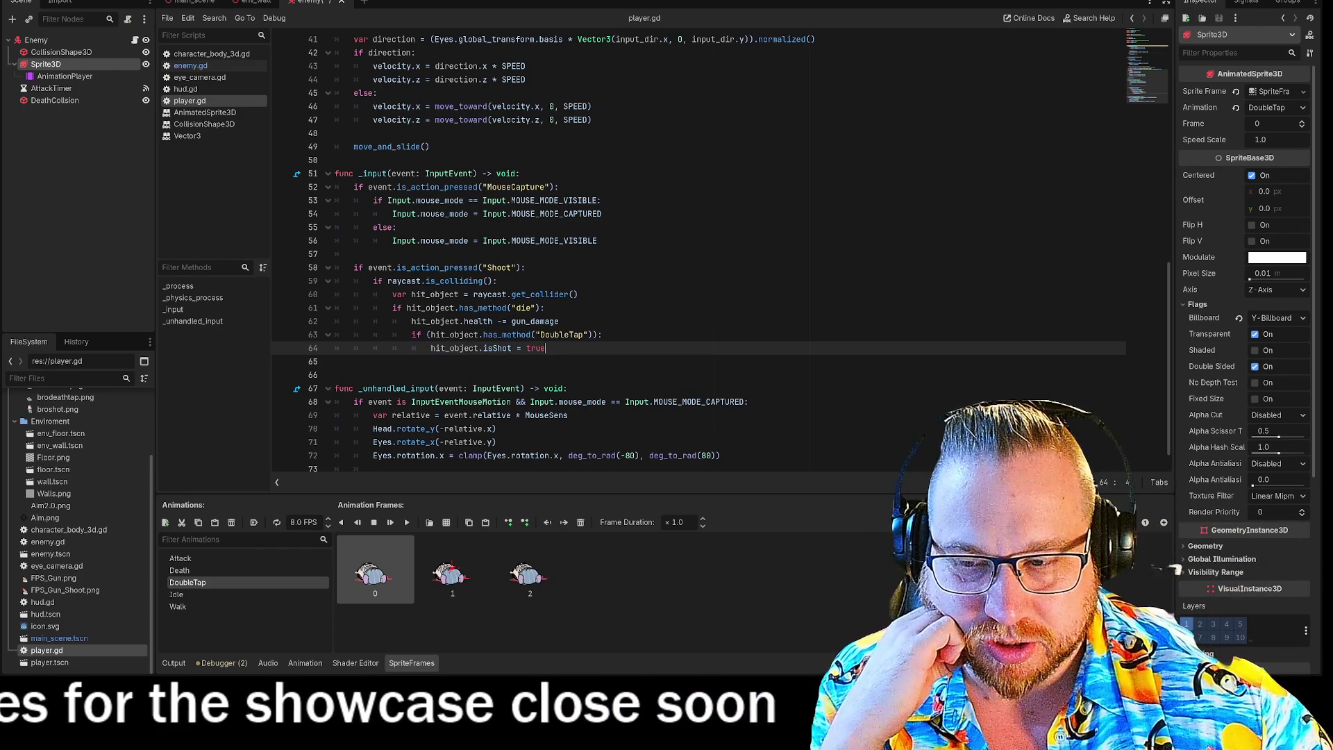
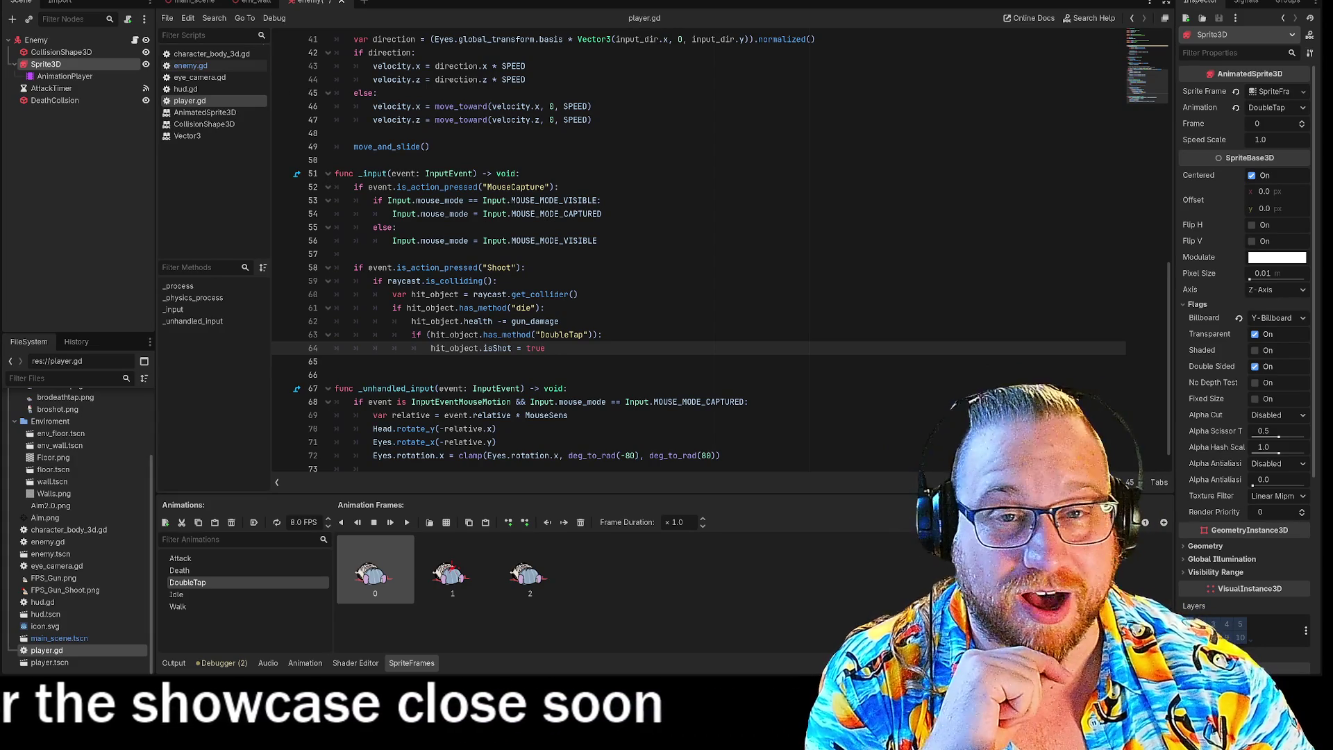
Step: Save the enemy scene, then bring the Steam library window up at the top-left over Godot
{"action": "right_click", "coordinate": [312, 3]}
{"action": "left_click", "coordinate": [347, 28]}
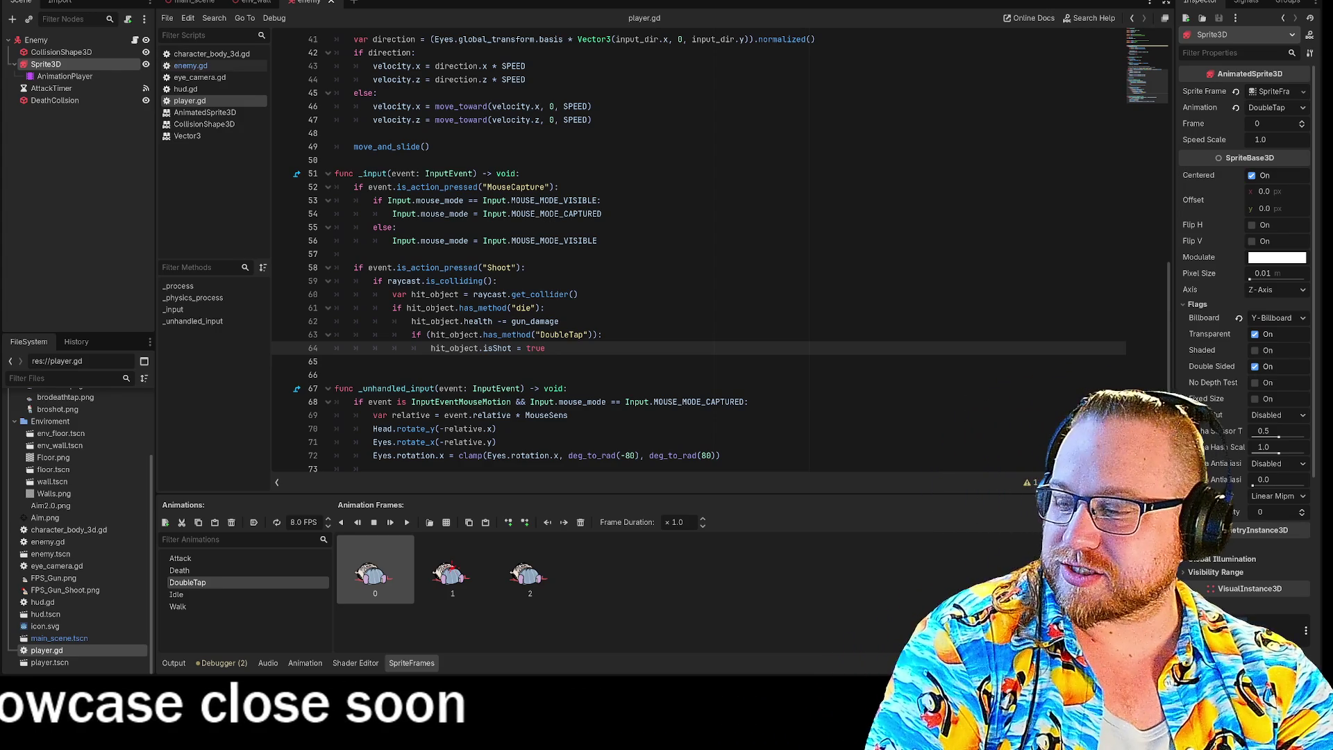
{"action": "key", "text": "alt+Tab"}
{"action": "mouse_move", "coordinate": [531, 387]}
{"action": "left_mouse_down"}
{"action": "mouse_move", "coordinate": [464, 130]}
{"action": "mouse_move", "coordinate": [414, 64]}
{"action": "left_mouse_up"}
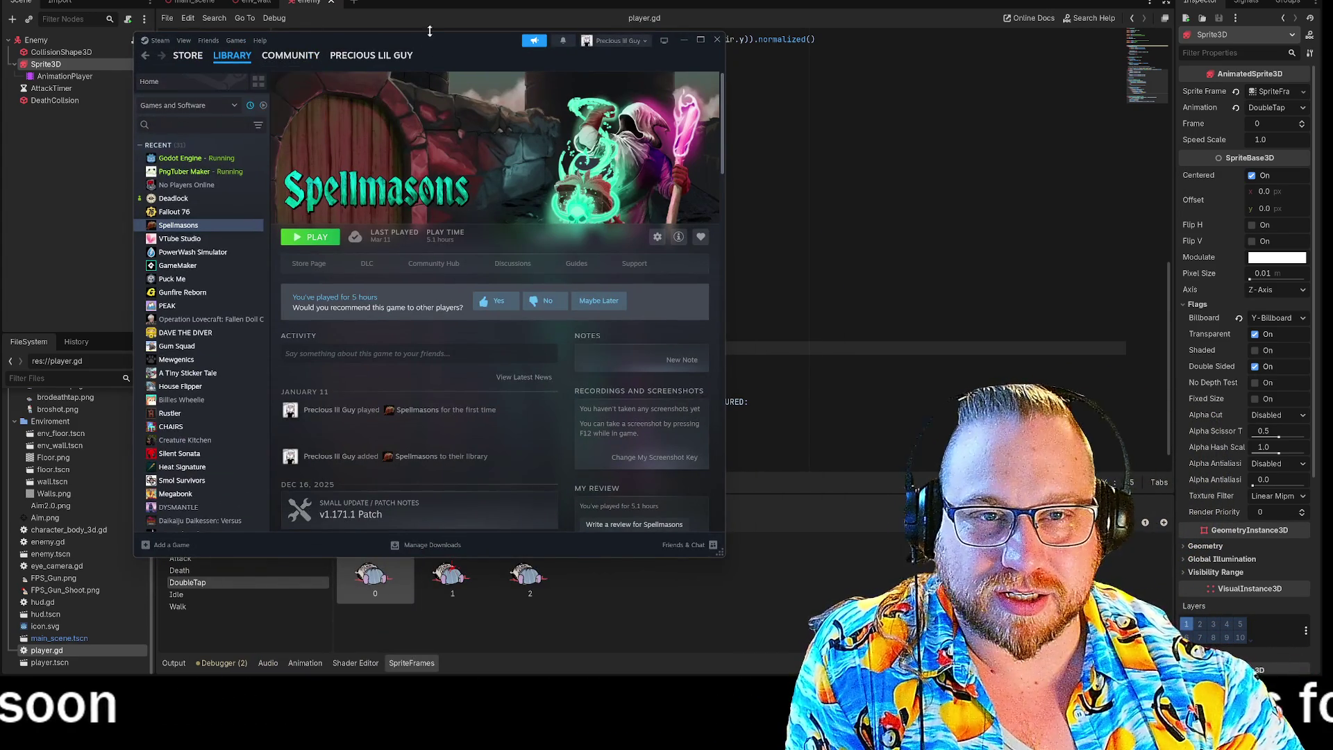
Step: Clear Steam's 'alpine' search and show only ready-to-play games, then return to Godot
{"action": "key", "text": "alt+Tab"}
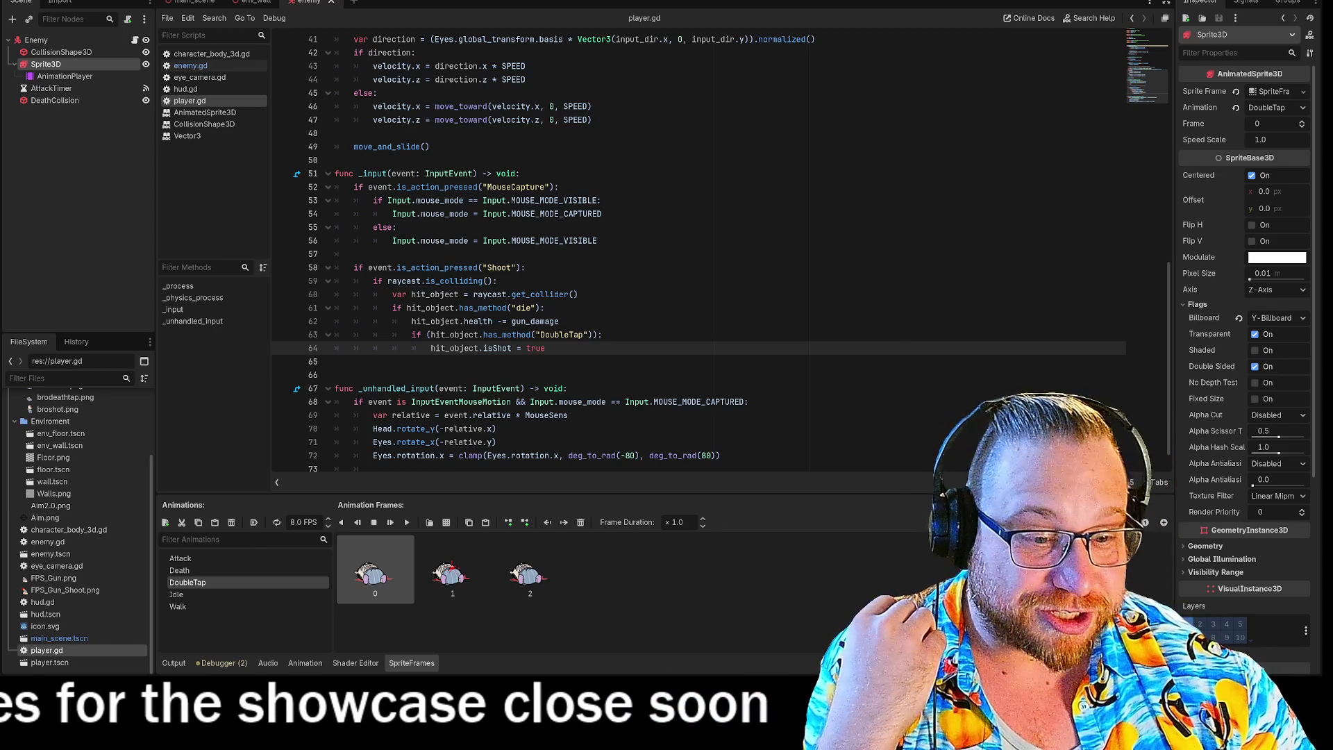
{"action": "key", "text": "alt+Tab"}
{"action": "left_click", "coordinate": [217, 6]}
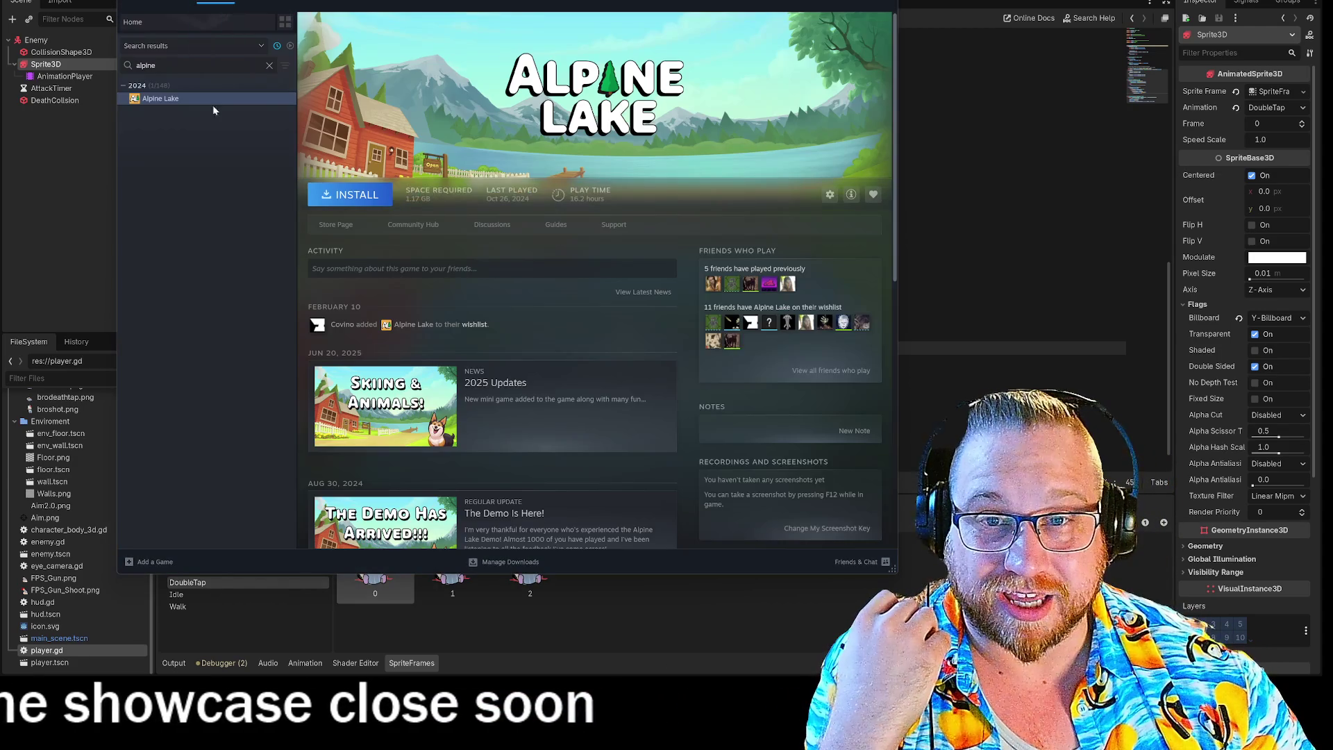
{"action": "left_click", "coordinate": [269, 64]}
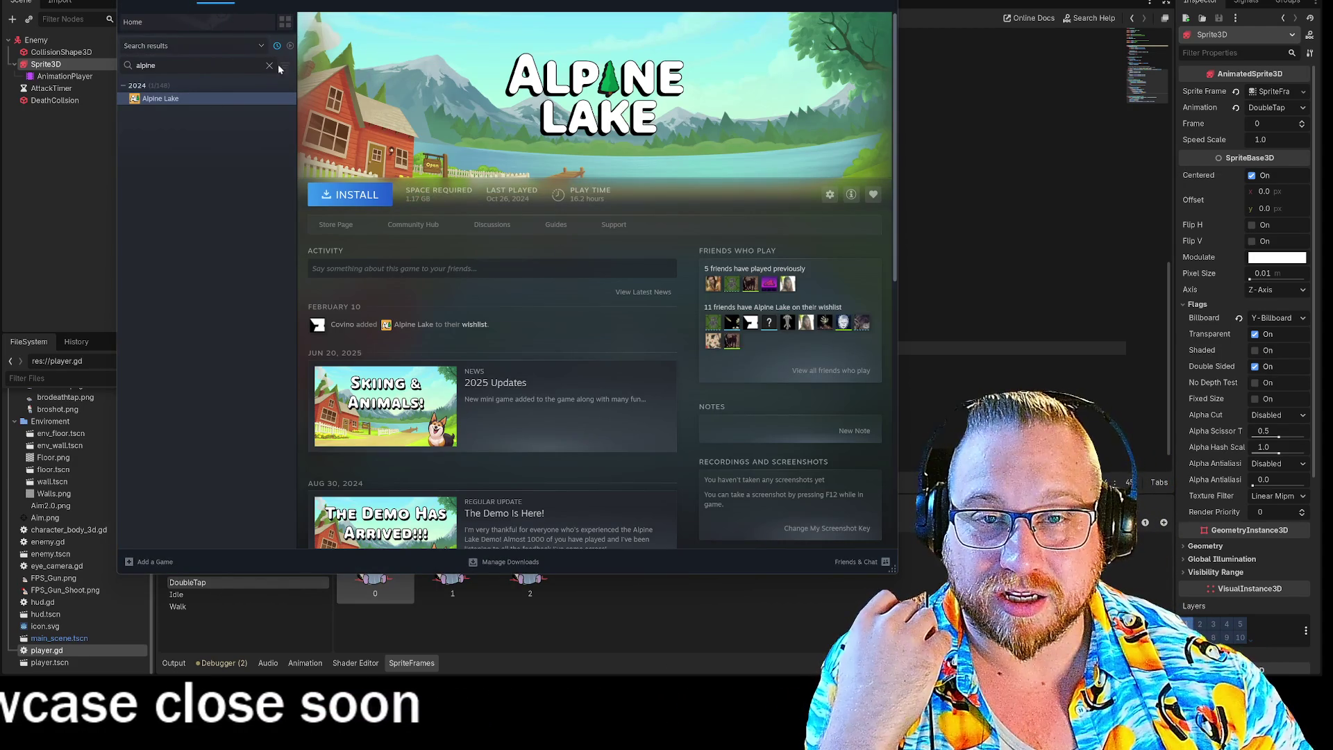
{"action": "scroll", "coordinate": [273, 157], "scroll_direction": "down", "scroll_amount": 5}
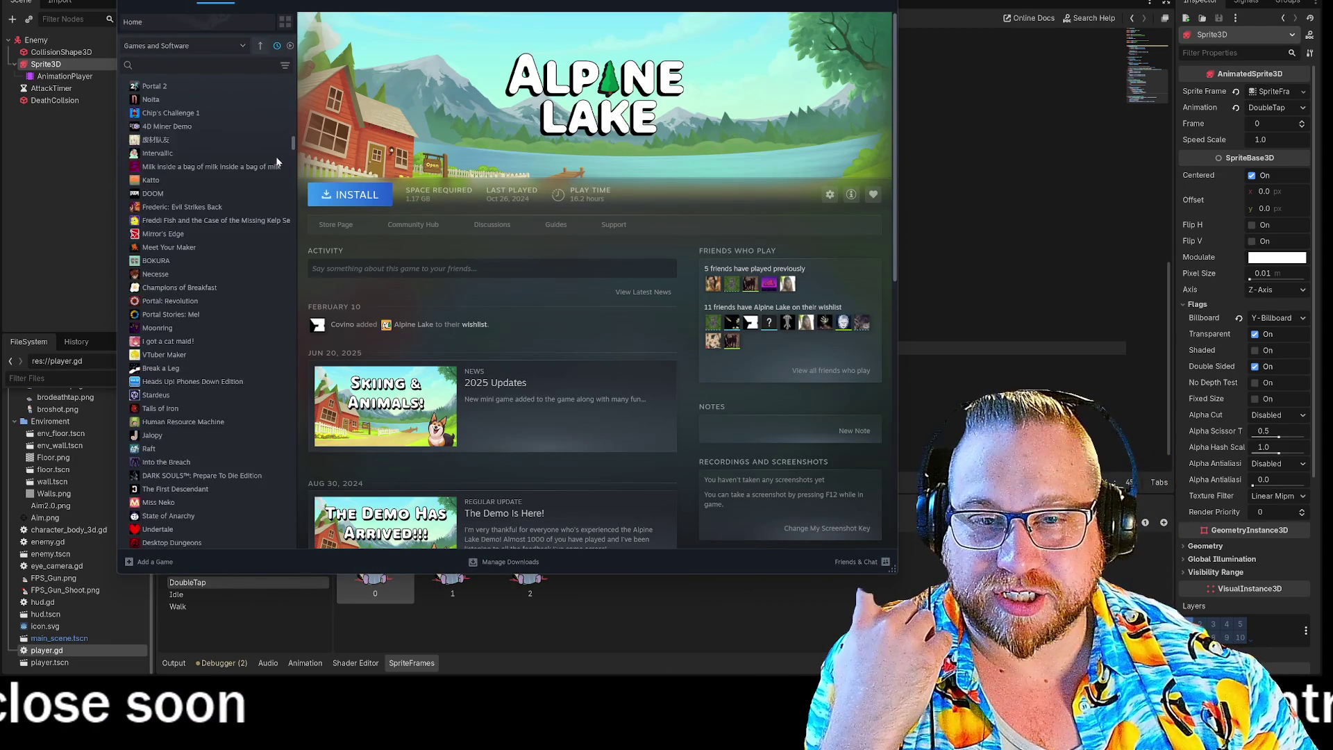
{"action": "mouse_move", "coordinate": [295, 151]}
{"action": "left_mouse_down"}
{"action": "mouse_move", "coordinate": [284, 407]}
{"action": "mouse_move", "coordinate": [301, 522]}
{"action": "mouse_move", "coordinate": [287, 52]}
{"action": "left_mouse_up"}
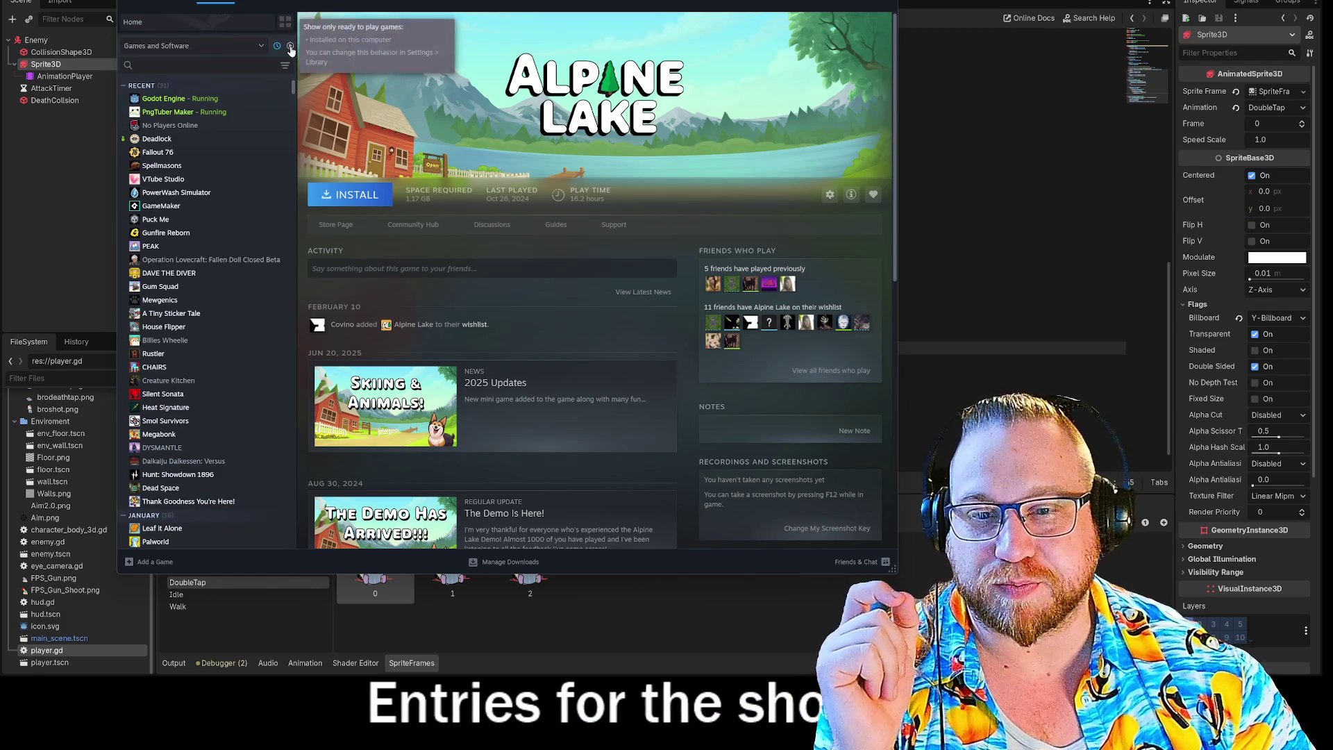
{"action": "left_click", "coordinate": [290, 45]}
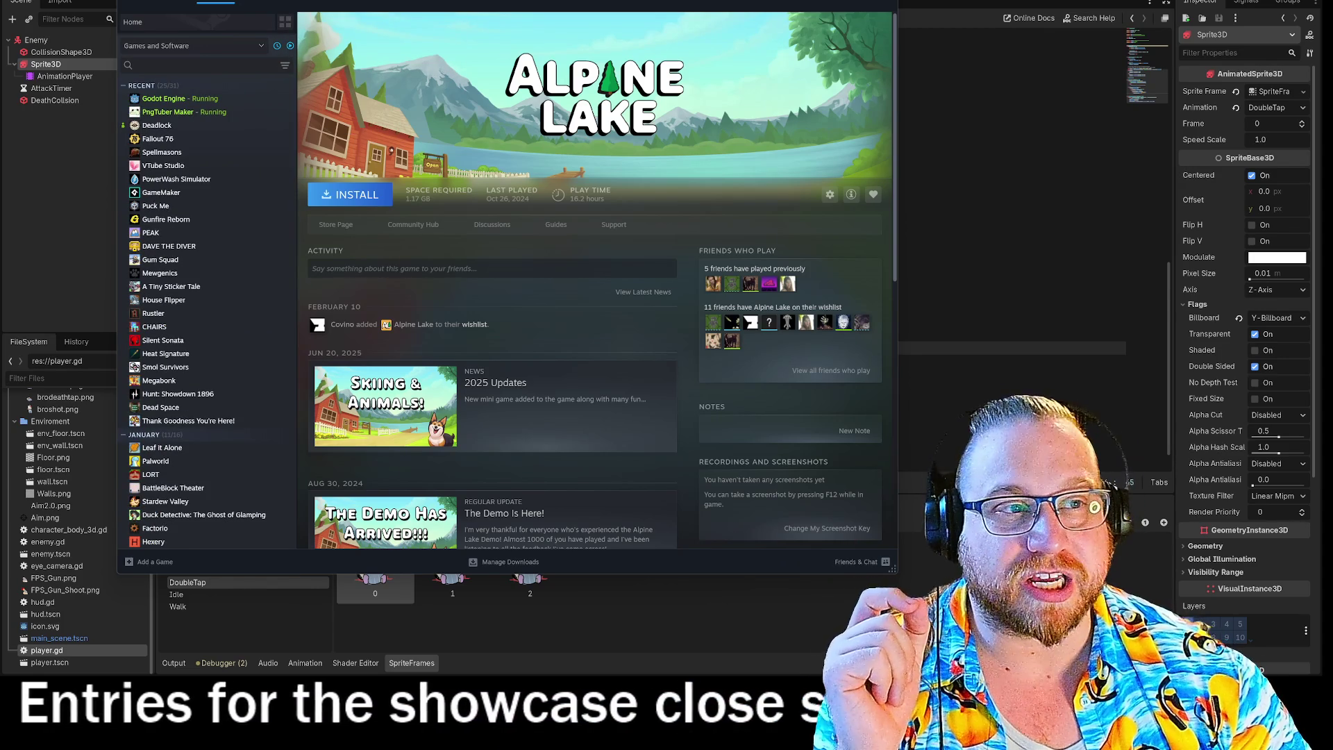
{"action": "key", "text": "alt+Tab"}
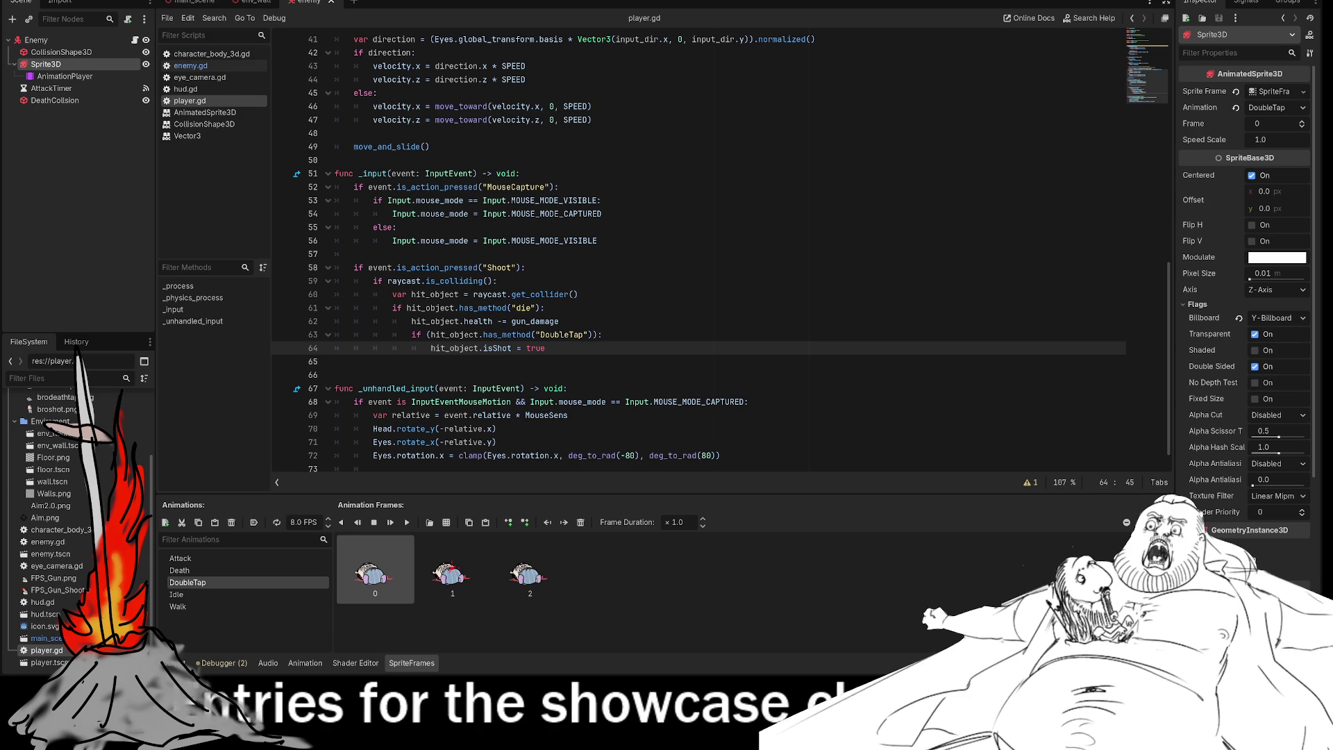
{"action": "scroll", "coordinate": [574, 291], "scroll_direction": "down", "scroll_amount": 1}
{"action": "left_click", "coordinate": [573, 273]}
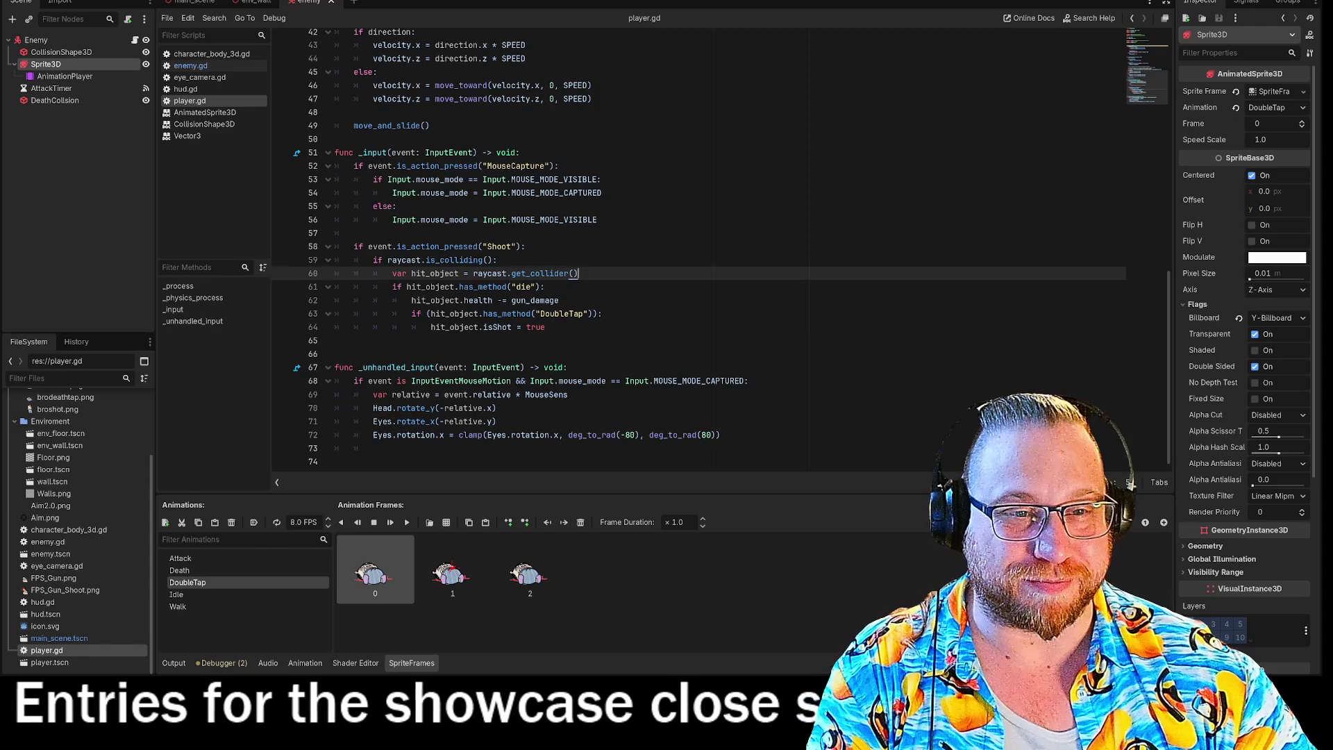
{"action": "left_click", "coordinate": [546, 327]}
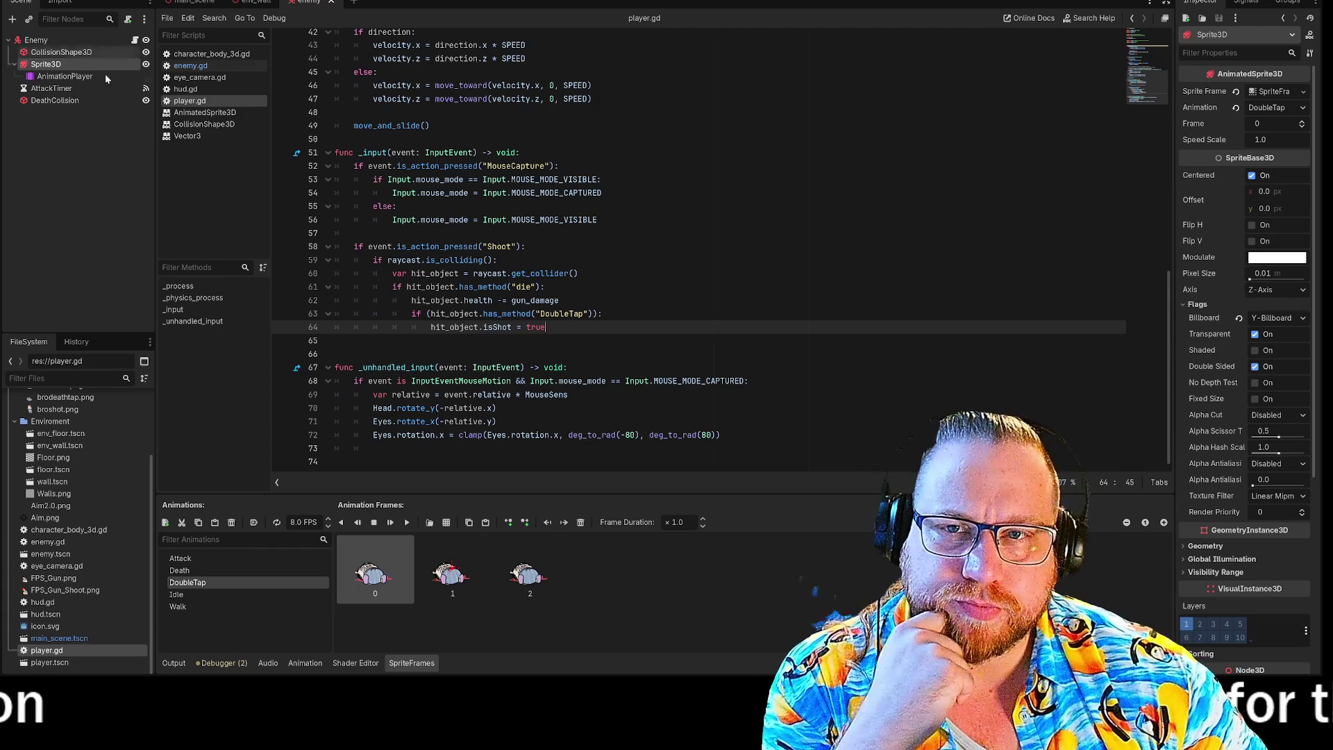
Step: Delete the has_method("DoubleTap") check in player.gd so hits always set isShot, then save and run
{"action": "left_click", "coordinate": [199, 67]}
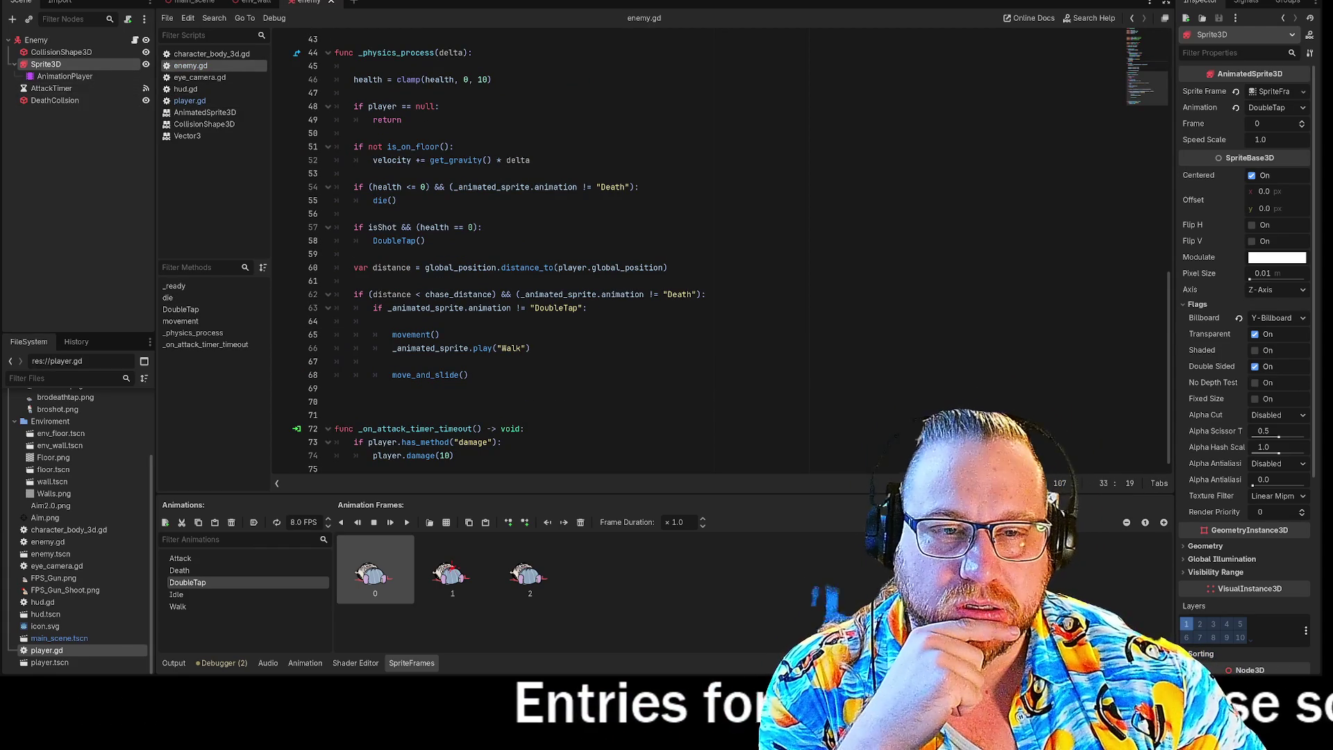
{"action": "left_click_drag", "start_coordinate": [367, 227], "coordinate": [482, 227]}
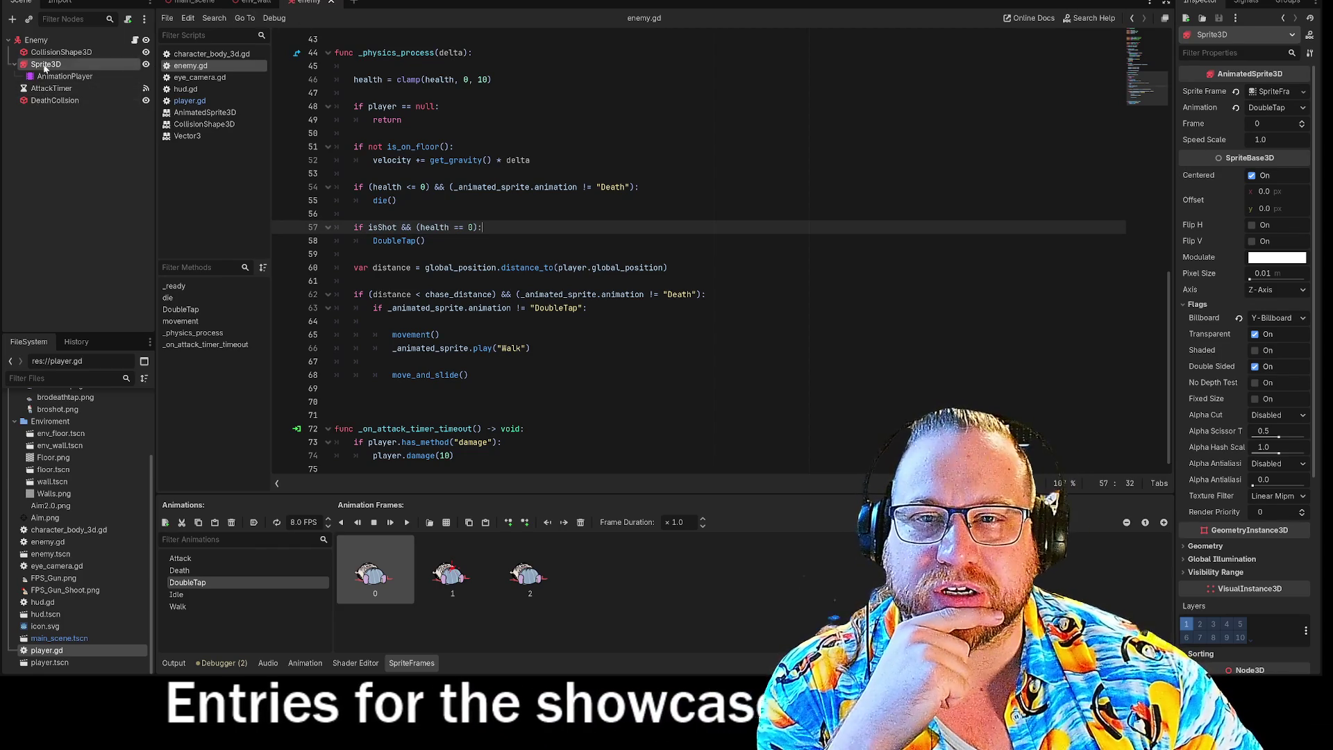
{"action": "left_click", "coordinate": [181, 101]}
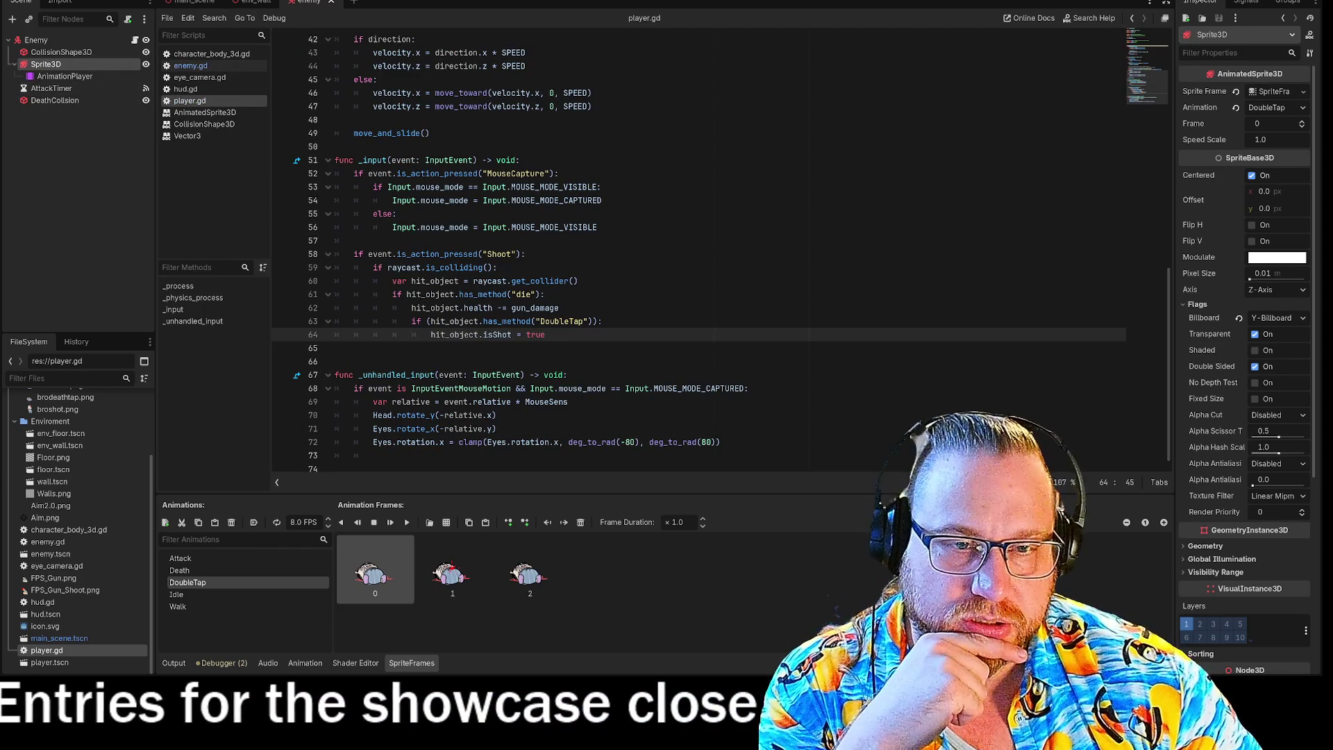
{"action": "left_click_drag", "start_coordinate": [602, 320], "coordinate": [411, 320]}
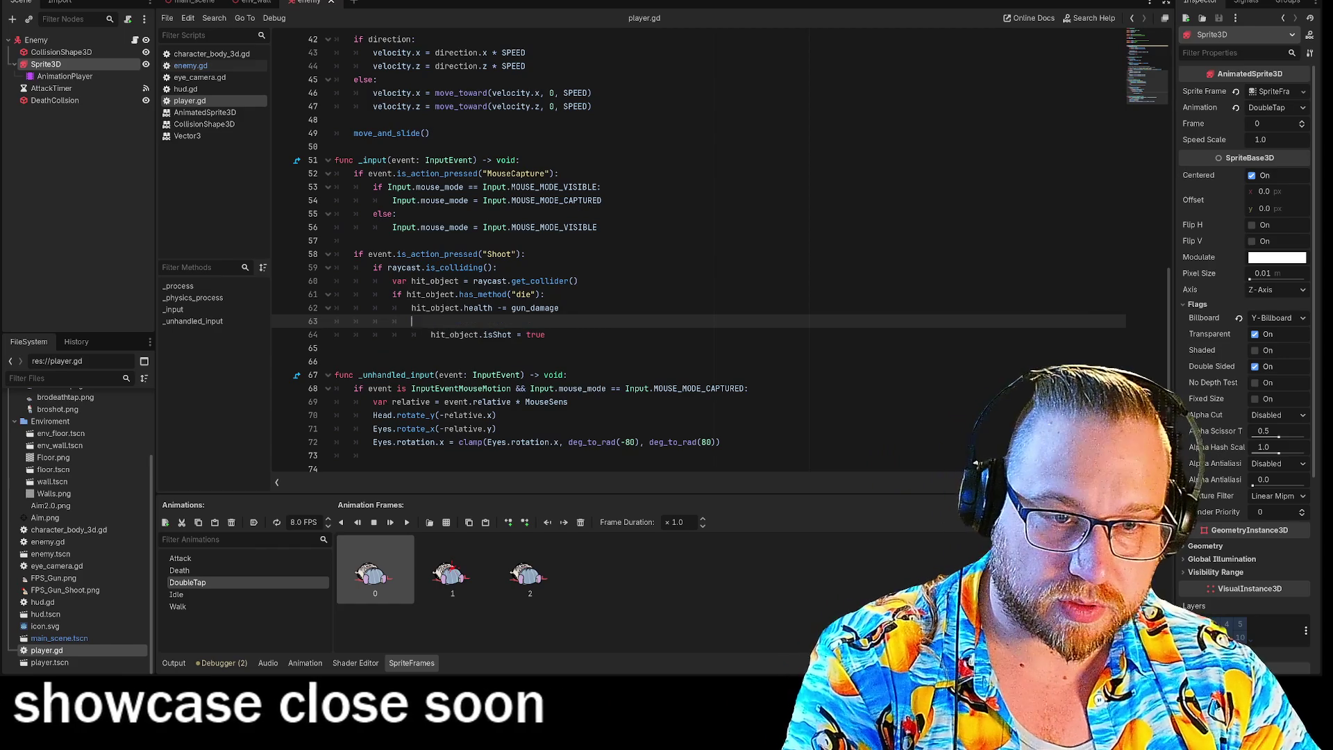
{"action": "key", "text": "BackSpace"}
{"action": "key", "text": "BackSpace"}
{"action": "key", "text": "BackSpace"}
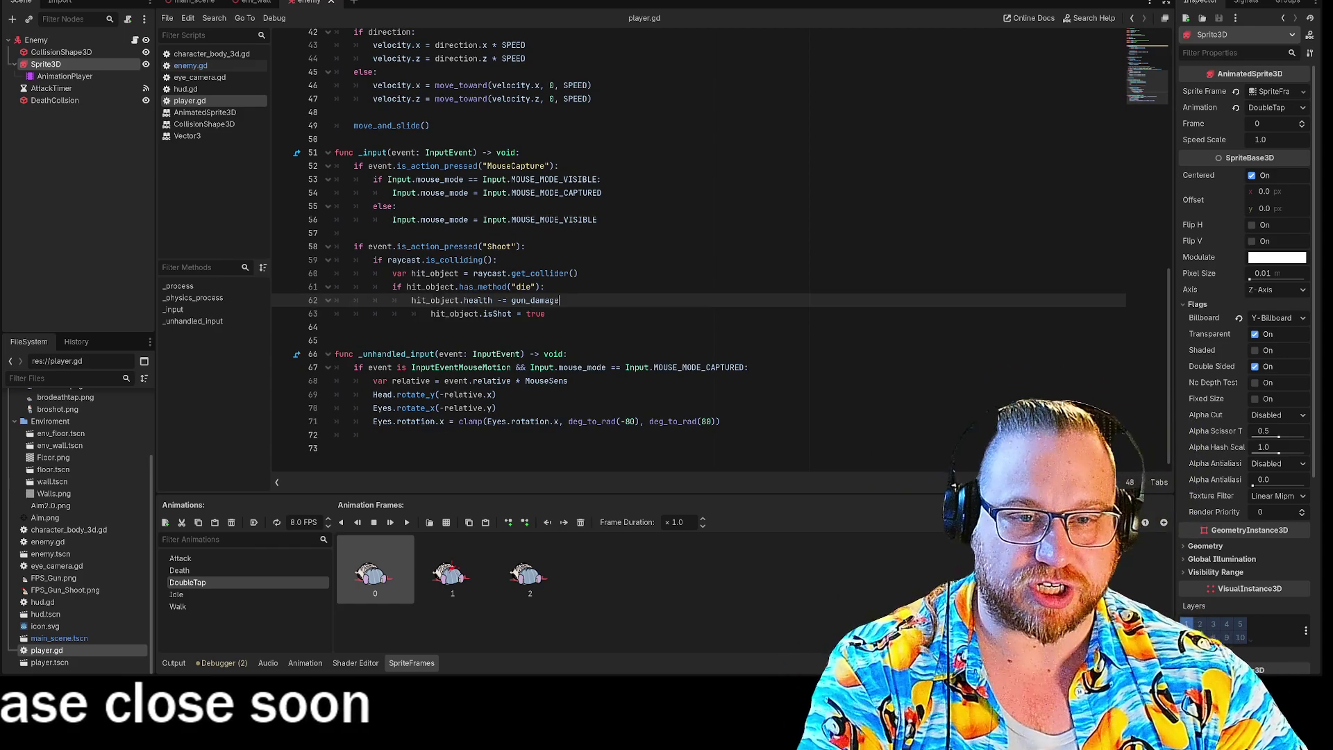
{"action": "left_click", "coordinate": [430, 314]}
{"action": "left_click", "coordinate": [526, 313]}
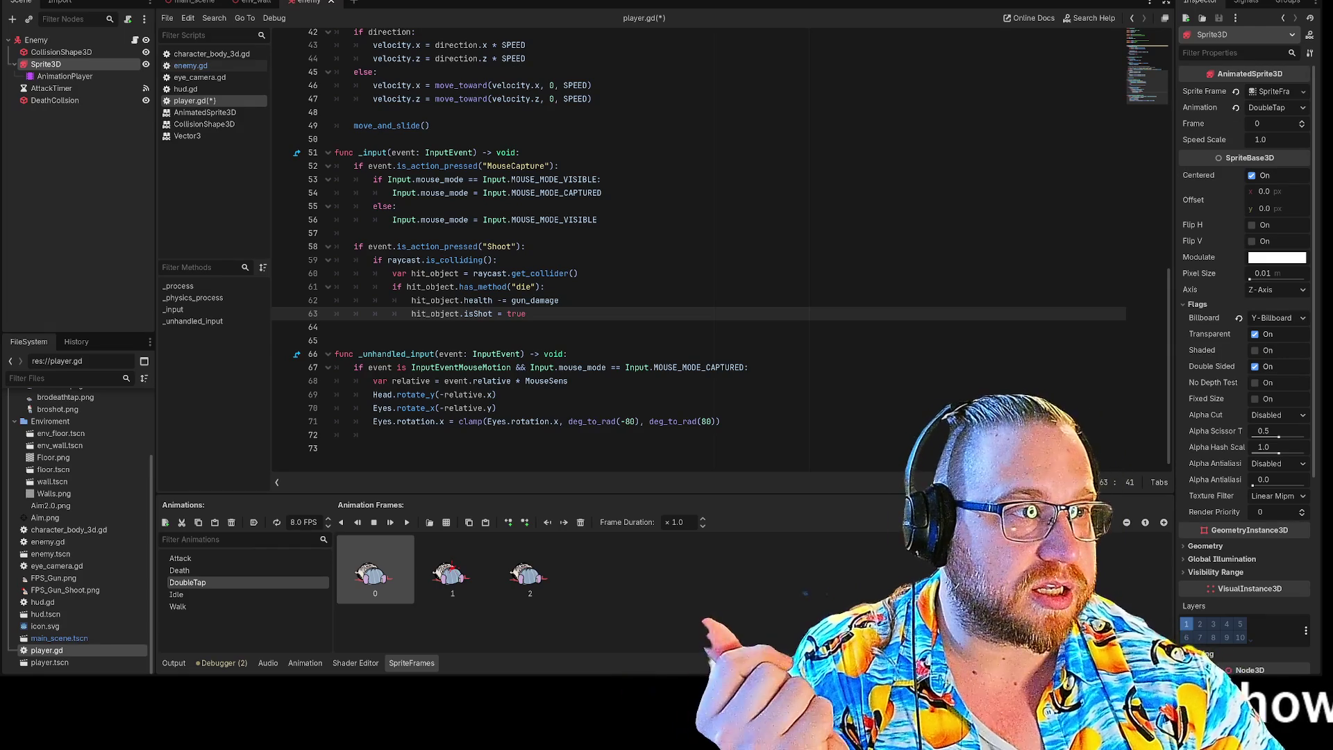
{"action": "key", "text": "F5"}
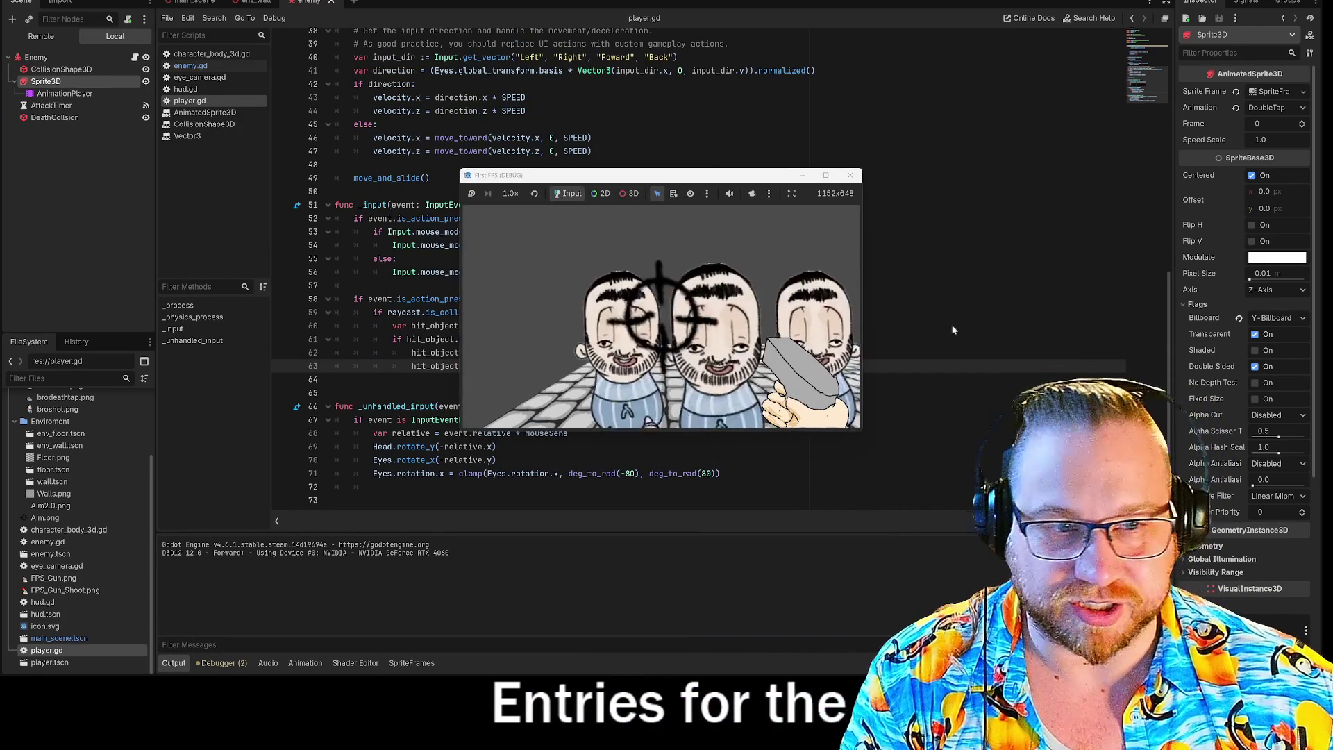
Step: Move and enlarge the game window, shoot down both sprite enemies, then stop the run with F8
{"action": "mouse_move", "coordinate": [835, 200]}
{"action": "left_mouse_down"}
{"action": "mouse_move", "coordinate": [508, 120]}
{"action": "mouse_move", "coordinate": [384, 4]}
{"action": "left_mouse_up"}
{"action": "mouse_move", "coordinate": [411, 231]}
{"action": "left_mouse_down"}
{"action": "mouse_move", "coordinate": [880, 616]}
{"action": "mouse_move", "coordinate": [911, 567]}
{"action": "left_mouse_up"}
{"action": "left_click", "coordinate": [562, 316]}
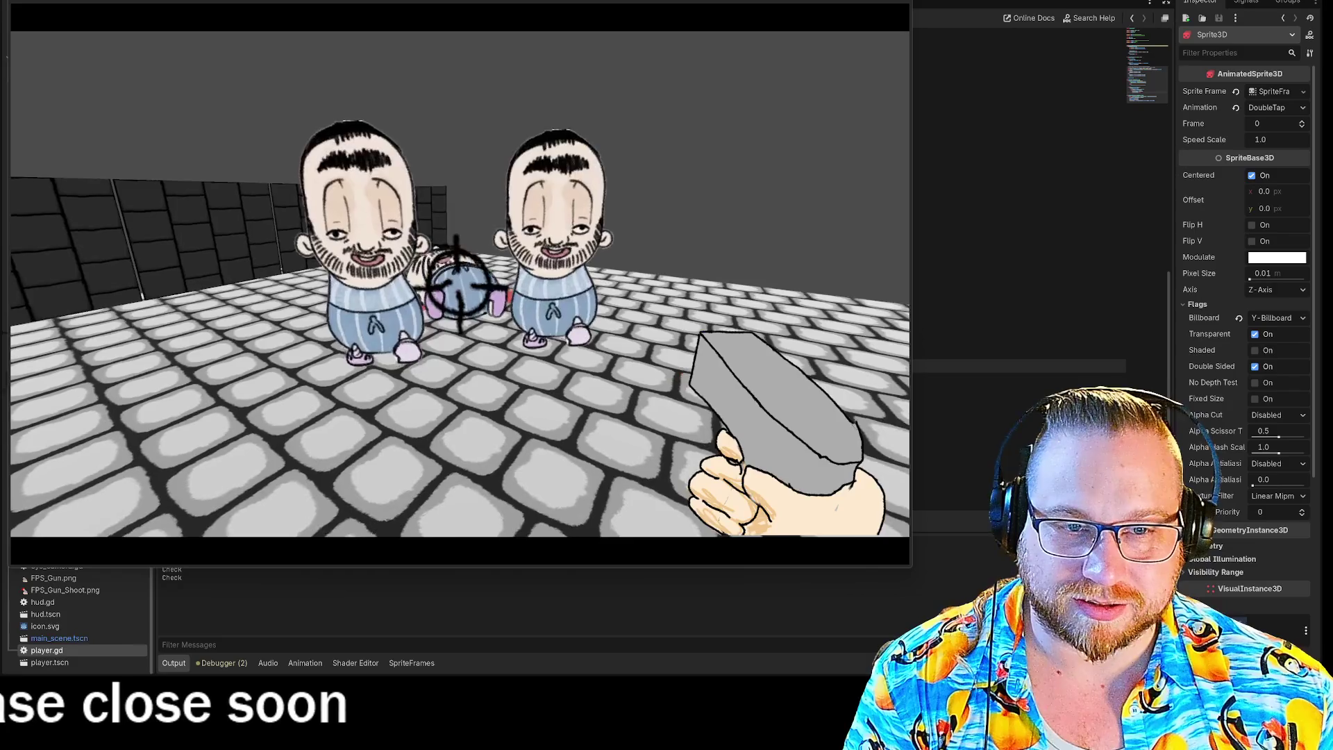
{"action": "left_click", "coordinate": [459, 285]}
{"action": "left_click", "coordinate": [459, 284]}
{"action": "left_click", "coordinate": [458, 285]}
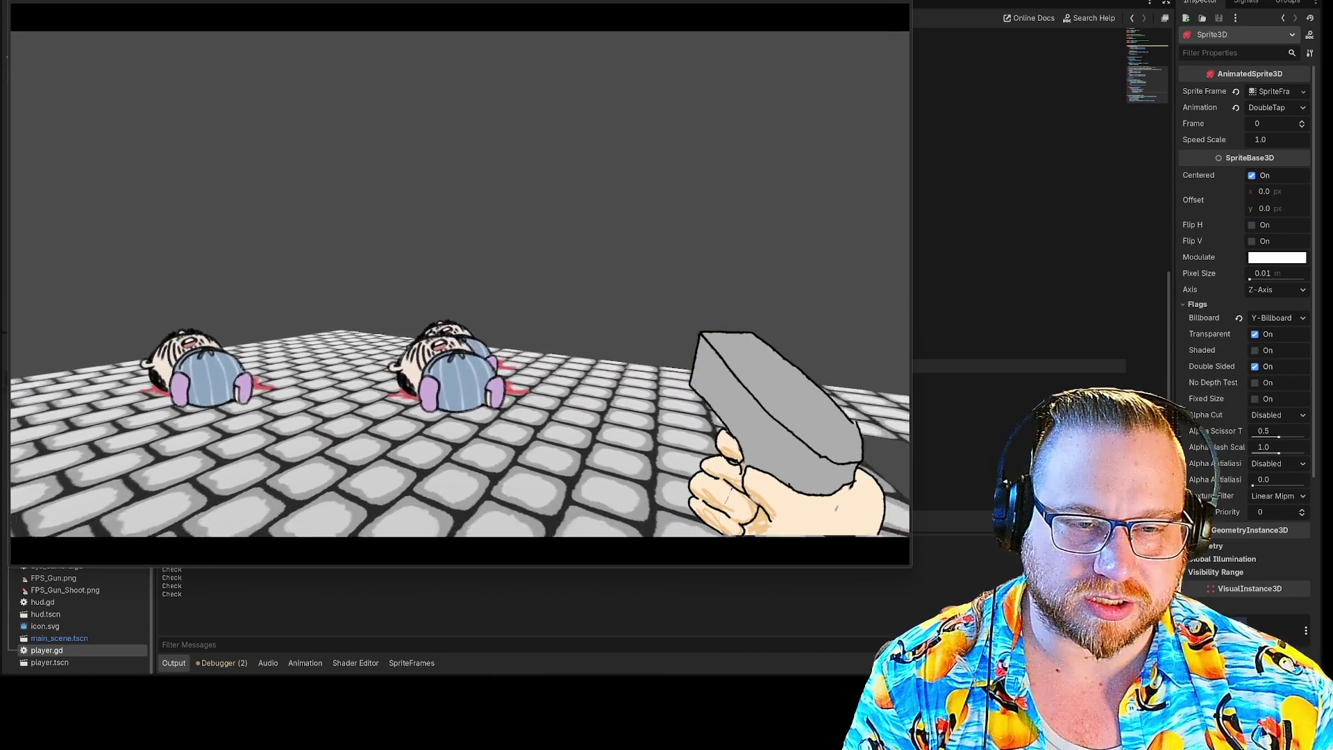
{"action": "left_click", "coordinate": [458, 285]}
{"action": "left_click", "coordinate": [459, 285]}
{"action": "left_click", "coordinate": [458, 285]}
{"action": "left_click", "coordinate": [458, 285]}
{"action": "left_click", "coordinate": [462, 285]}
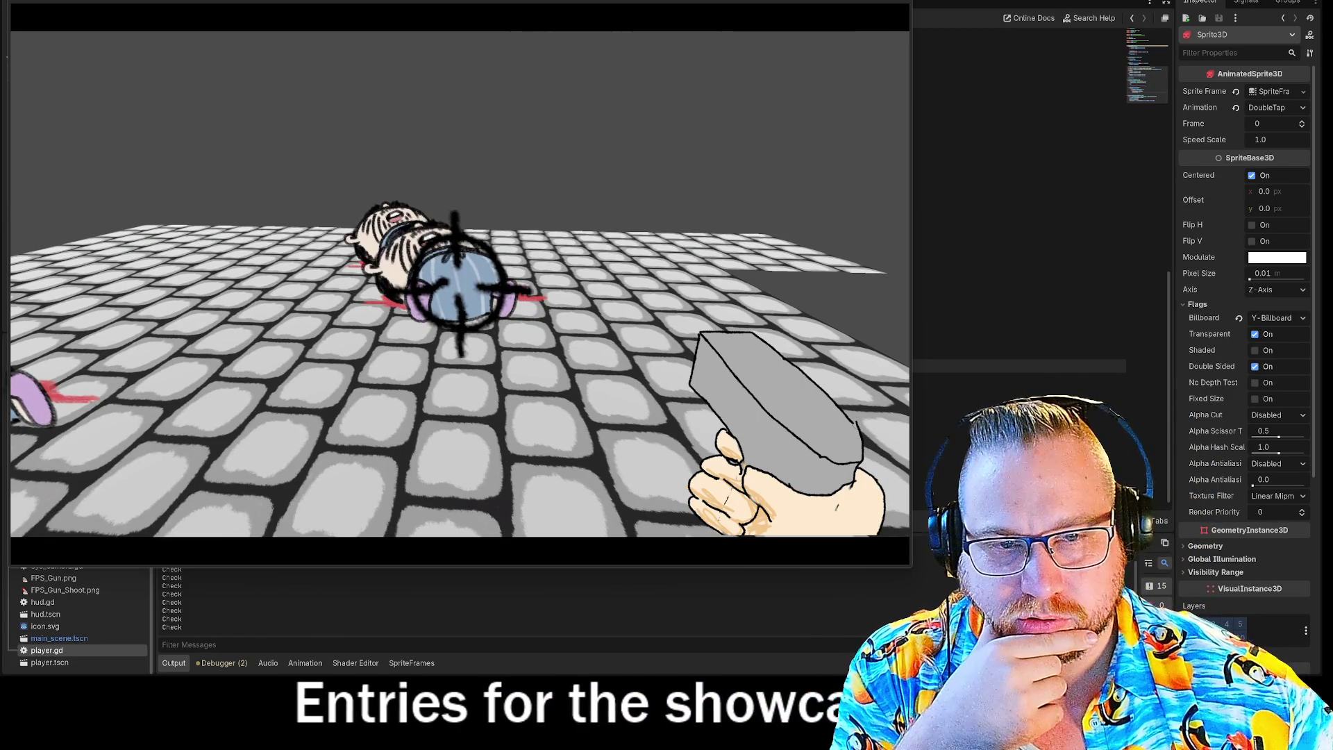
{"action": "key", "text": "F8"}
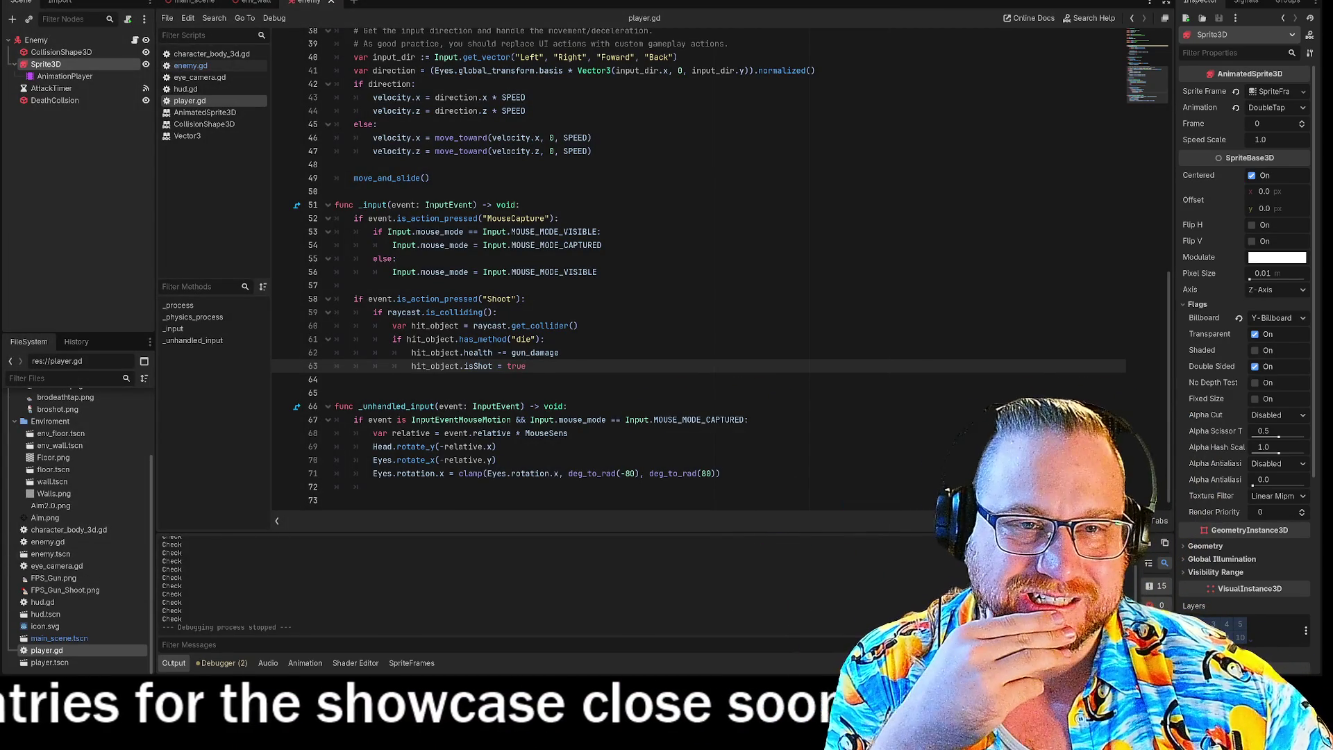
Step: Open enemy.gd and go to the death condition on line 54
{"action": "scroll", "coordinate": [694, 278], "scroll_direction": "up", "scroll_amount": 5}
{"action": "left_click", "coordinate": [190, 65]}
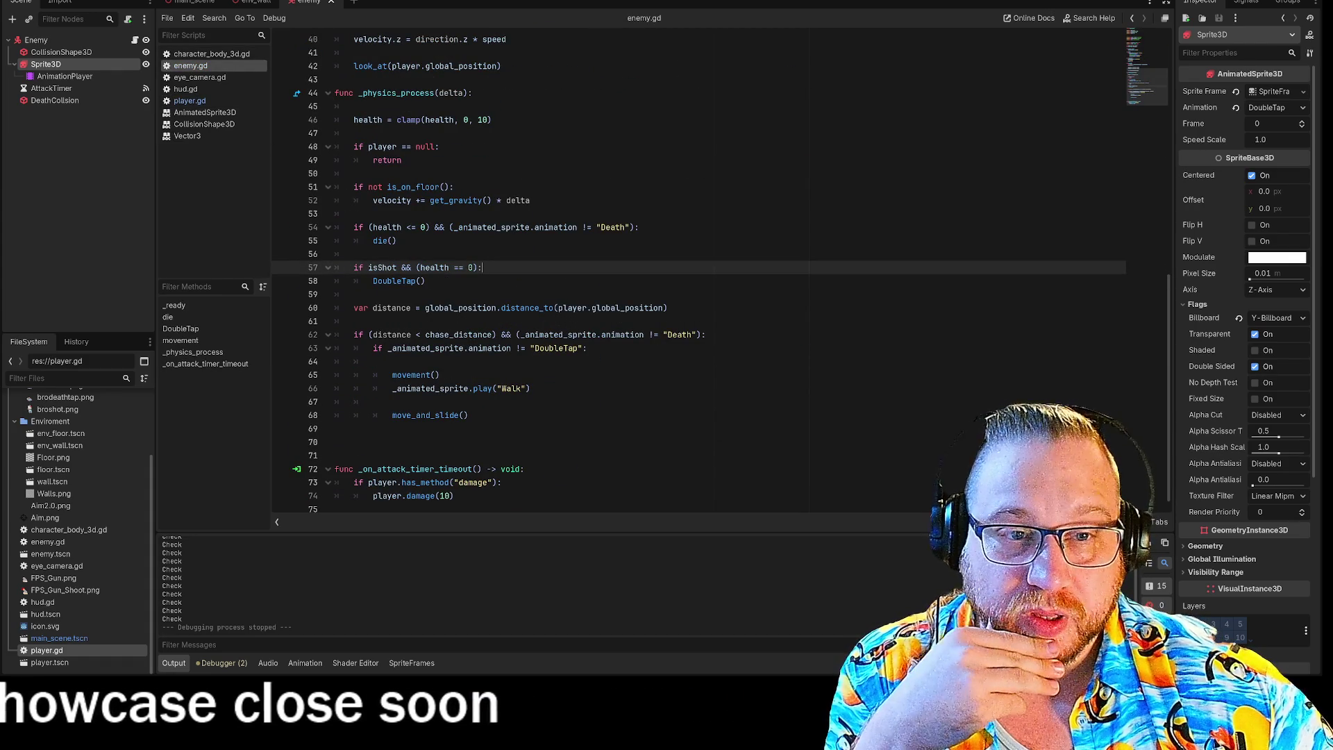
{"action": "left_click", "coordinate": [497, 227]}
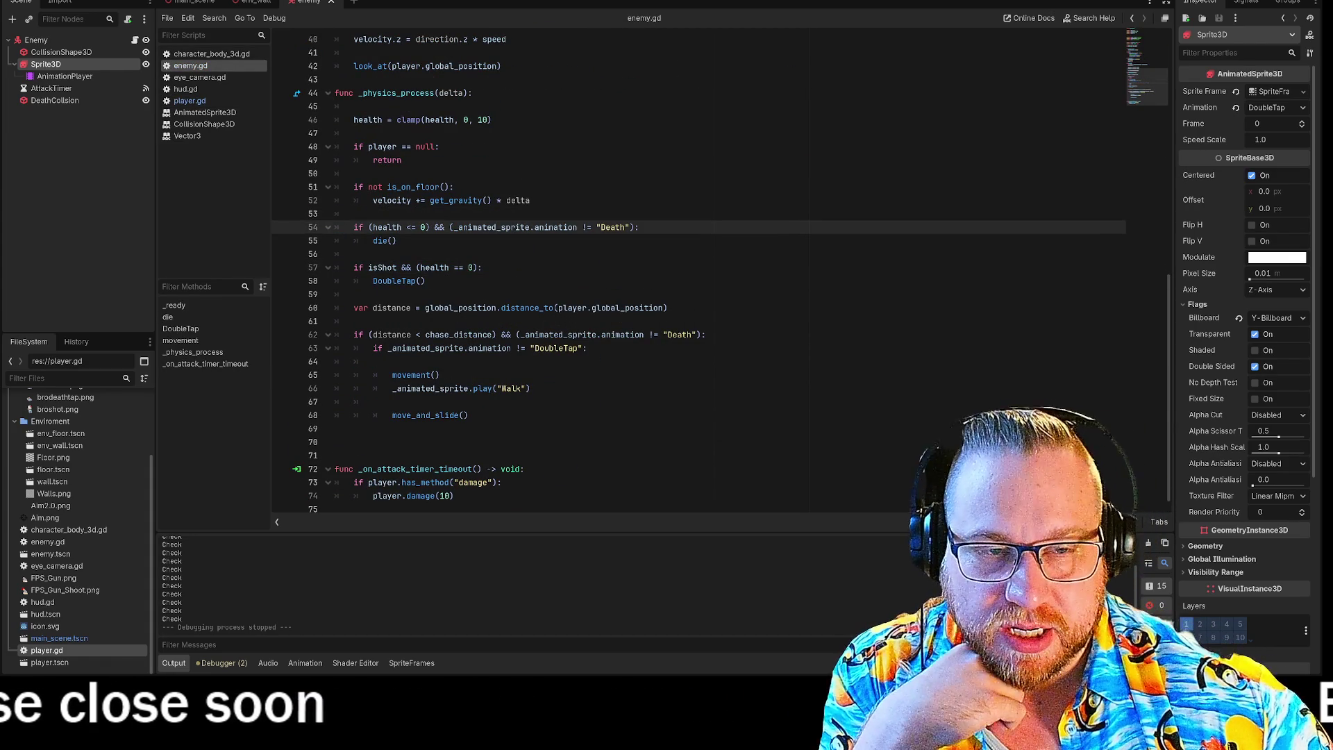
{"action": "mouse_move", "coordinate": [373, 241]}
{"action": "left_mouse_down"}
{"action": "mouse_move", "coordinate": [397, 241]}
{"action": "mouse_move", "coordinate": [426, 281]}
{"action": "left_mouse_up"}
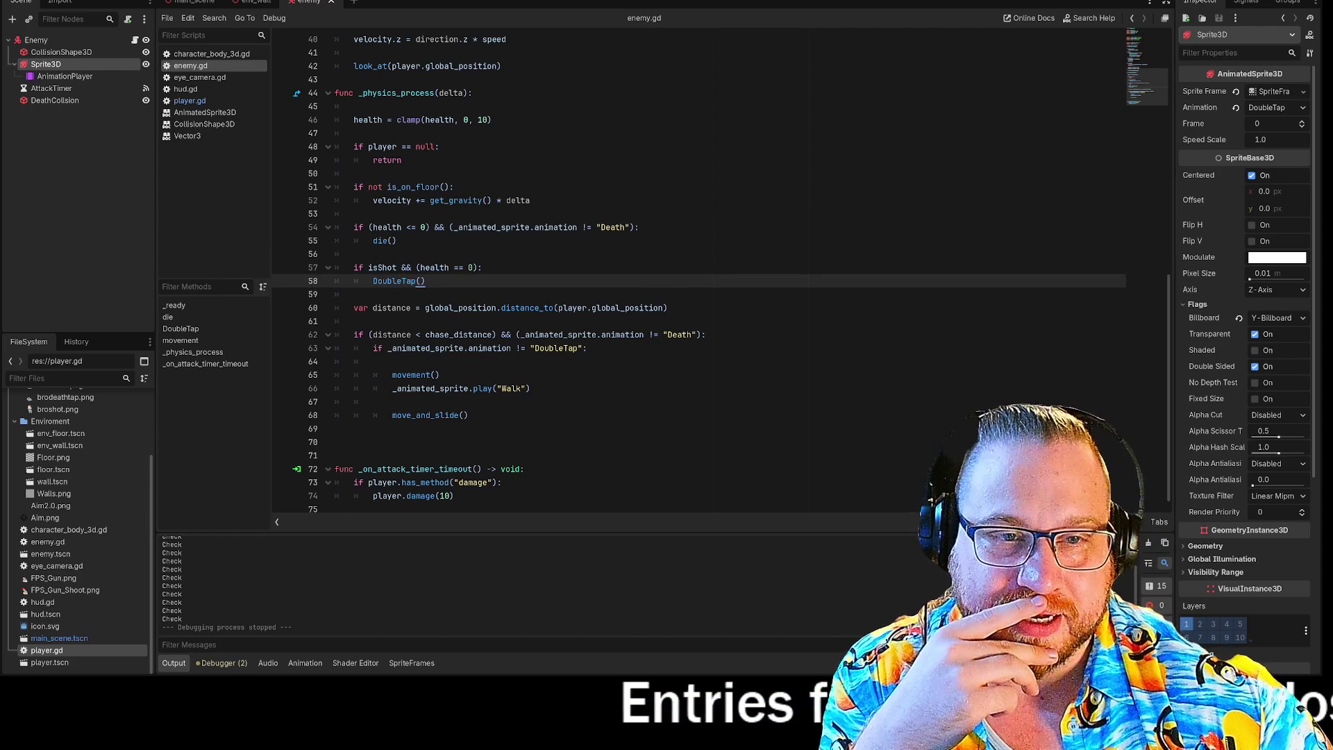
{"action": "right_click", "coordinate": [631, 257]}
{"action": "left_click", "coordinate": [633, 227]}
{"action": "type", "text": "&&"}
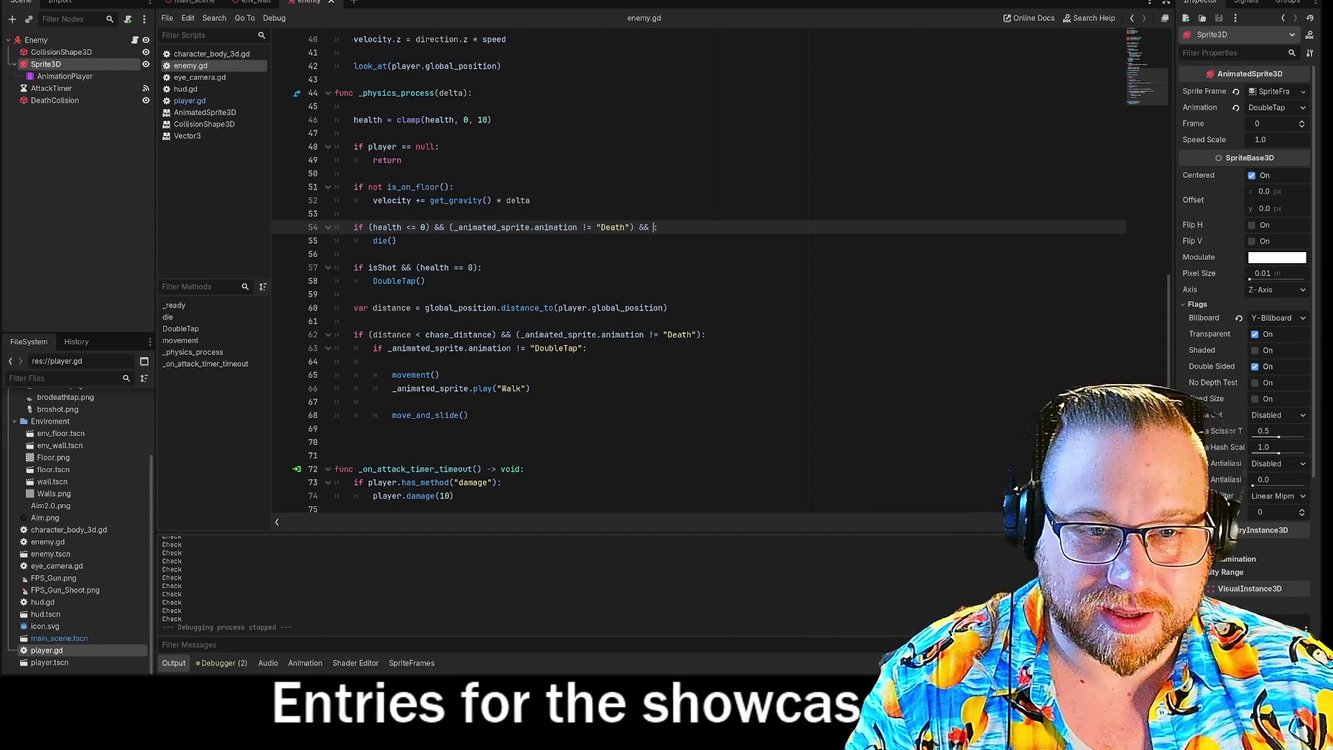
Step: Duplicate the animation != "Death" check after &&, change it to "DoubleTap", and run the game
{"action": "left_click_drag", "start_coordinate": [449, 227], "coordinate": [634, 227]}
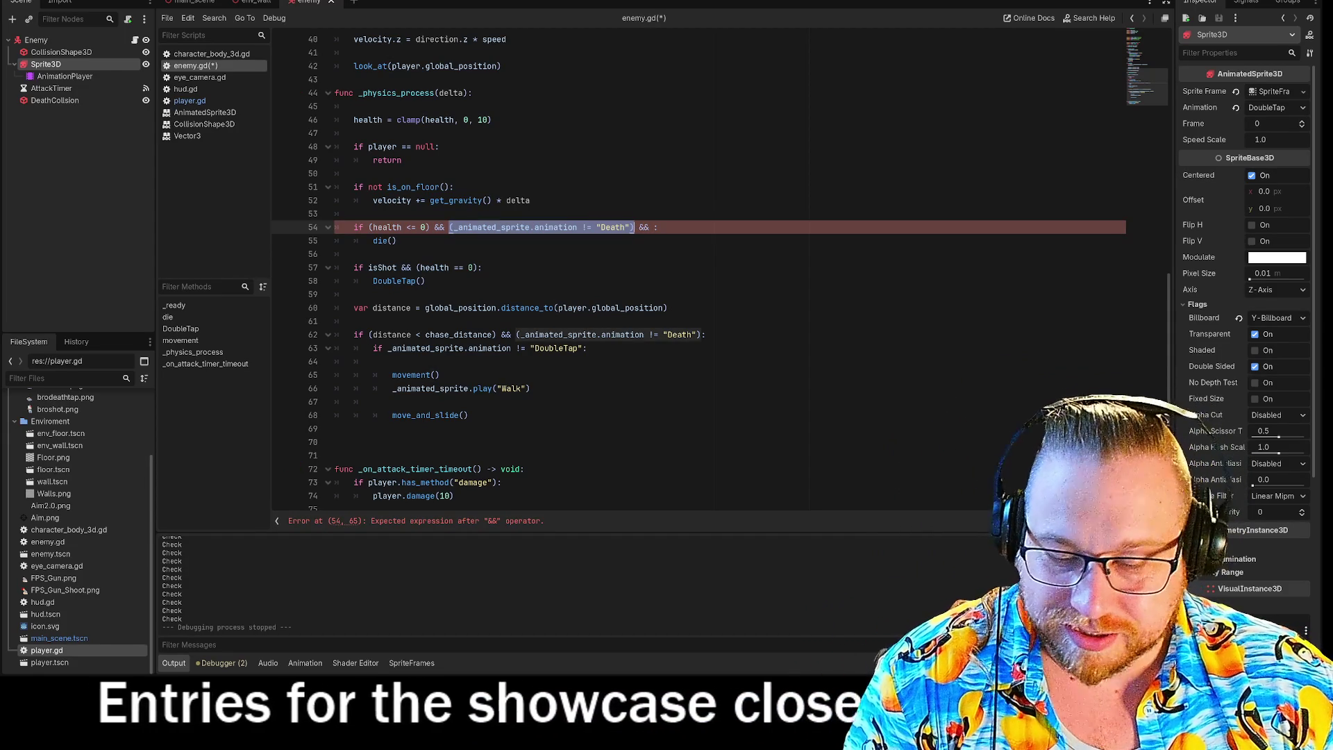
{"action": "key", "text": "ctrl+c"}
{"action": "left_click", "coordinate": [653, 227]}
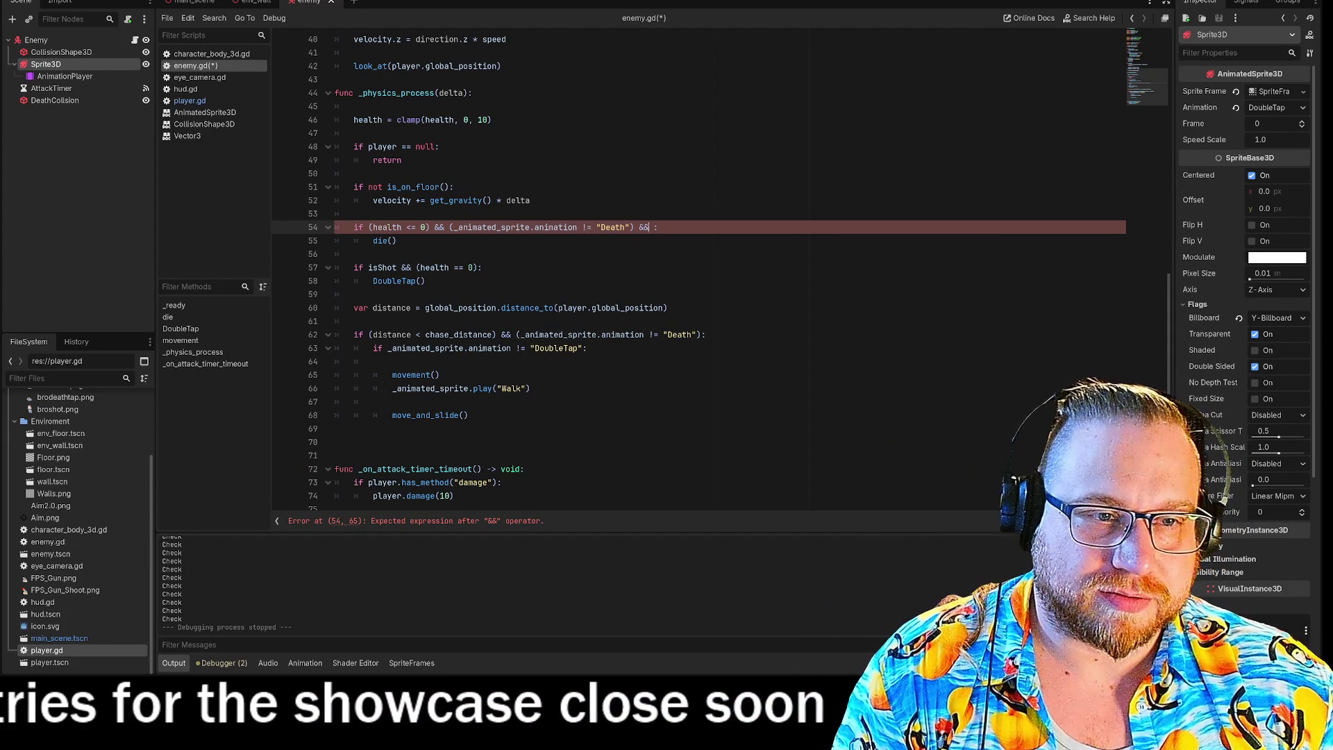
{"action": "key", "text": "ctrl+v"}
{"action": "double_click", "coordinate": [817, 227]}
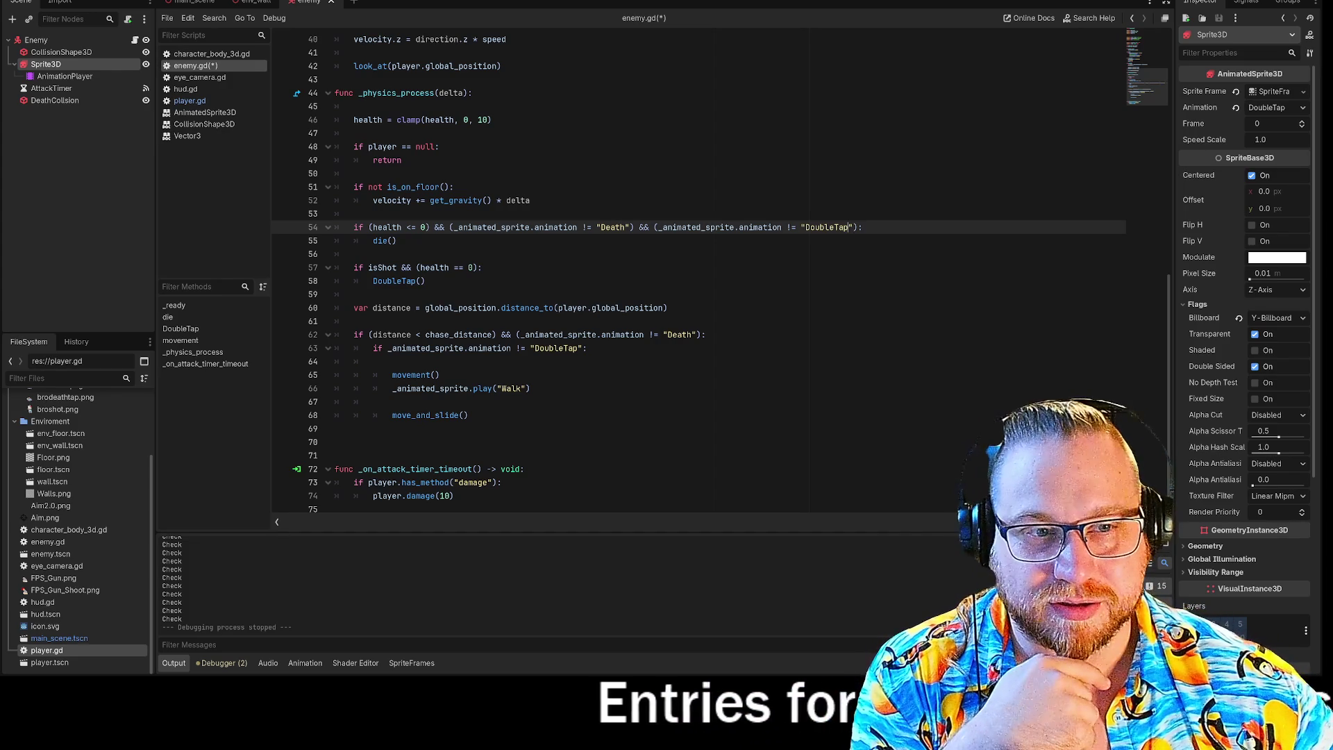
{"action": "left_click", "coordinate": [396, 241]}
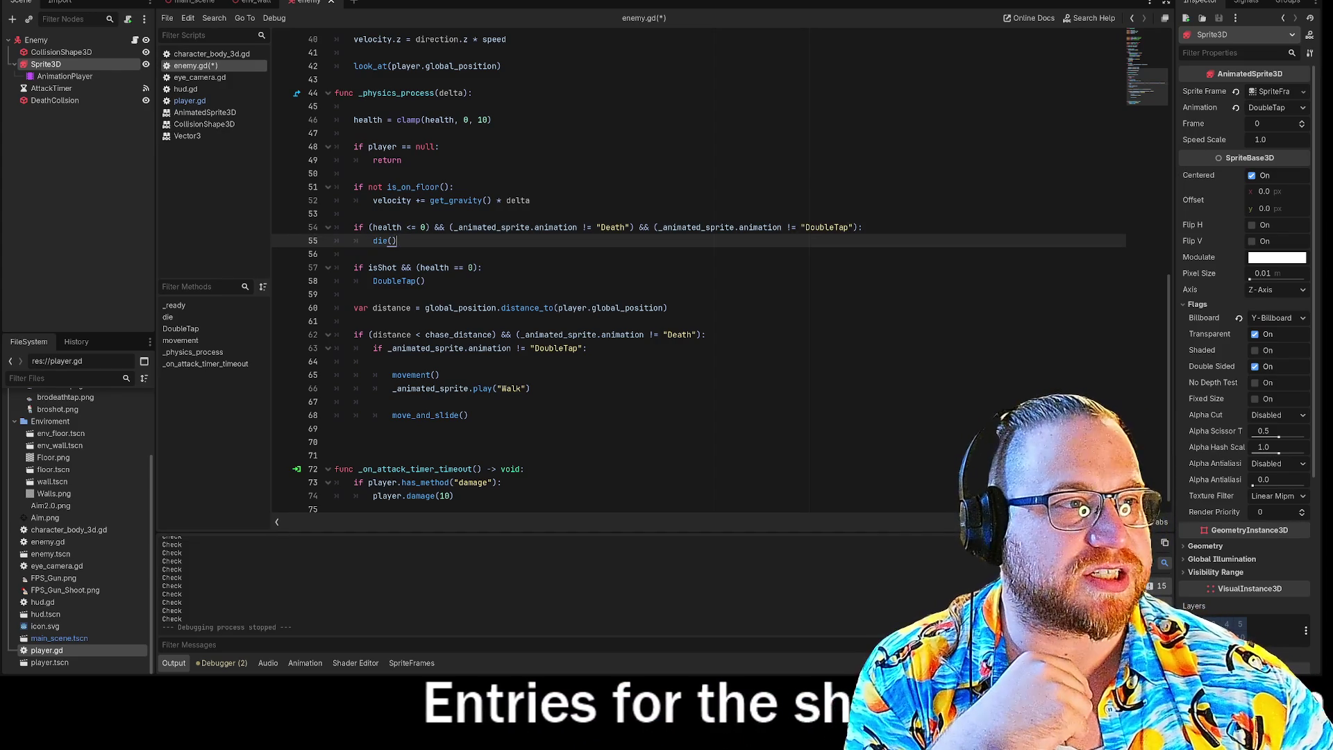
{"action": "key", "text": "F5"}
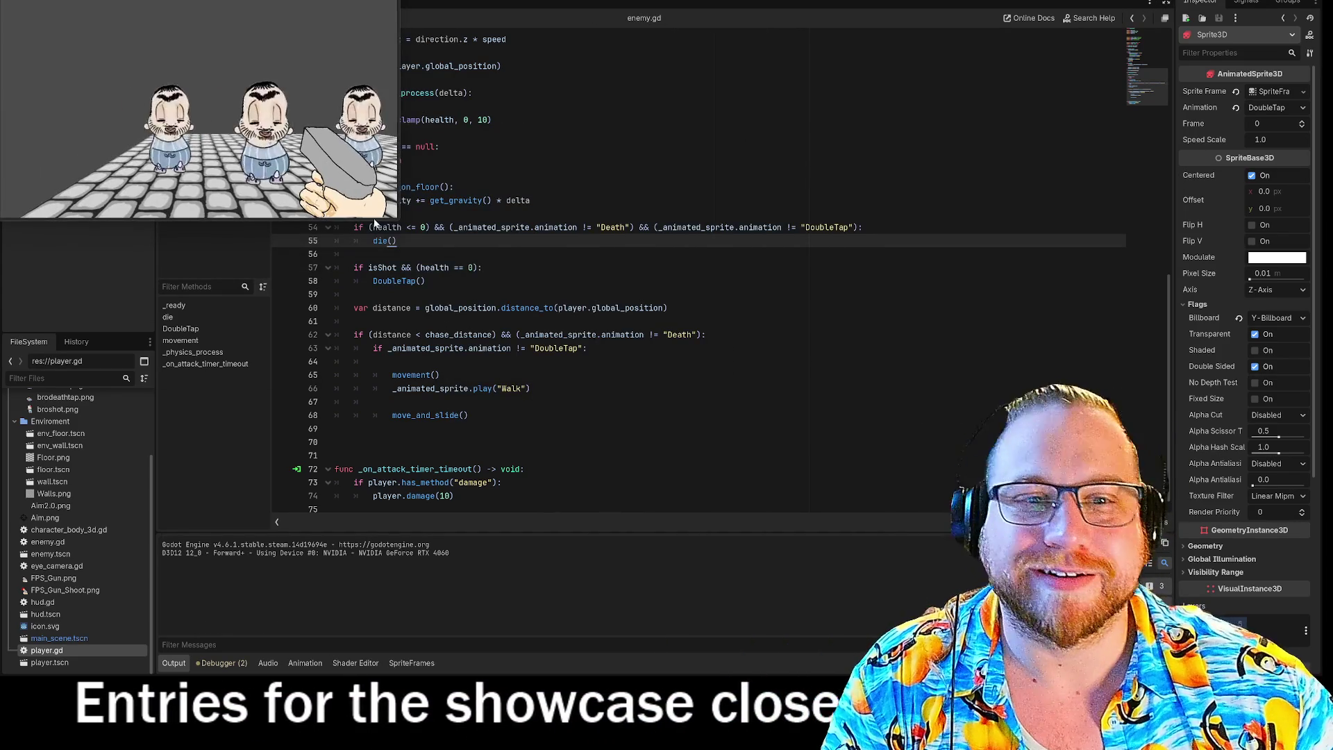
Step: Enlarge the game window, move around shooting all the enemies, then close the game
{"action": "mouse_move", "coordinate": [454, 243]}
{"action": "left_mouse_down"}
{"action": "mouse_move", "coordinate": [884, 554]}
{"action": "mouse_move", "coordinate": [909, 557]}
{"action": "left_mouse_up"}
{"action": "key", "text": "s"}
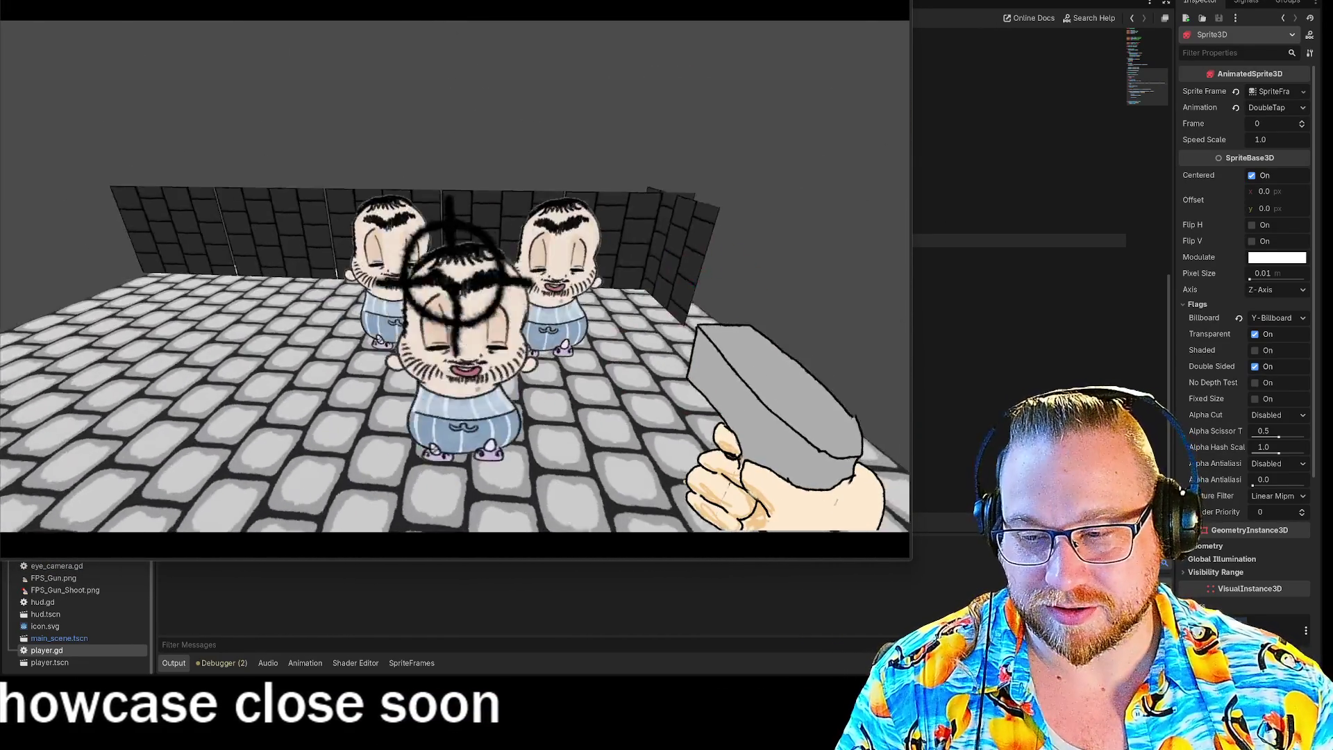
{"action": "left_click", "coordinate": [453, 278]}
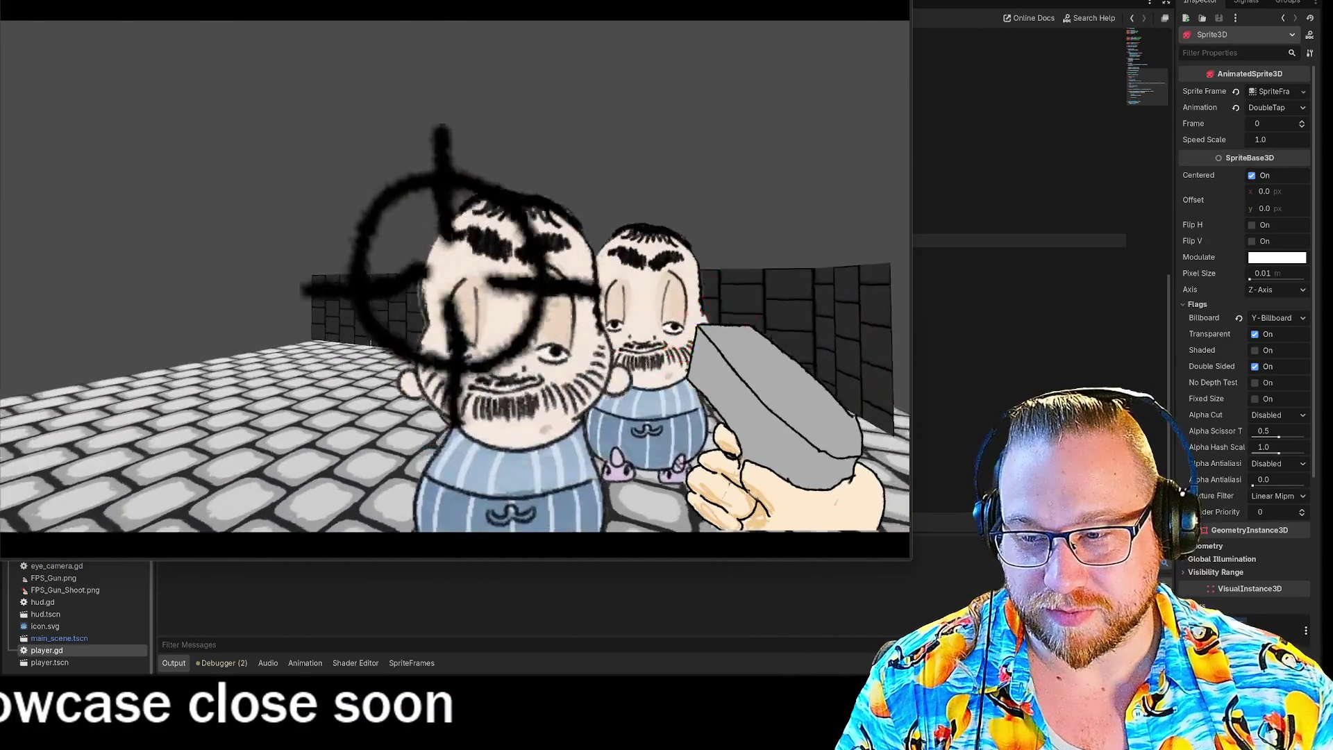
{"action": "left_click", "coordinate": [451, 278]}
{"action": "left_click", "coordinate": [450, 277]}
{"action": "key", "text": "s"}
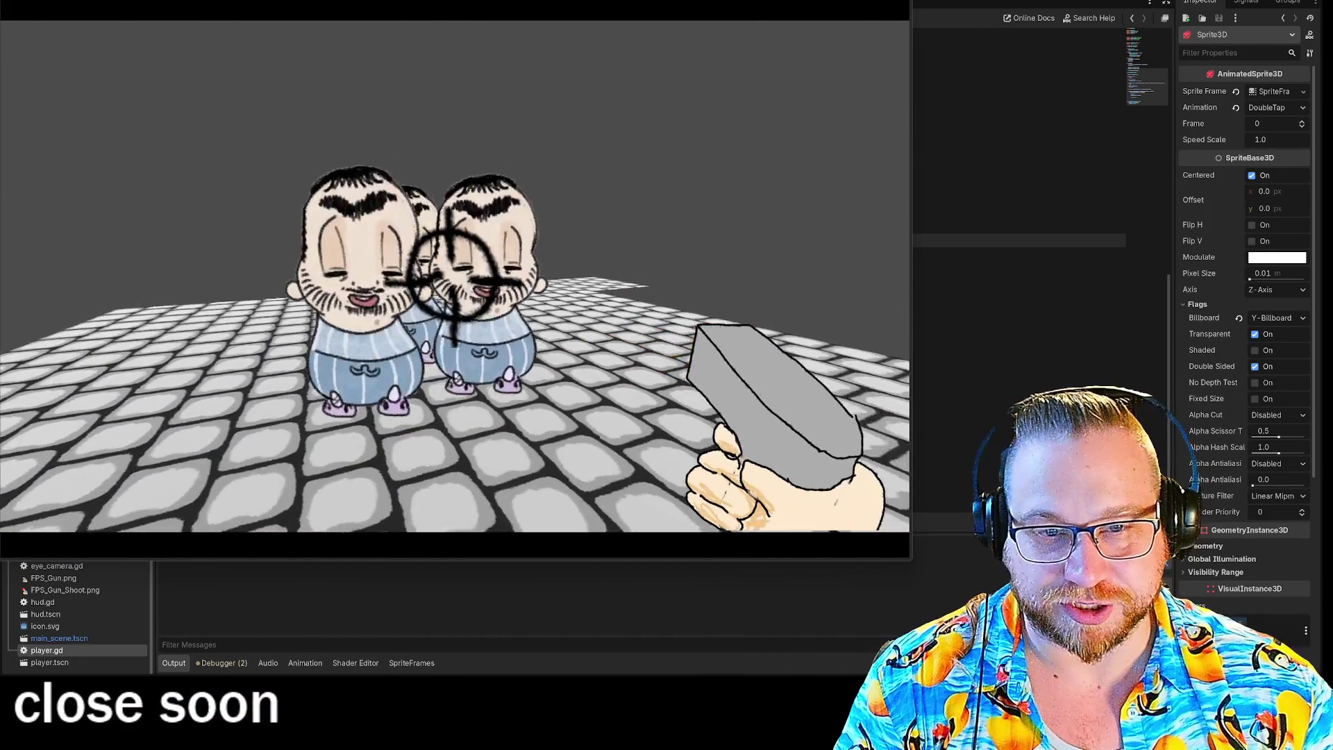
{"action": "left_click", "coordinate": [452, 278]}
{"action": "key", "text": "s"}
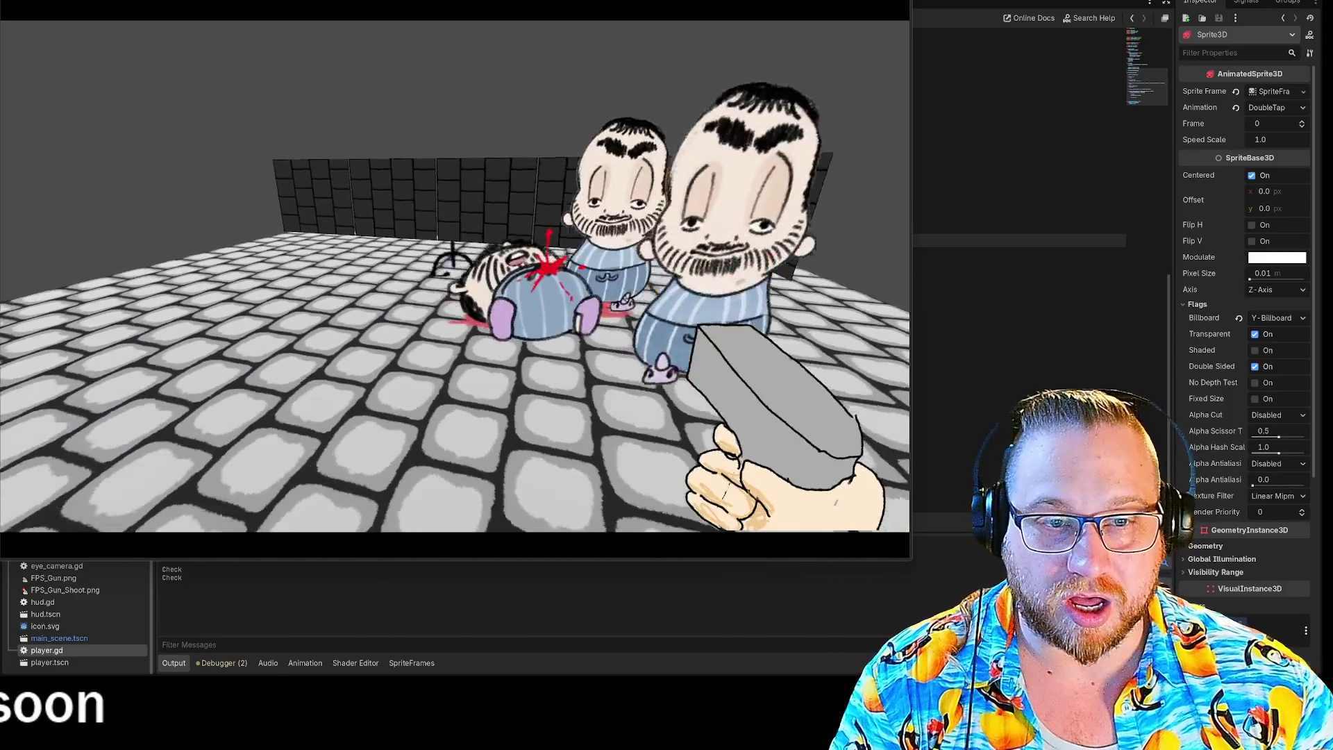
{"action": "left_click", "coordinate": [453, 277]}
{"action": "left_click", "coordinate": [452, 278]}
{"action": "left_click", "coordinate": [453, 278]}
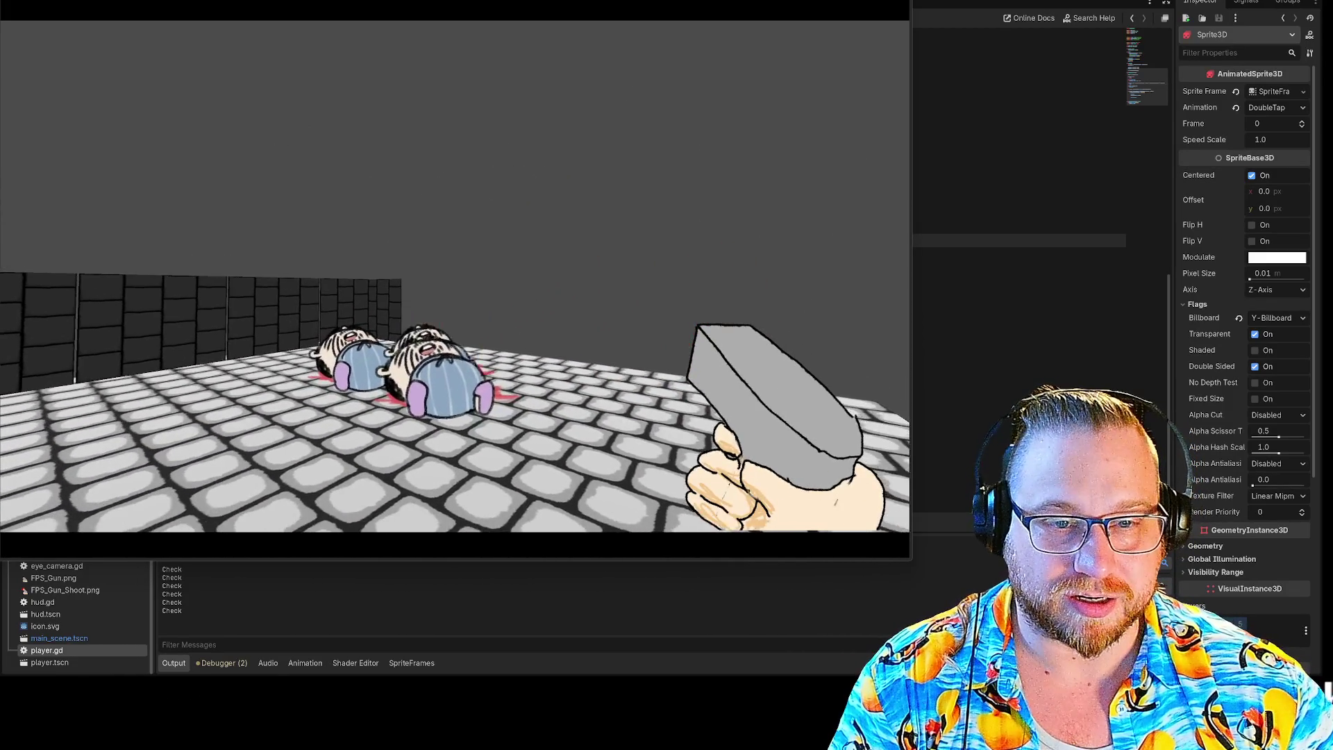
{"action": "key", "text": "w"}
{"action": "key", "text": "w"}
{"action": "left_click", "coordinate": [453, 277]}
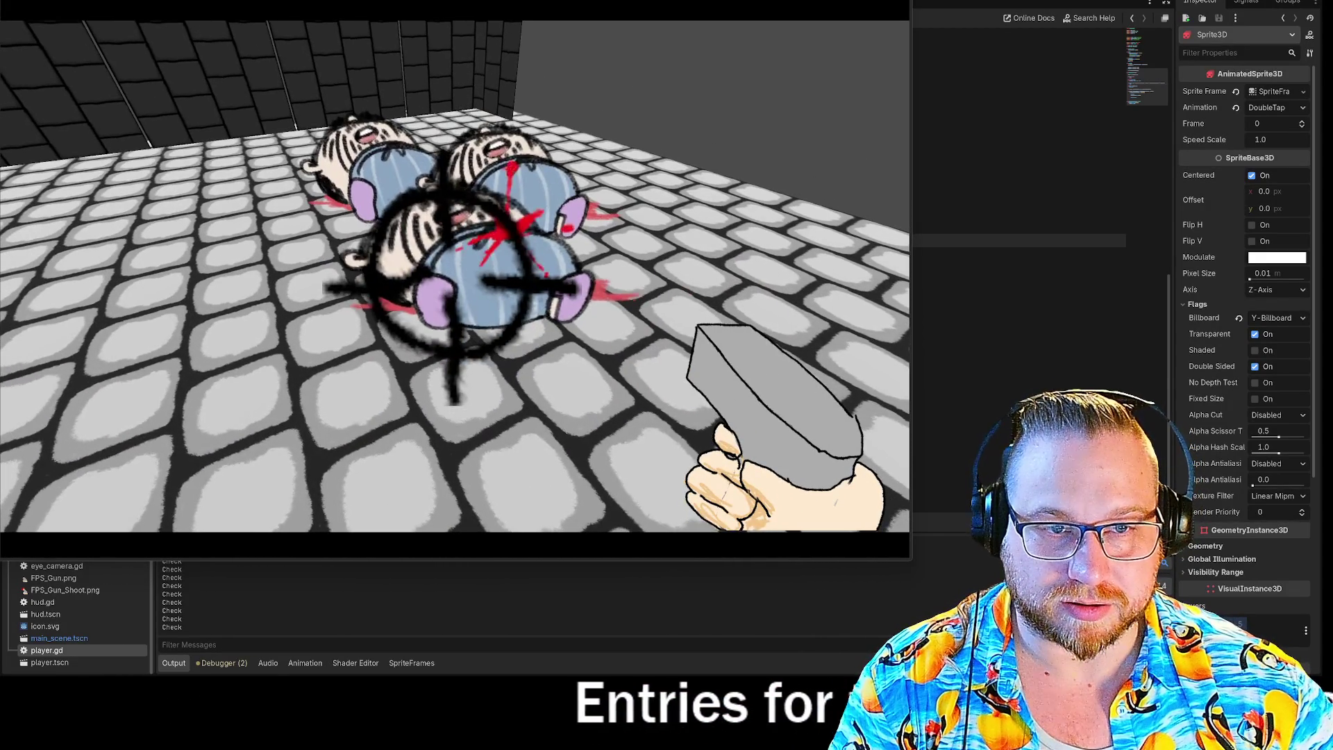
{"action": "key", "text": "s"}
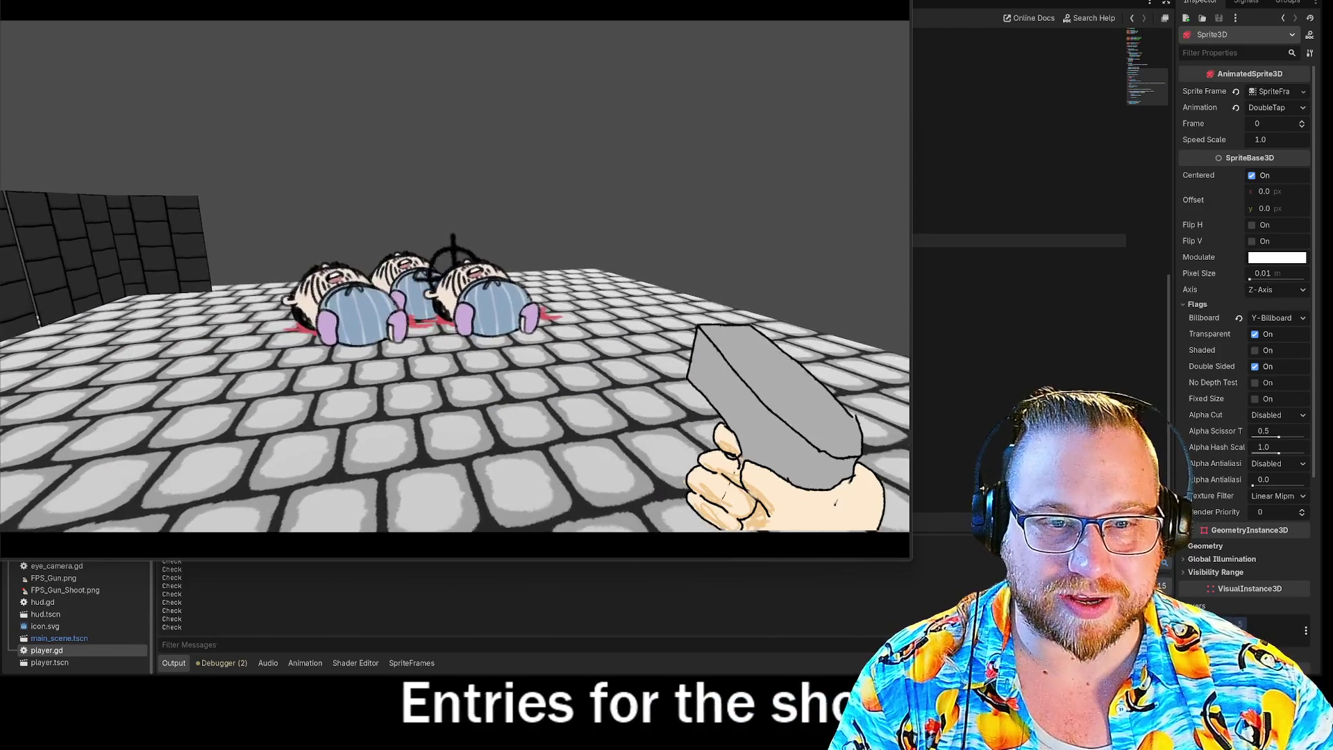
{"action": "key", "text": "w"}
{"action": "left_click", "coordinate": [451, 271]}
{"action": "key", "text": "d"}
{"action": "left_click", "coordinate": [451, 271]}
{"action": "key", "text": "a"}
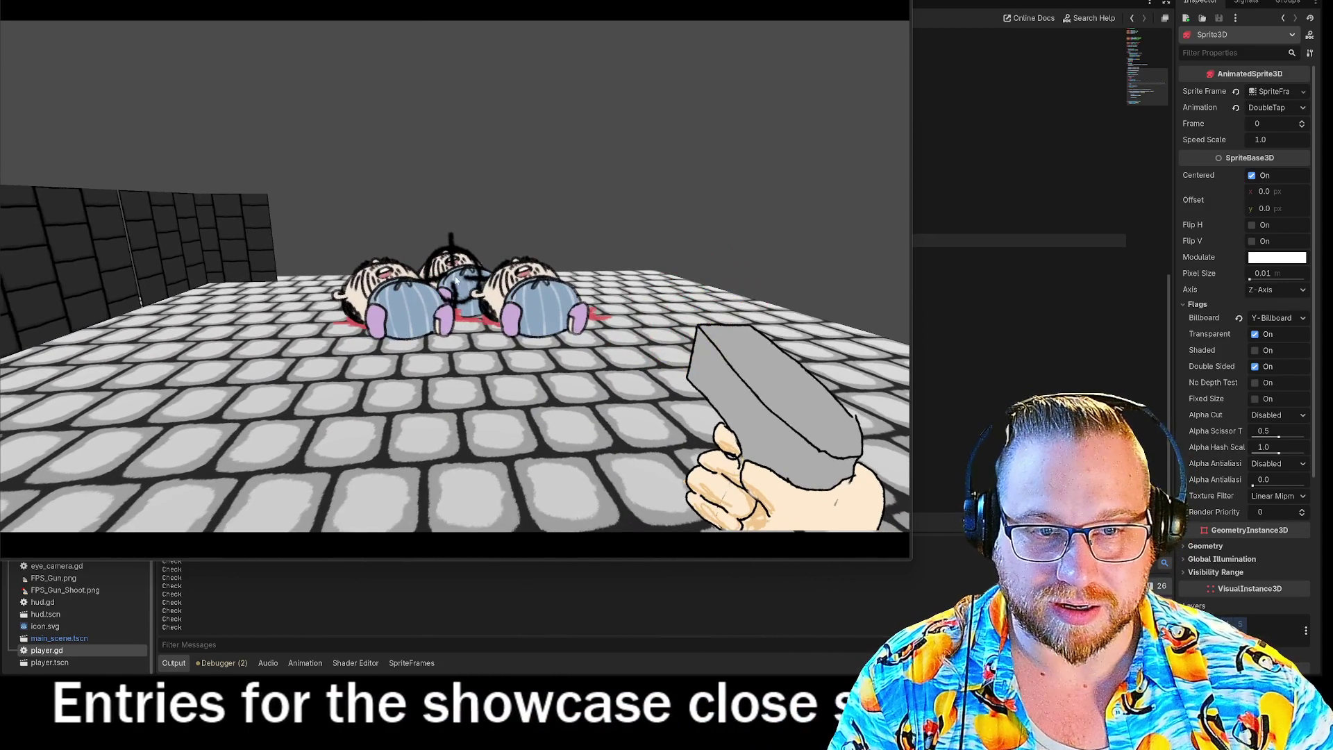
{"action": "left_click", "coordinate": [895, 9]}
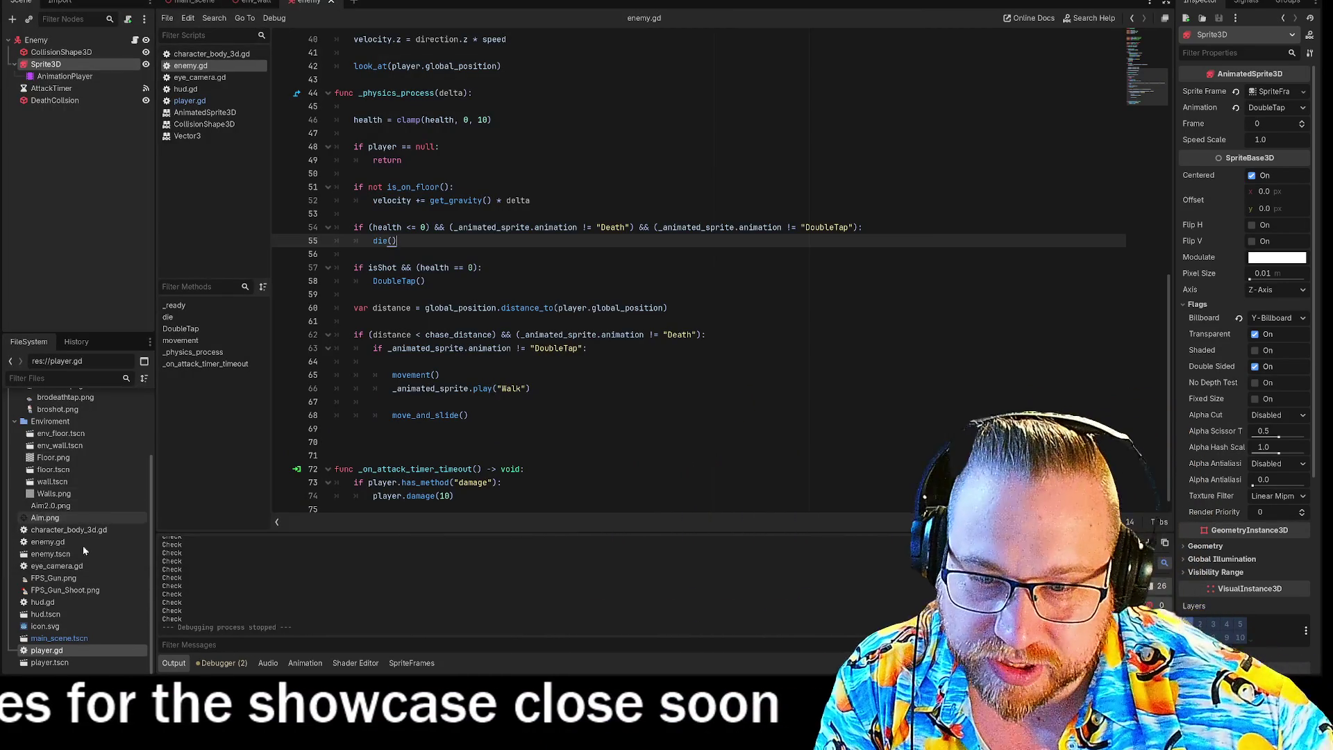
Step: Delete the third frame of the enemy's DoubleTap animation in SpriteFrames
{"action": "left_click", "coordinate": [45, 63]}
{"action": "left_click", "coordinate": [533, 587]}
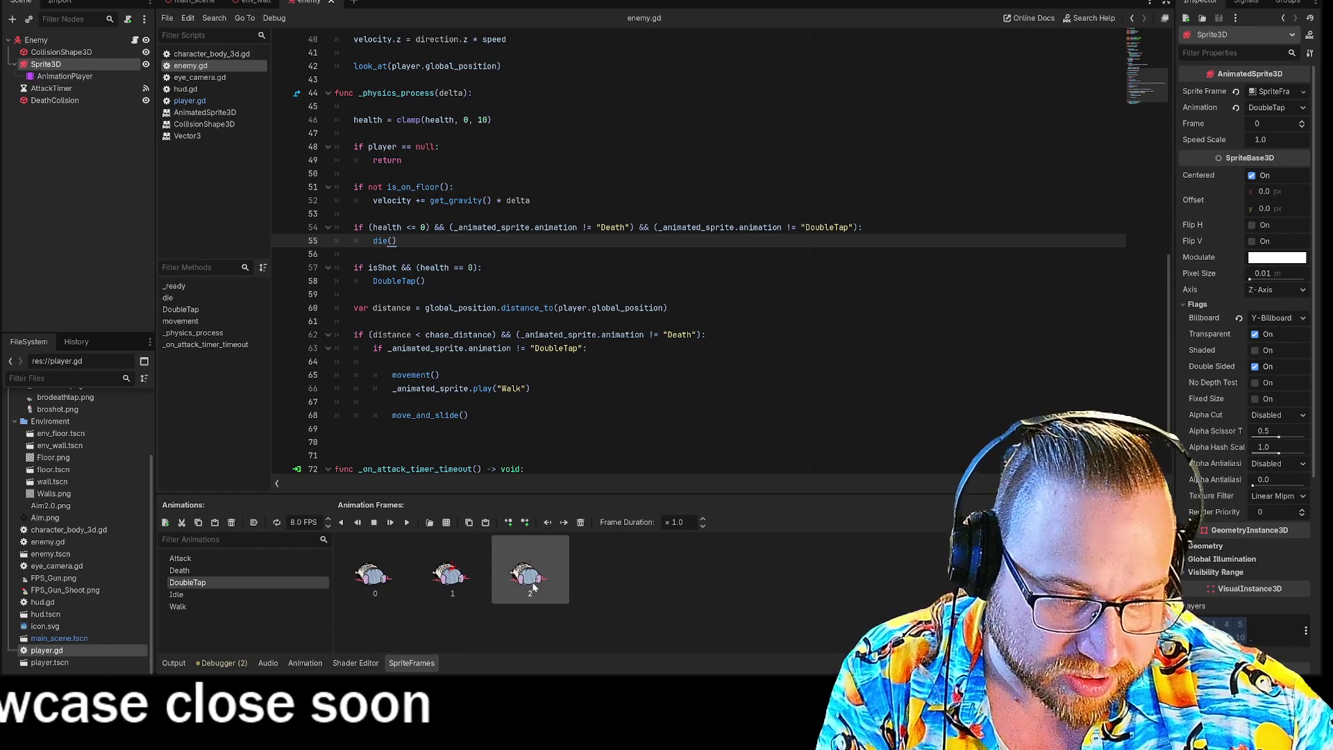
{"action": "key", "text": "Delete"}
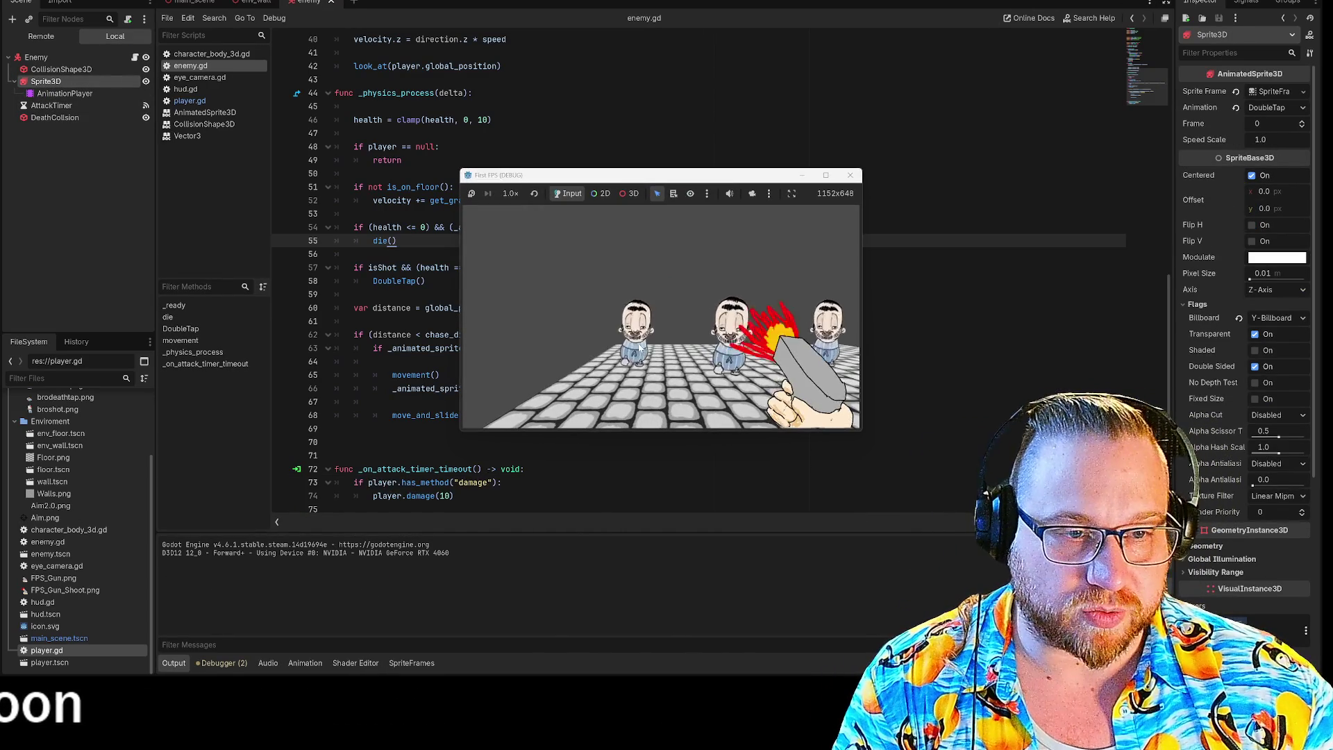
Step: Shoot the enemies in the test run, close the game, and show the DoubleTap frames again
{"action": "left_click", "coordinate": [661, 317]}
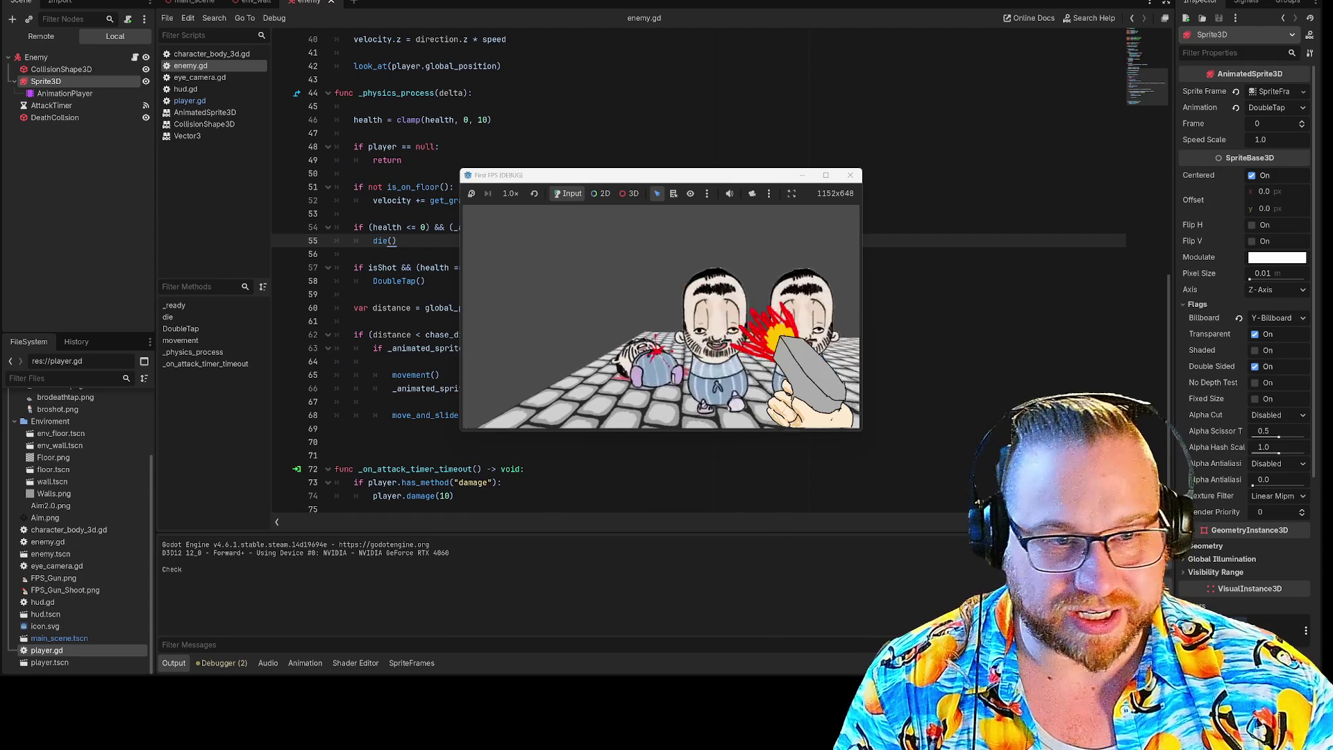
{"action": "left_click", "coordinate": [661, 317]}
{"action": "left_click", "coordinate": [661, 317]}
{"action": "left_click", "coordinate": [661, 316]}
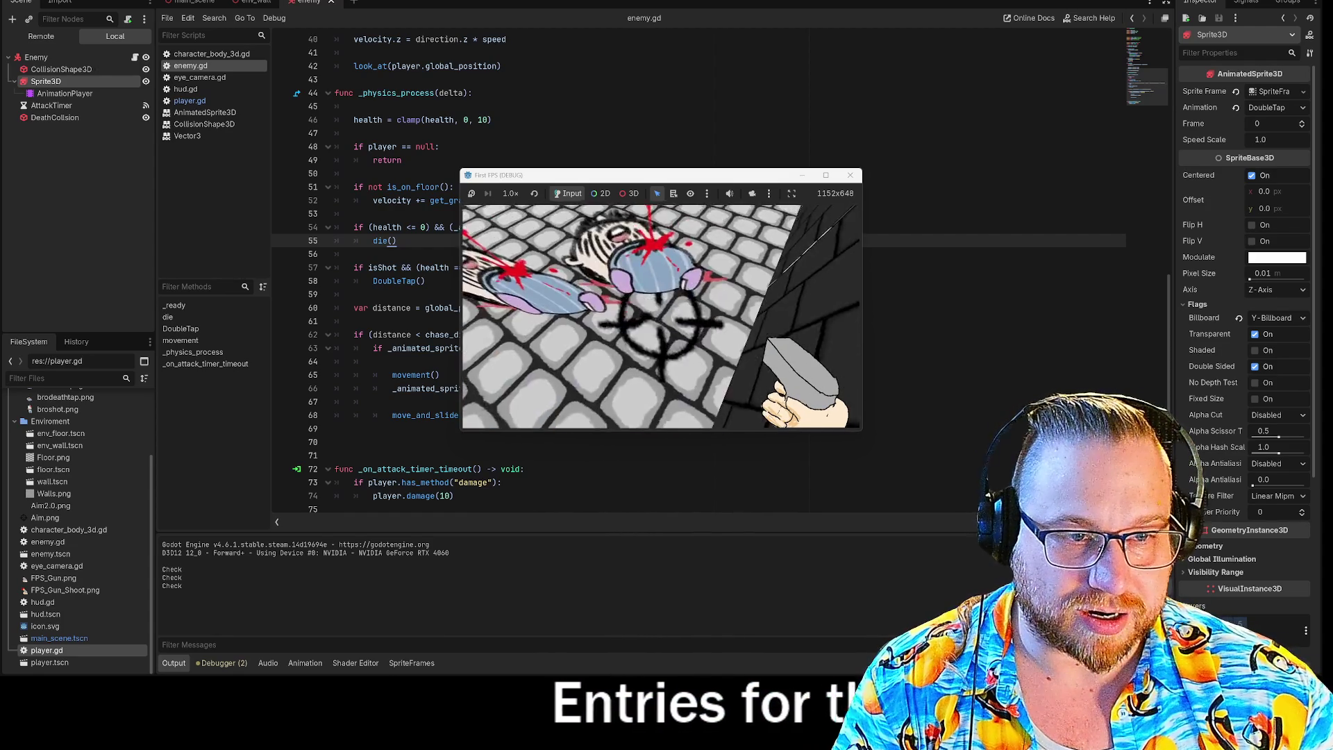
{"action": "left_click", "coordinate": [851, 175]}
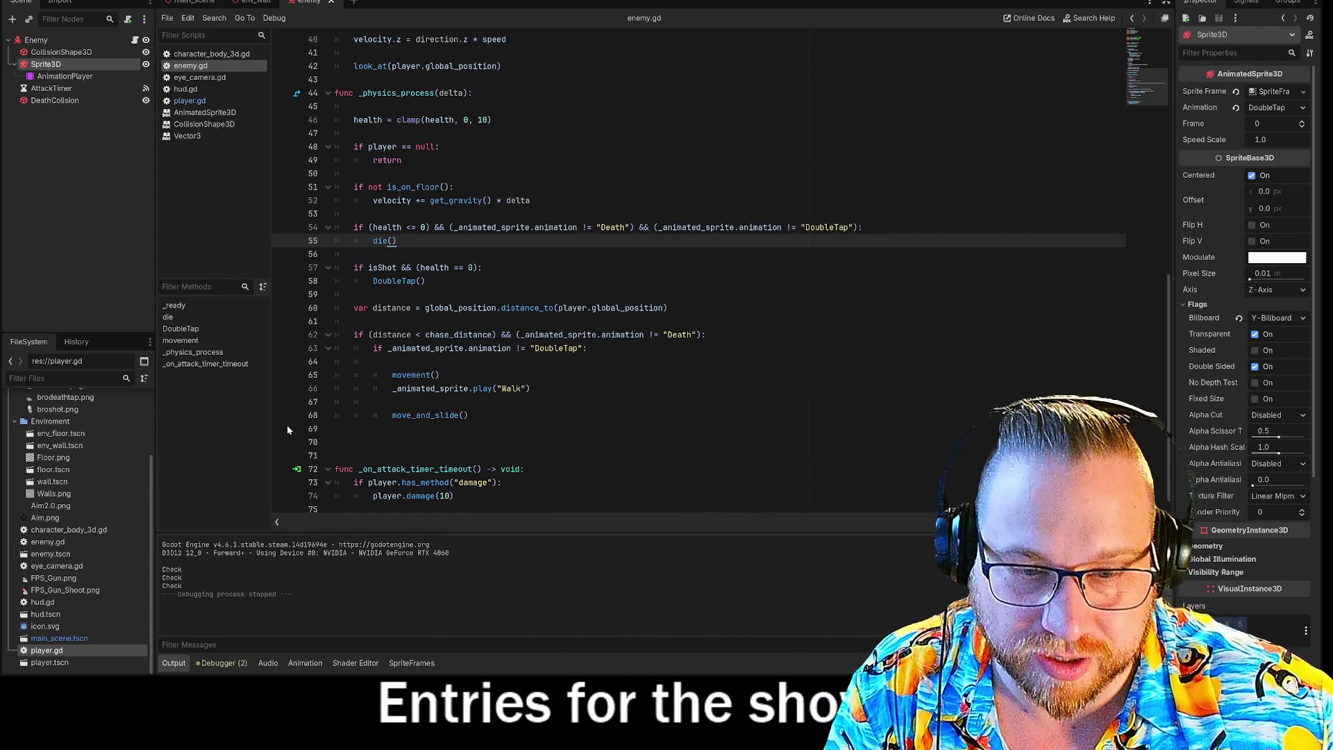
{"action": "left_click", "coordinate": [45, 64]}
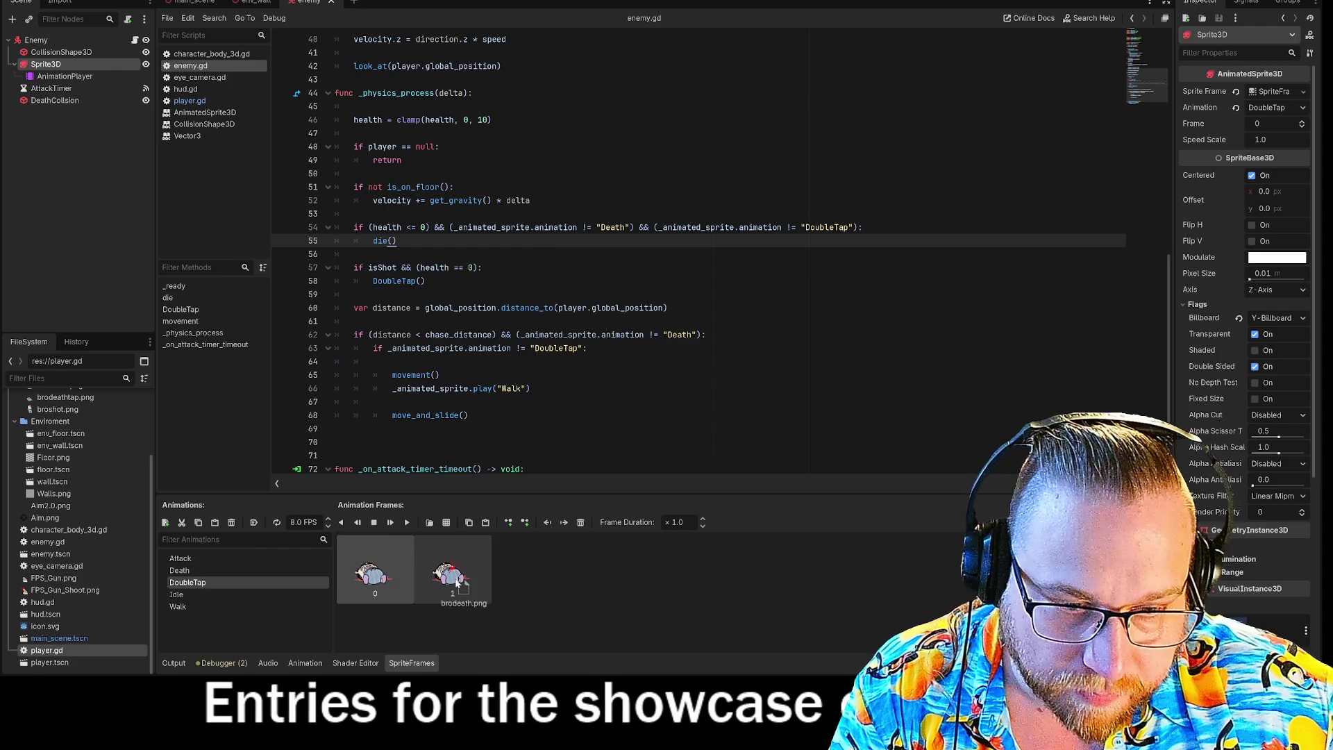
Step: Run the game, walk around shooting the enemies, then stop it with F8
{"action": "key", "text": "F5"}
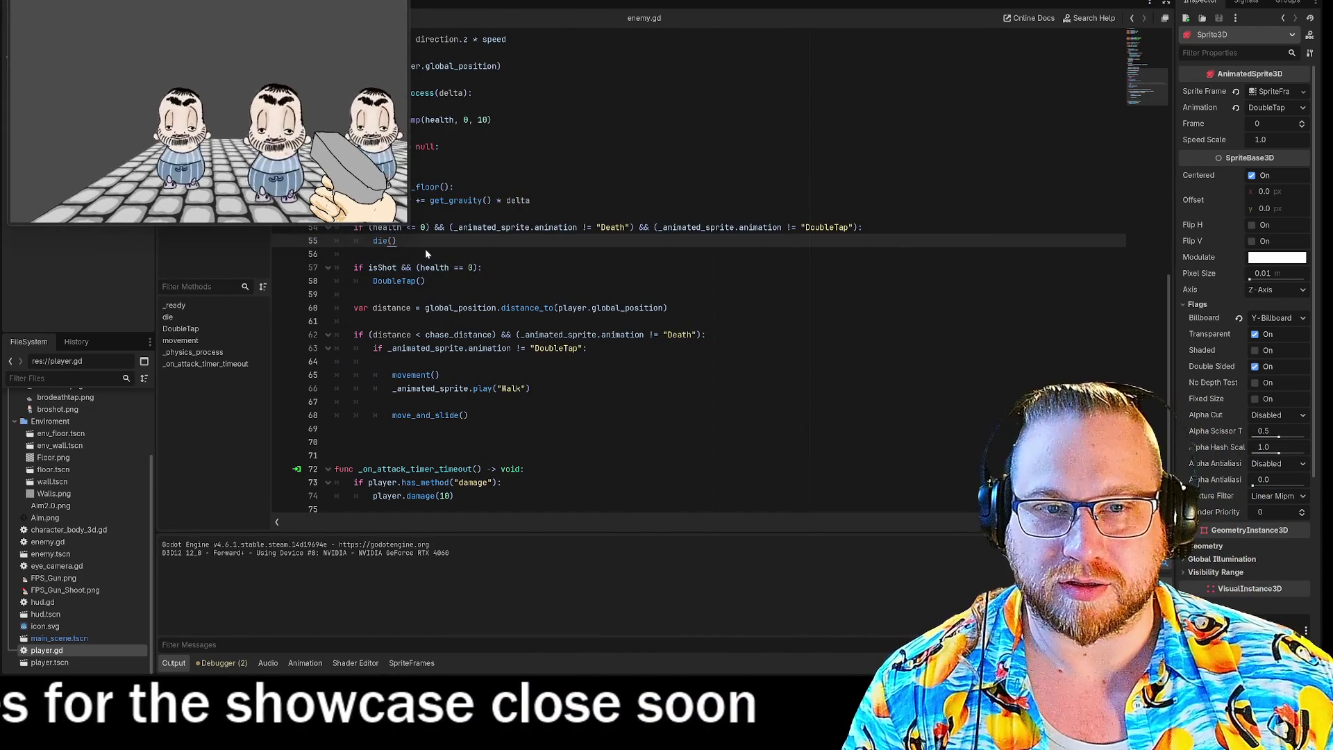
{"action": "key", "text": "s"}
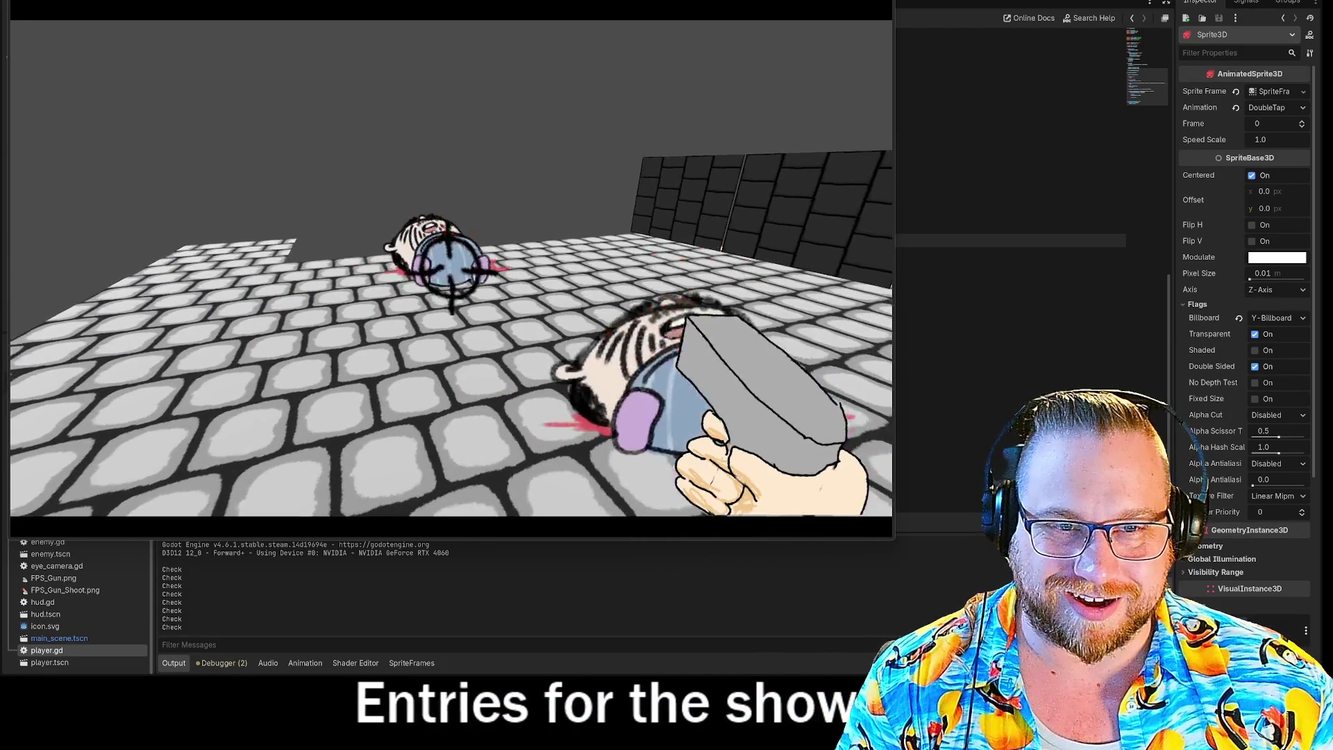
{"action": "key", "text": "w"}
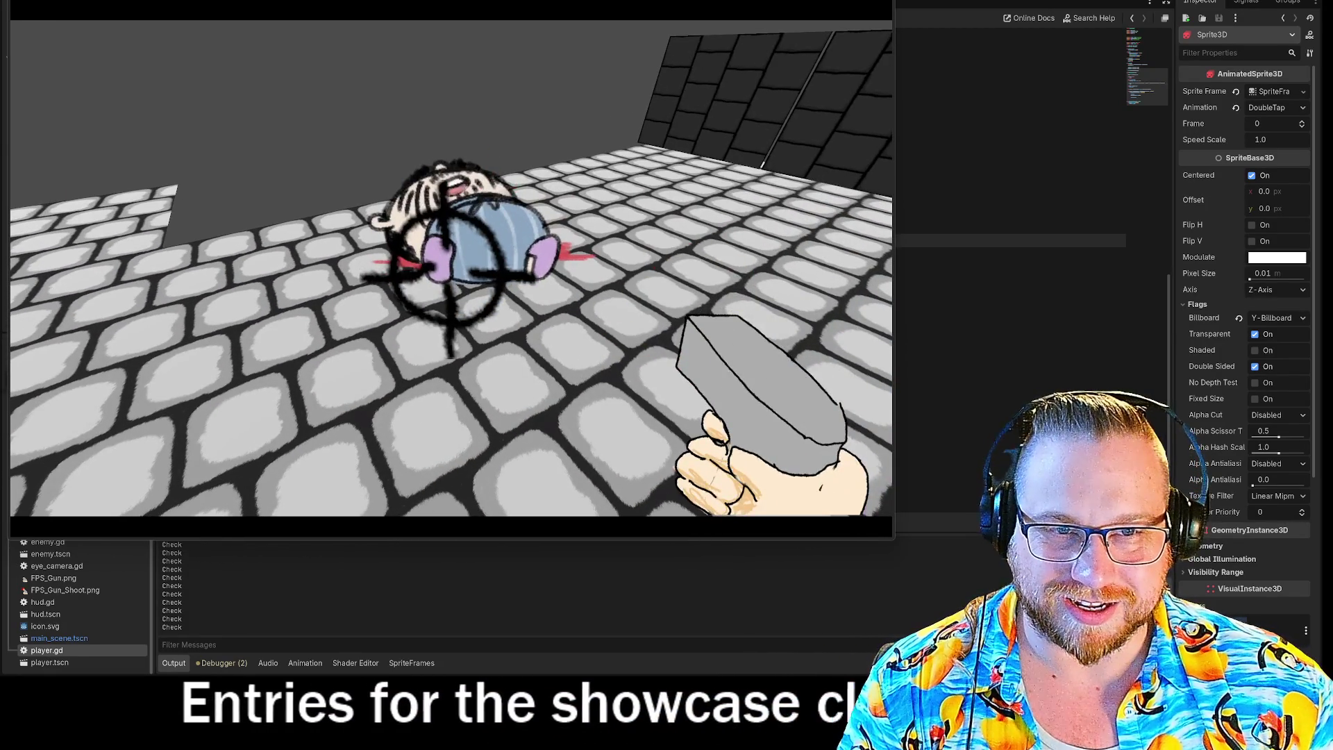
{"action": "left_click", "coordinate": [447, 270]}
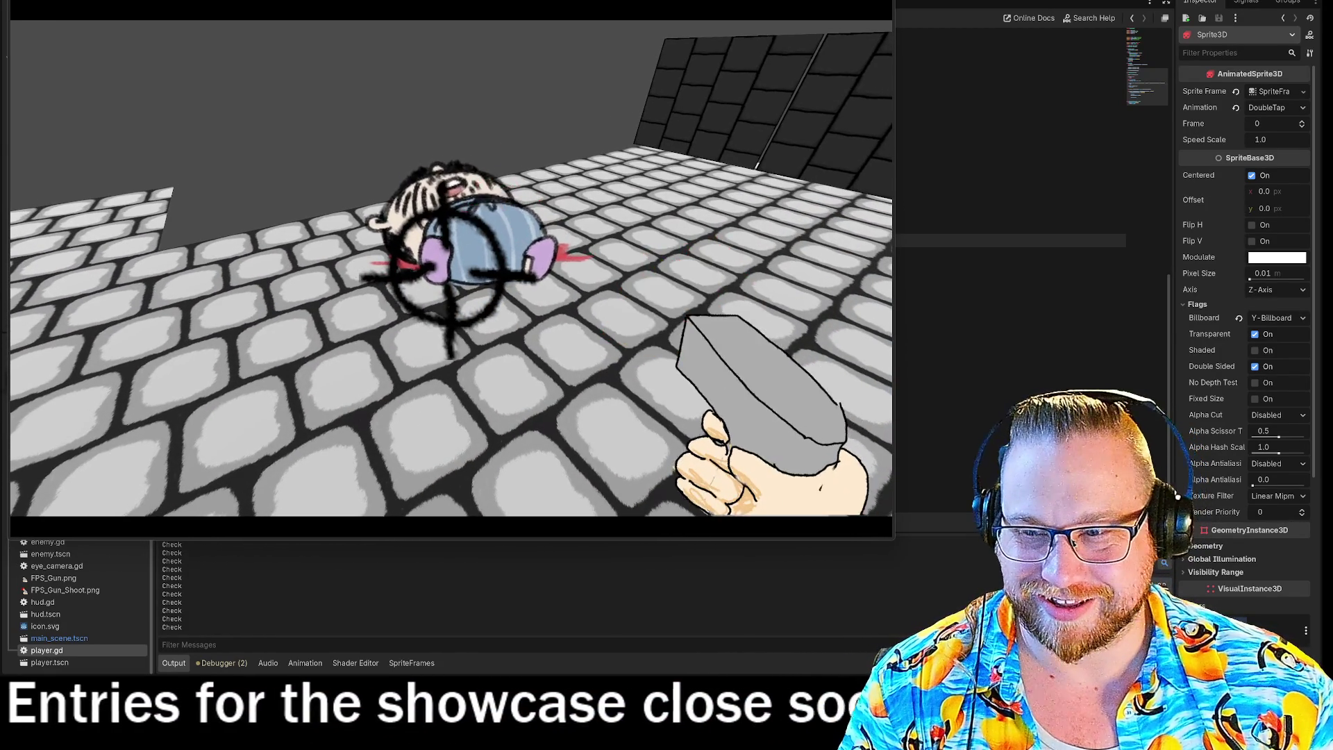
{"action": "key", "text": "w"}
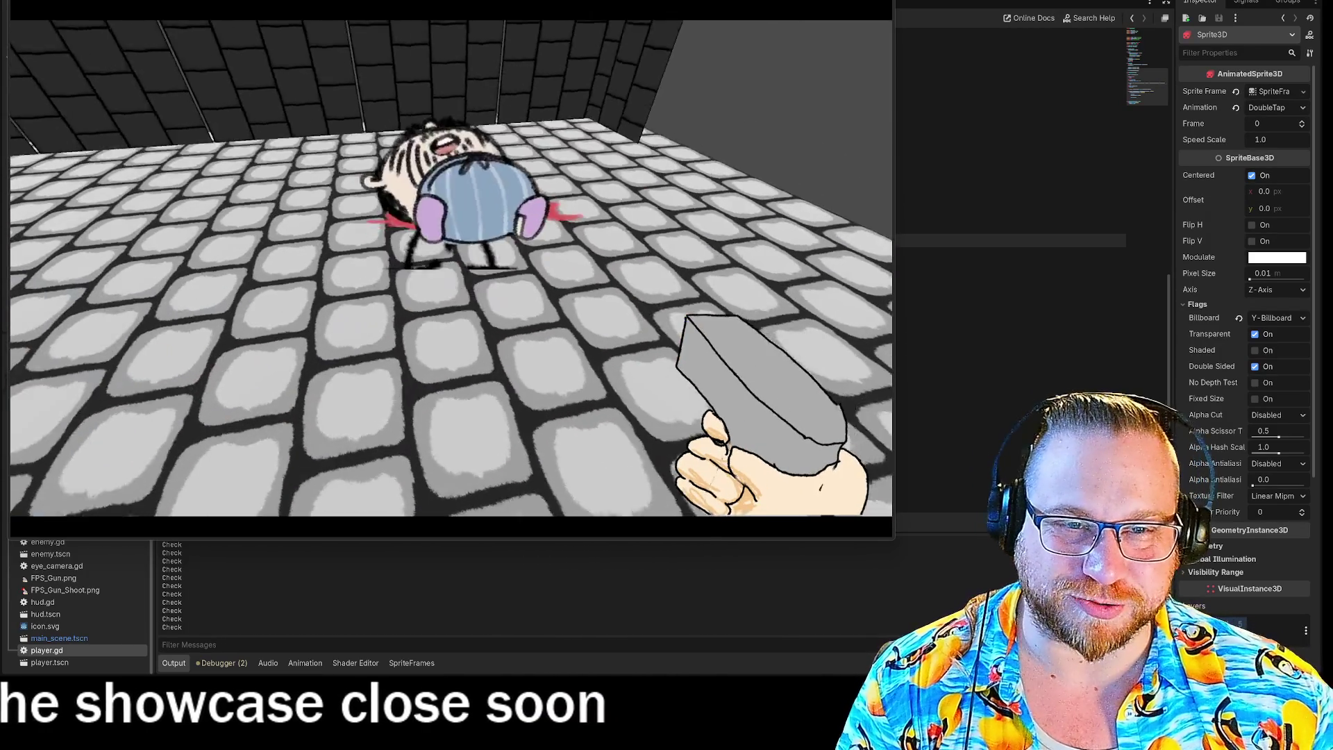
{"action": "left_click", "coordinate": [448, 271]}
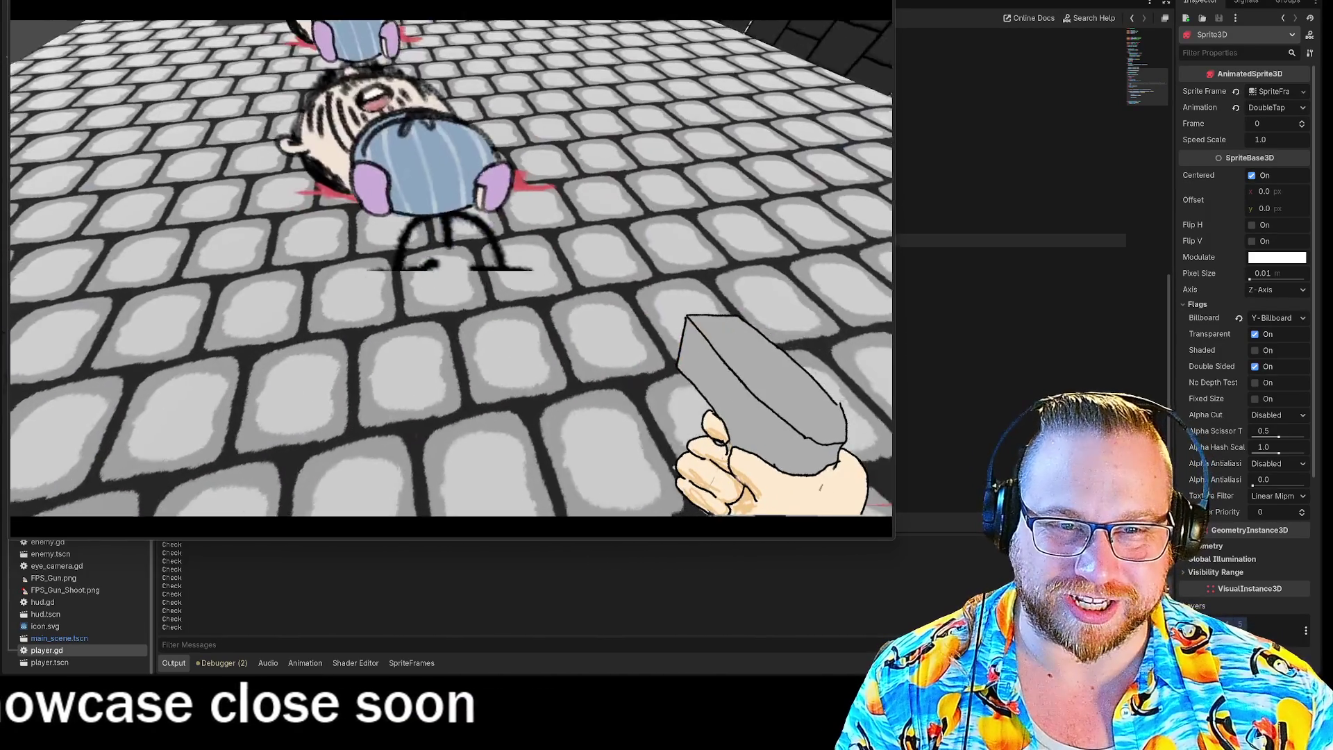
{"action": "left_click", "coordinate": [448, 271]}
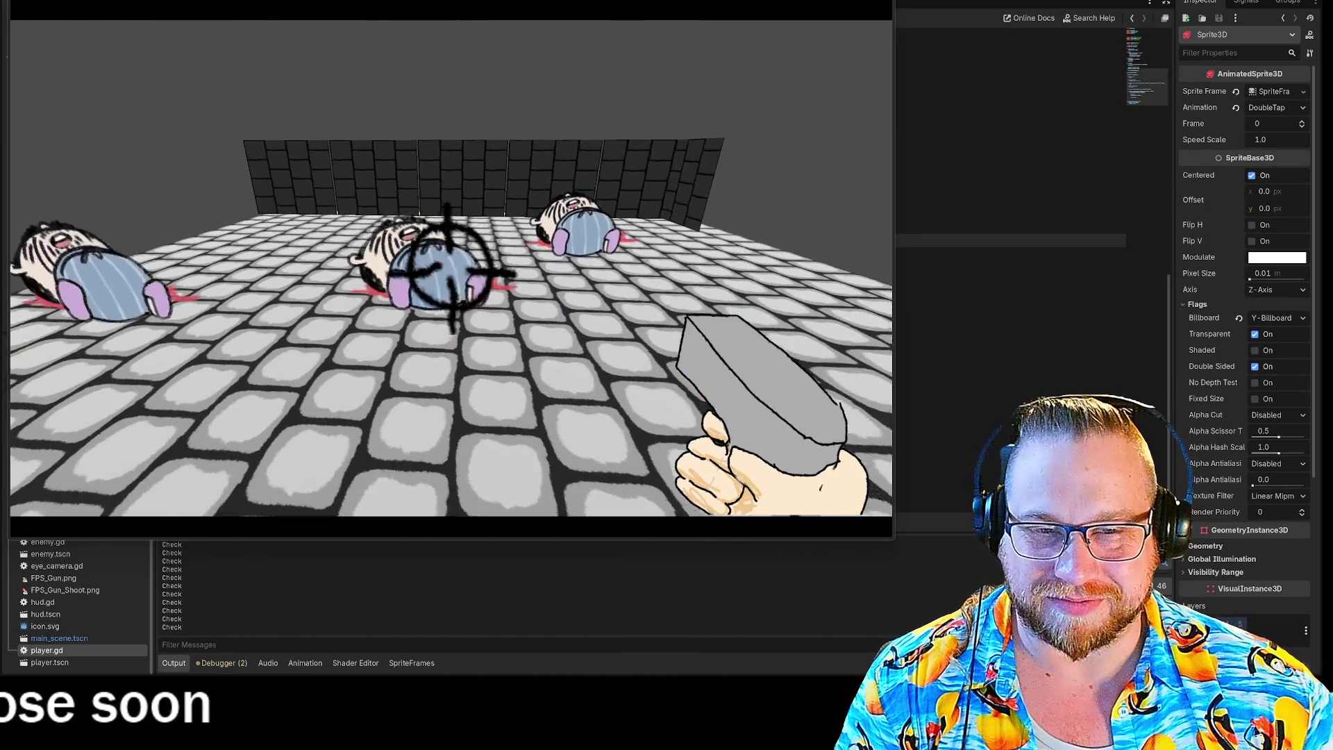
{"action": "key", "text": "F8"}
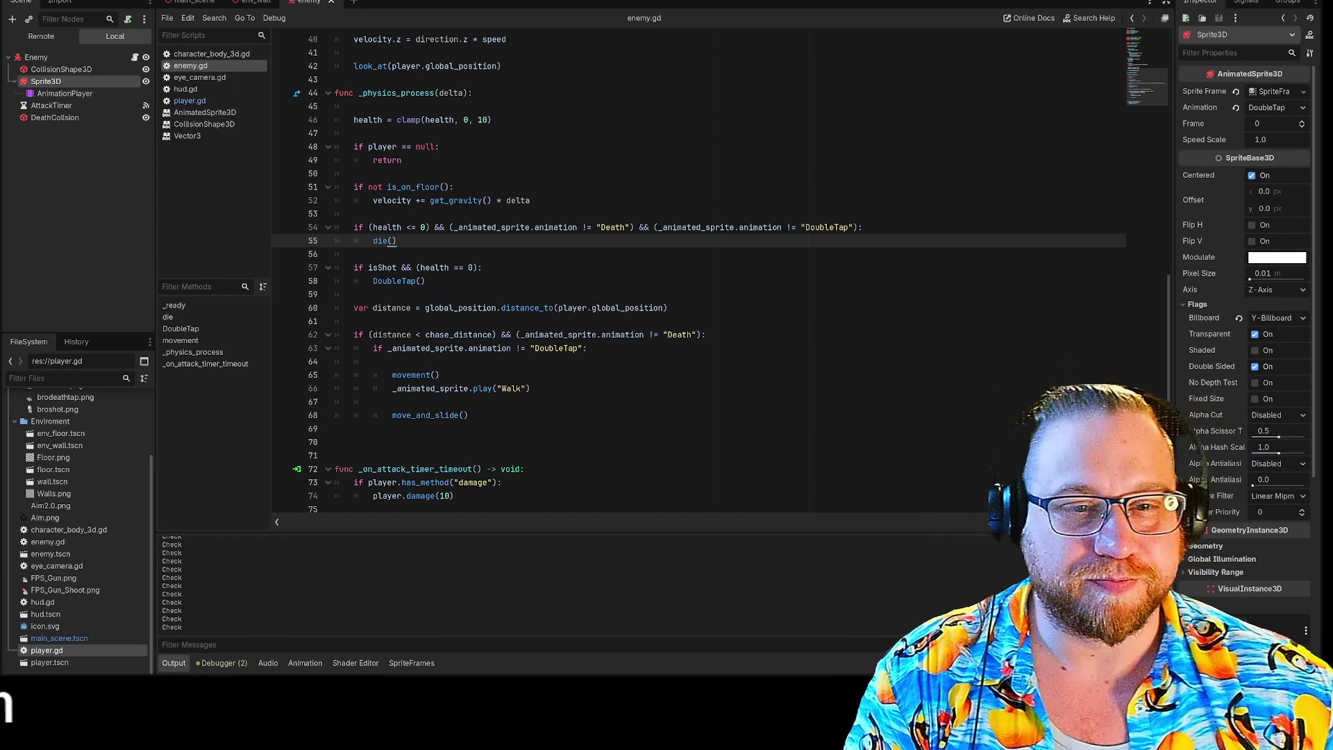
Step: Relaunch the game in an enlarged window and shoot down all three enemies
{"action": "left_click", "coordinate": [439, 375]}
{"action": "key", "text": "F5"}
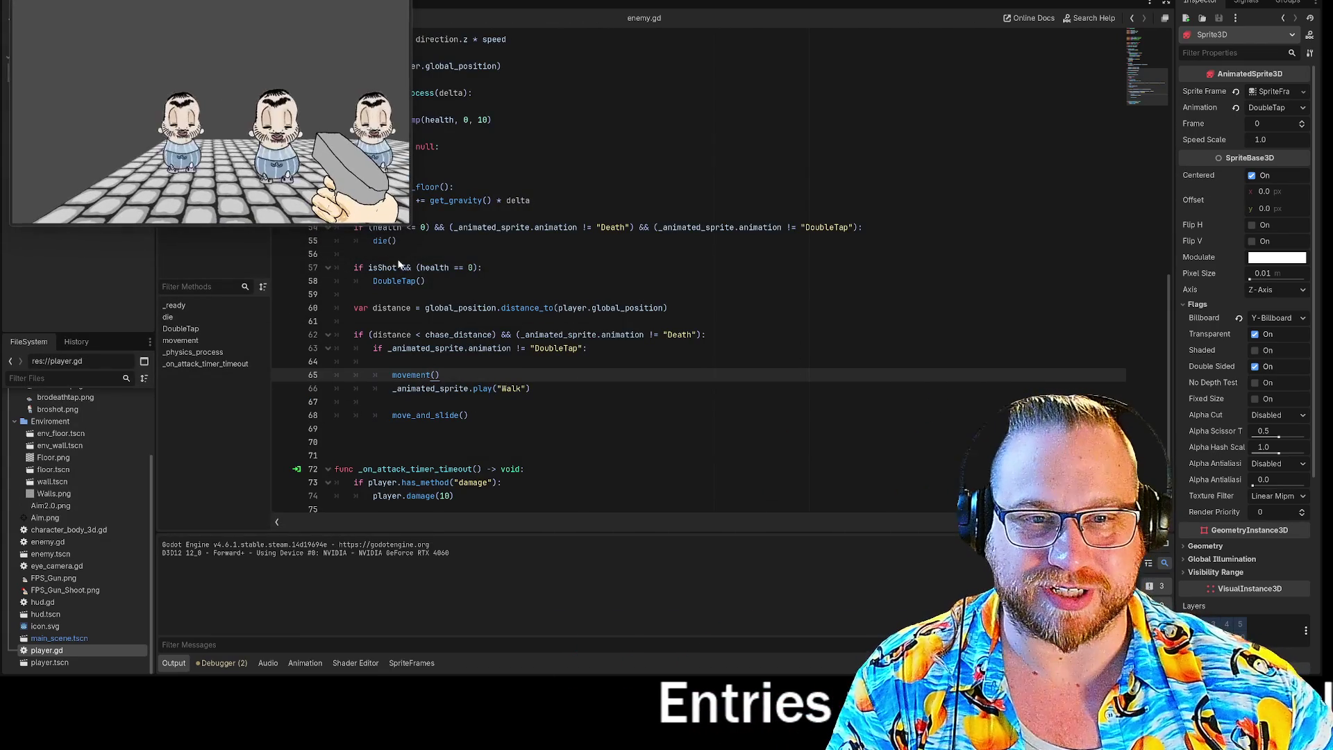
{"action": "left_click_drag", "start_coordinate": [406, 223], "coordinate": [876, 538]}
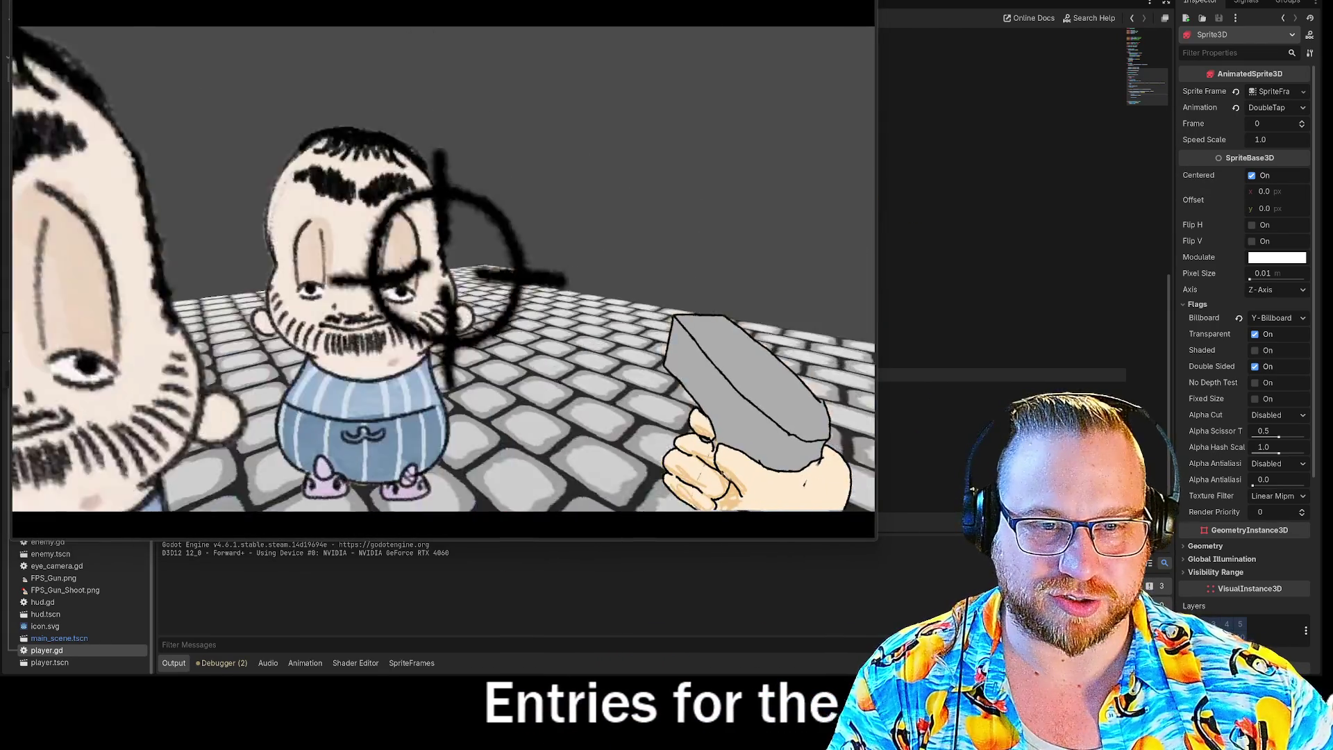
{"action": "left_click", "coordinate": [458, 264]}
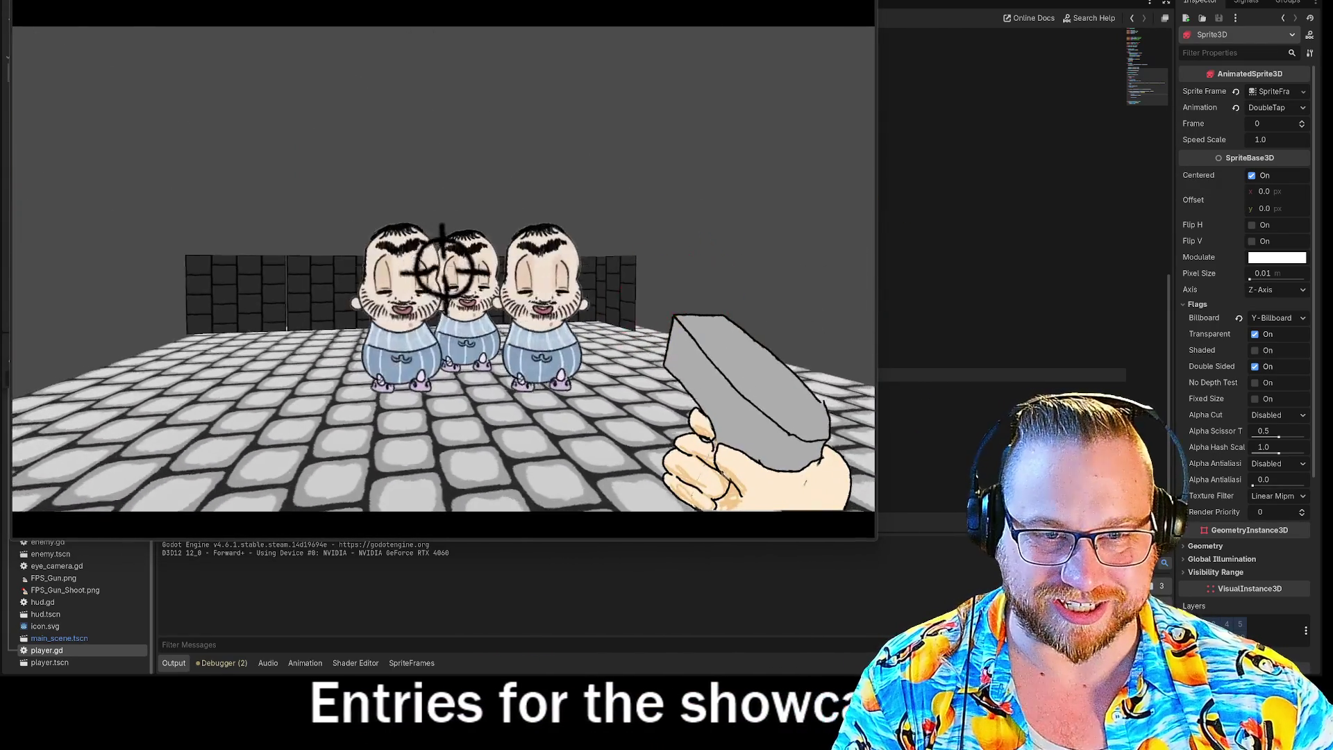
{"action": "left_click", "coordinate": [437, 269]}
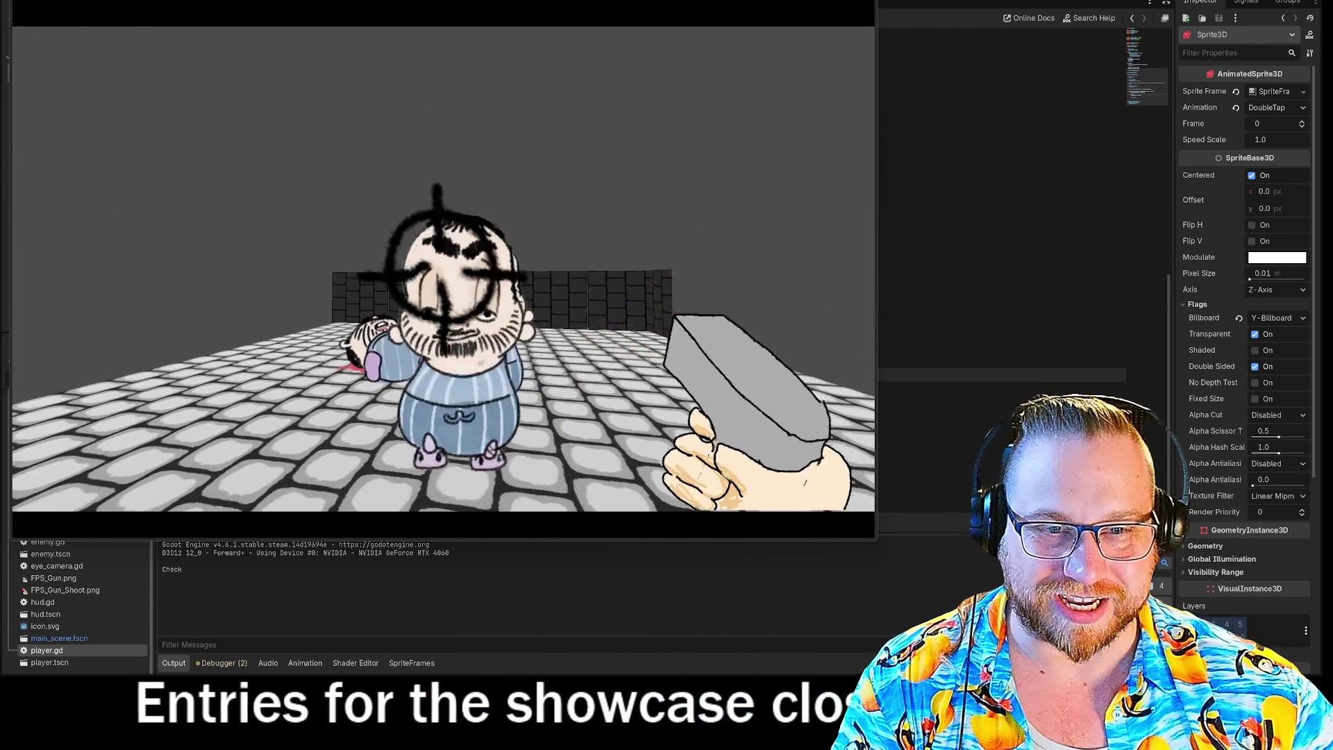
{"action": "left_click", "coordinate": [436, 270]}
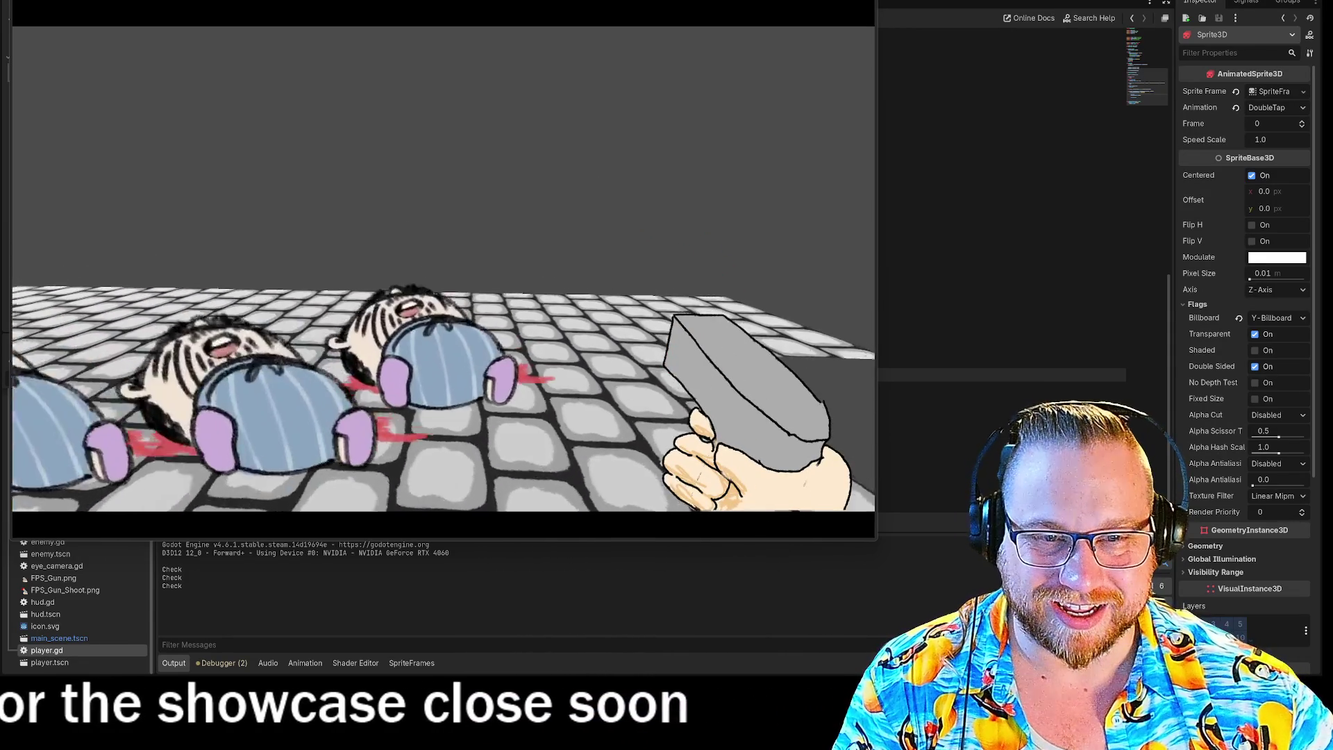
{"action": "left_click", "coordinate": [436, 270]}
{"action": "left_click", "coordinate": [436, 269]}
{"action": "left_click", "coordinate": [436, 269]}
{"action": "left_click", "coordinate": [436, 270]}
{"action": "left_click", "coordinate": [436, 269]}
{"action": "left_click", "coordinate": [436, 269]}
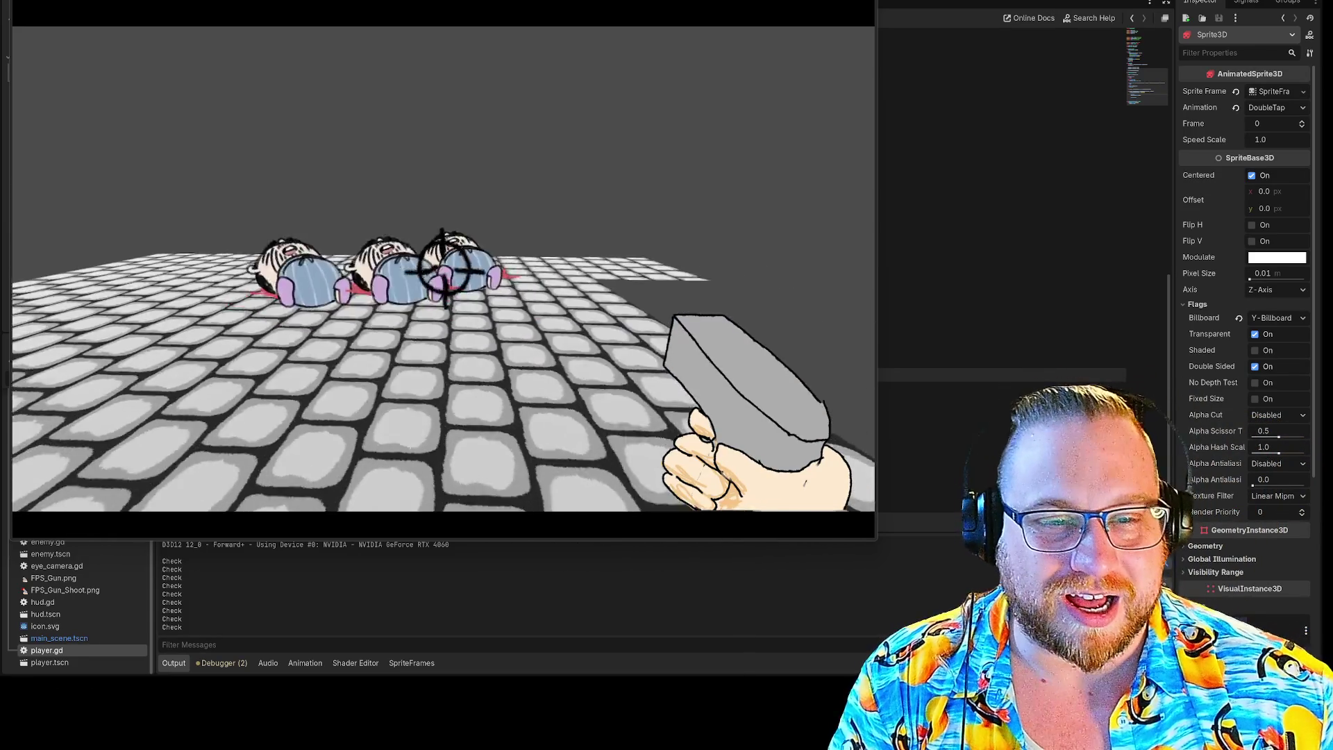
Step: Shoot the fallen enemies again and walk around to inspect them on the floor
{"action": "left_click", "coordinate": [442, 270]}
{"action": "left_click", "coordinate": [442, 269]}
{"action": "left_click", "coordinate": [442, 269]}
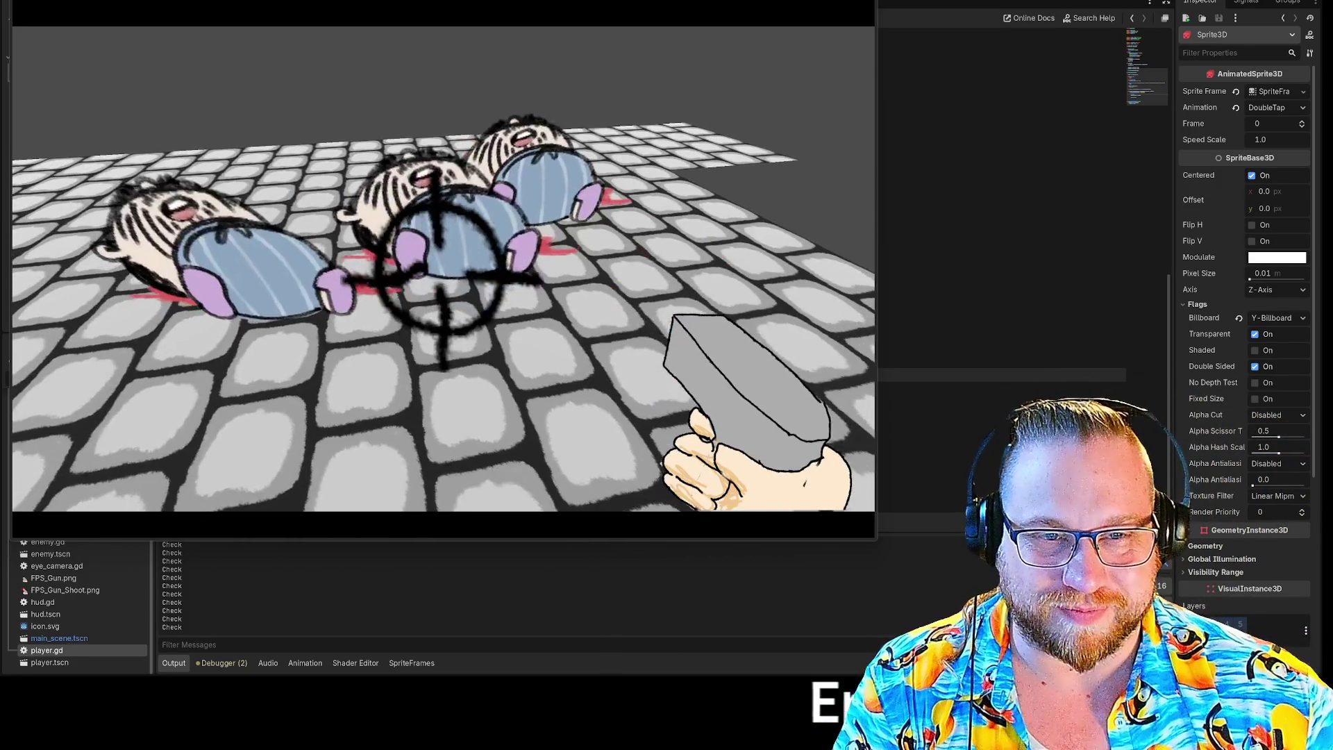
{"action": "left_click", "coordinate": [443, 270]}
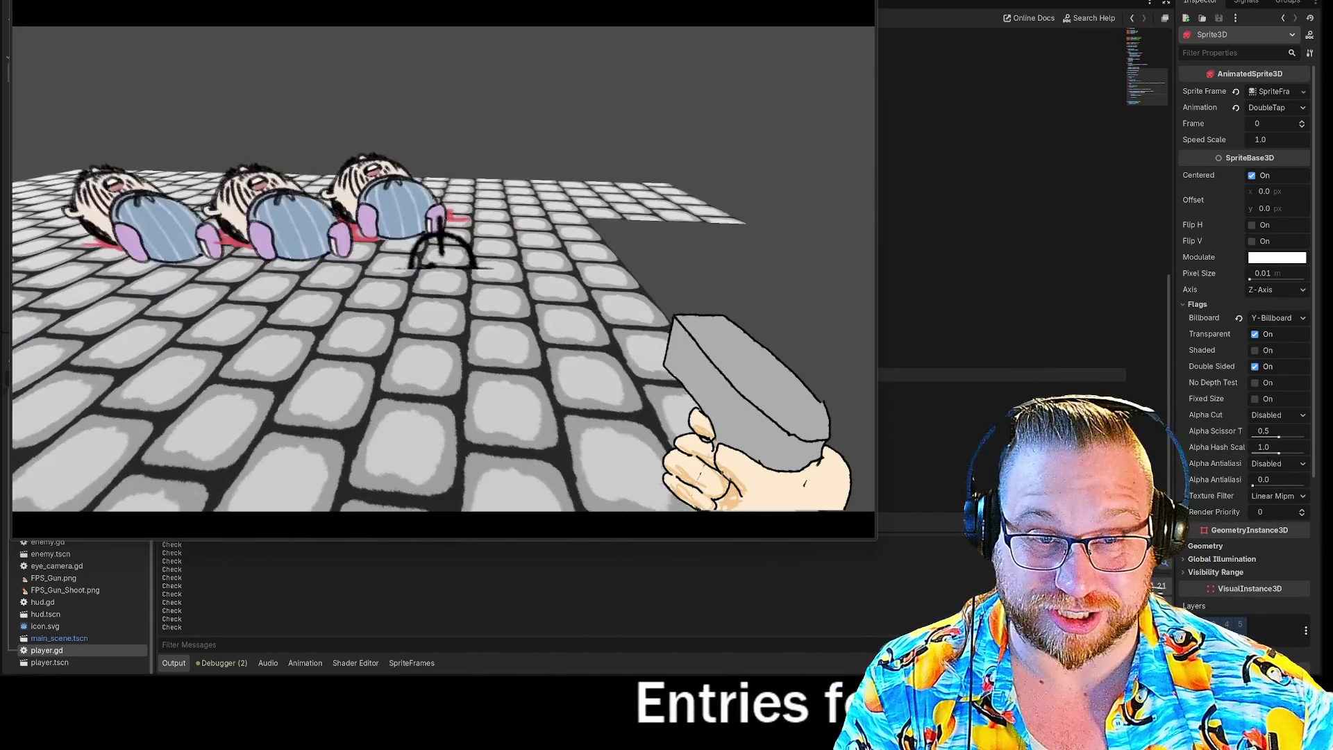
{"action": "key", "text": "w"}
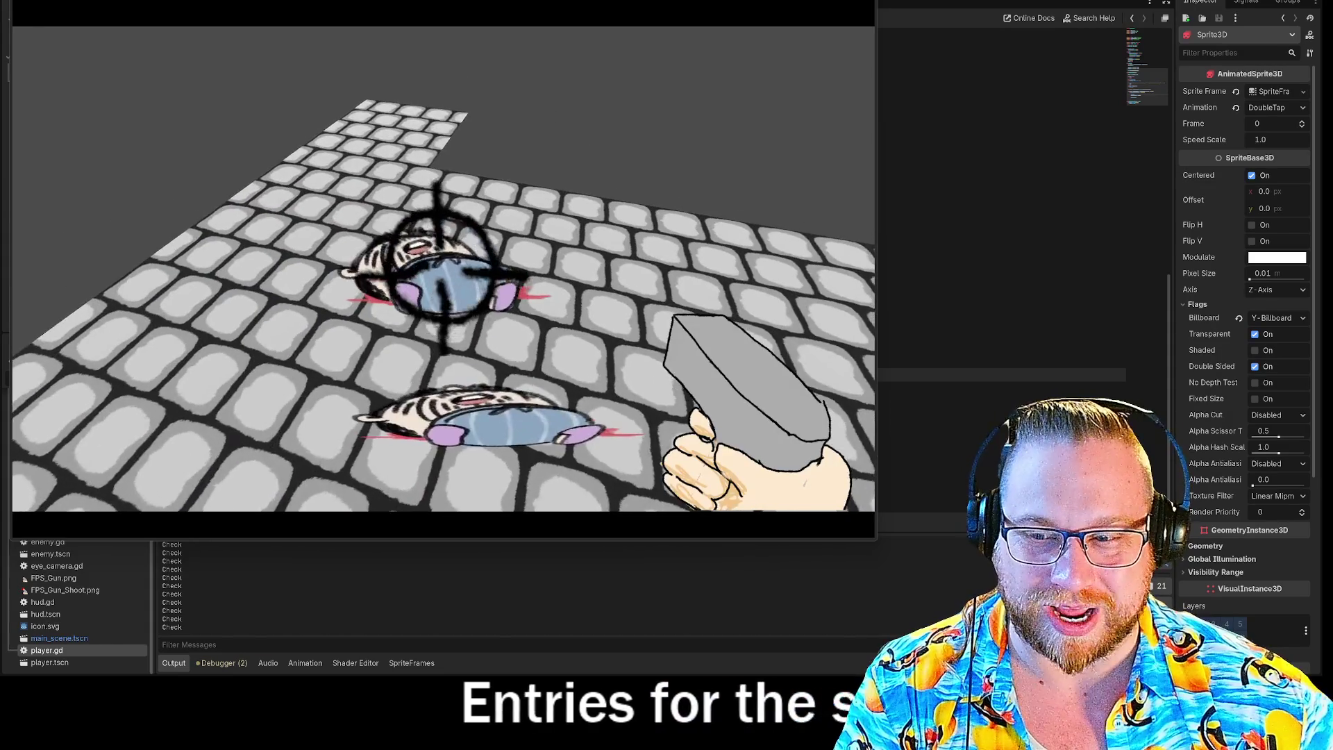
{"action": "key", "text": "w"}
{"action": "key", "text": "s"}
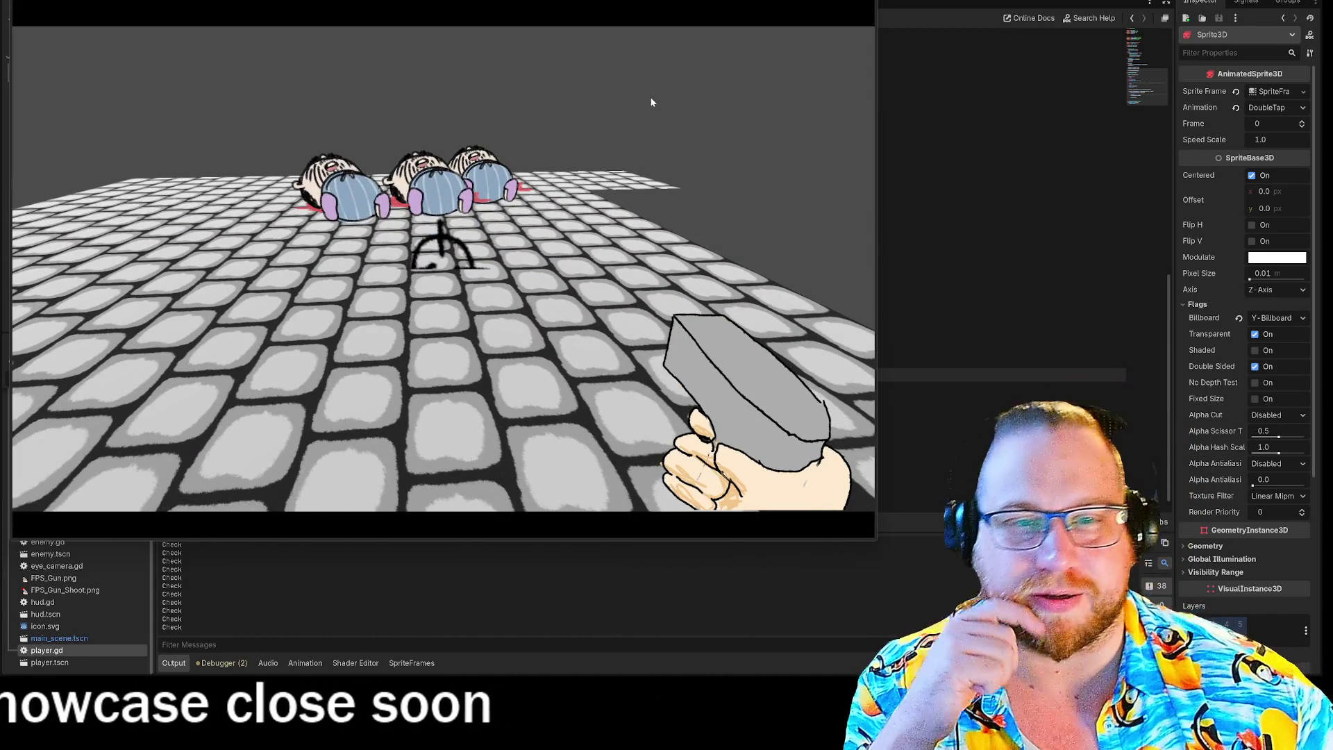
{"action": "left_click", "coordinate": [536, 128]}
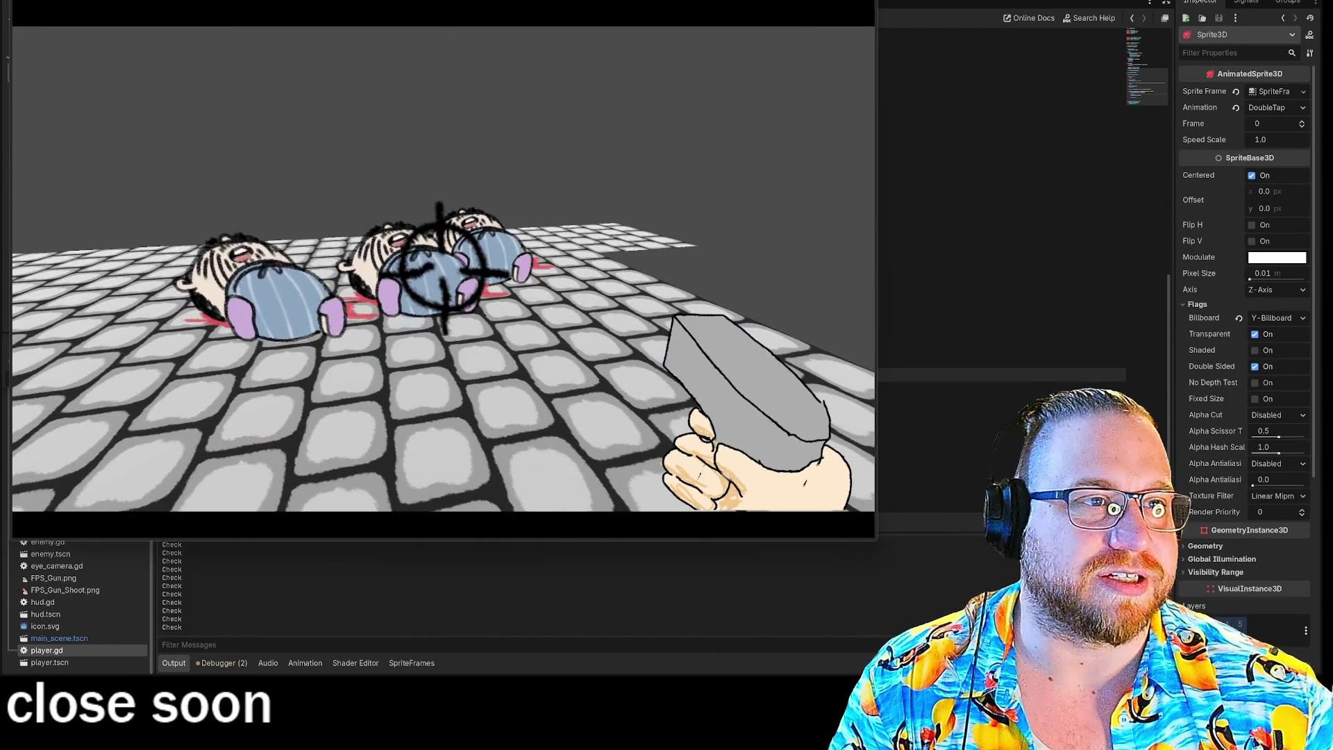
Step: Stop the game, relaunch it to test shooting once more, then stop it with F8
{"action": "key", "text": "Escape"}
{"action": "key", "text": "F5"}
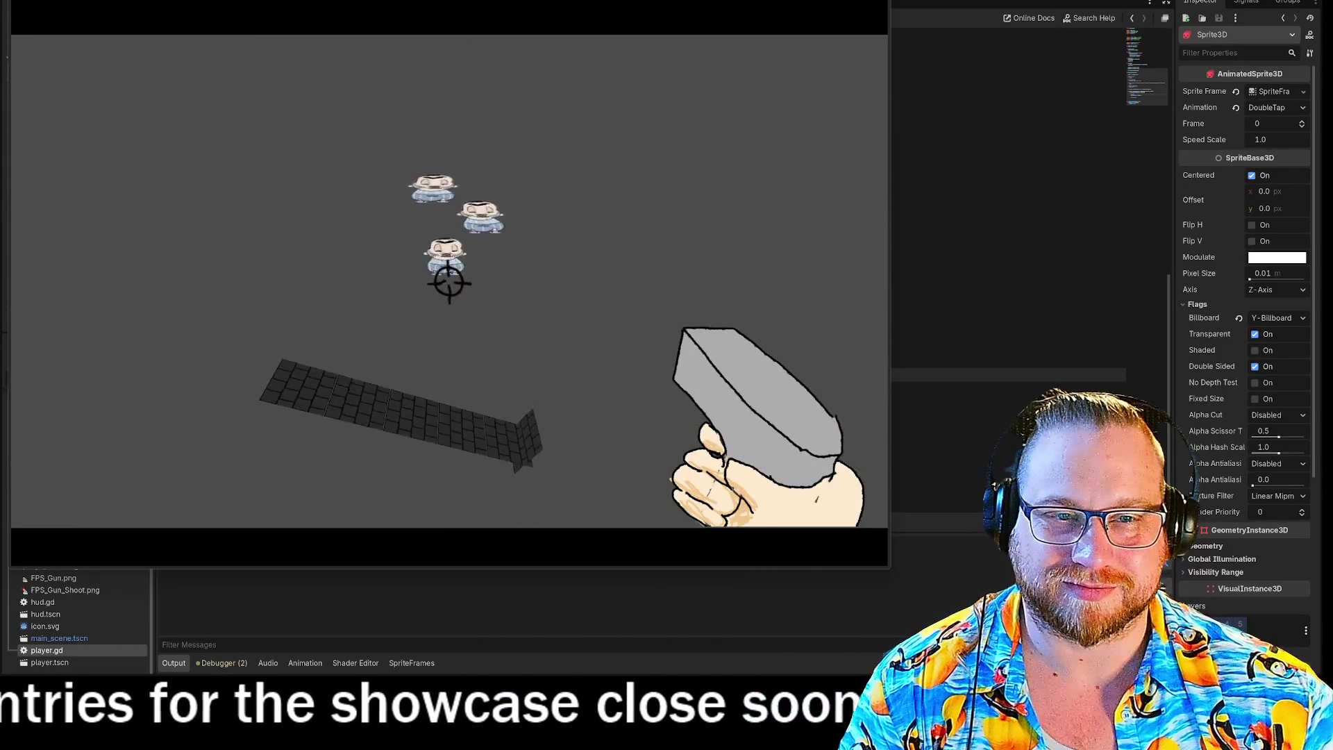
{"action": "left_click", "coordinate": [449, 282]}
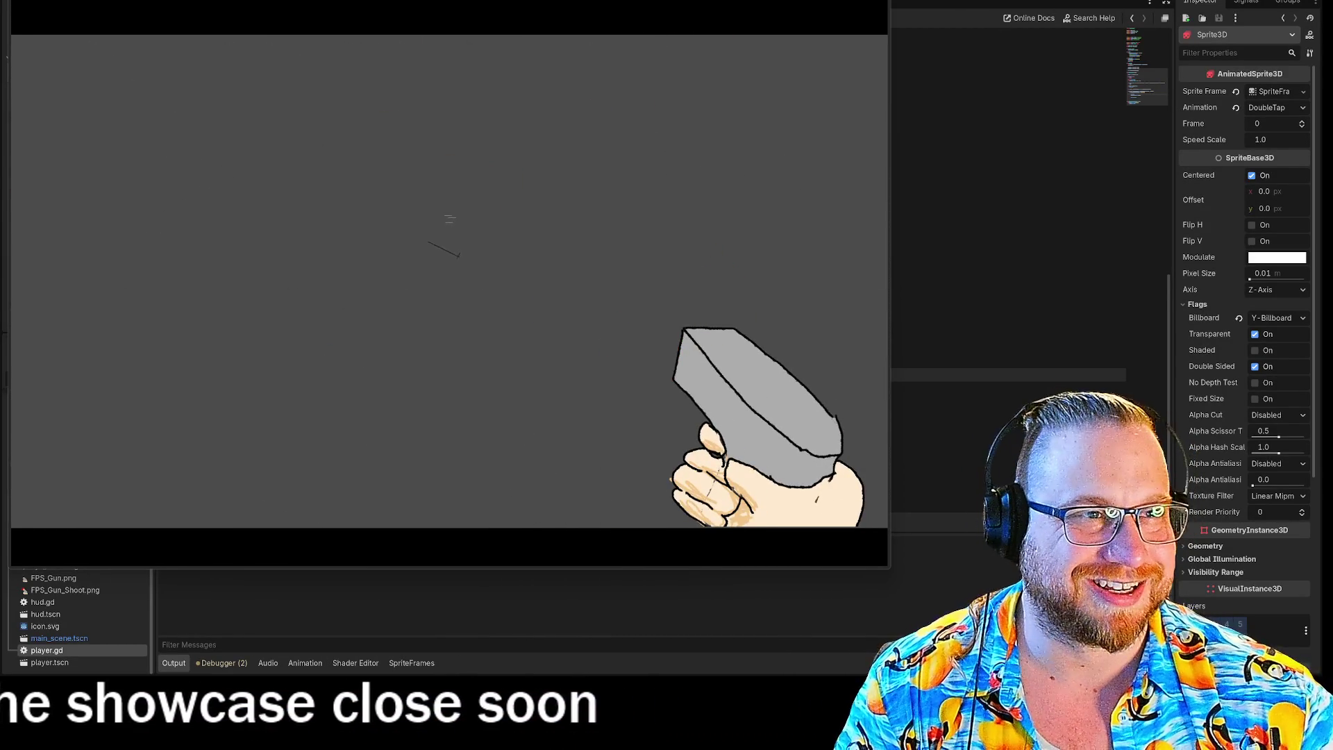
{"action": "key", "text": "F8"}
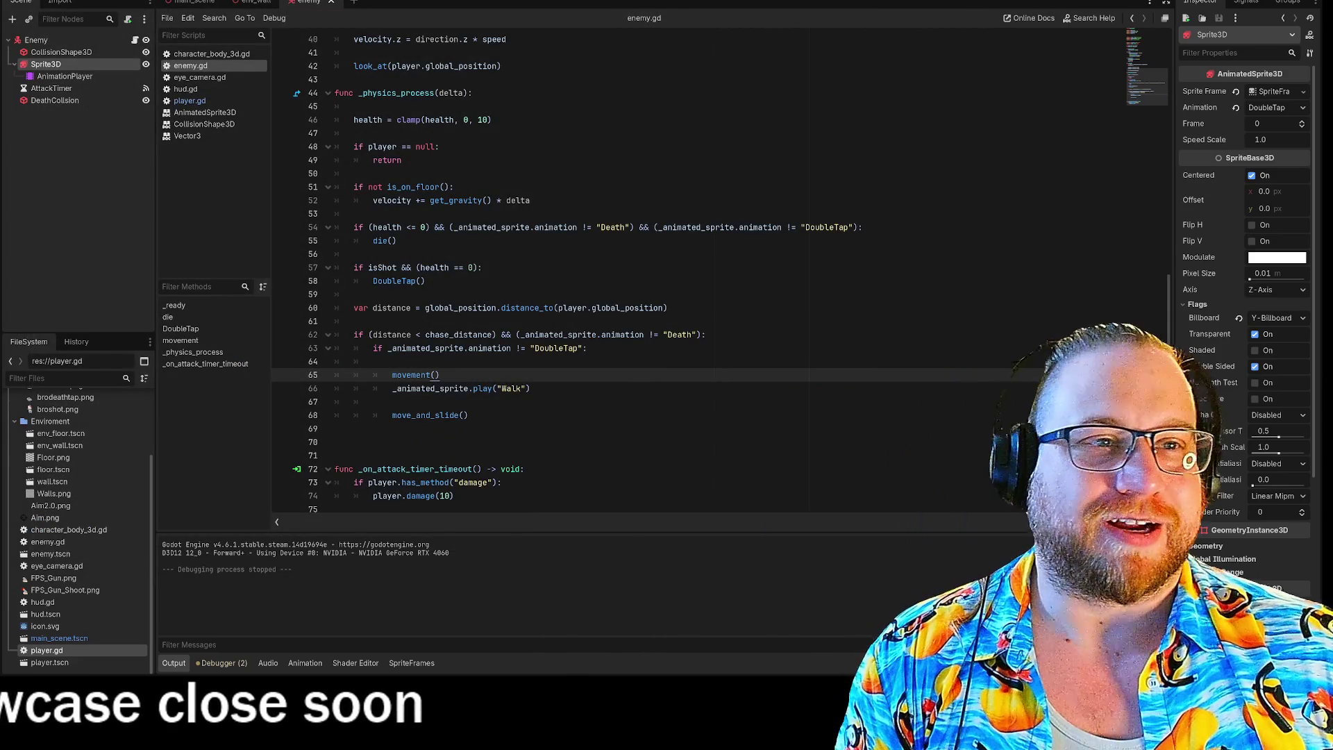
Step: Show the main scene in the 3D view and frame the Env_Wall piece at the floor's edge
{"action": "left_click", "coordinate": [188, 2]}
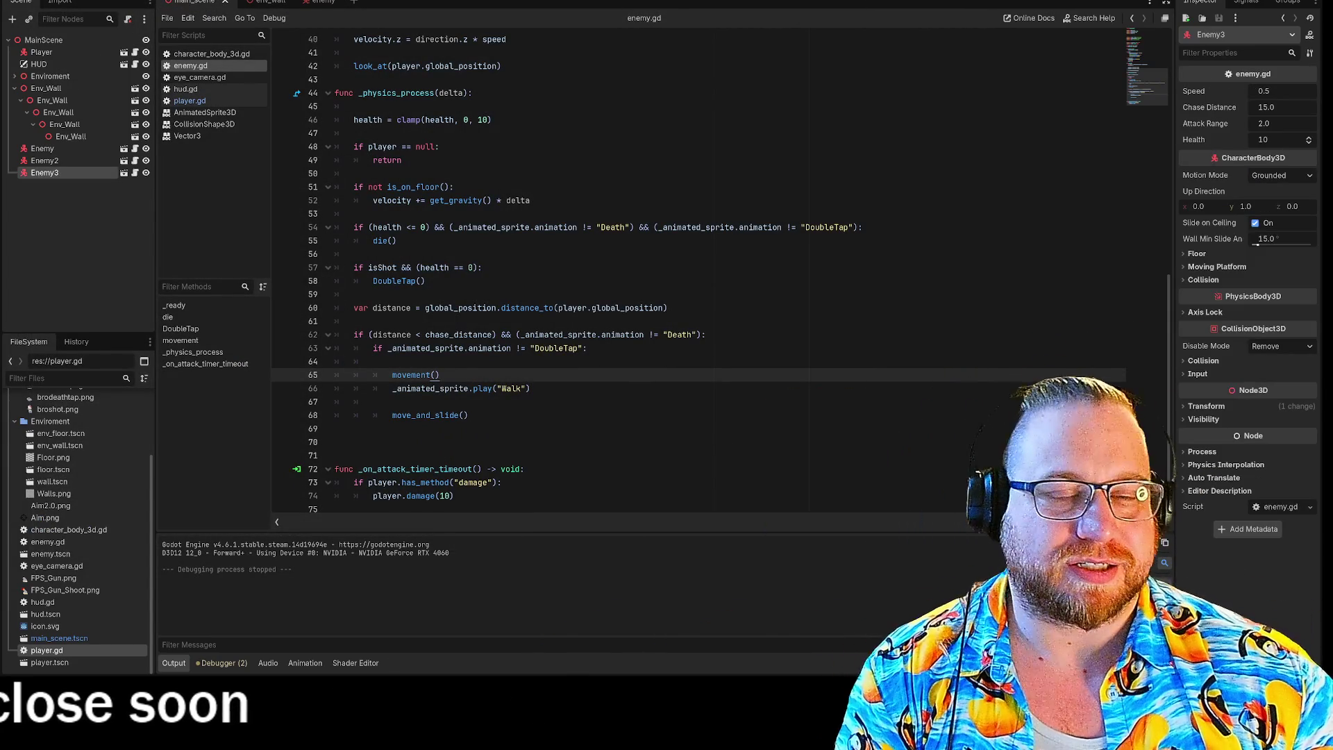
{"action": "key", "text": "ctrl+F2"}
{"action": "left_click_drag", "start_coordinate": [762, 157], "coordinate": [701, 181]}
{"action": "left_click_drag", "start_coordinate": [639, 223], "coordinate": [611, 199]}
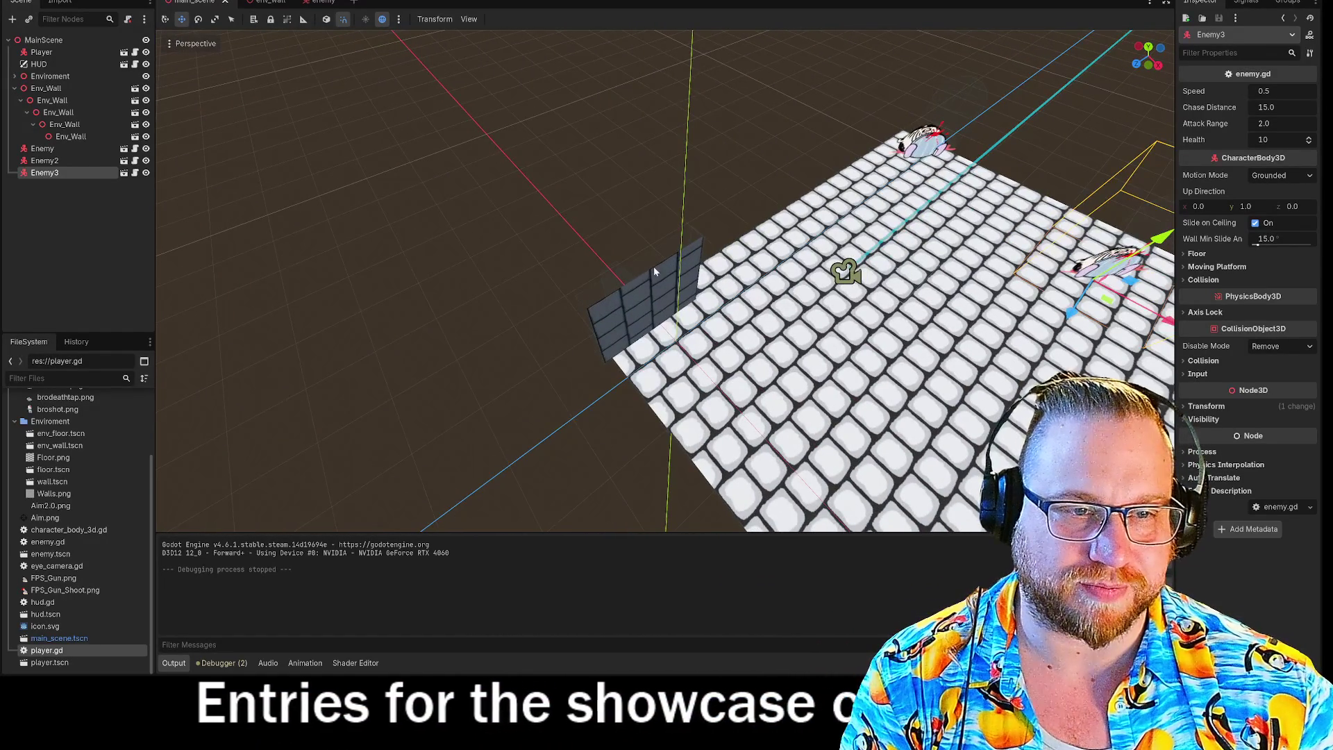
{"action": "left_click", "coordinate": [628, 306]}
{"action": "left_click_drag", "start_coordinate": [628, 305], "coordinate": [628, 306]}
{"action": "mouse_move", "coordinate": [629, 405]}
{"action": "left_mouse_down"}
{"action": "mouse_move", "coordinate": [531, 311]}
{"action": "mouse_move", "coordinate": [624, 312]}
{"action": "mouse_move", "coordinate": [593, 319]}
{"action": "mouse_move", "coordinate": [611, 322]}
{"action": "left_mouse_up"}
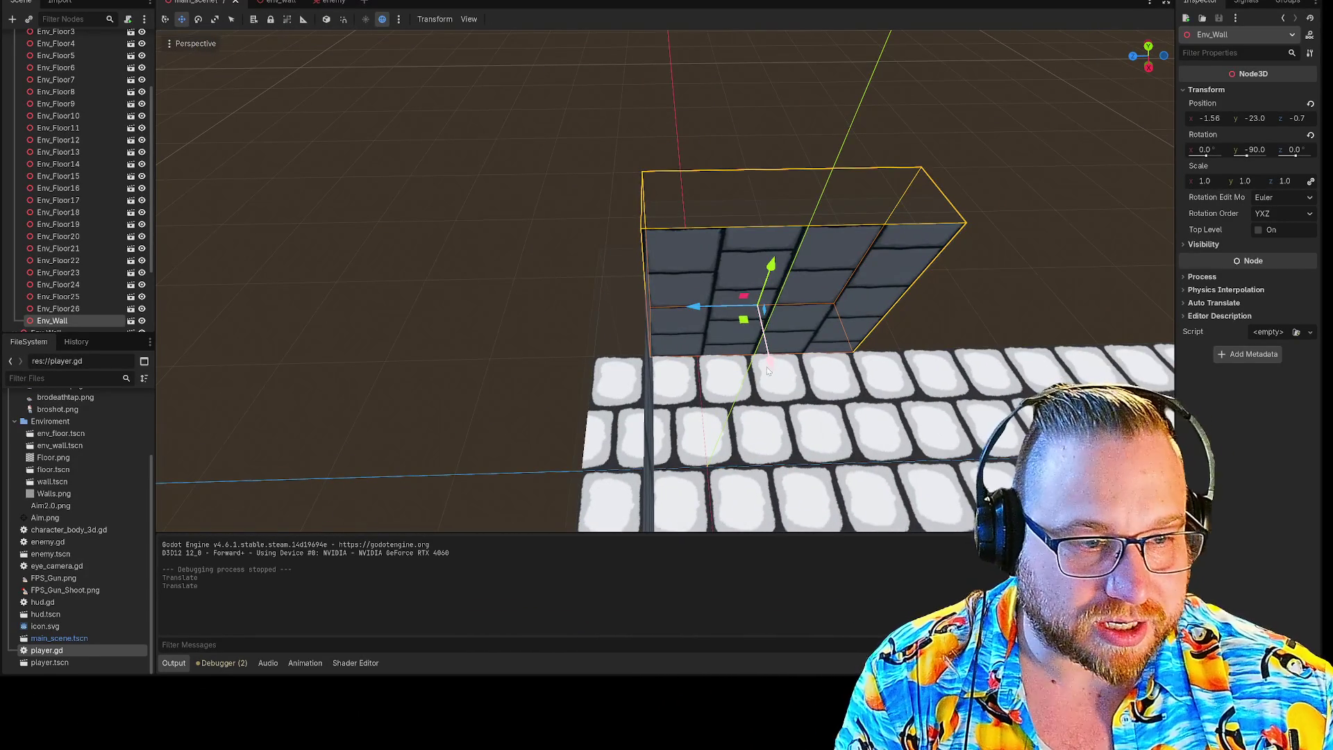
Step: Slide the wall pieces along X and Z so they line up with the floor's edges
{"action": "left_click_drag", "start_coordinate": [766, 370], "coordinate": [748, 362]}
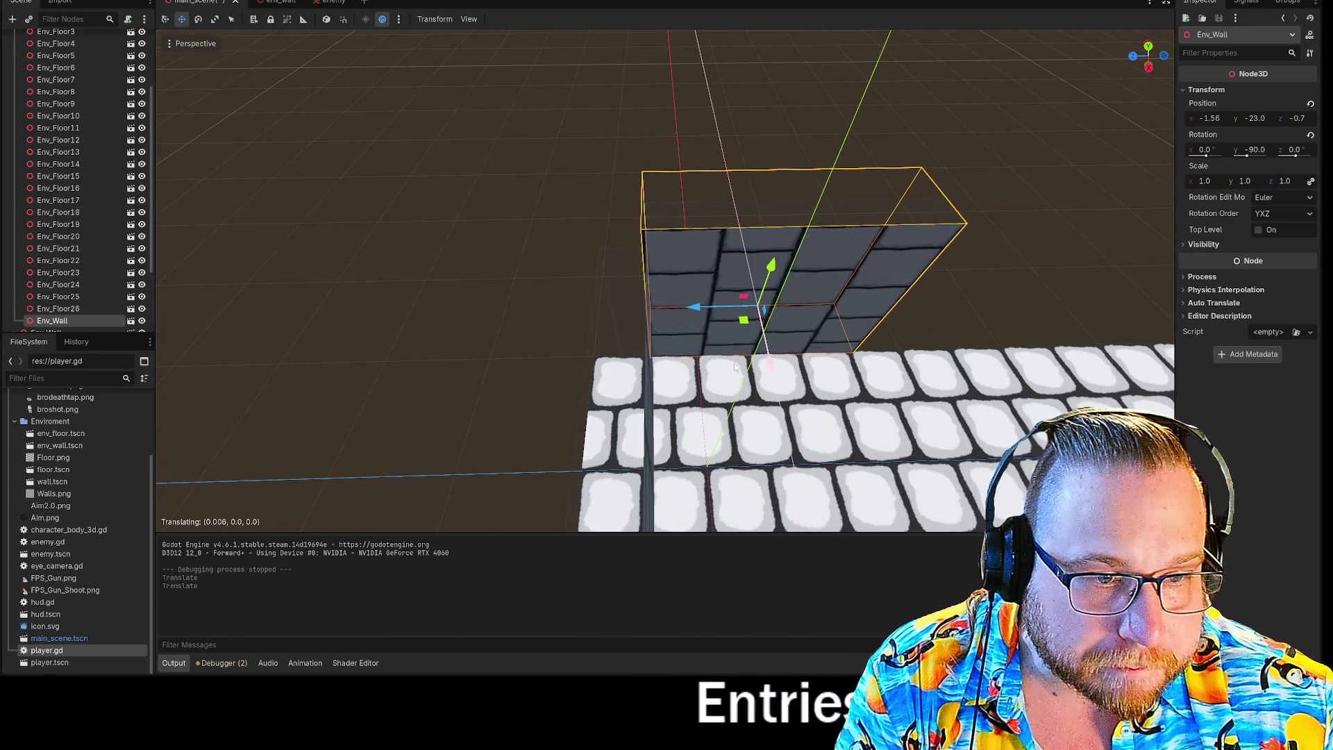
{"action": "left_click_drag", "start_coordinate": [694, 311], "coordinate": [648, 306]}
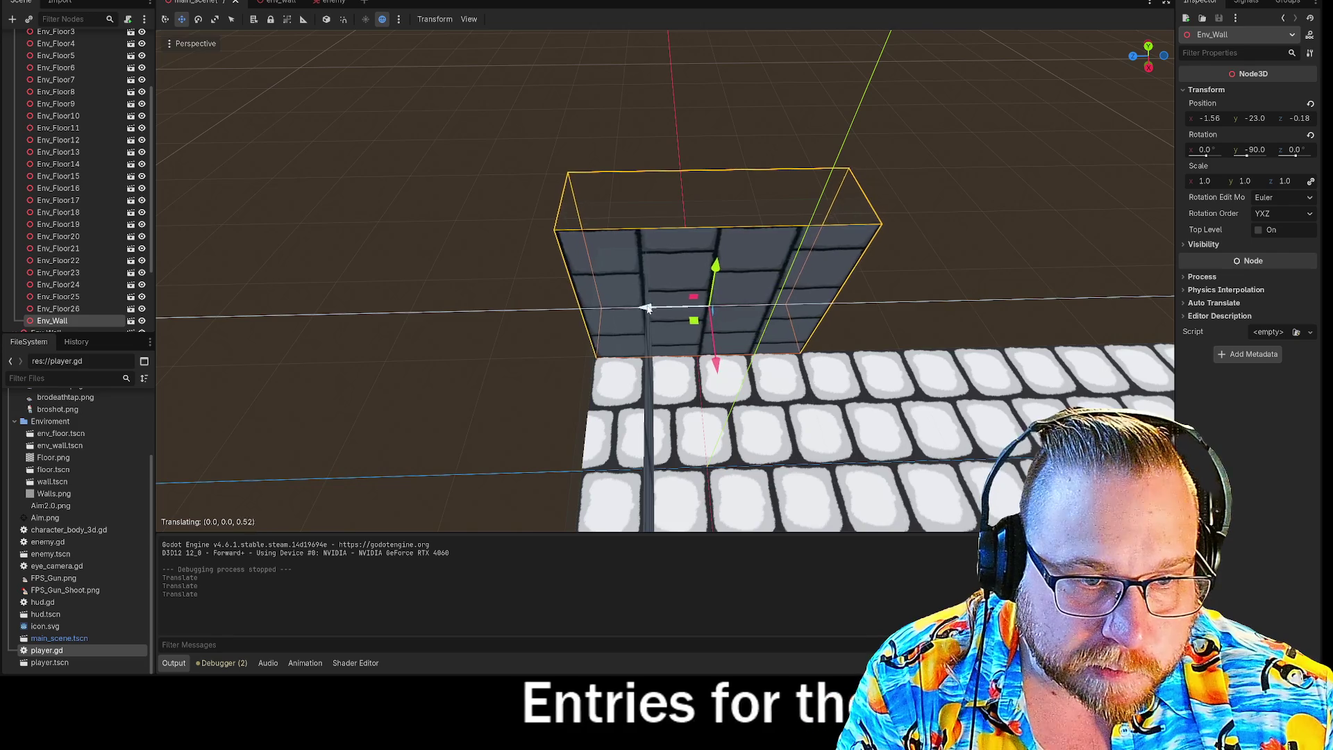
{"action": "left_click", "coordinate": [668, 420]}
{"action": "left_click", "coordinate": [922, 209]}
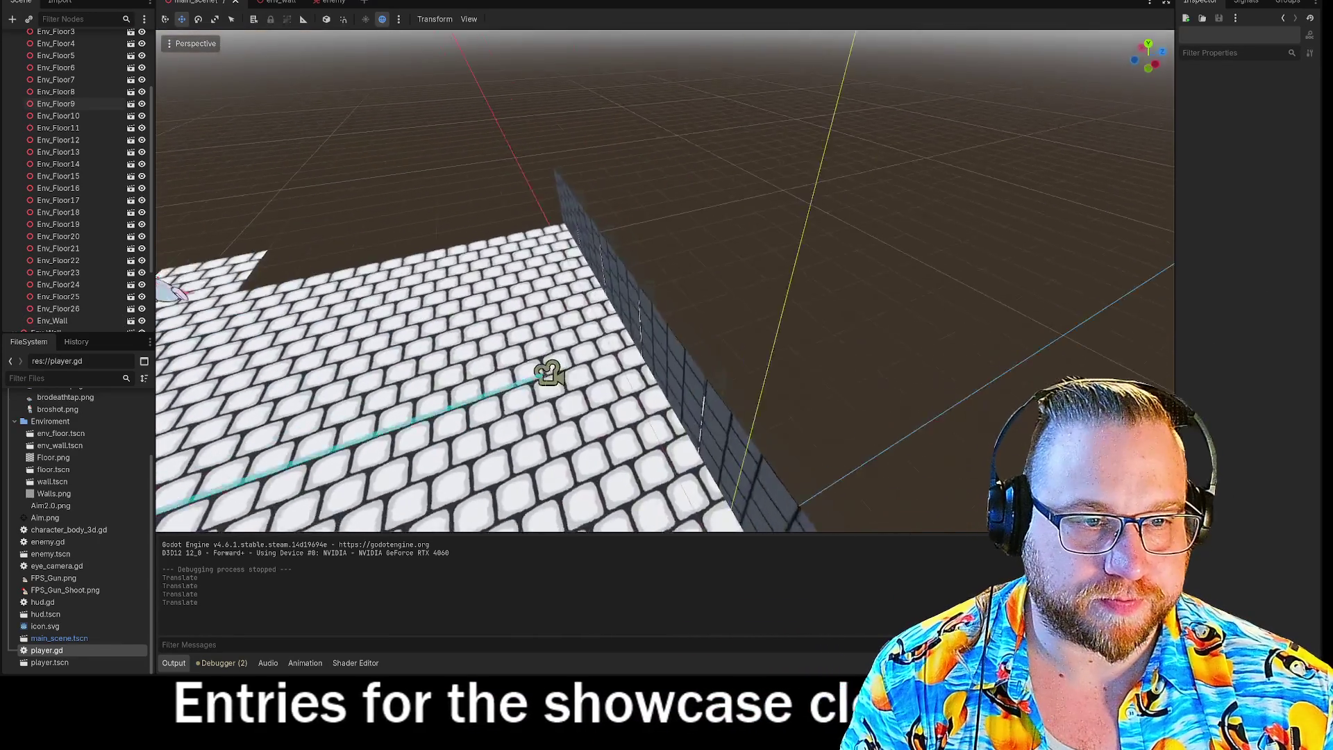
{"action": "left_click", "coordinate": [611, 338]}
{"action": "left_click", "coordinate": [493, 336]}
{"action": "left_click", "coordinate": [634, 334]}
{"action": "left_click", "coordinate": [647, 312]}
{"action": "mouse_move", "coordinate": [647, 312]}
{"action": "left_mouse_down"}
{"action": "mouse_move", "coordinate": [696, 223]}
{"action": "mouse_move", "coordinate": [604, 390]}
{"action": "left_mouse_up"}
{"action": "mouse_move", "coordinate": [678, 316]}
{"action": "left_mouse_down"}
{"action": "mouse_move", "coordinate": [715, 303]}
{"action": "mouse_move", "coordinate": [687, 250]}
{"action": "left_mouse_up"}
{"action": "left_click_drag", "start_coordinate": [391, 121], "coordinate": [597, 271]}
{"action": "left_click_drag", "start_coordinate": [593, 337], "coordinate": [602, 332]}
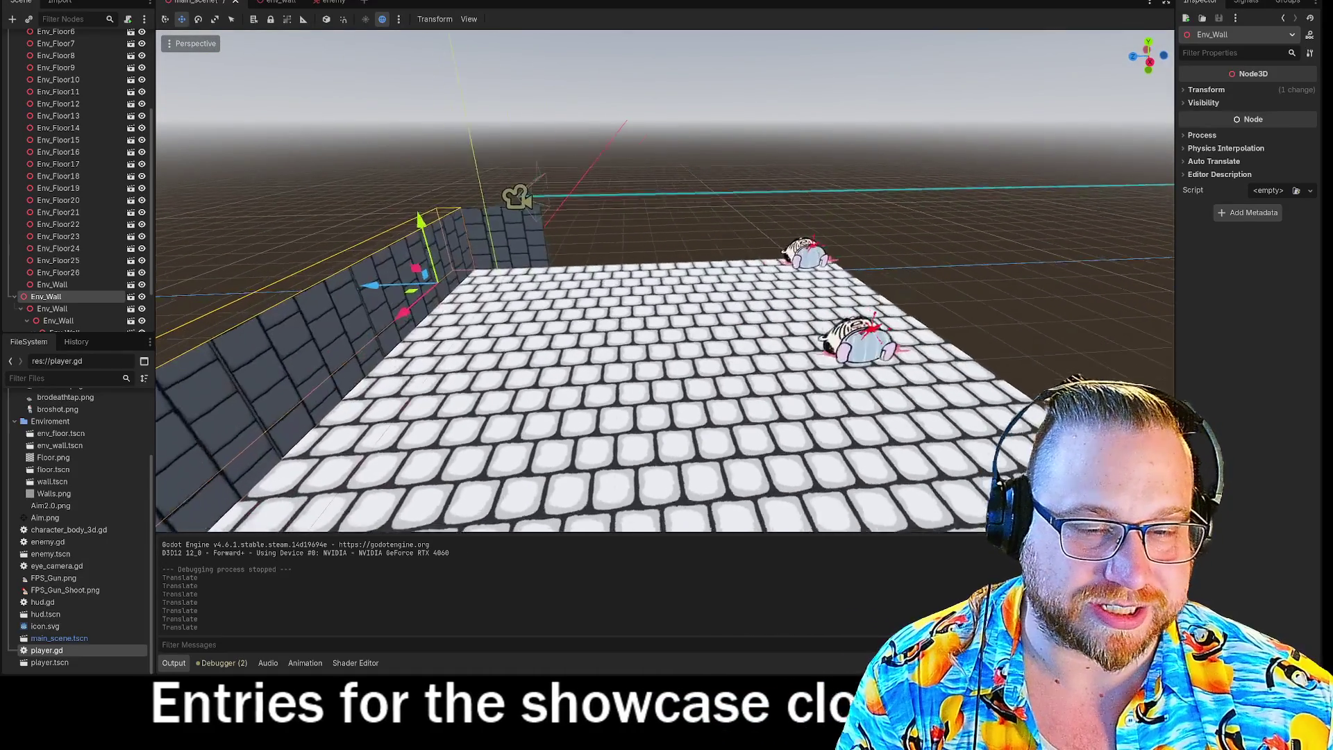
Step: Paste a copy of the wall piece and reparent it under the Enviroment node as Env_Wall2
{"action": "left_click", "coordinate": [618, 226]}
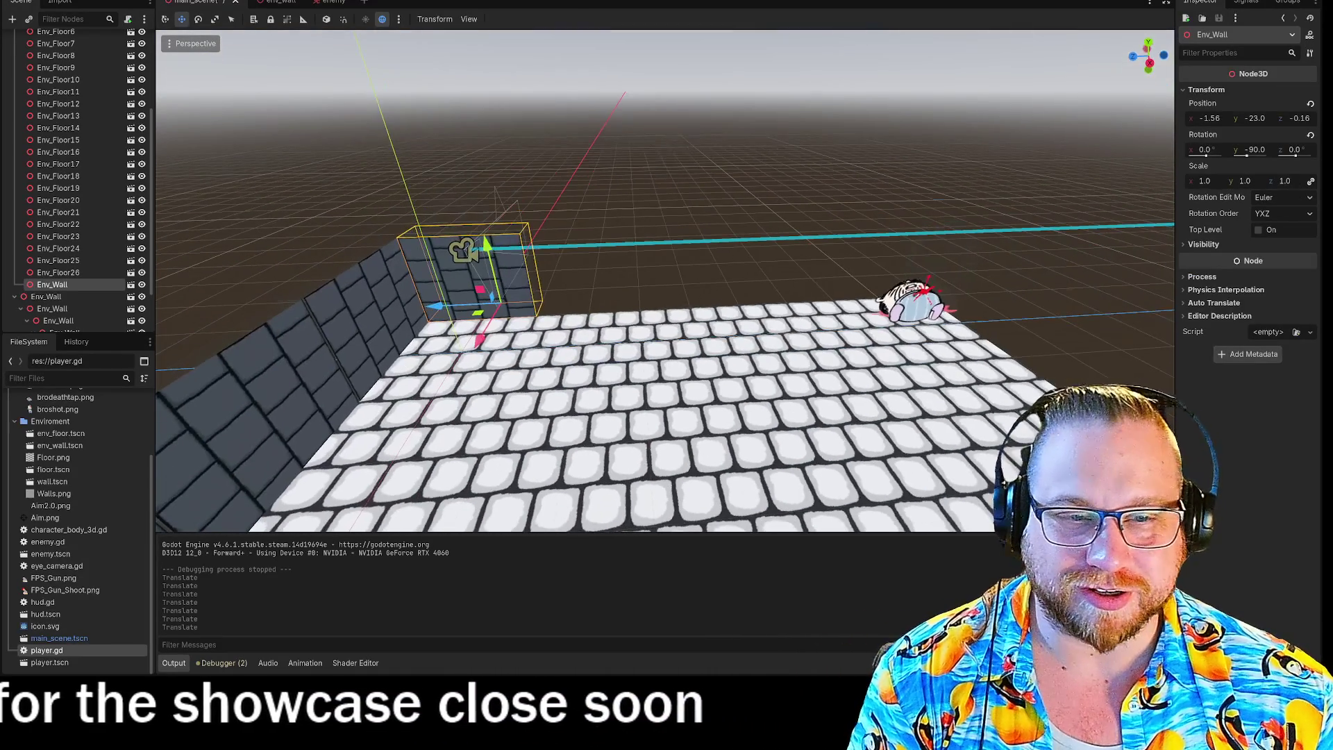
{"action": "key", "text": "ctrl+v"}
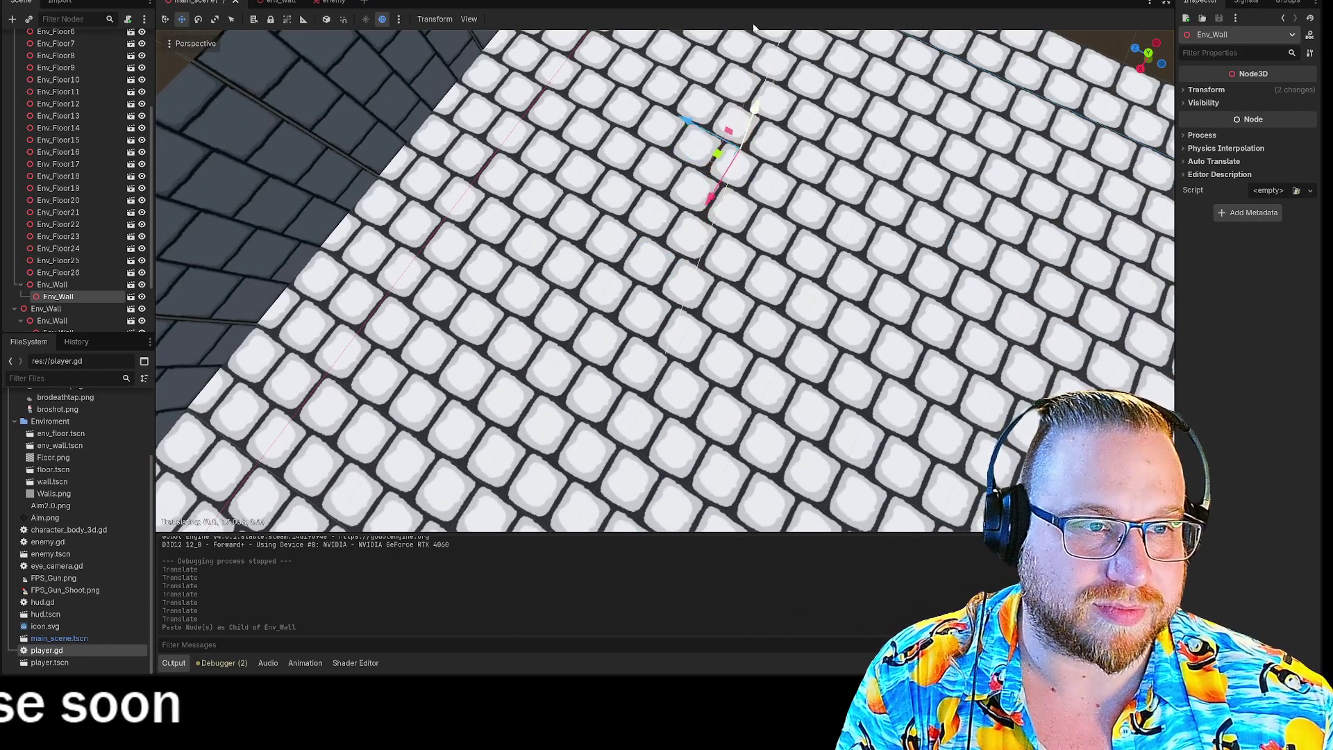
{"action": "scroll", "coordinate": [743, 102], "scroll_direction": "down", "scroll_amount": 5}
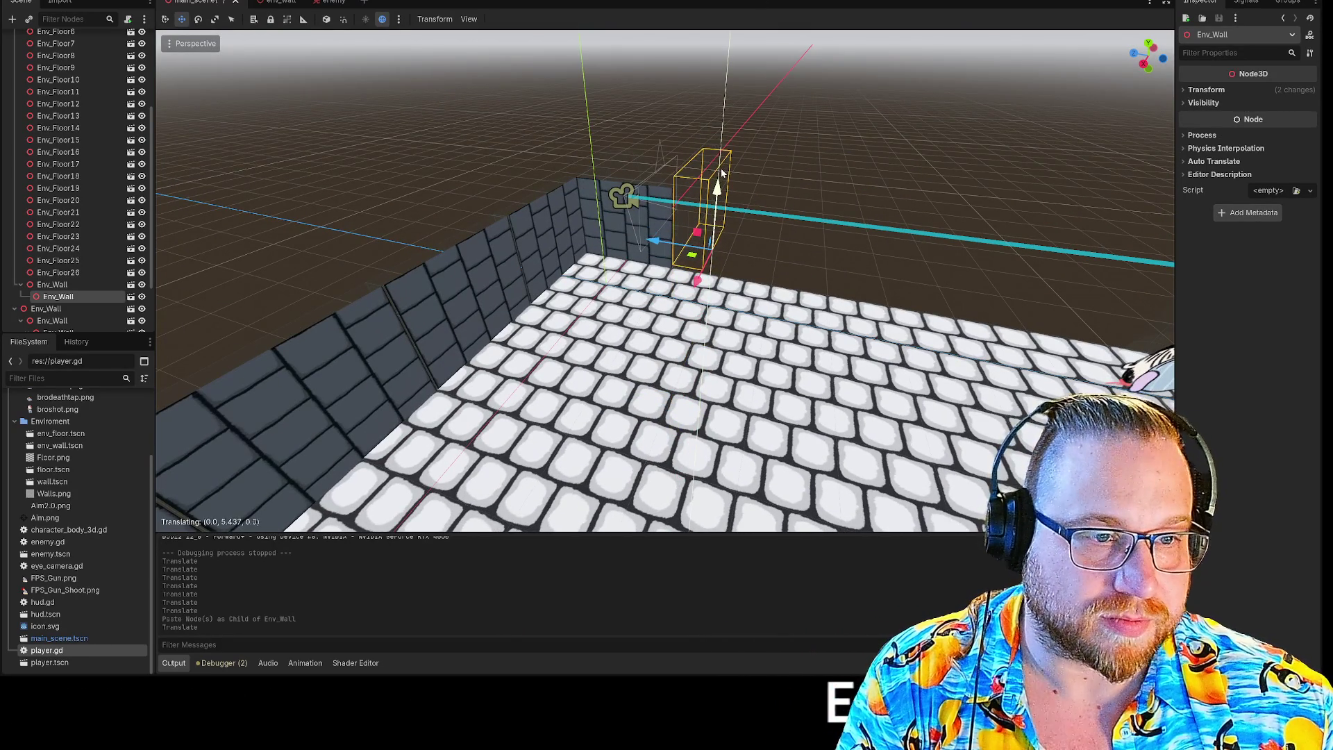
{"action": "left_click_drag", "start_coordinate": [68, 47], "coordinate": [57, 88]}
{"action": "left_click_drag", "start_coordinate": [58, 83], "coordinate": [59, 77]}
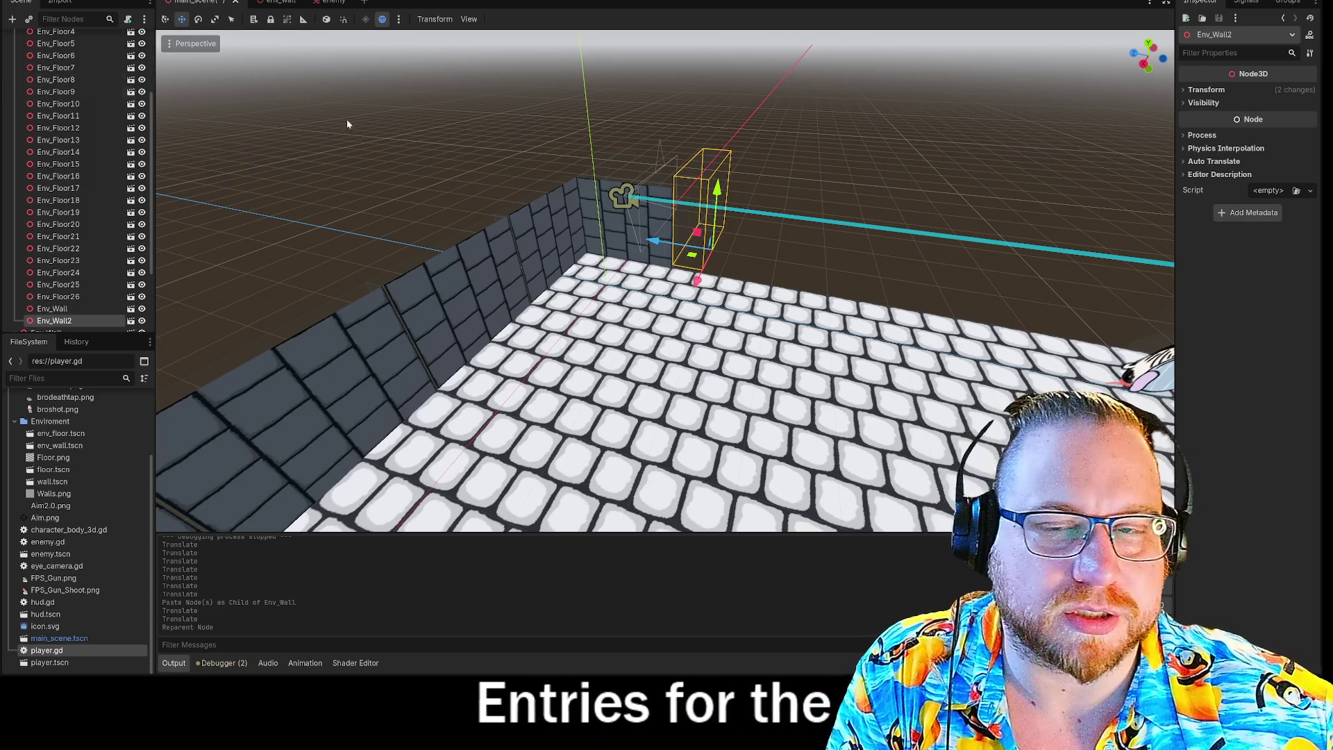
{"action": "scroll", "coordinate": [52, 242], "scroll_direction": "up", "scroll_amount": 3}
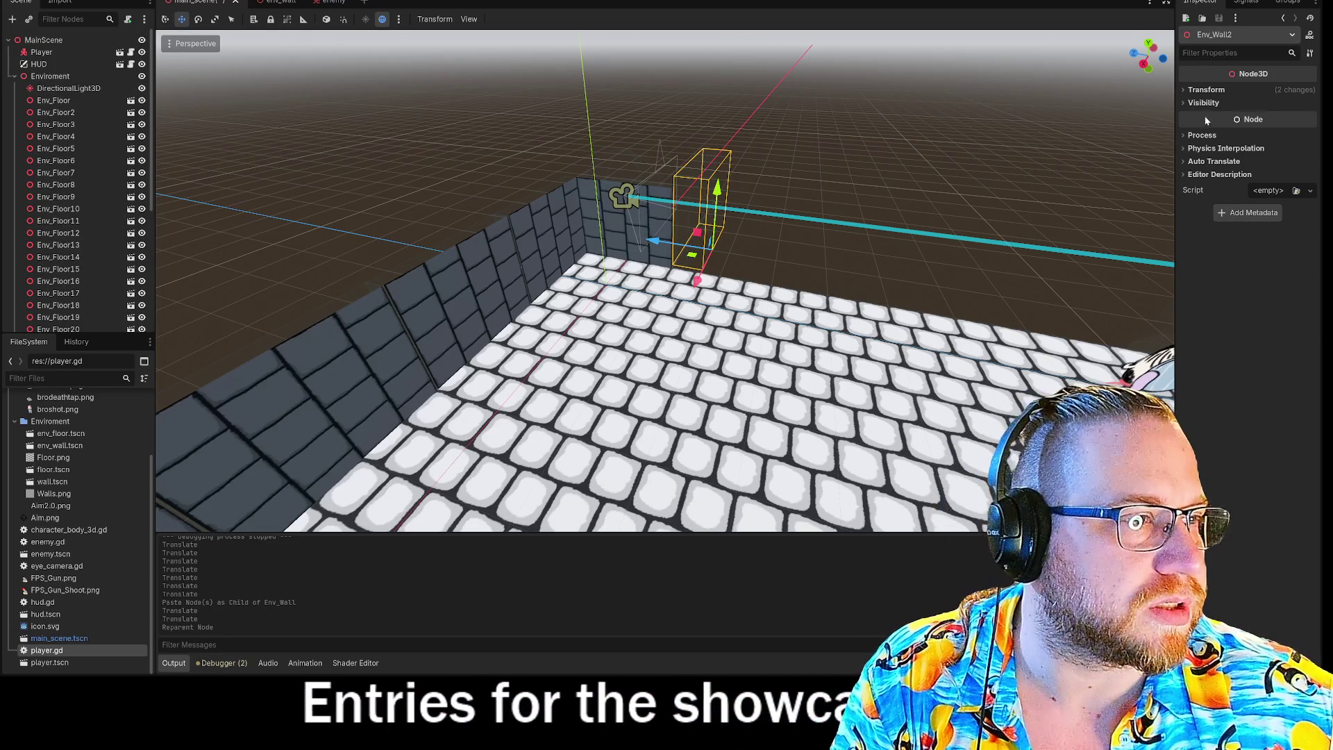
Step: Inspect the new wall's transform and look through the Enviroment, light and Env_Floor nodes
{"action": "left_click", "coordinate": [1195, 90]}
{"action": "key", "text": "f"}
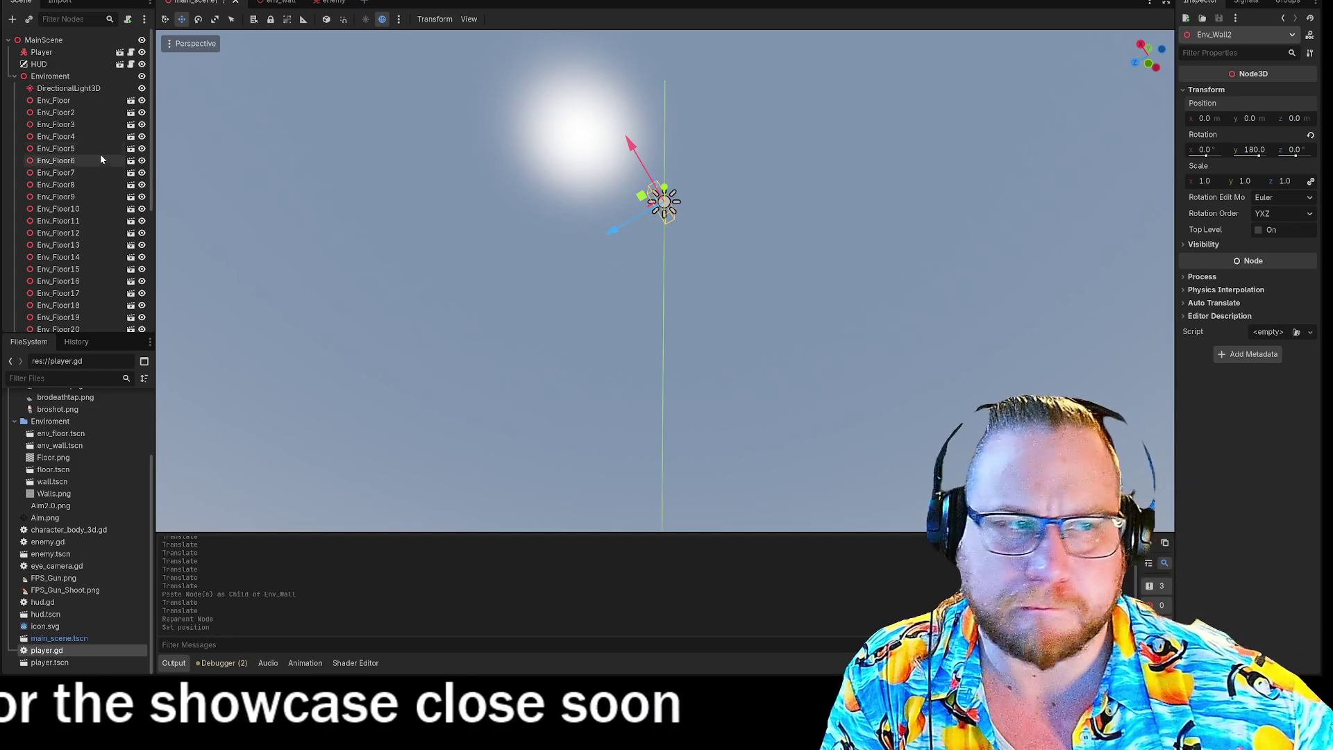
{"action": "left_click", "coordinate": [38, 80]}
{"action": "scroll", "coordinate": [57, 132], "scroll_direction": "down", "scroll_amount": 5}
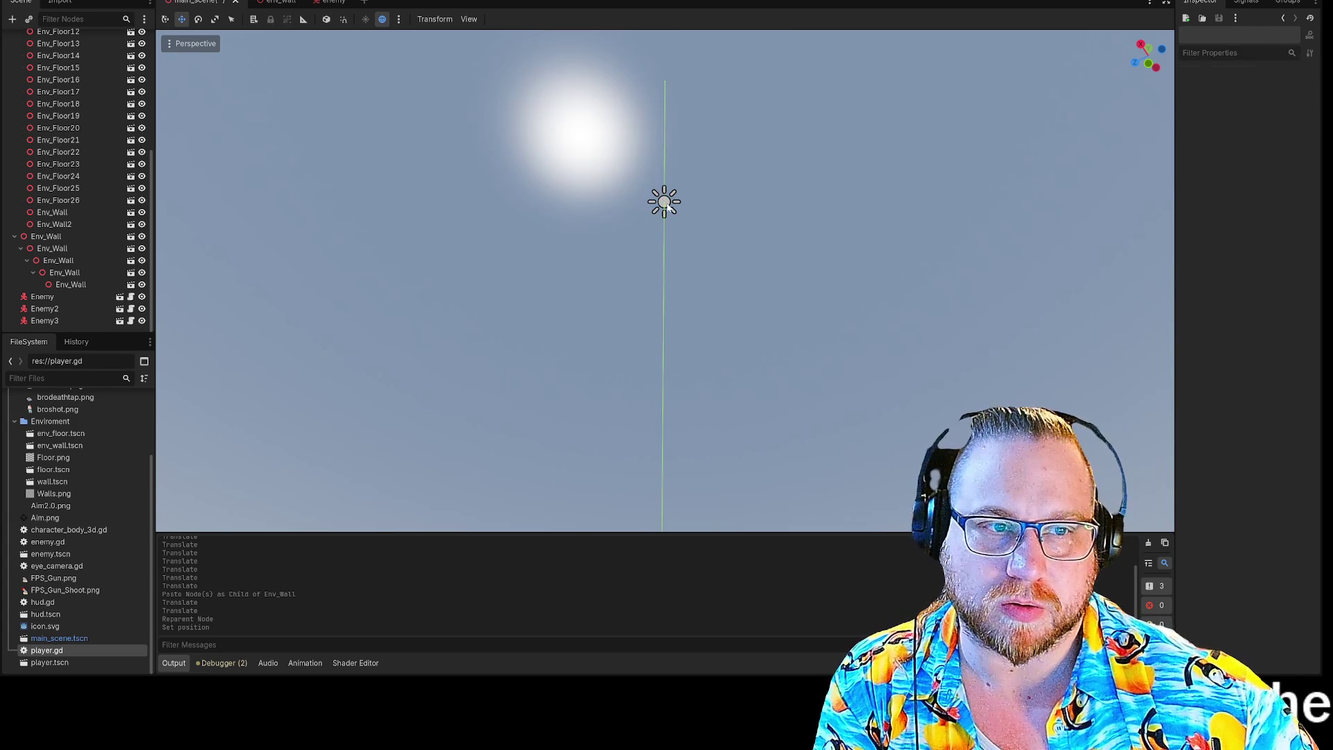
{"action": "left_click", "coordinate": [668, 207]}
{"action": "left_click", "coordinate": [55, 51]}
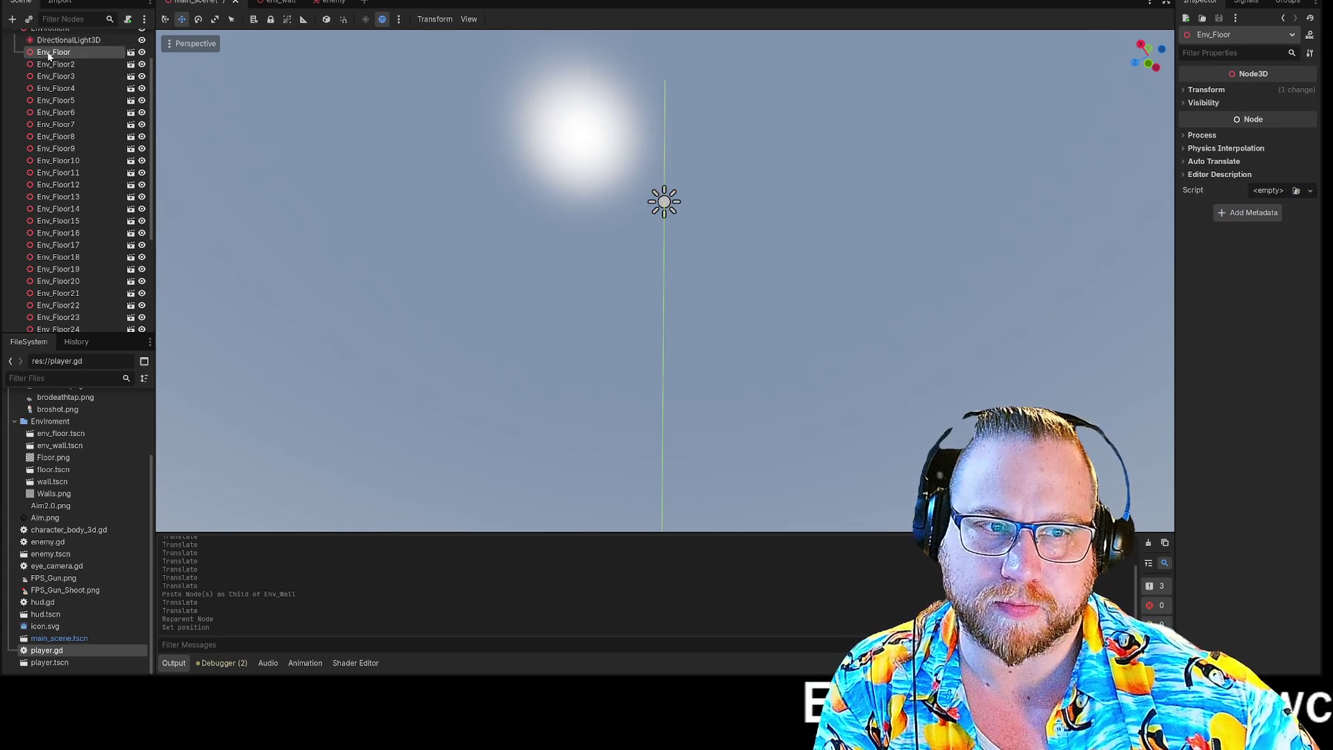
{"action": "scroll", "coordinate": [83, 194], "scroll_direction": "down", "scroll_amount": 4}
Step: Drag Env_Wall2 out of Enviroment so it sits directly under MainScene
{"action": "left_click", "coordinate": [56, 225]}
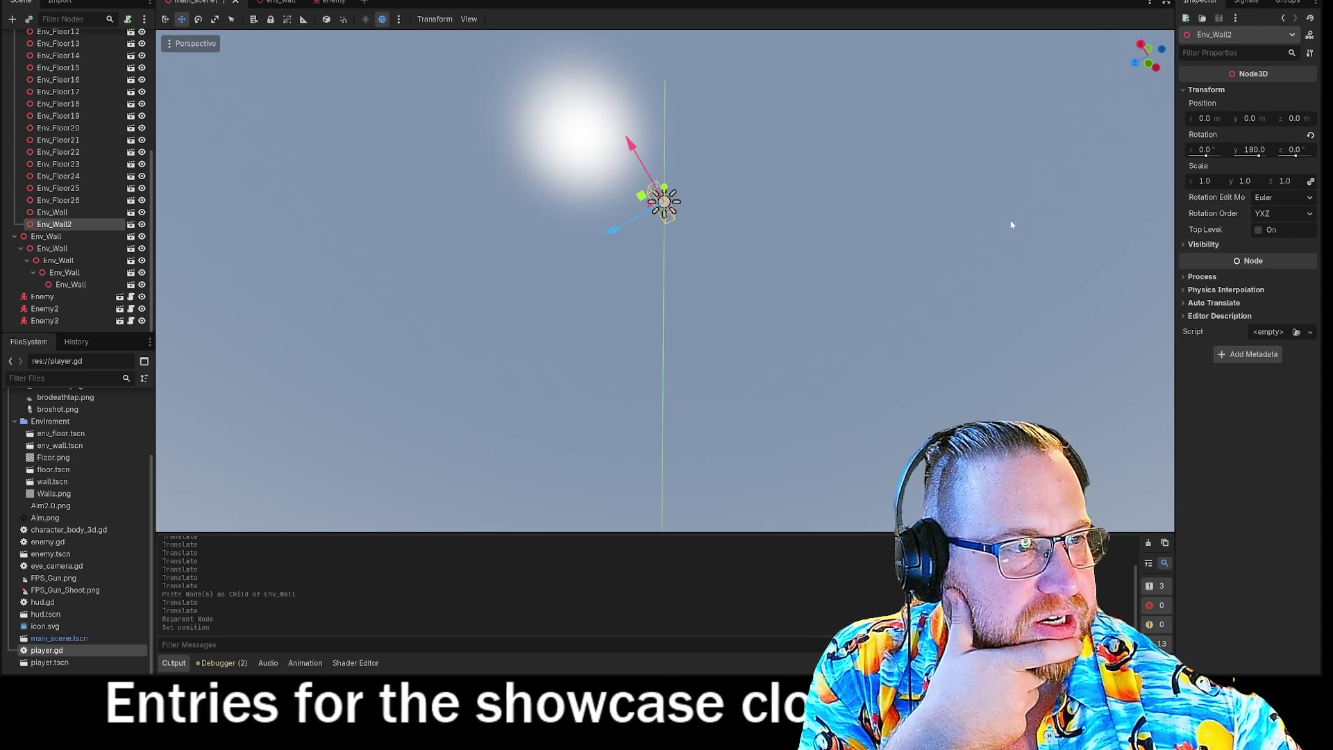
{"action": "mouse_move", "coordinate": [730, 237]}
{"action": "left_mouse_down"}
{"action": "mouse_move", "coordinate": [740, 347]}
{"action": "mouse_move", "coordinate": [740, 277]}
{"action": "mouse_move", "coordinate": [736, 309]}
{"action": "left_mouse_up"}
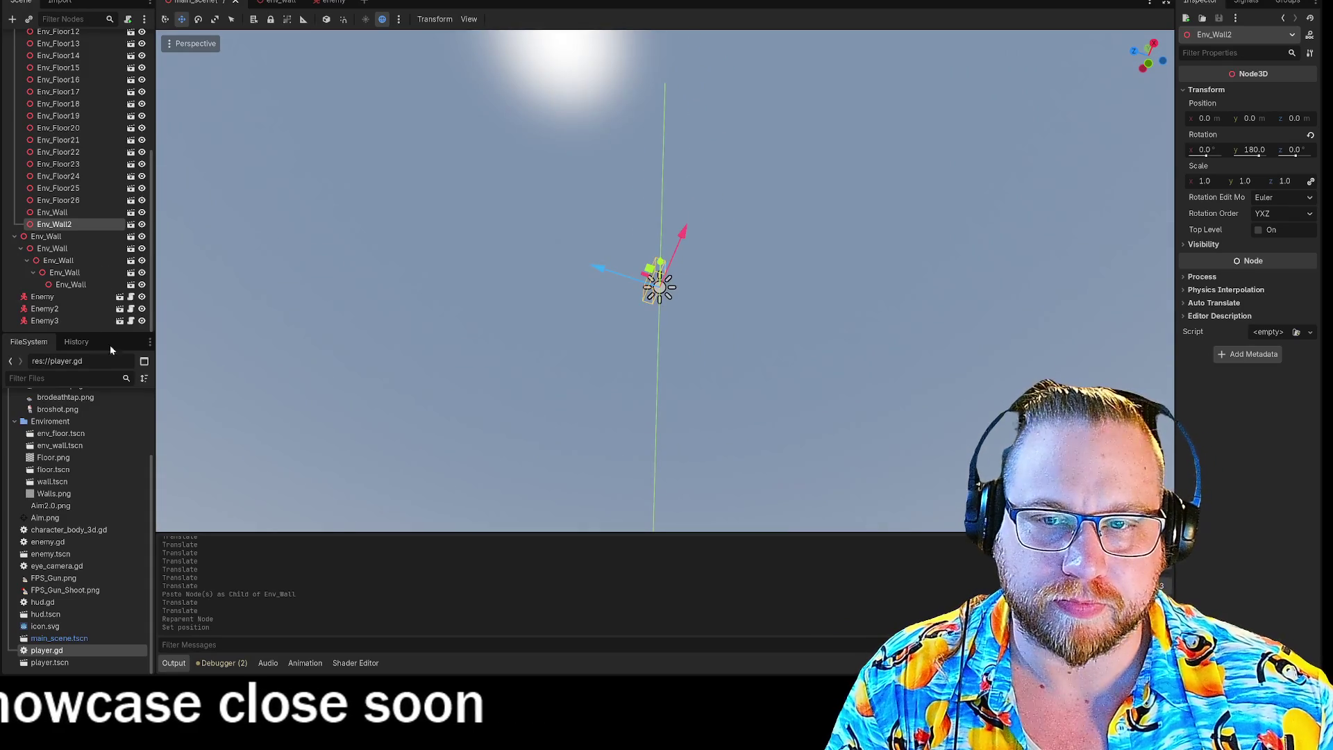
{"action": "scroll", "coordinate": [90, 245], "scroll_direction": "up", "scroll_amount": 3}
{"action": "left_click_drag", "start_coordinate": [60, 129], "coordinate": [52, 43]}
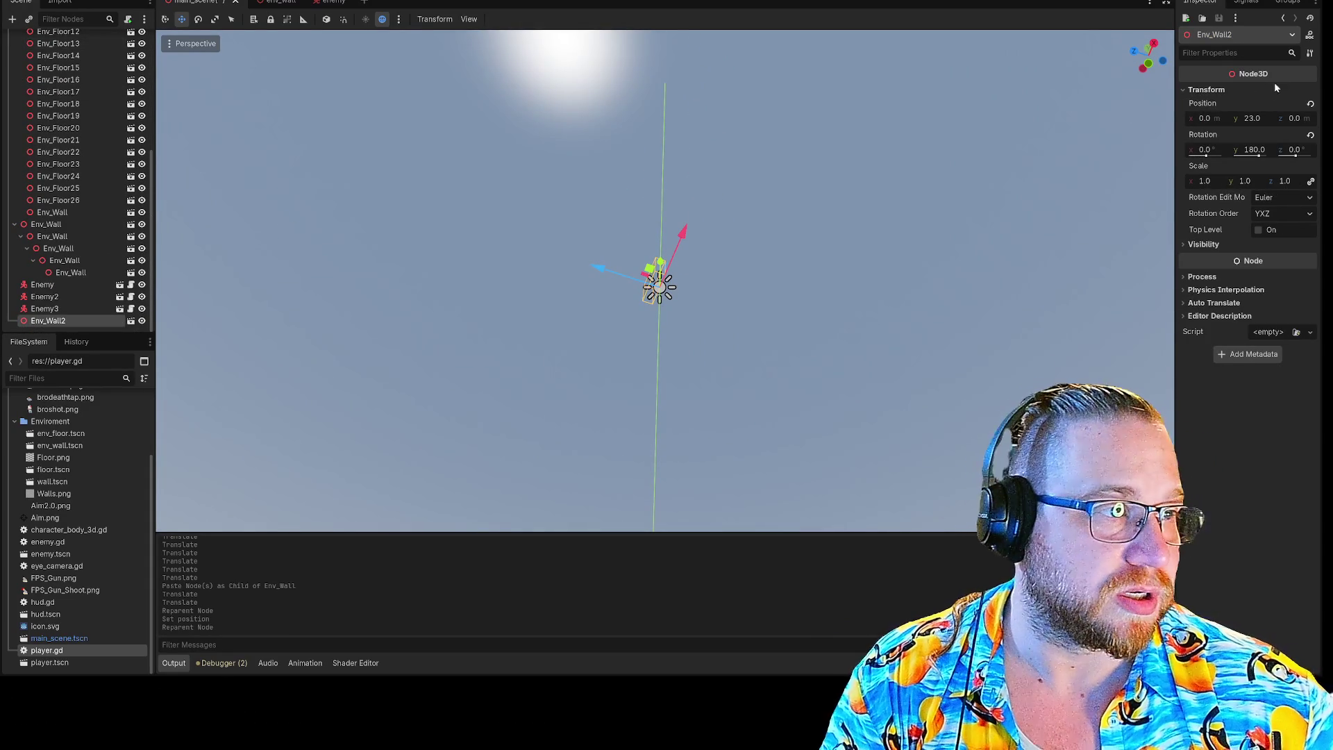
Step: Move Env_Wall2 along Z to -9.58 and along X to about 0.16, beside the floor tiles
{"action": "key", "text": "f"}
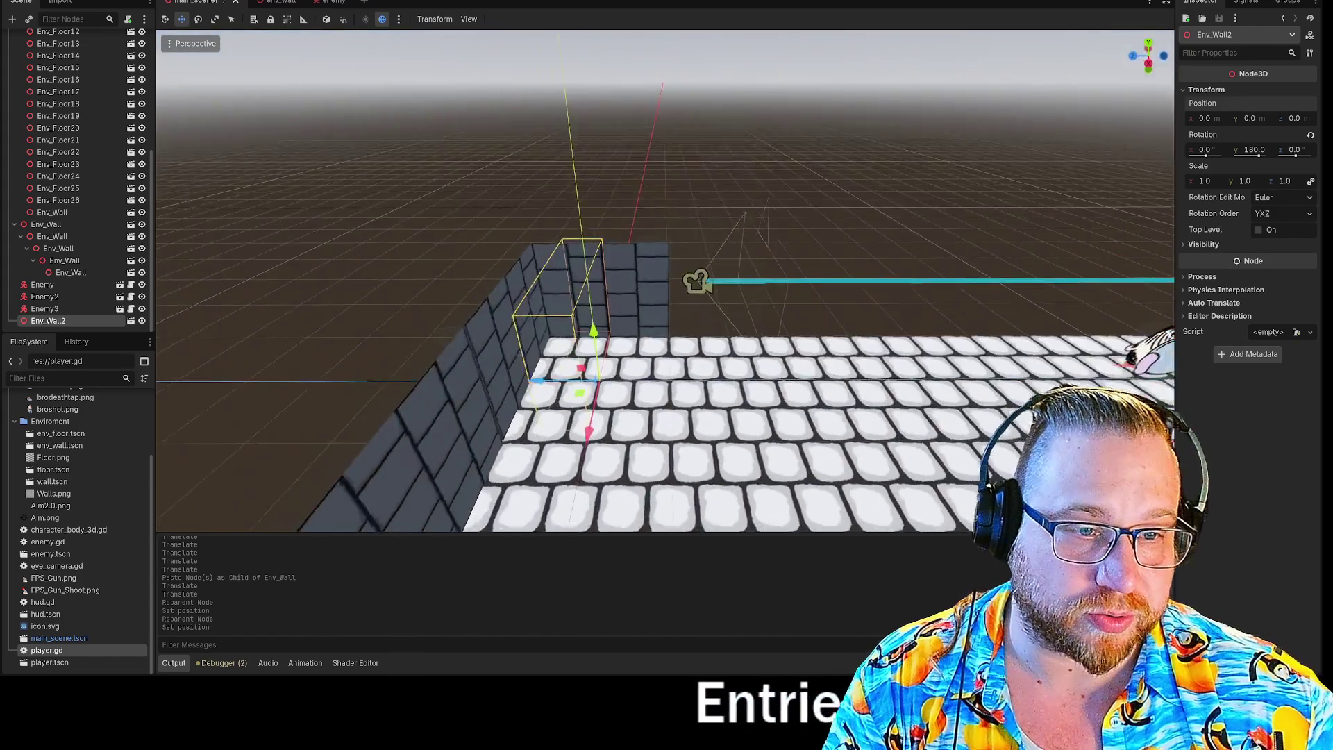
{"action": "mouse_move", "coordinate": [665, 281]}
{"action": "left_mouse_down"}
{"action": "mouse_move", "coordinate": [798, 299]}
{"action": "mouse_move", "coordinate": [666, 278]}
{"action": "mouse_move", "coordinate": [722, 281]}
{"action": "left_mouse_up"}
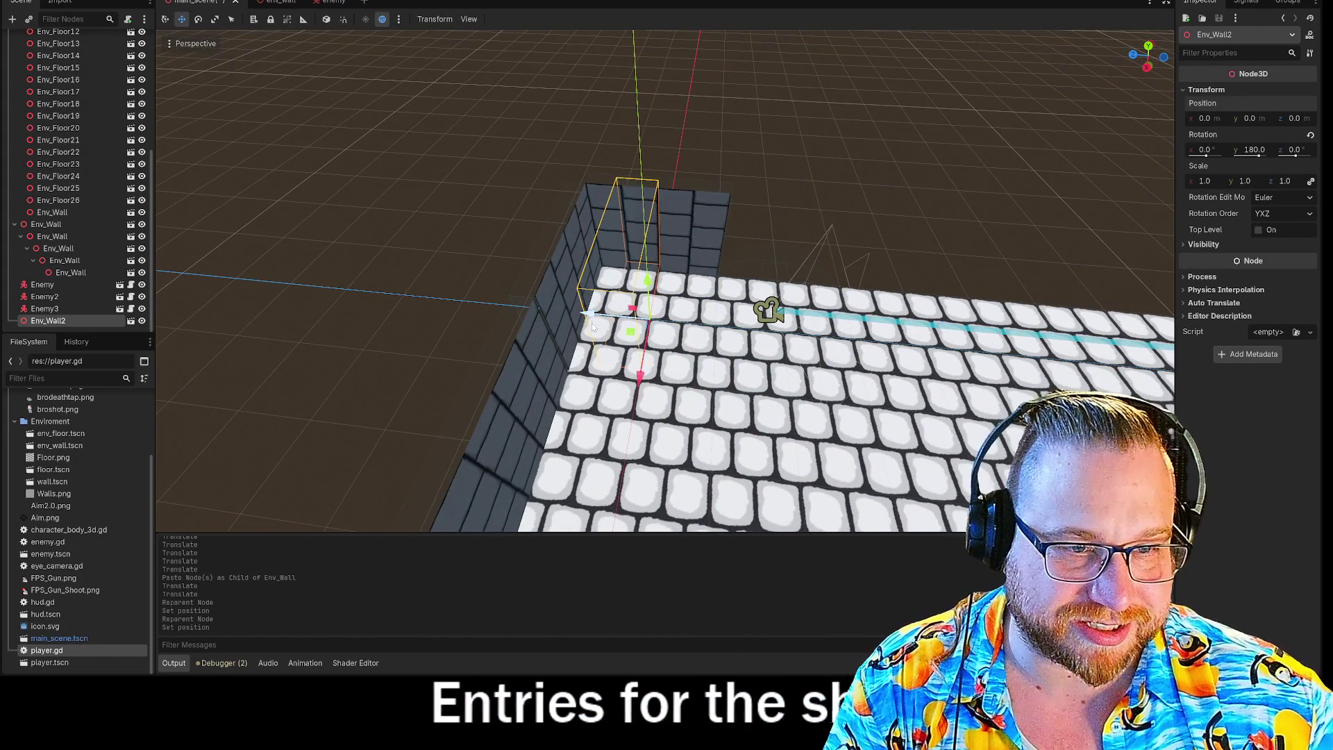
{"action": "left_click_drag", "start_coordinate": [591, 319], "coordinate": [527, 305]}
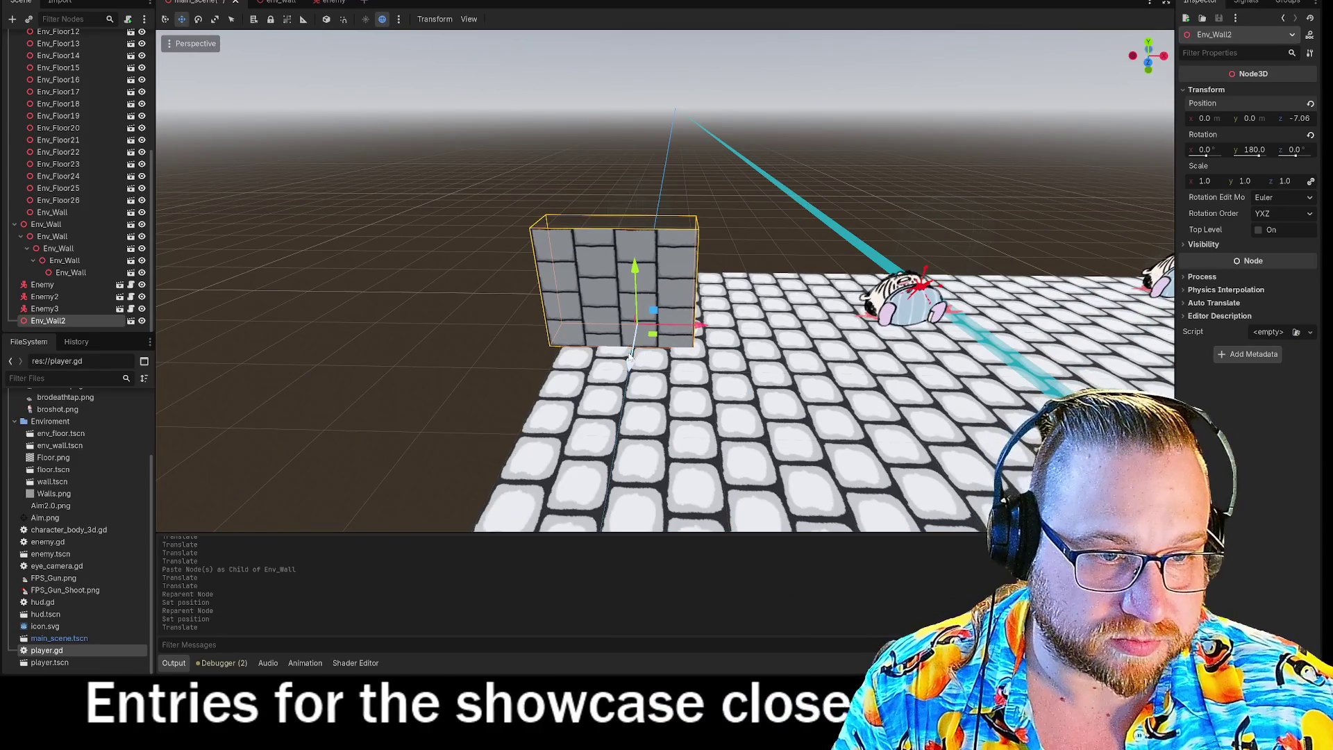
{"action": "left_click_drag", "start_coordinate": [663, 298], "coordinate": [638, 267]}
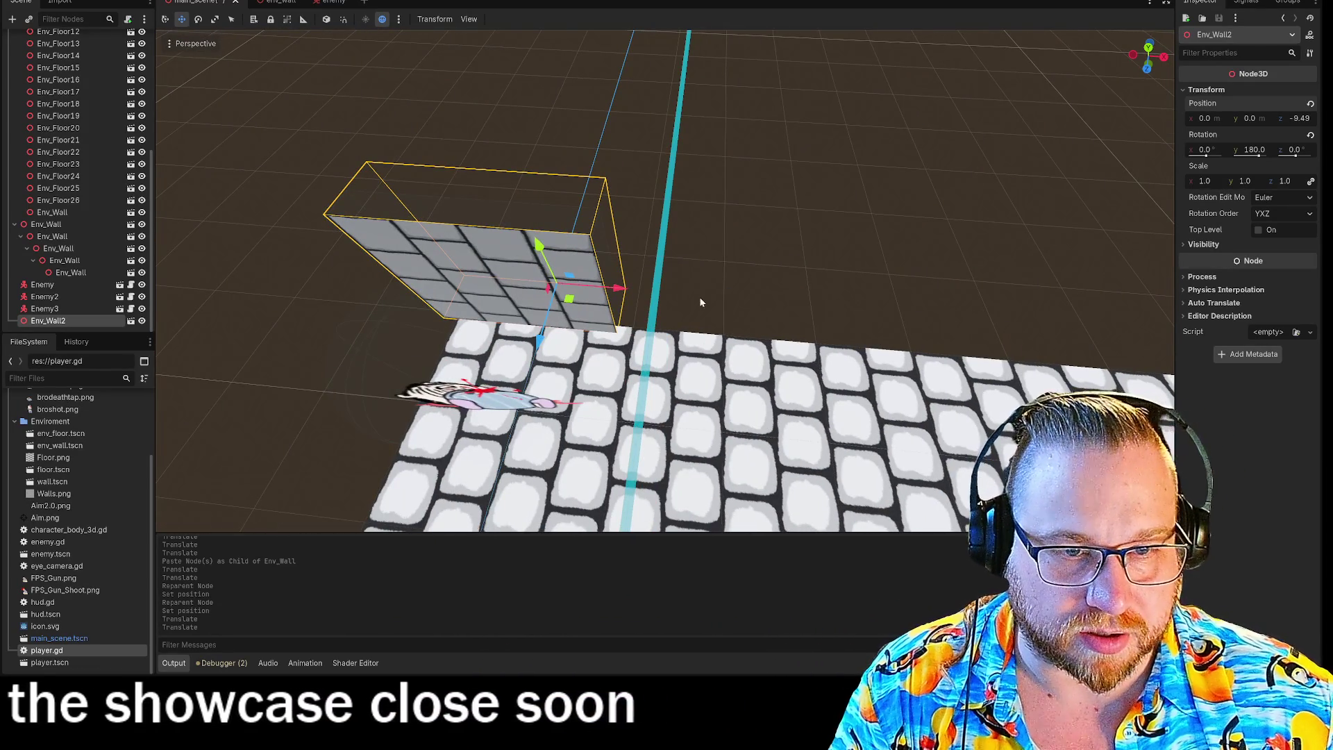
{"action": "left_click_drag", "start_coordinate": [622, 293], "coordinate": [640, 291]}
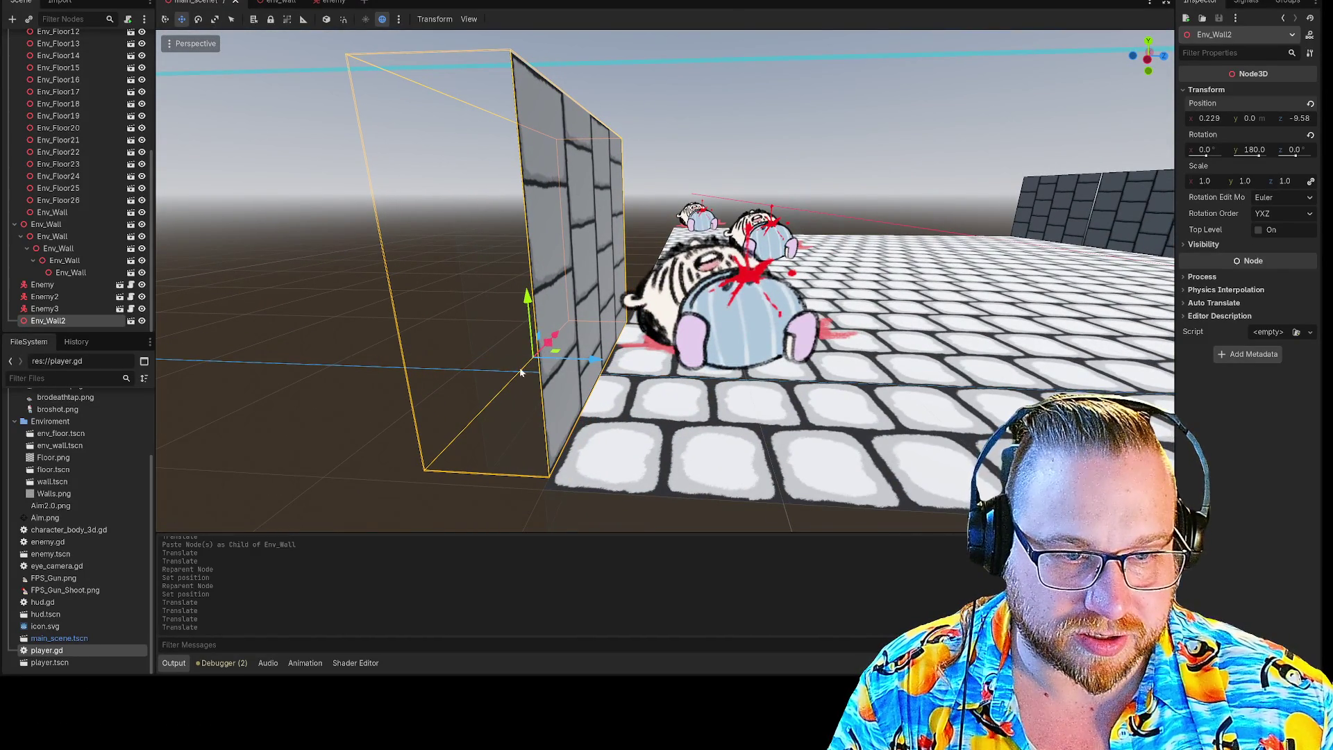
{"action": "left_click_drag", "start_coordinate": [560, 339], "coordinate": [555, 344]}
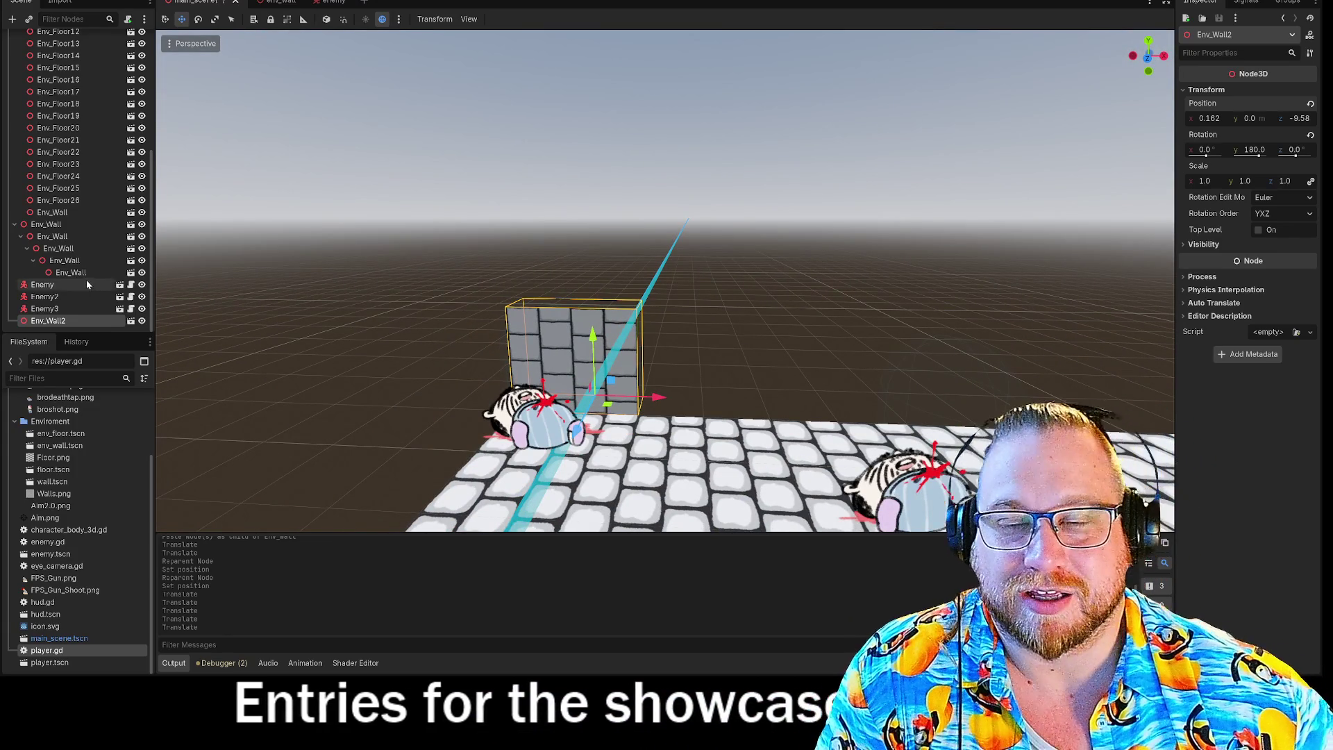
{"action": "scroll", "coordinate": [91, 286], "scroll_direction": "up", "scroll_amount": 5}
{"action": "left_click", "coordinate": [50, 76]}
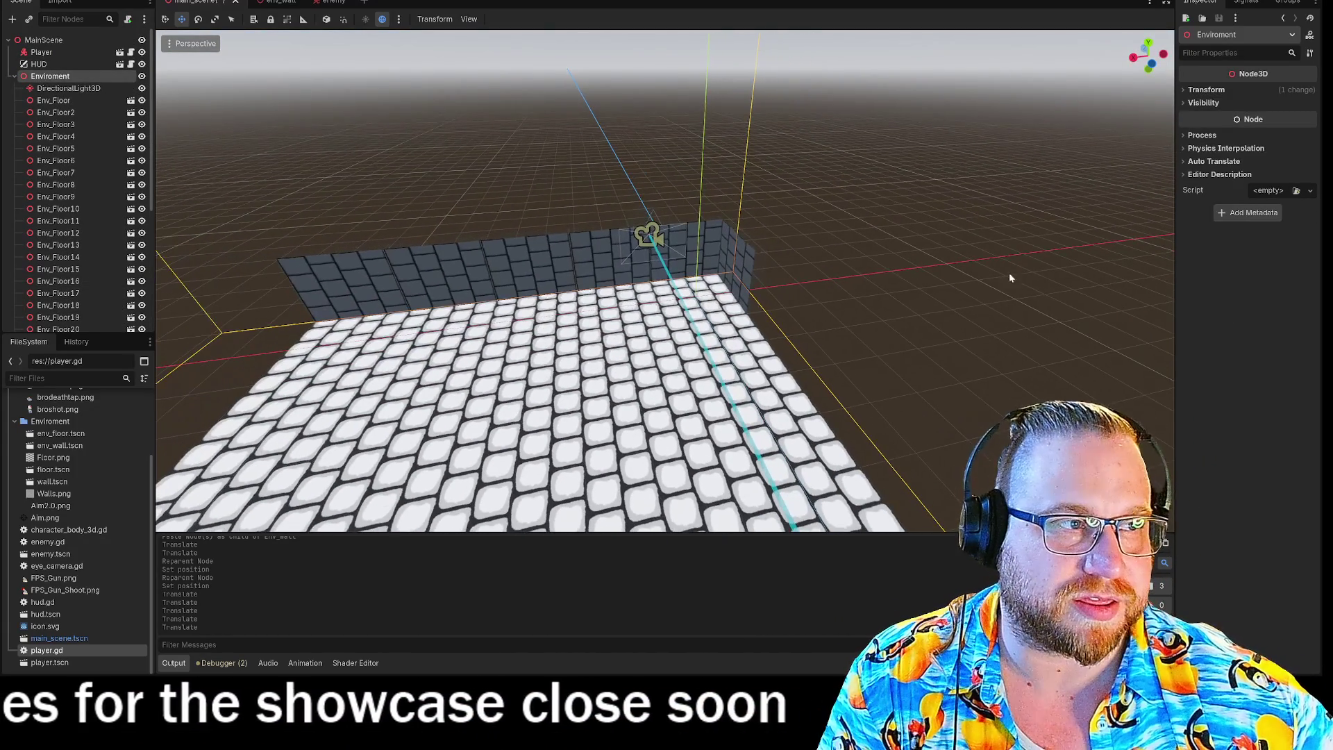
Step: Try resetting the Enviroment group's position to zero, then undo it
{"action": "left_click", "coordinate": [1205, 90]}
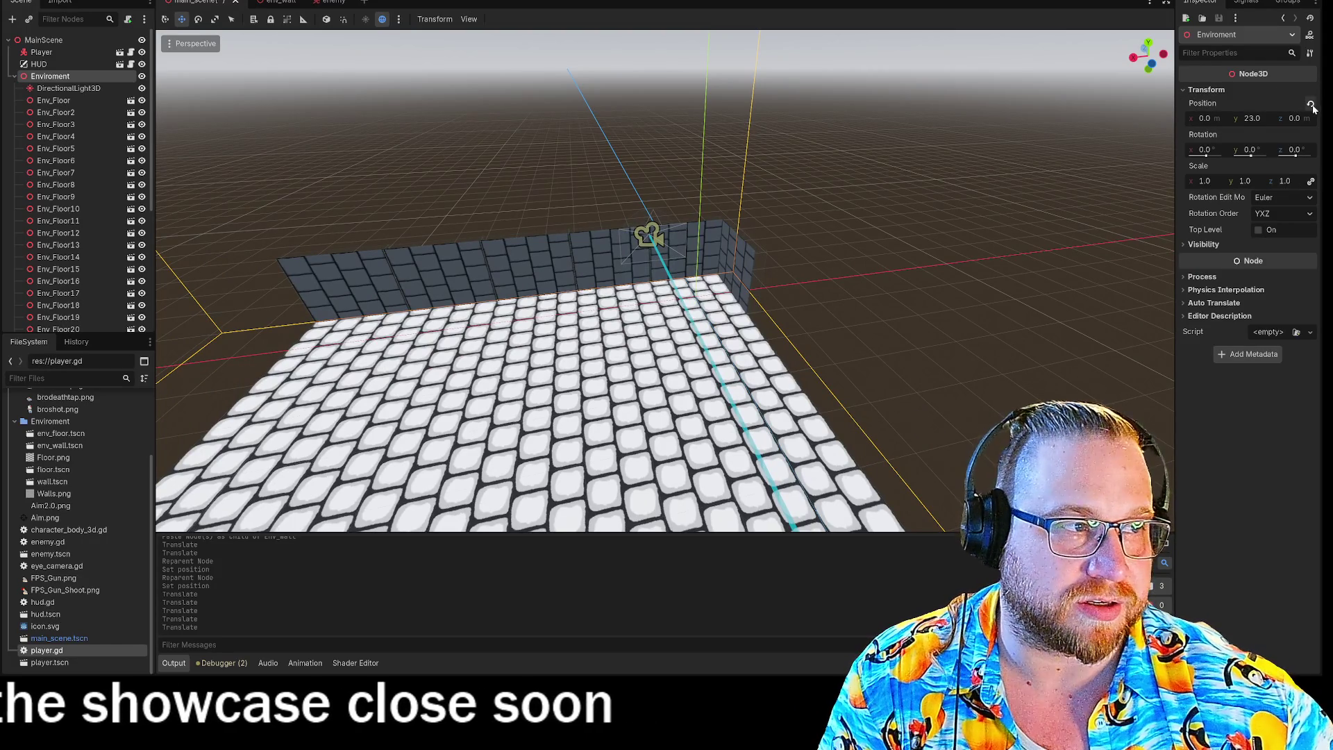
{"action": "left_click", "coordinate": [1311, 104]}
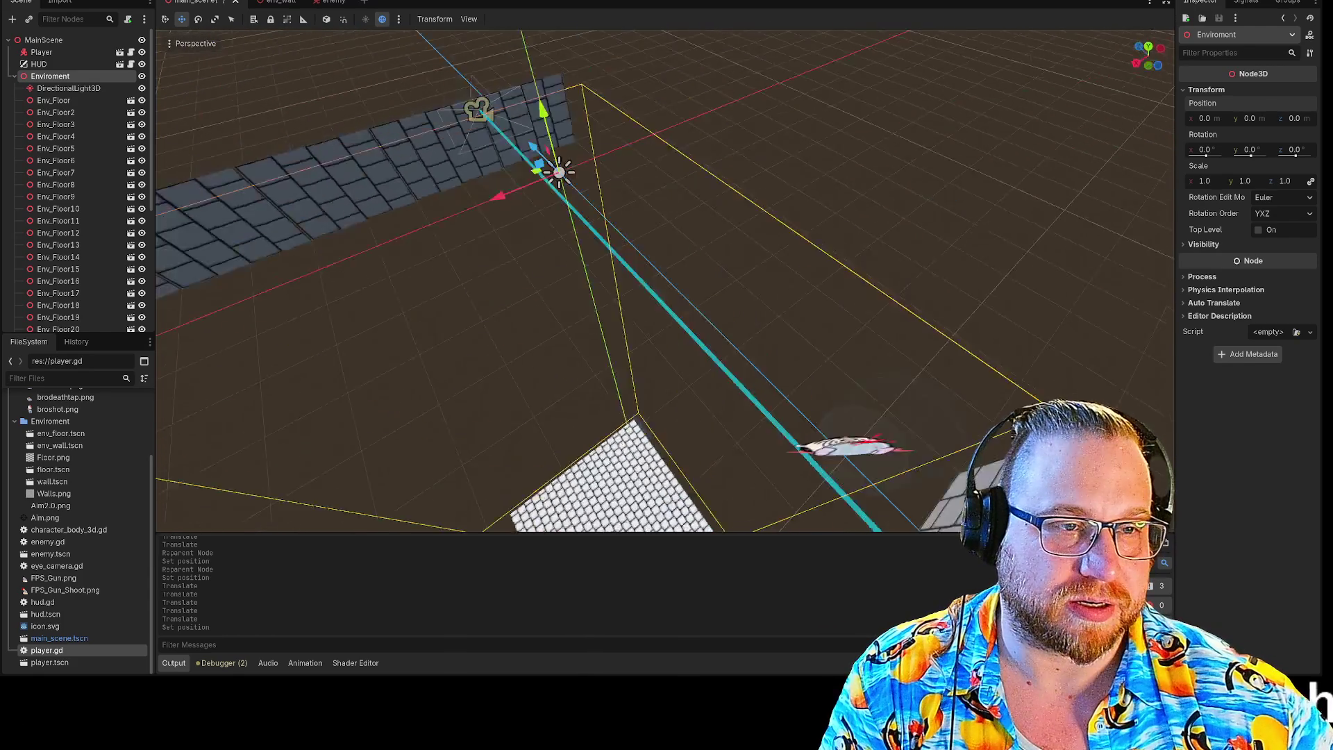
{"action": "left_click", "coordinate": [75, 89]}
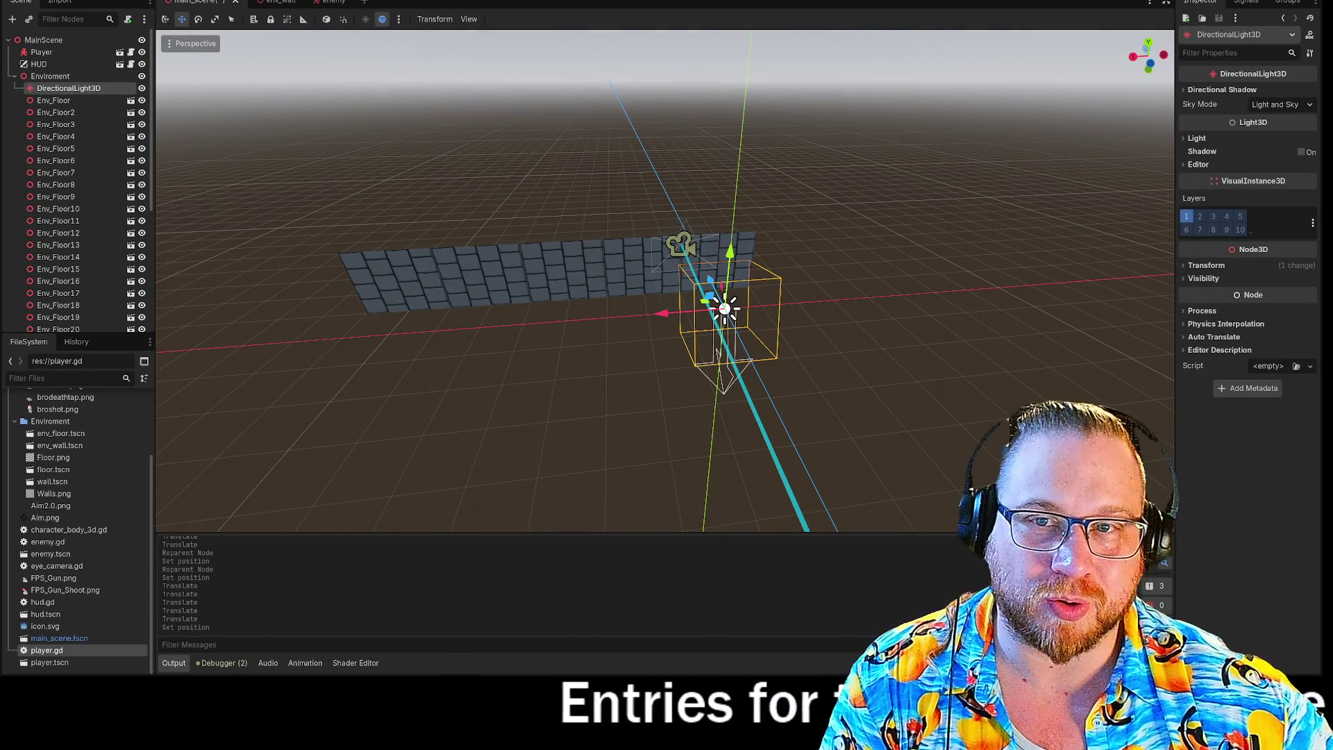
{"action": "key", "text": "ctrl+z"}
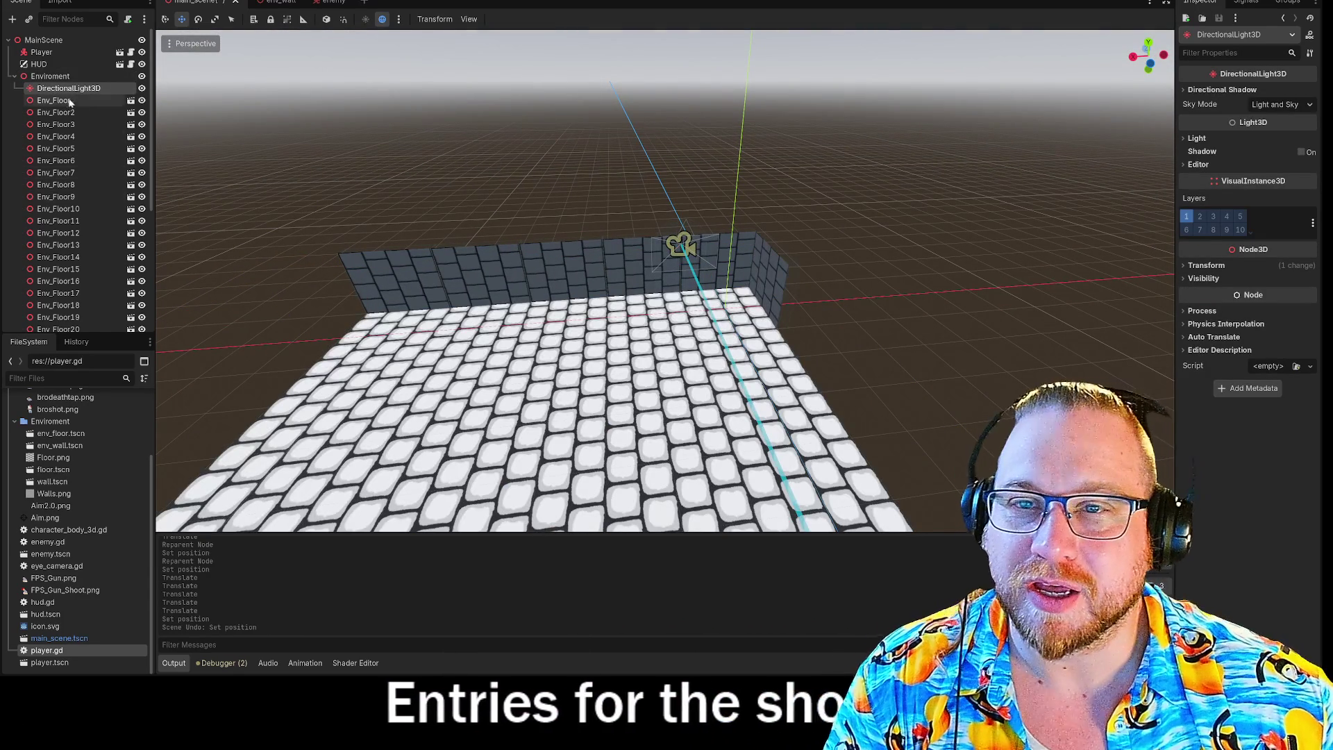
Step: Reparent DirectionalLight3D under MainScene, keeping Enviroment at Y 23.0 after another reset and undo
{"action": "left_click_drag", "start_coordinate": [44, 41], "coordinate": [43, 41]}
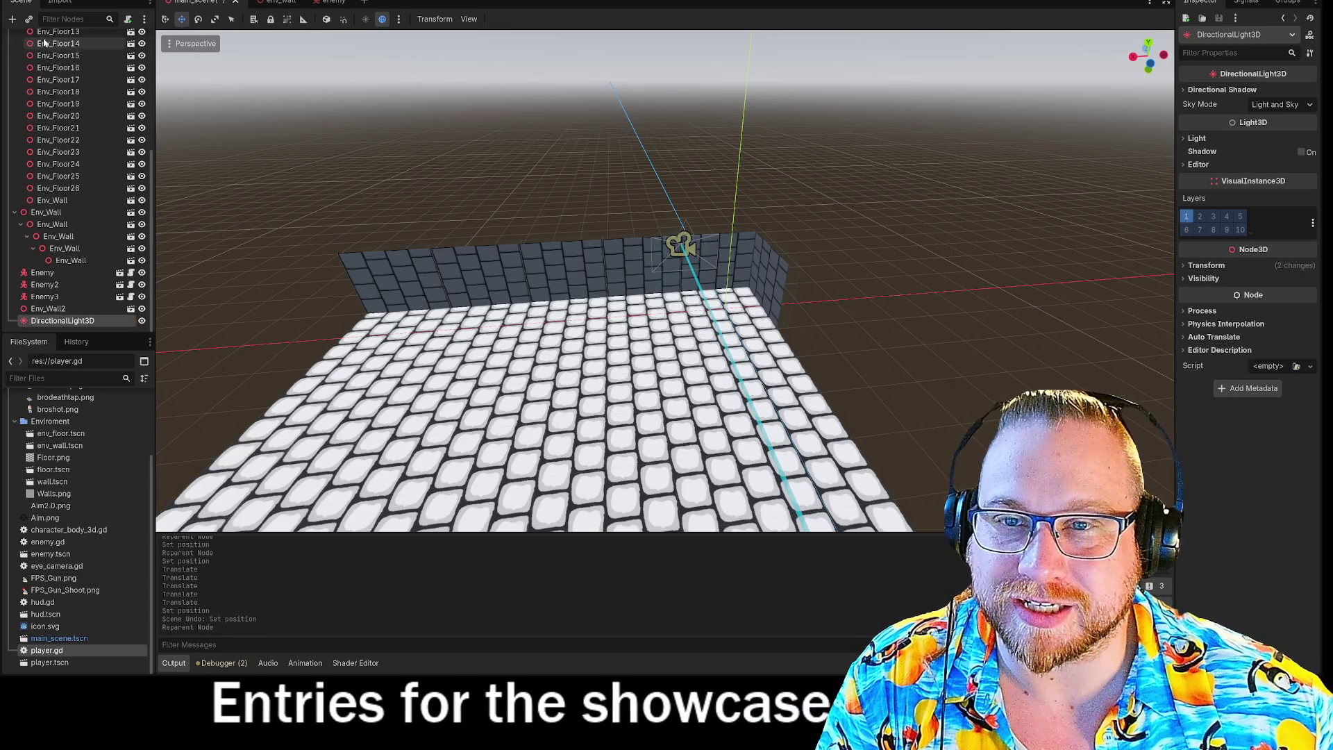
{"action": "left_click", "coordinate": [50, 76]}
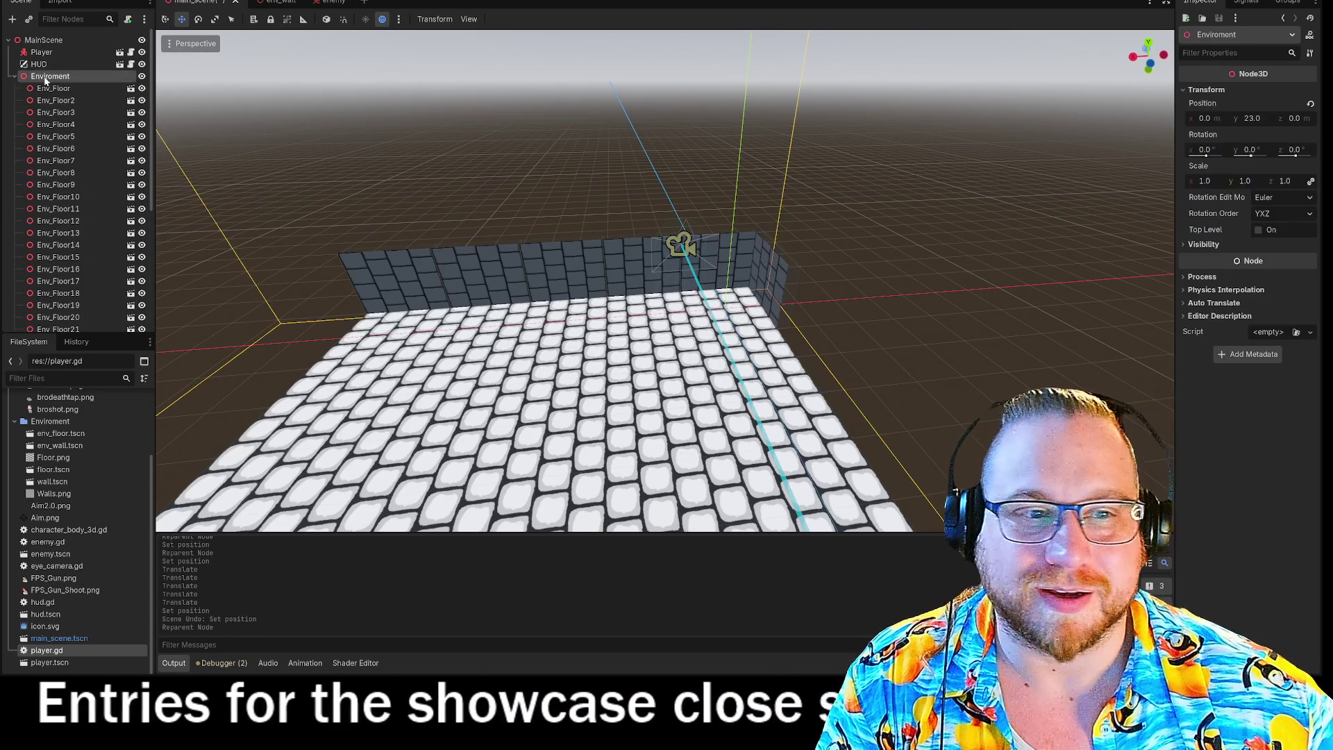
{"action": "key", "text": "f"}
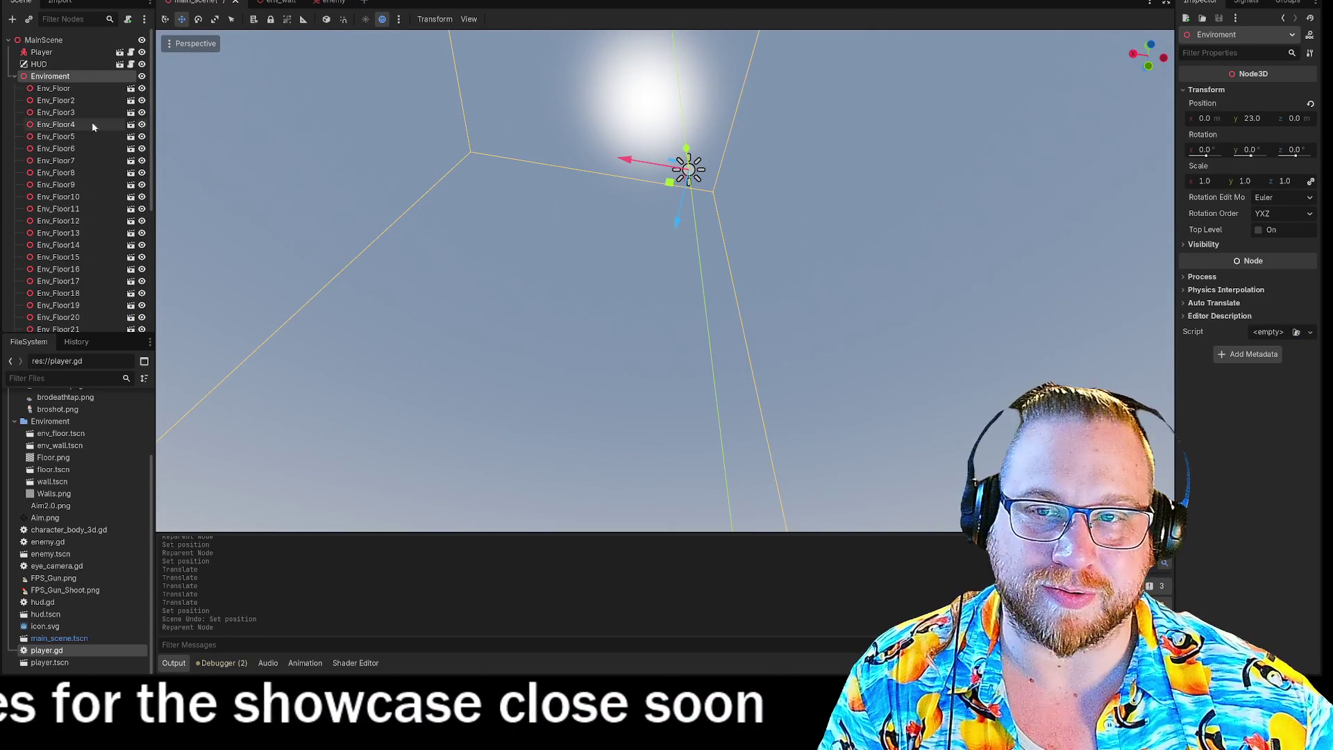
{"action": "left_click", "coordinate": [1310, 104]}
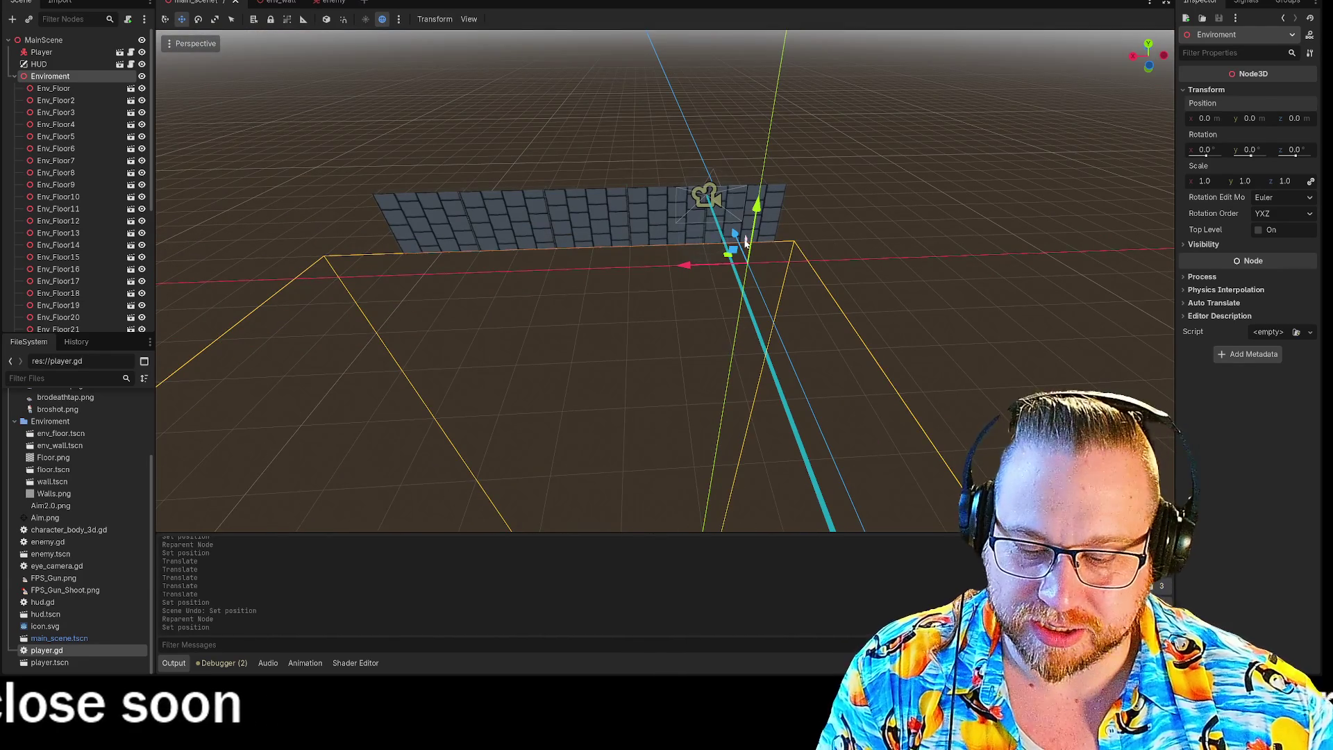
{"action": "key", "text": "ctrl+z"}
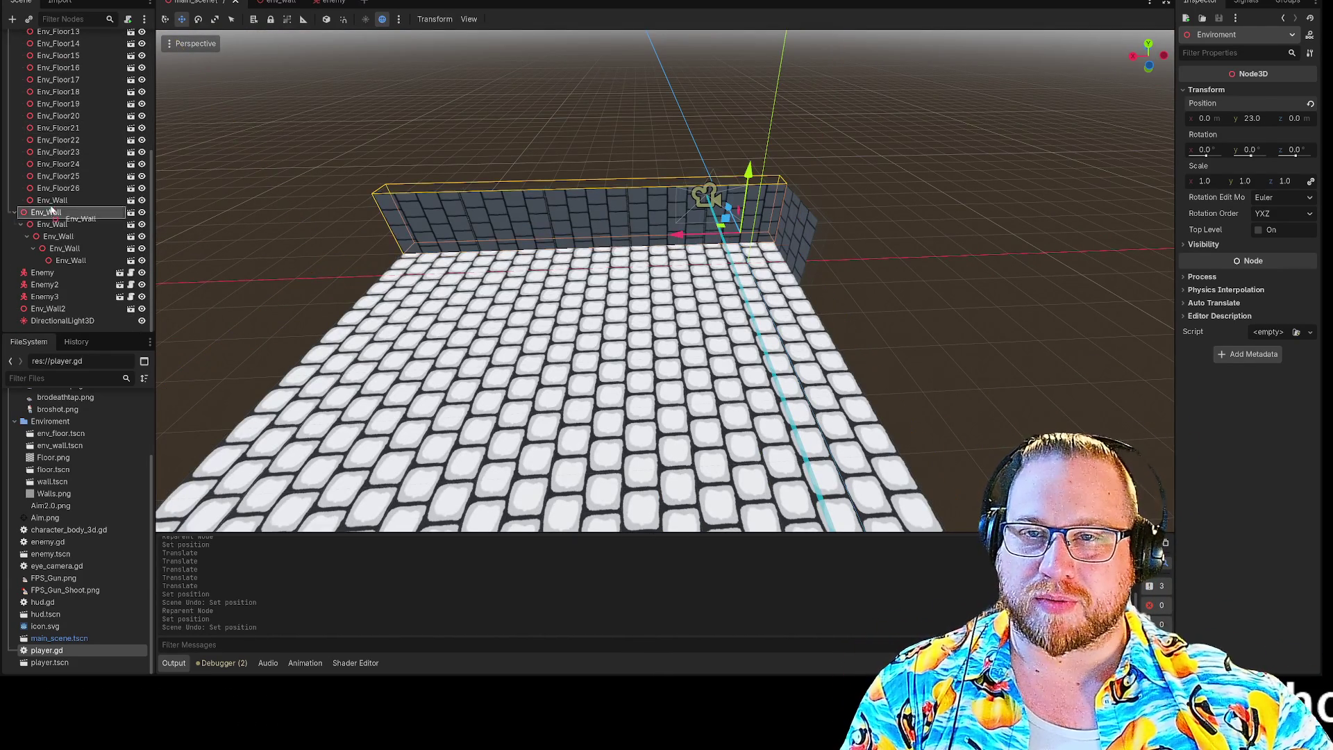
{"action": "left_click_drag", "start_coordinate": [41, 50], "coordinate": [43, 76]}
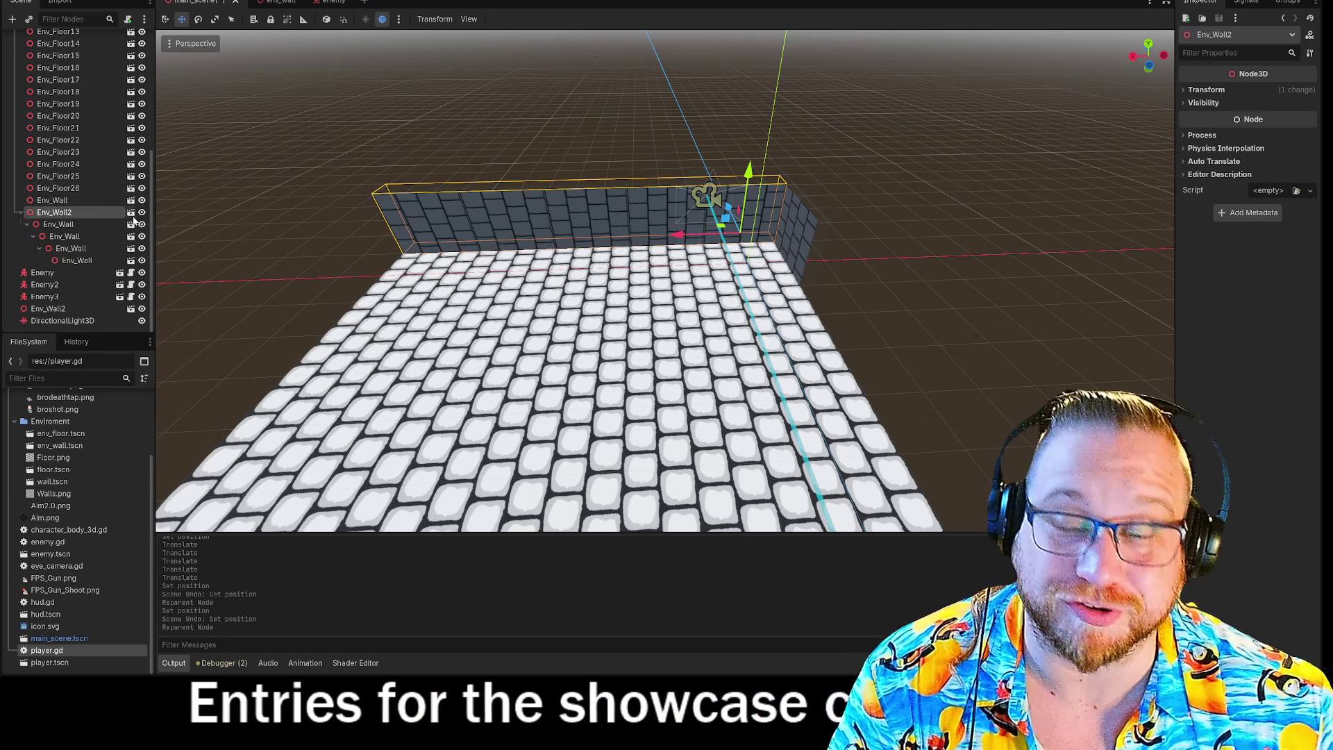
Step: Zoom the viewport in and out to check Env_Wall2's base against the floor tiles
{"action": "scroll", "coordinate": [568, 193], "scroll_direction": "down", "scroll_amount": 10}
{"action": "scroll", "coordinate": [540, 198], "scroll_direction": "up", "scroll_amount": 5}
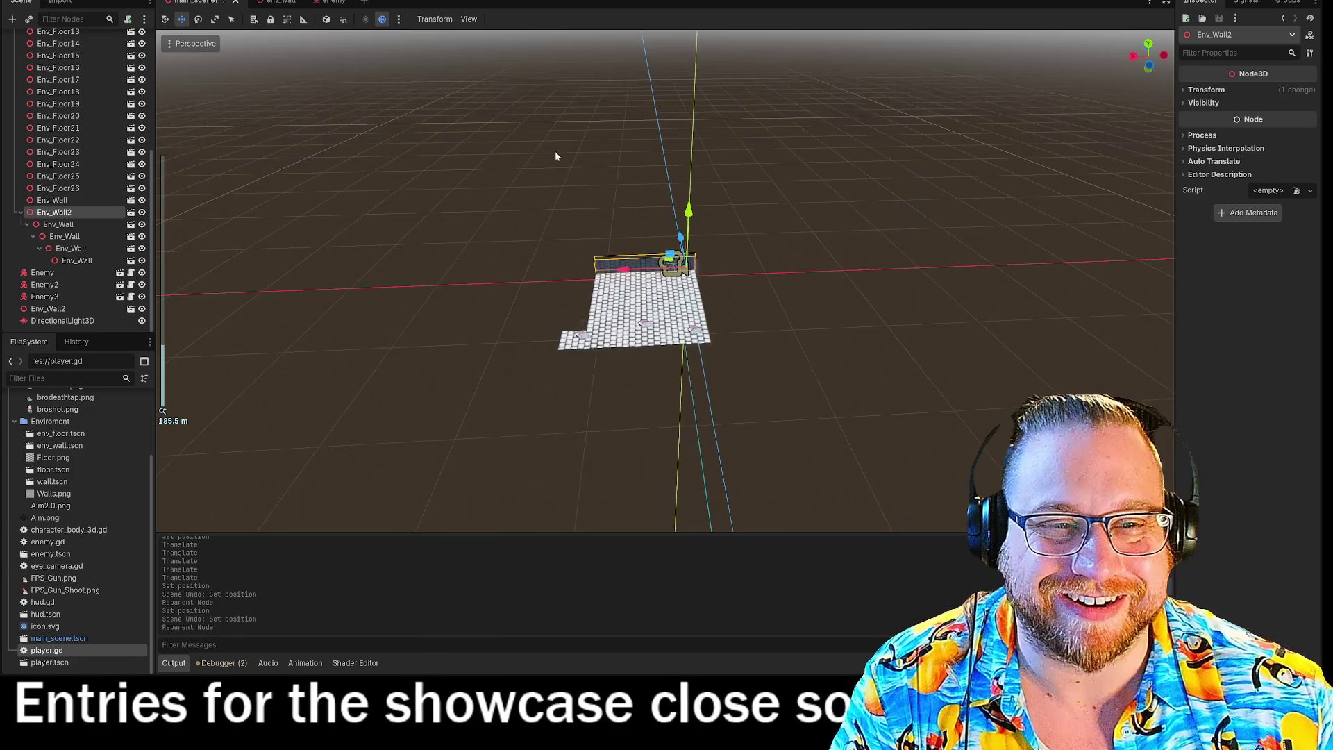
{"action": "scroll", "coordinate": [625, 236], "scroll_direction": "up", "scroll_amount": 10}
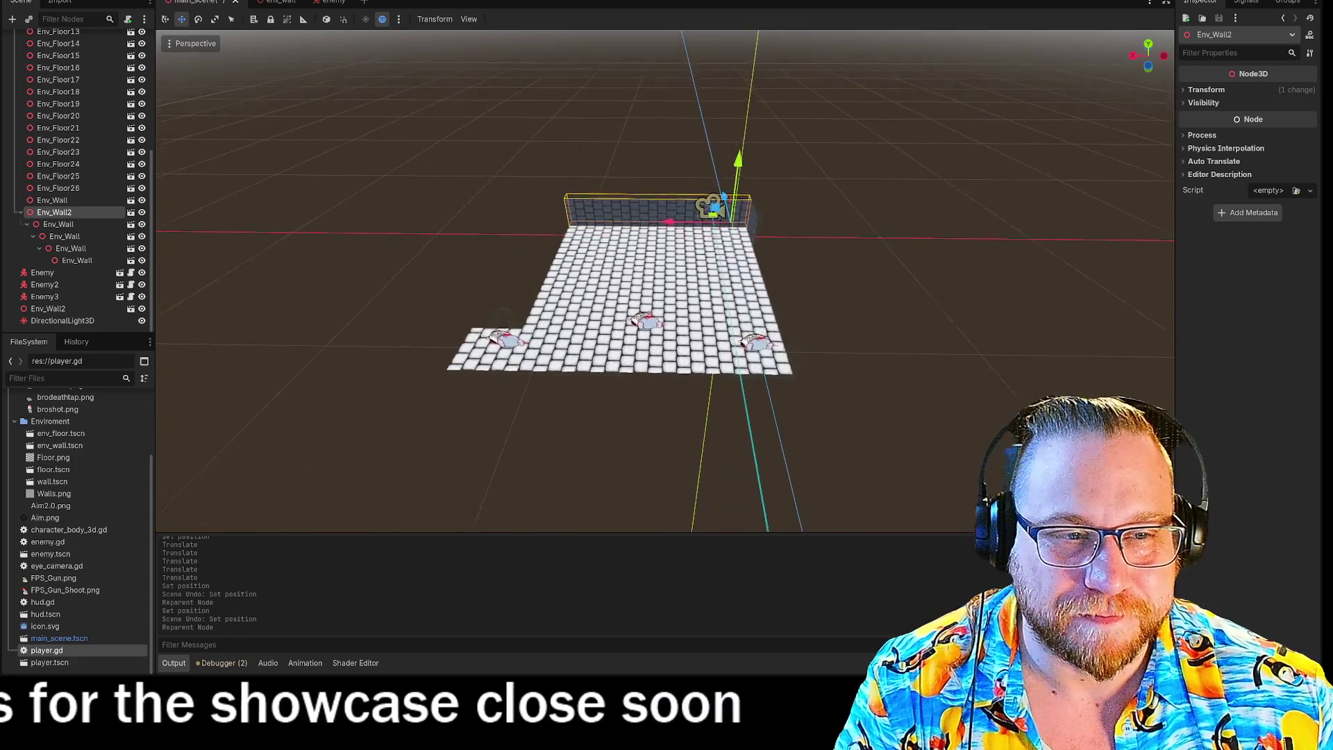
{"action": "scroll", "coordinate": [625, 236], "scroll_direction": "up", "scroll_amount": 10}
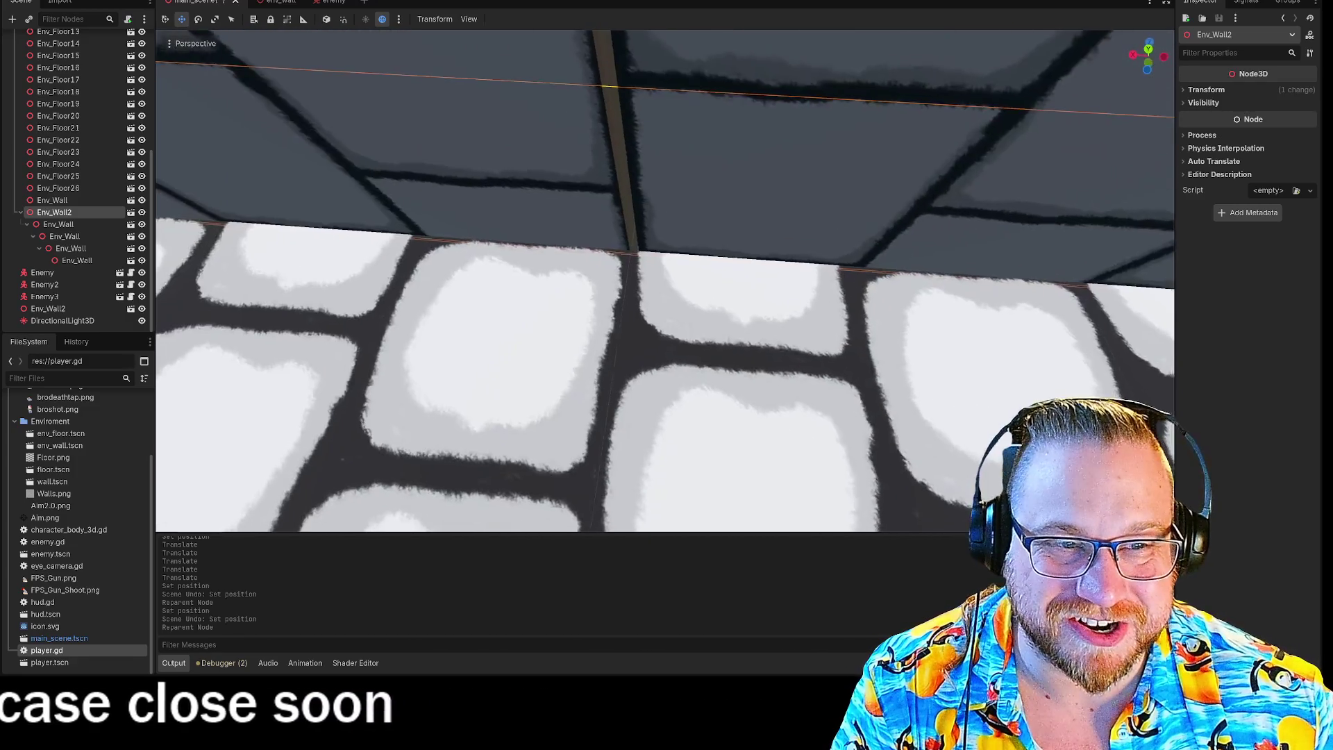
{"action": "scroll", "coordinate": [664, 281], "scroll_direction": "down", "scroll_amount": 6}
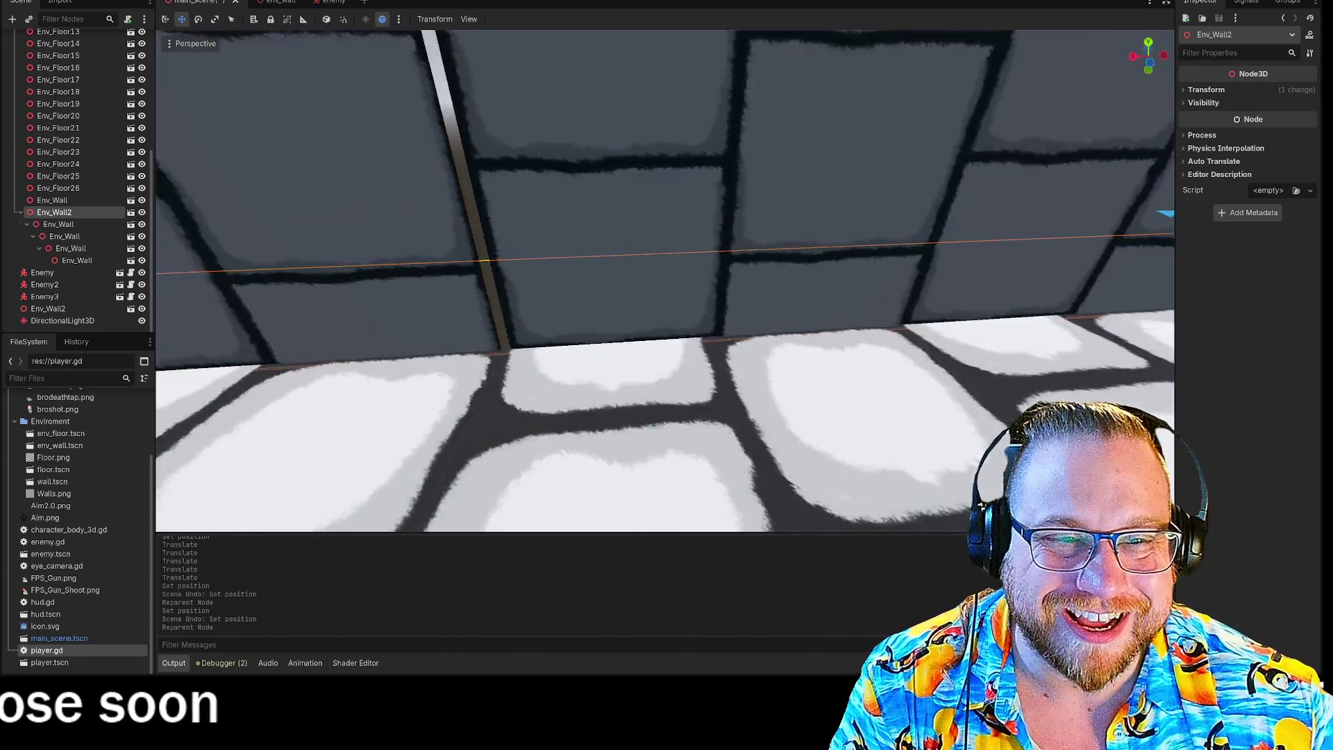
{"action": "scroll", "coordinate": [664, 280], "scroll_direction": "up", "scroll_amount": 8}
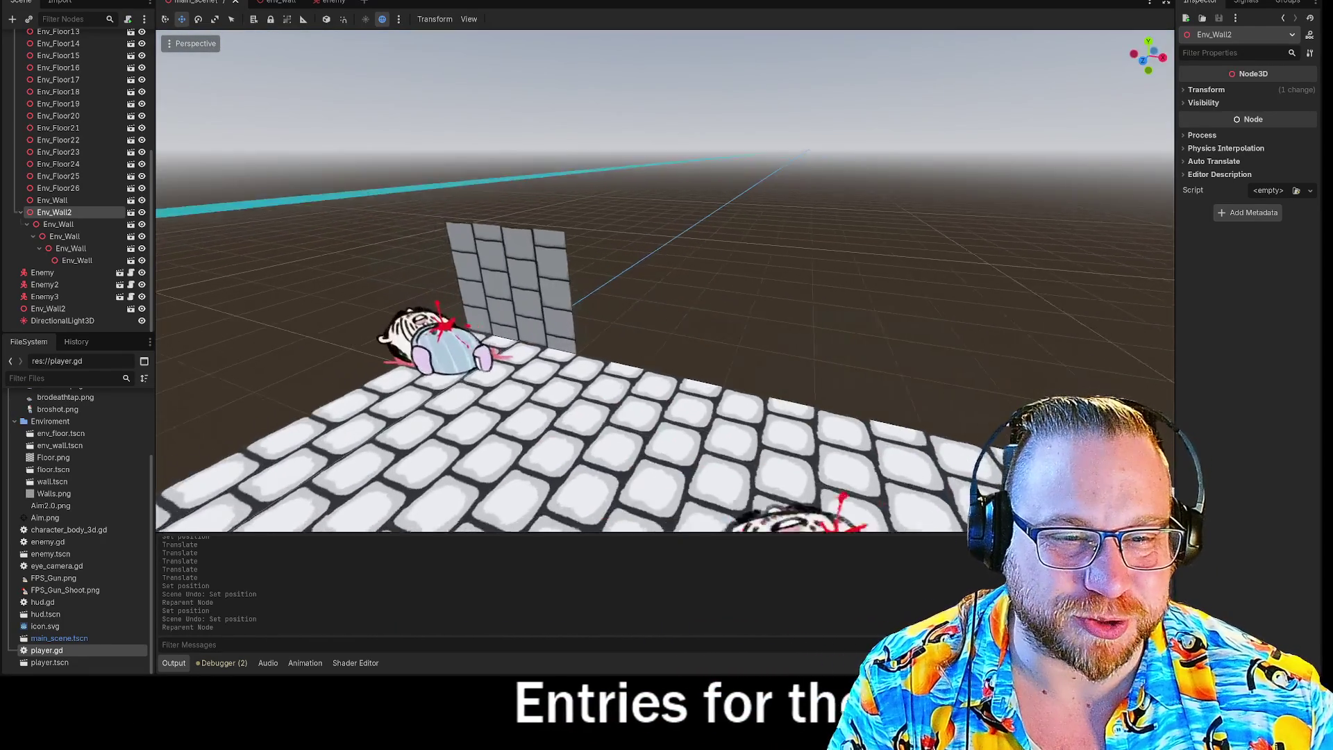
{"action": "left_click", "coordinate": [608, 257]}
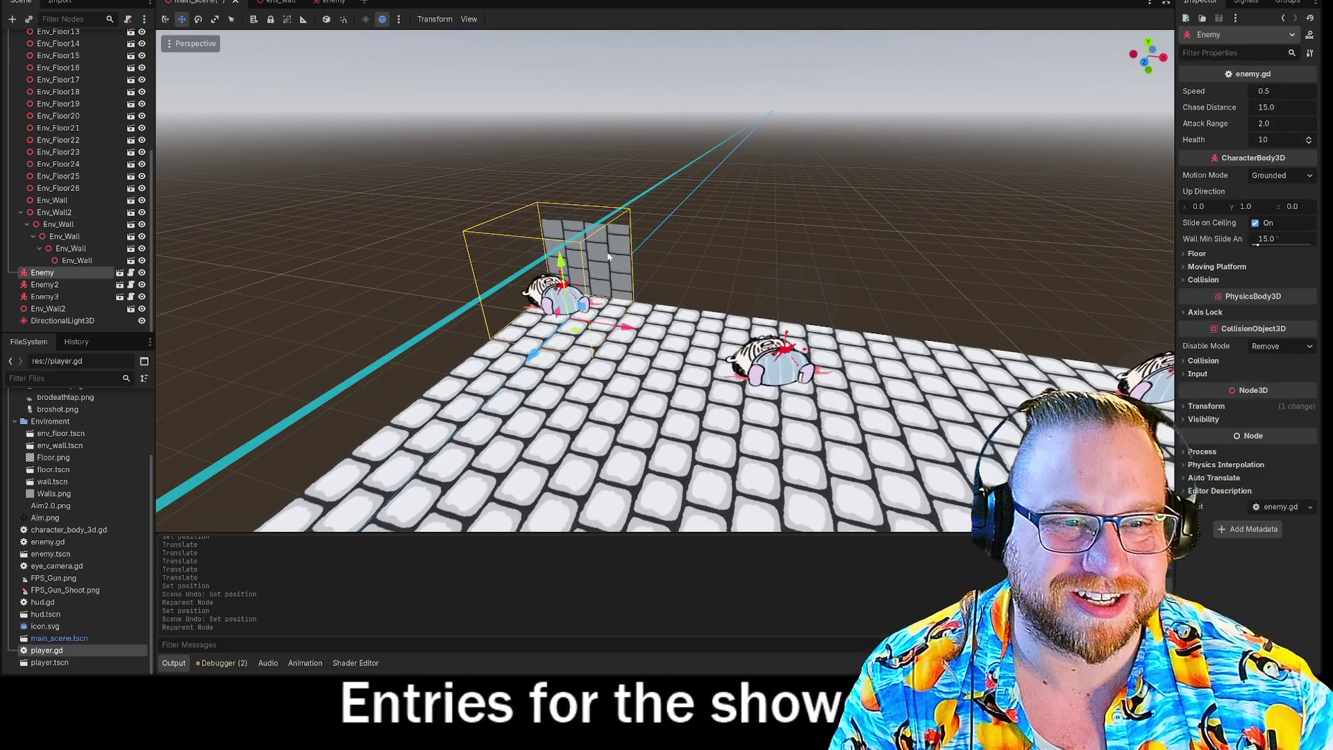
Step: Select Env_Wall2, glance at its rotation and visibility properties, and paste a wall copy beneath it
{"action": "left_click", "coordinate": [625, 242]}
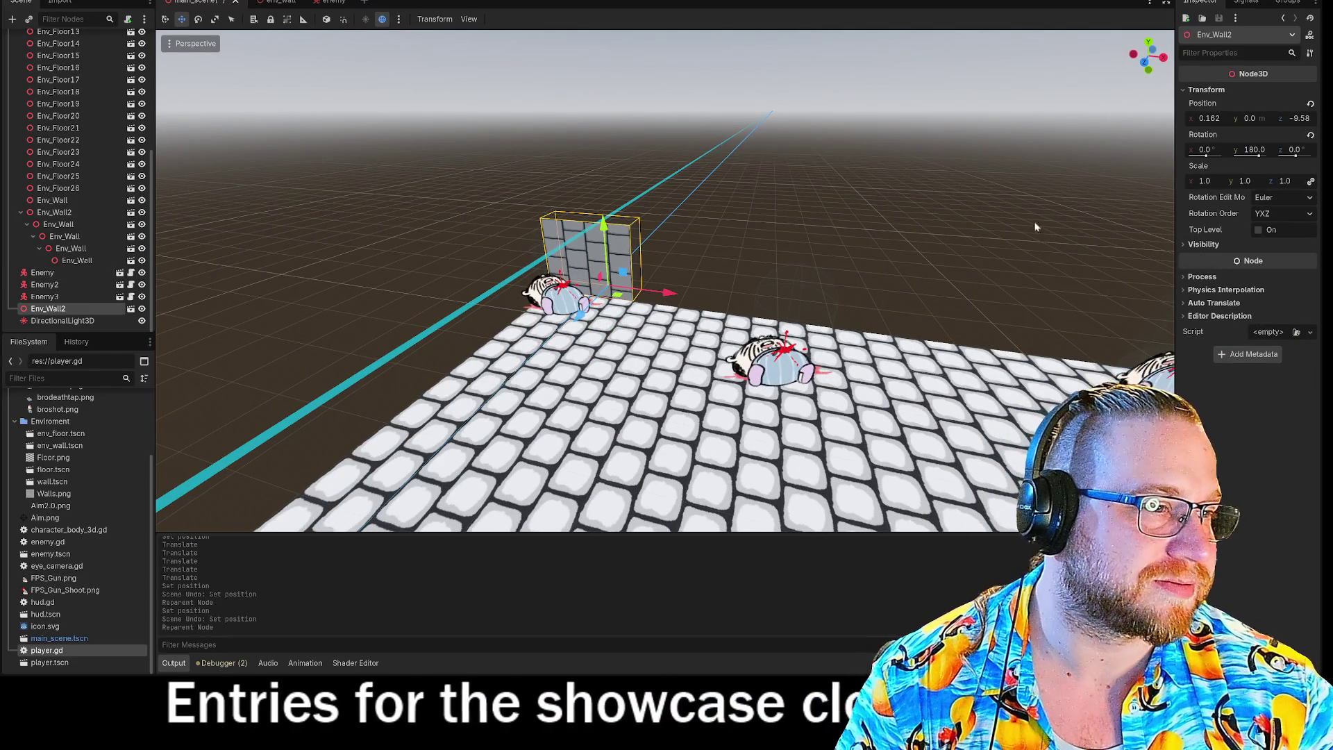
{"action": "left_click", "coordinate": [1310, 198]}
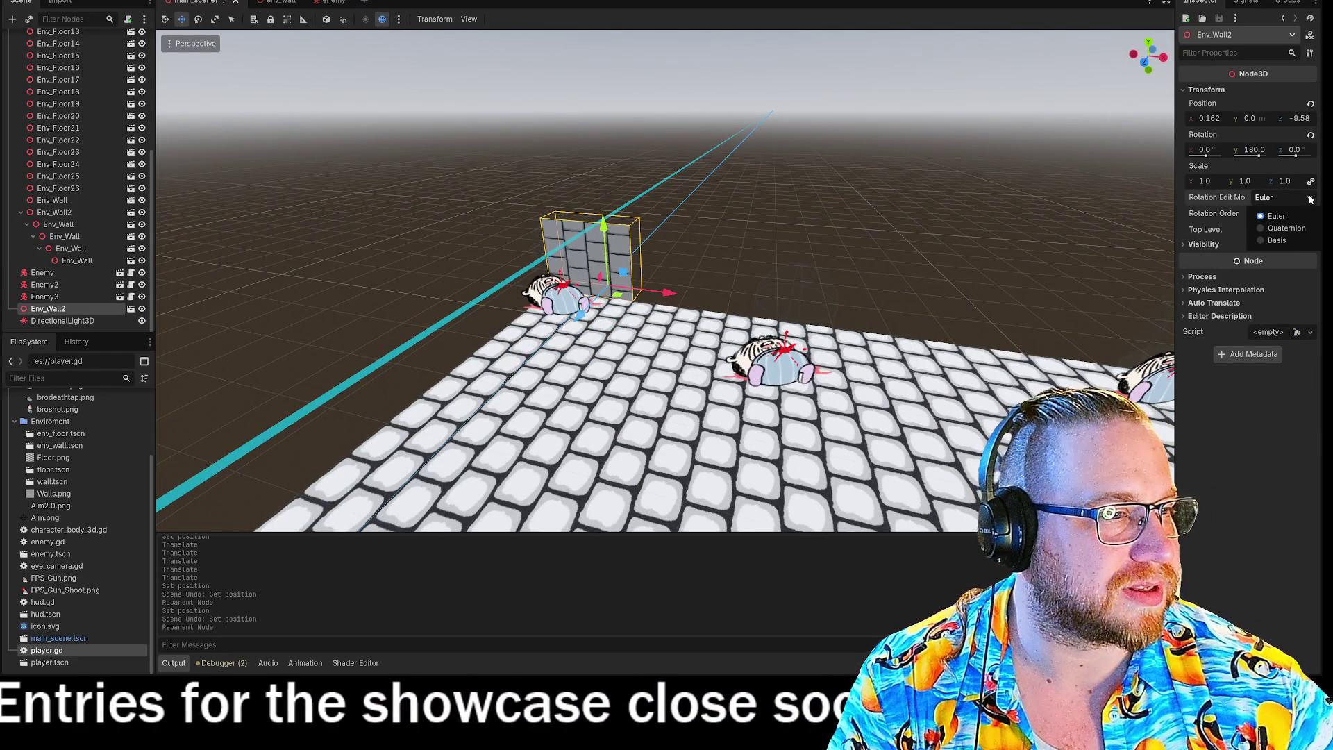
{"action": "left_click", "coordinate": [1184, 243]}
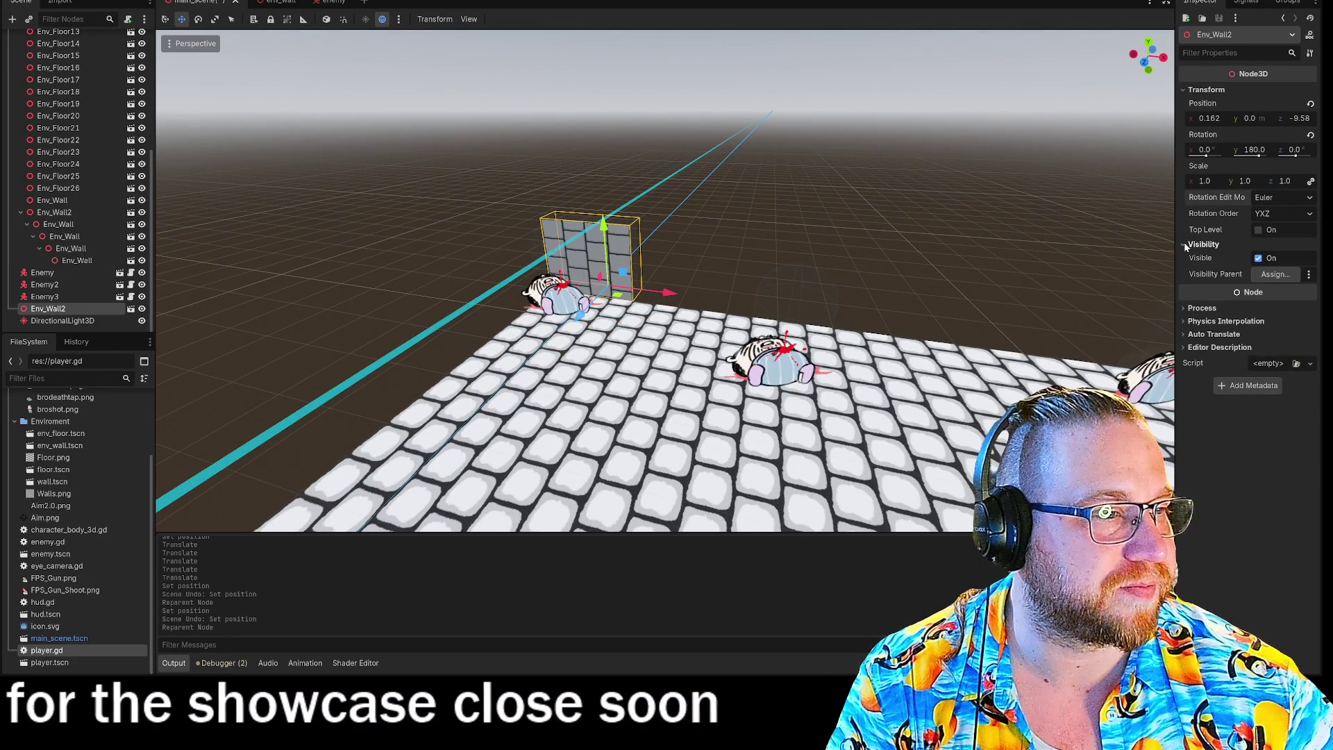
{"action": "left_click", "coordinate": [1184, 243]}
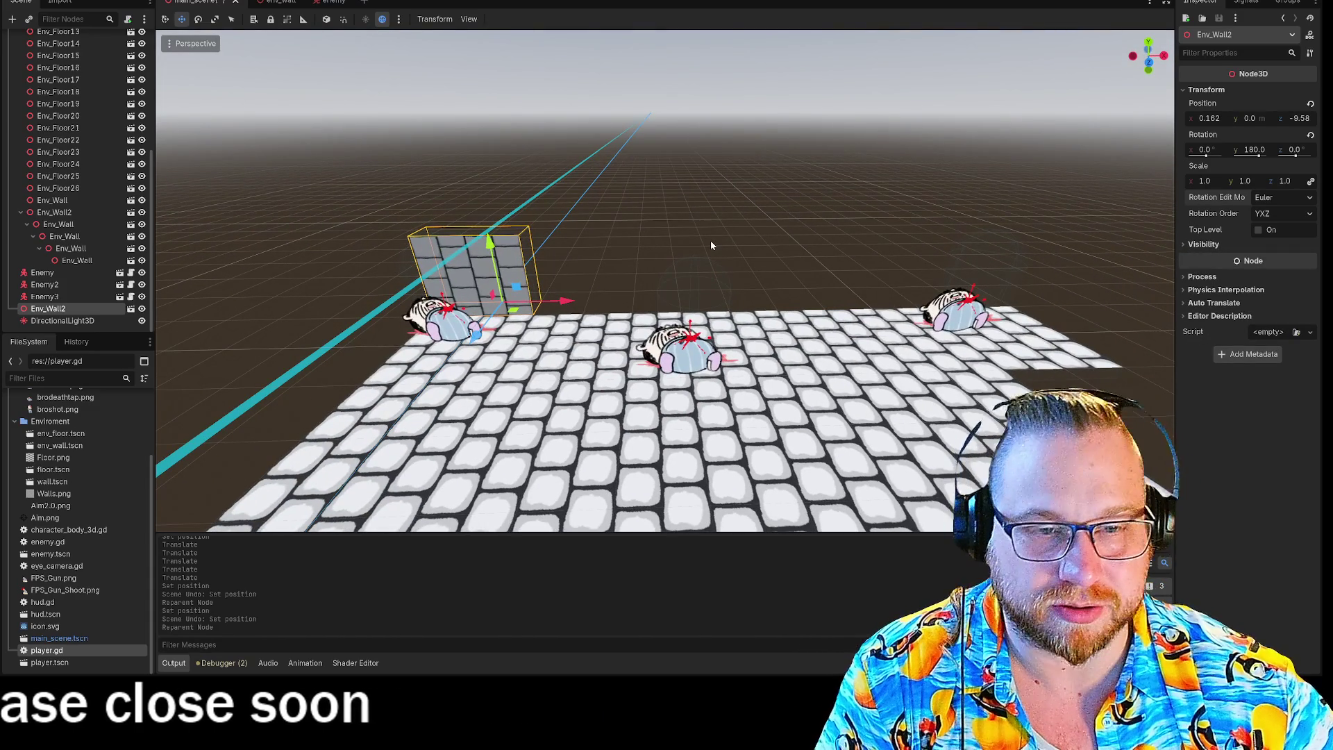
{"action": "key", "text": "ctrl+v"}
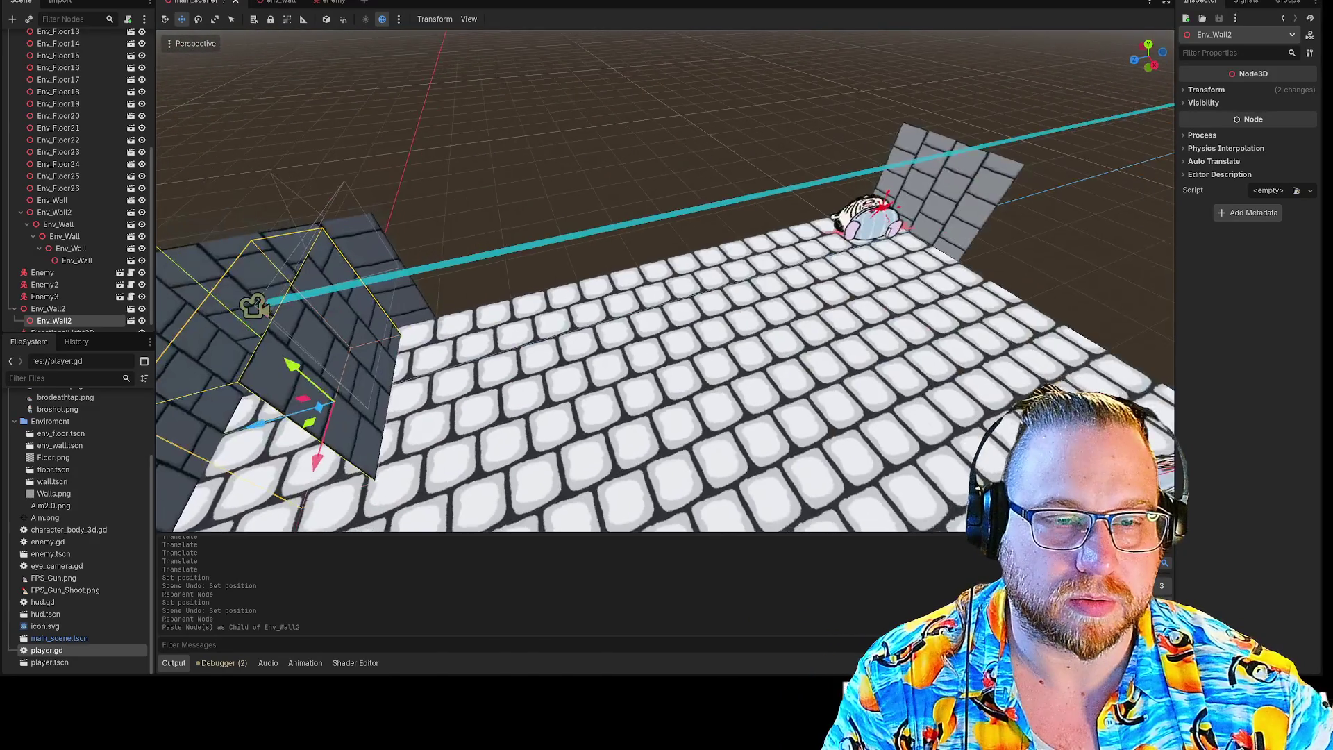
Step: Reset the pasted wall copy's Y rotation to 0 and its position to 0,0,0
{"action": "left_click_drag", "start_coordinate": [431, 332], "coordinate": [1007, 326]}
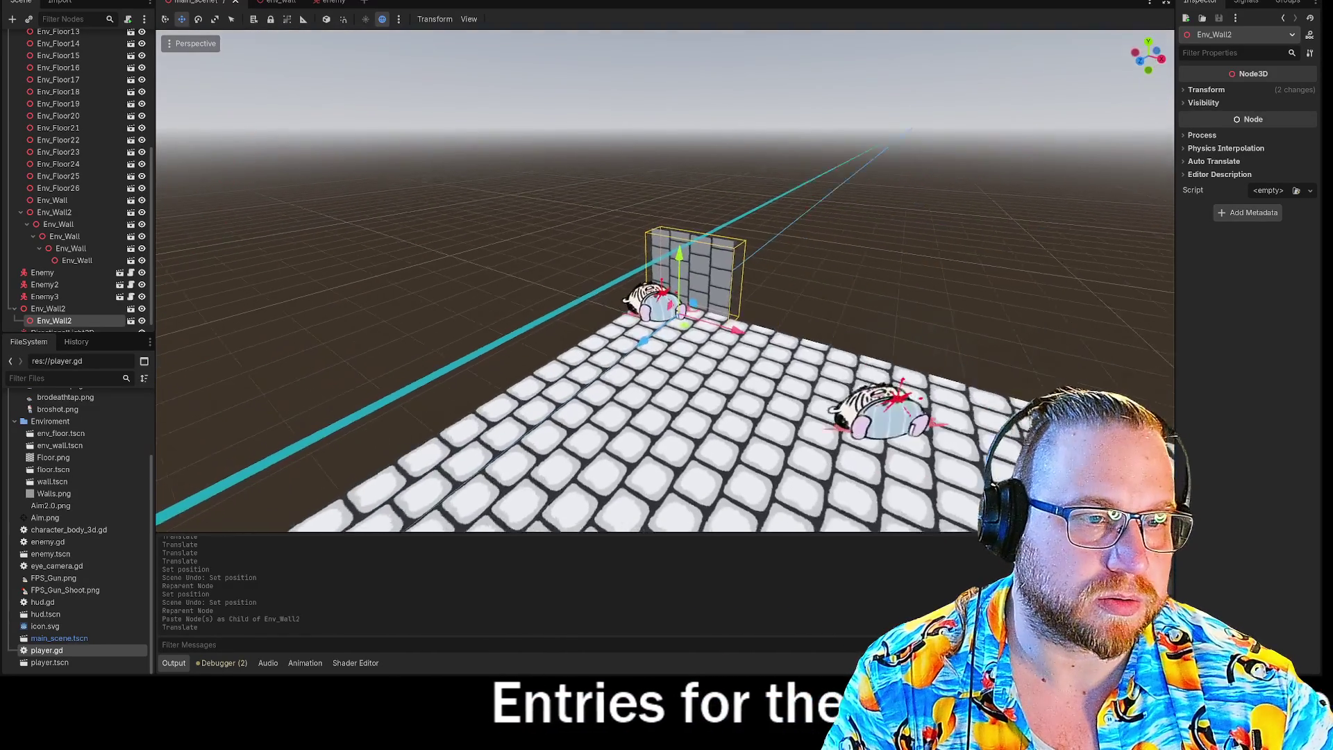
{"action": "left_click", "coordinate": [1204, 90]}
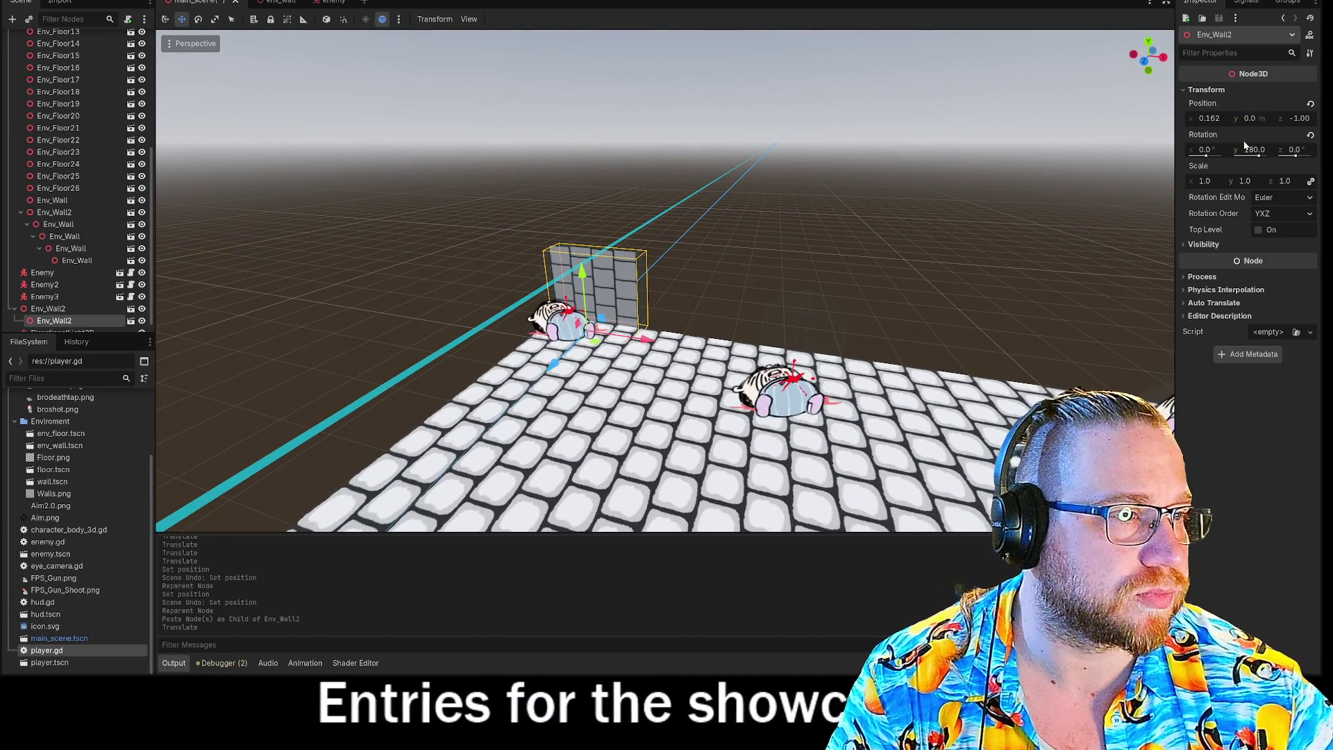
{"action": "left_click", "coordinate": [1309, 137]}
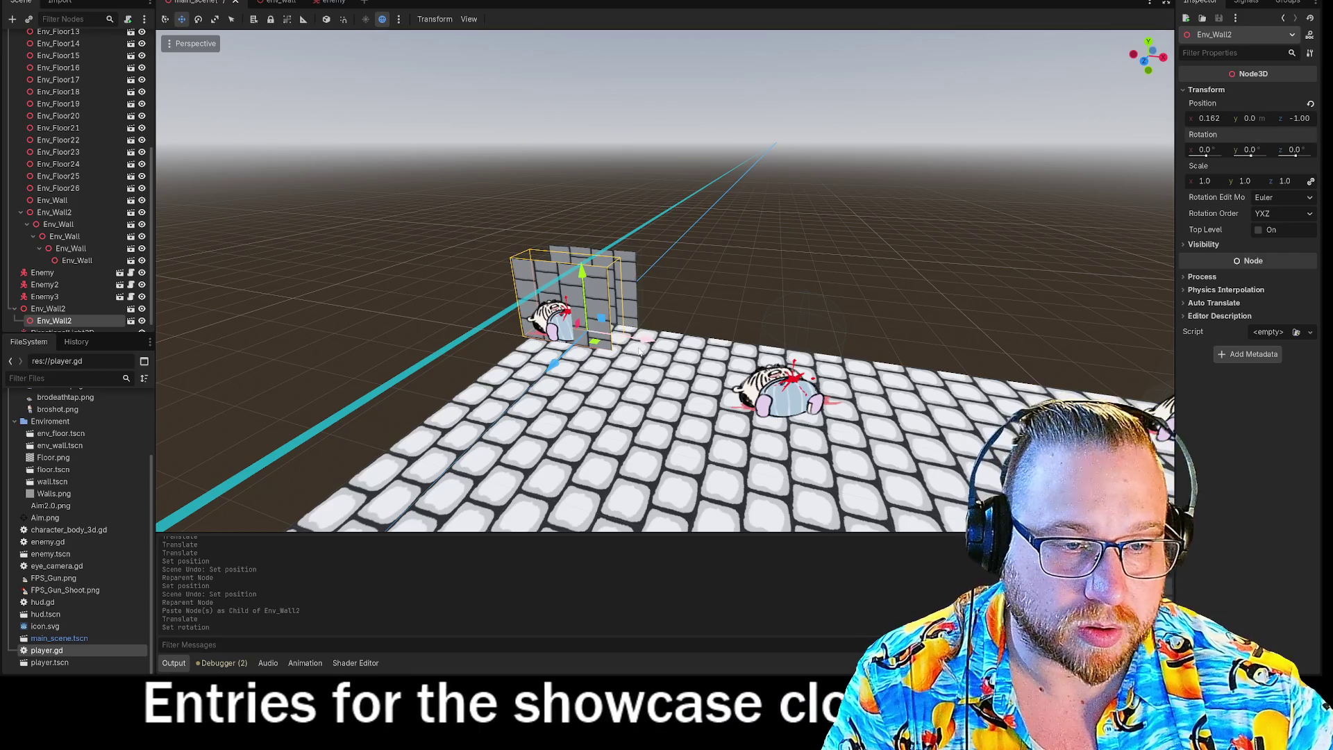
{"action": "left_click_drag", "start_coordinate": [583, 305], "coordinate": [765, 338]}
{"action": "left_click", "coordinate": [1310, 103]}
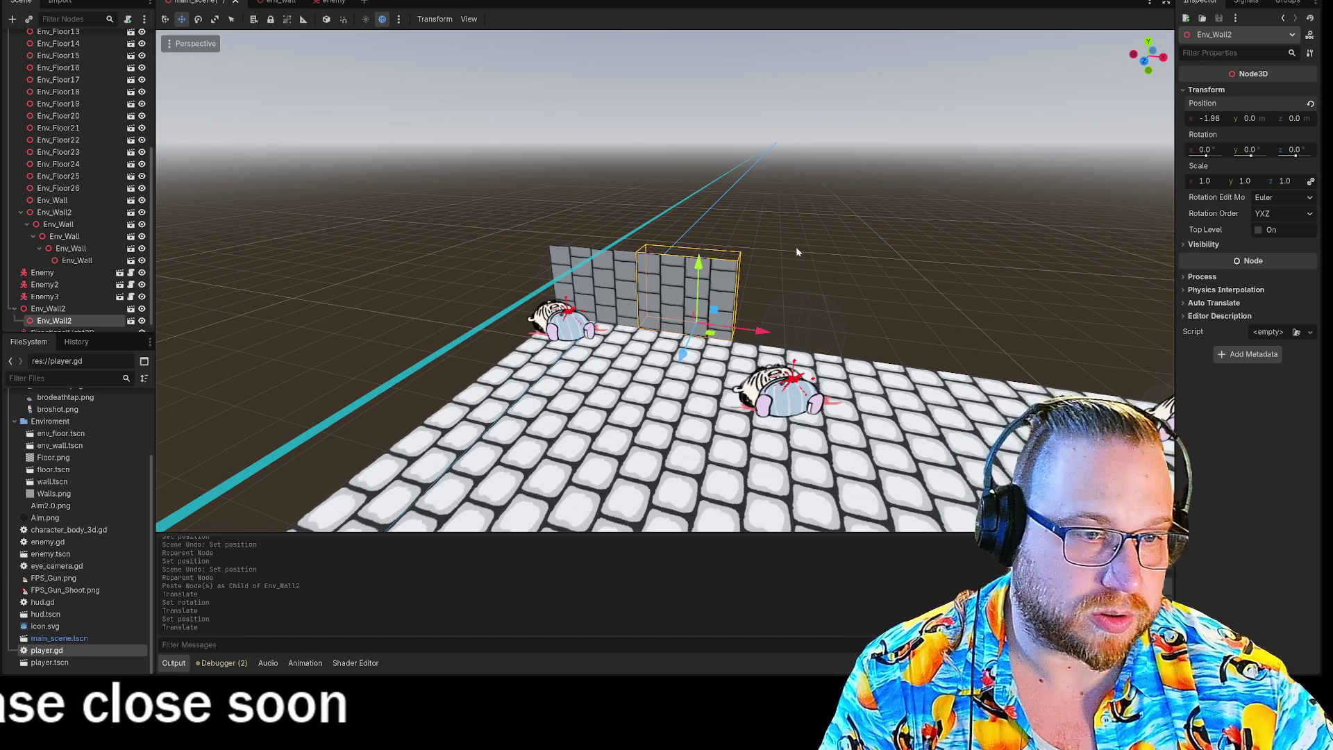
Step: Paste five more chained wall copies to lengthen the wall along the floor's edge
{"action": "key", "text": "ctrl+v"}
{"action": "key", "text": "ctrl+v"}
{"action": "left_click_drag", "start_coordinate": [872, 230], "coordinate": [963, 210]}
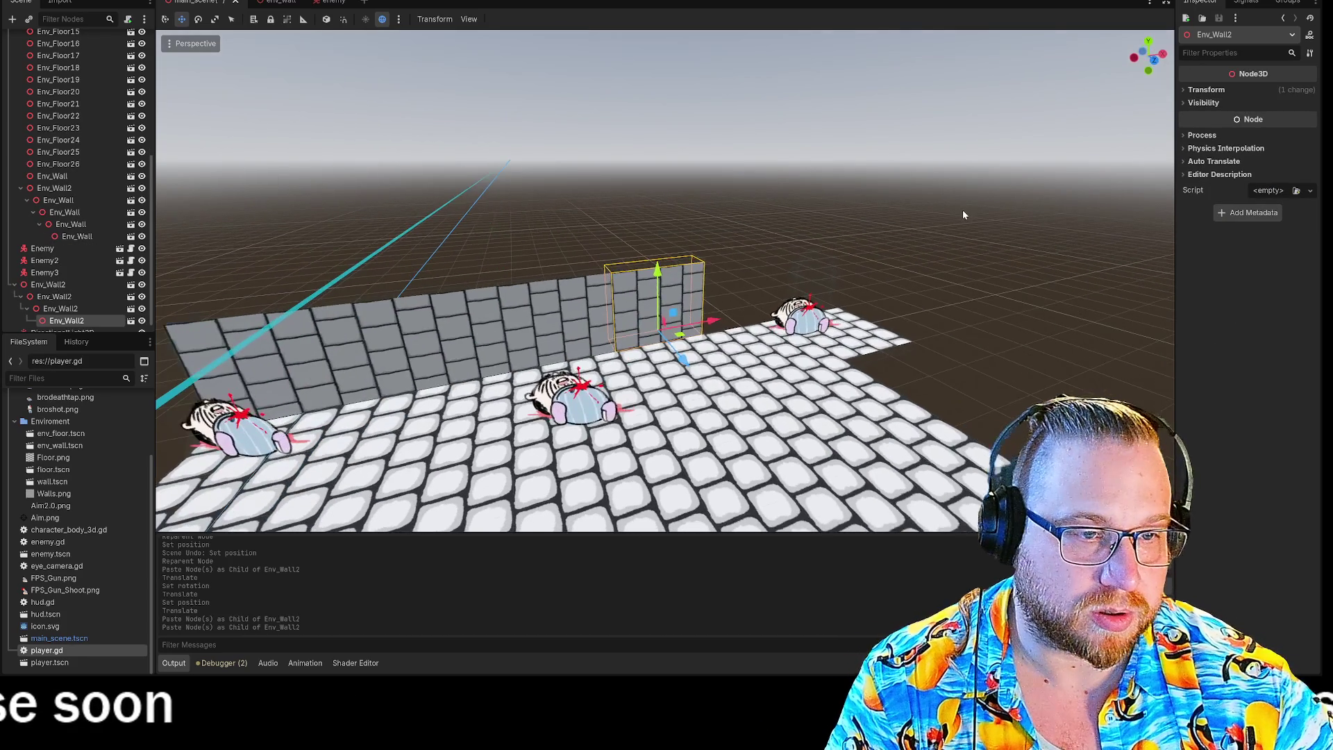
{"action": "key", "text": "ctrl+v"}
{"action": "key", "text": "ctrl+v"}
{"action": "key", "text": "ctrl+v"}
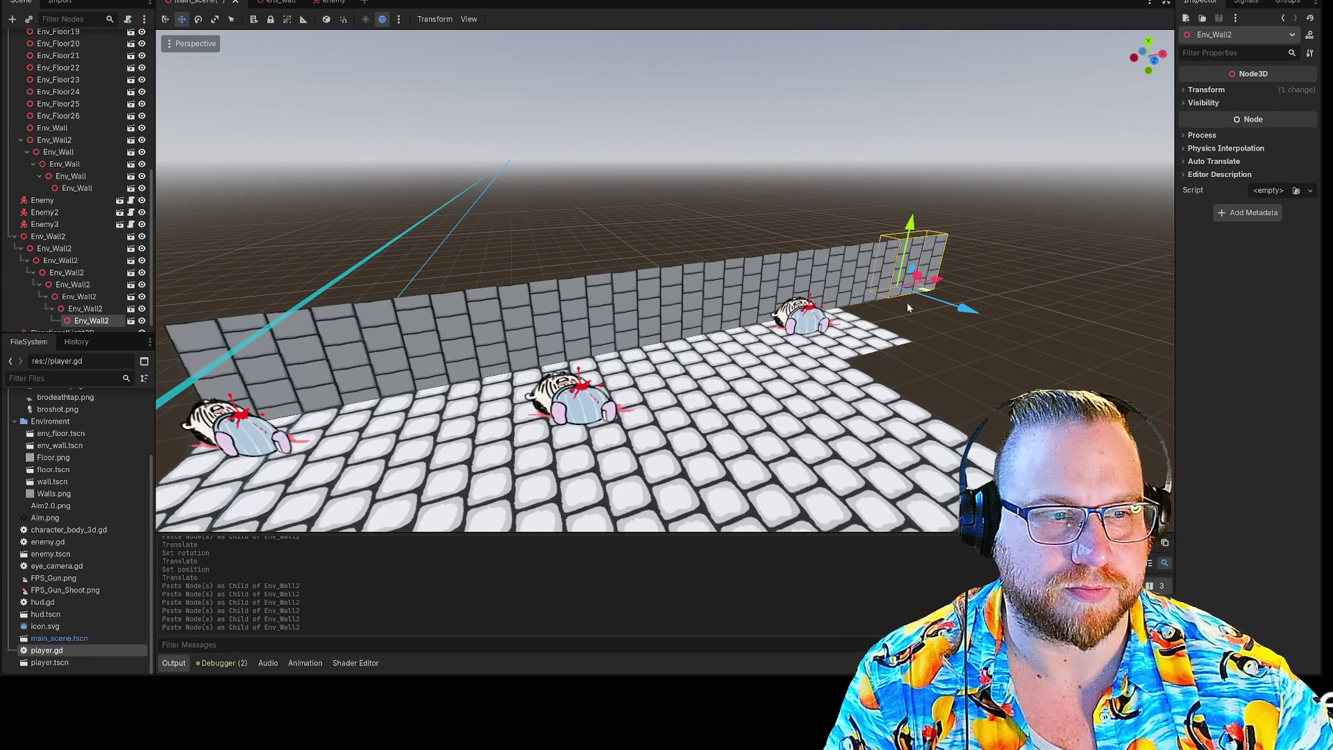
{"action": "left_click", "coordinate": [856, 344]}
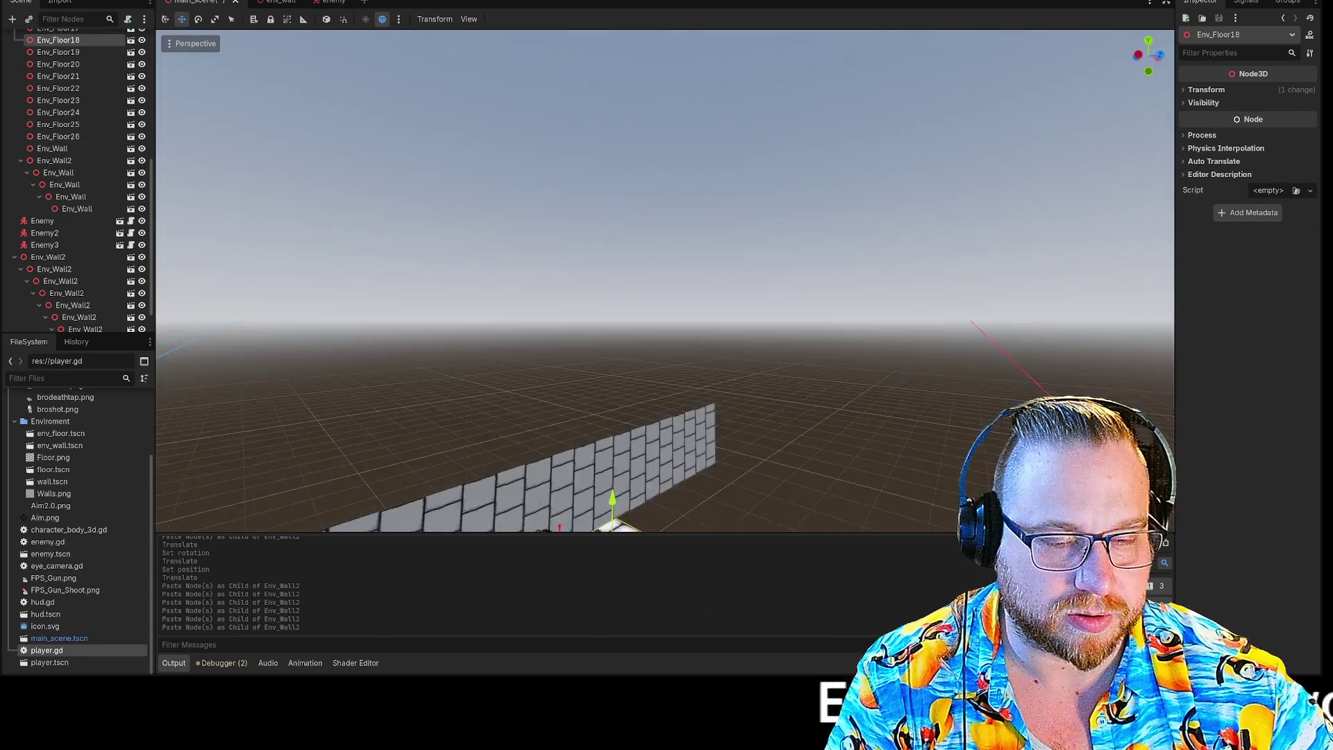
Step: Paste a copy of Env_Floor18, reset its position, and move it to x 2.0 with snapping on
{"action": "scroll", "coordinate": [1005, 315], "scroll_direction": "down", "scroll_amount": 5}
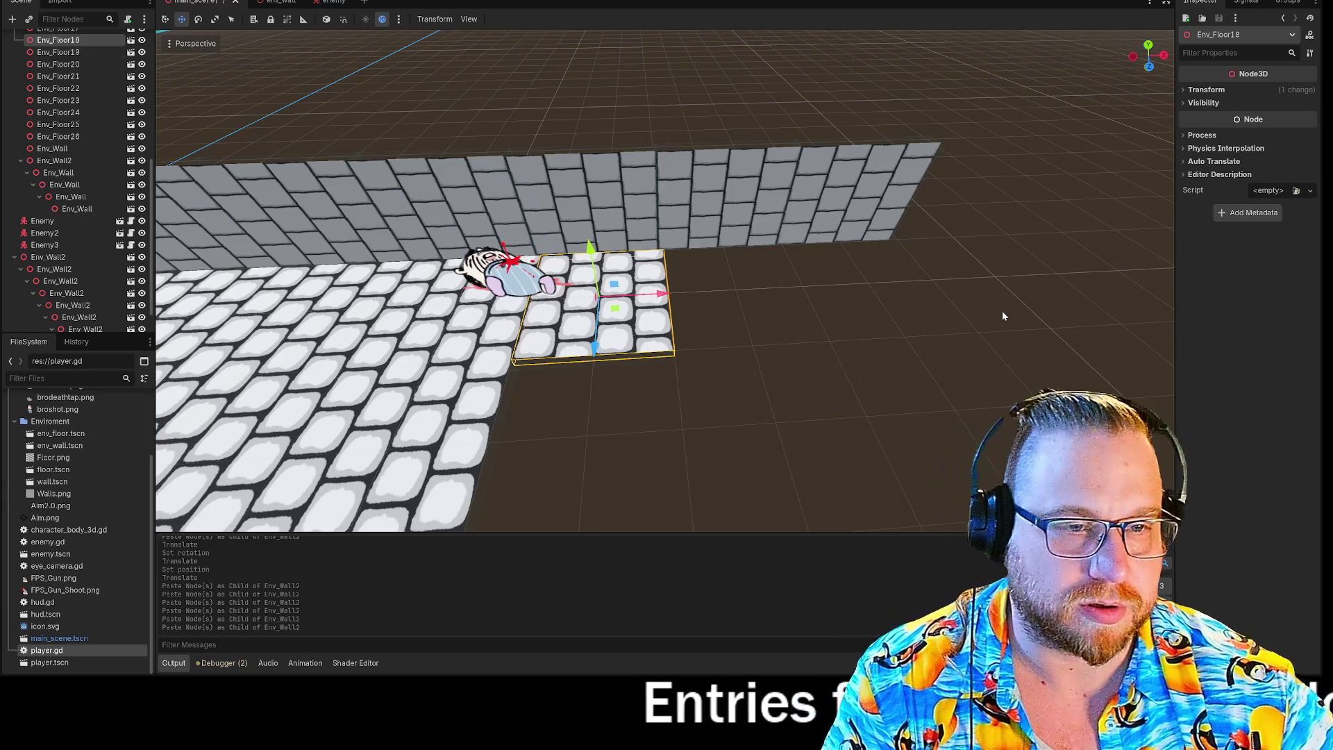
{"action": "key", "text": "ctrl+v"}
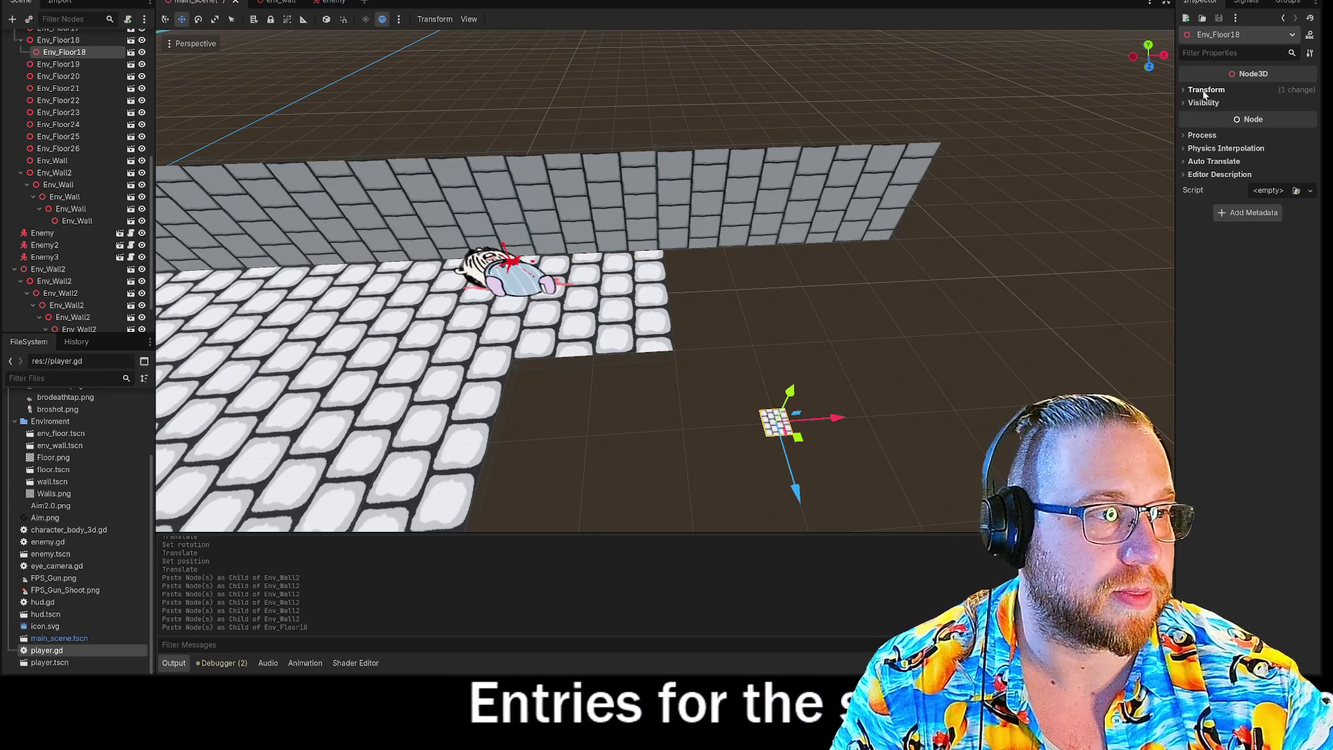
{"action": "left_click", "coordinate": [1189, 90]}
{"action": "left_click", "coordinate": [1307, 116]}
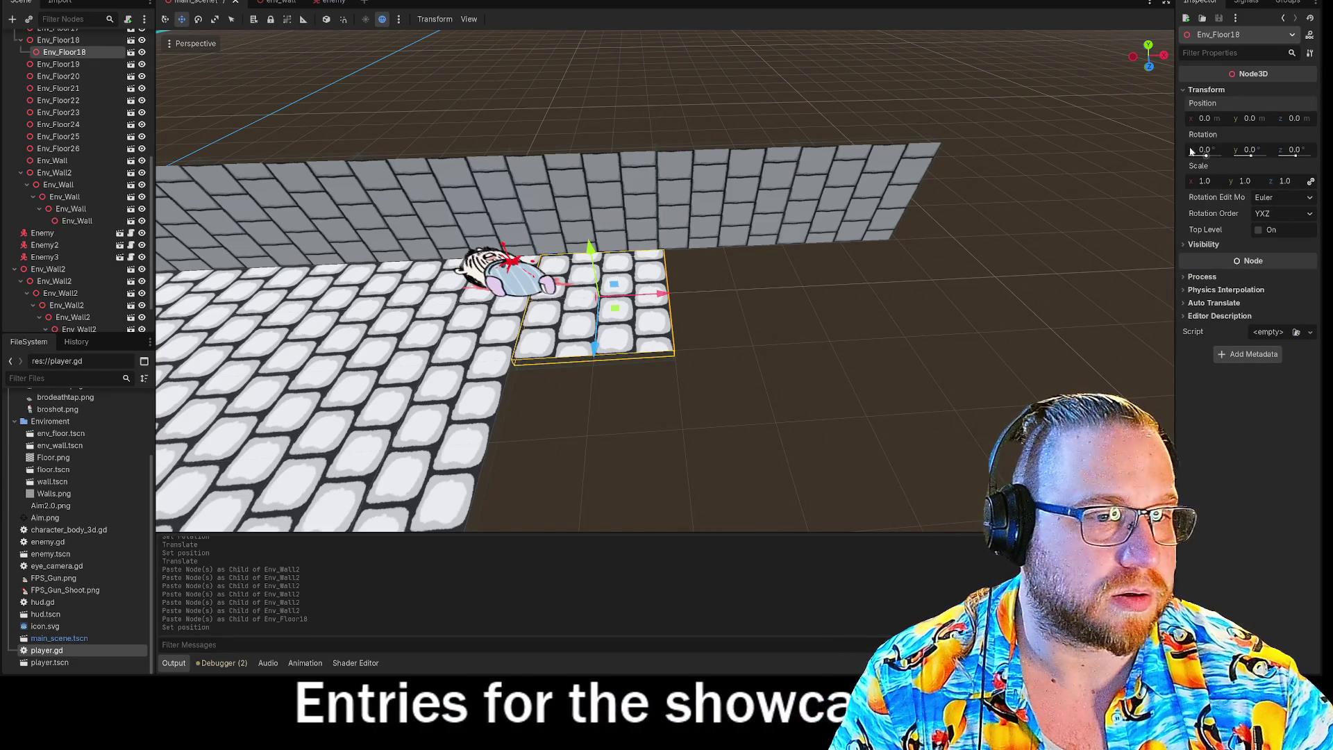
{"action": "left_click_drag", "start_coordinate": [659, 280], "coordinate": [800, 310]}
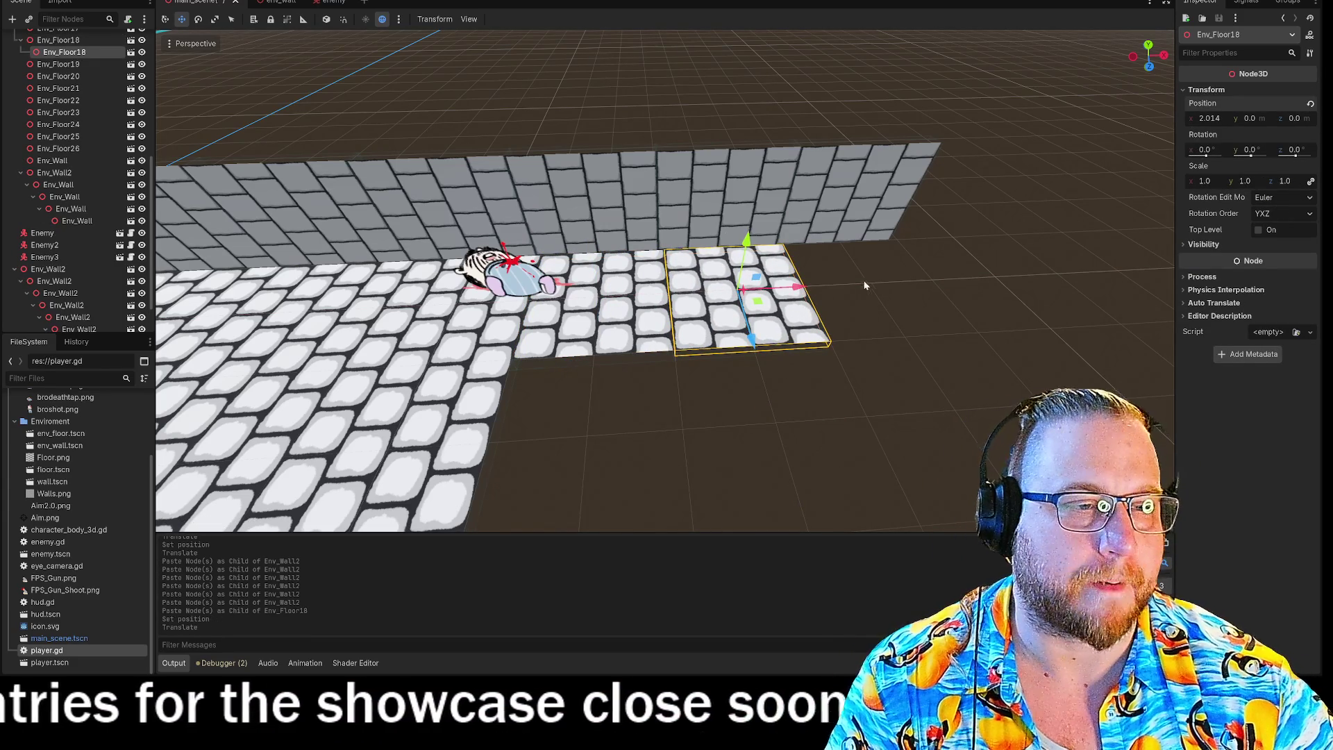
{"action": "key", "text": "y"}
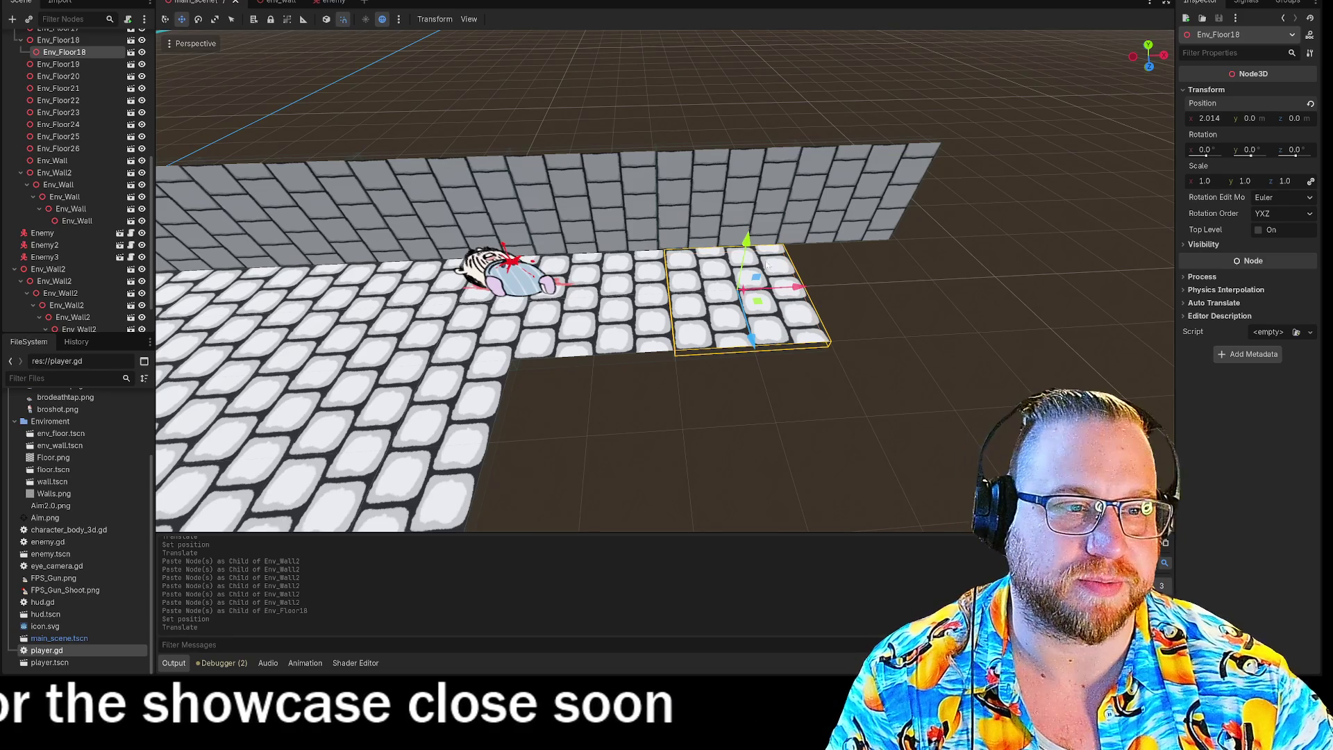
{"action": "left_click_drag", "start_coordinate": [800, 287], "coordinate": [789, 295]}
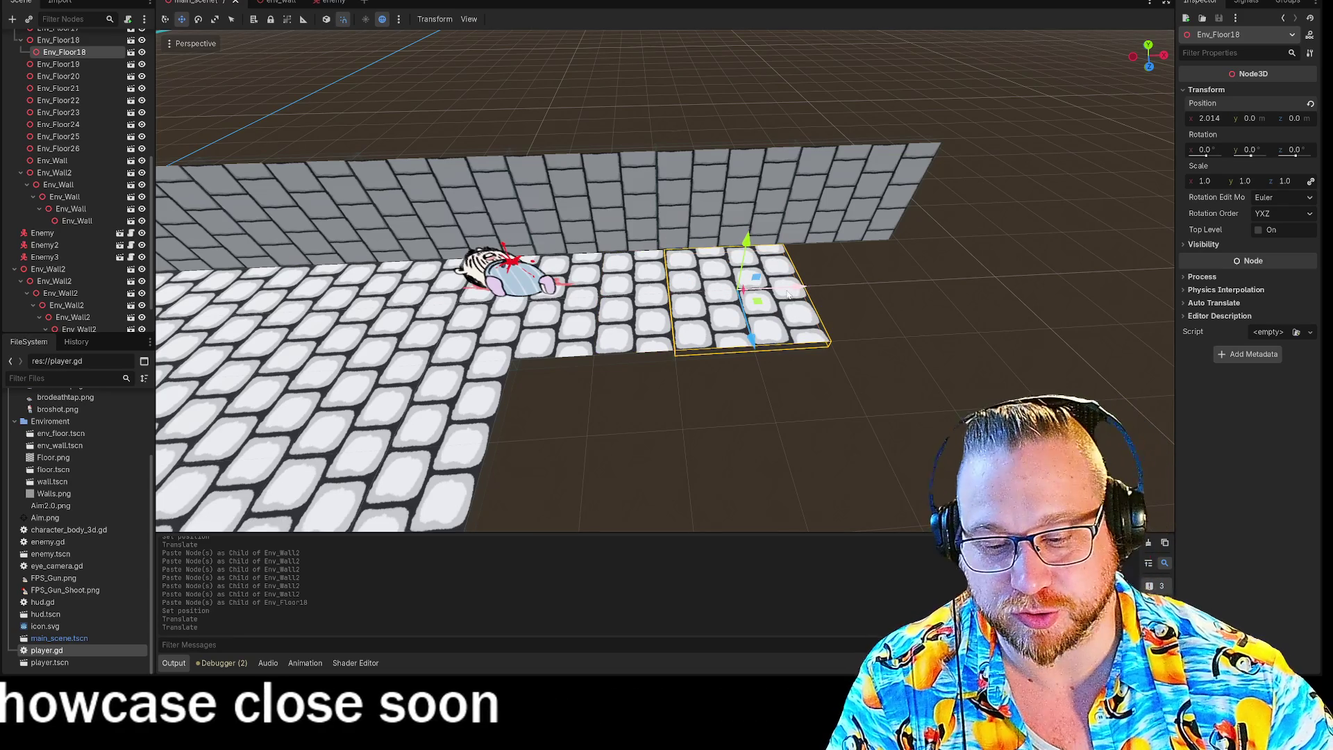
Step: Paste another floor tile copy and check its transform values
{"action": "key", "text": "ctrl+v"}
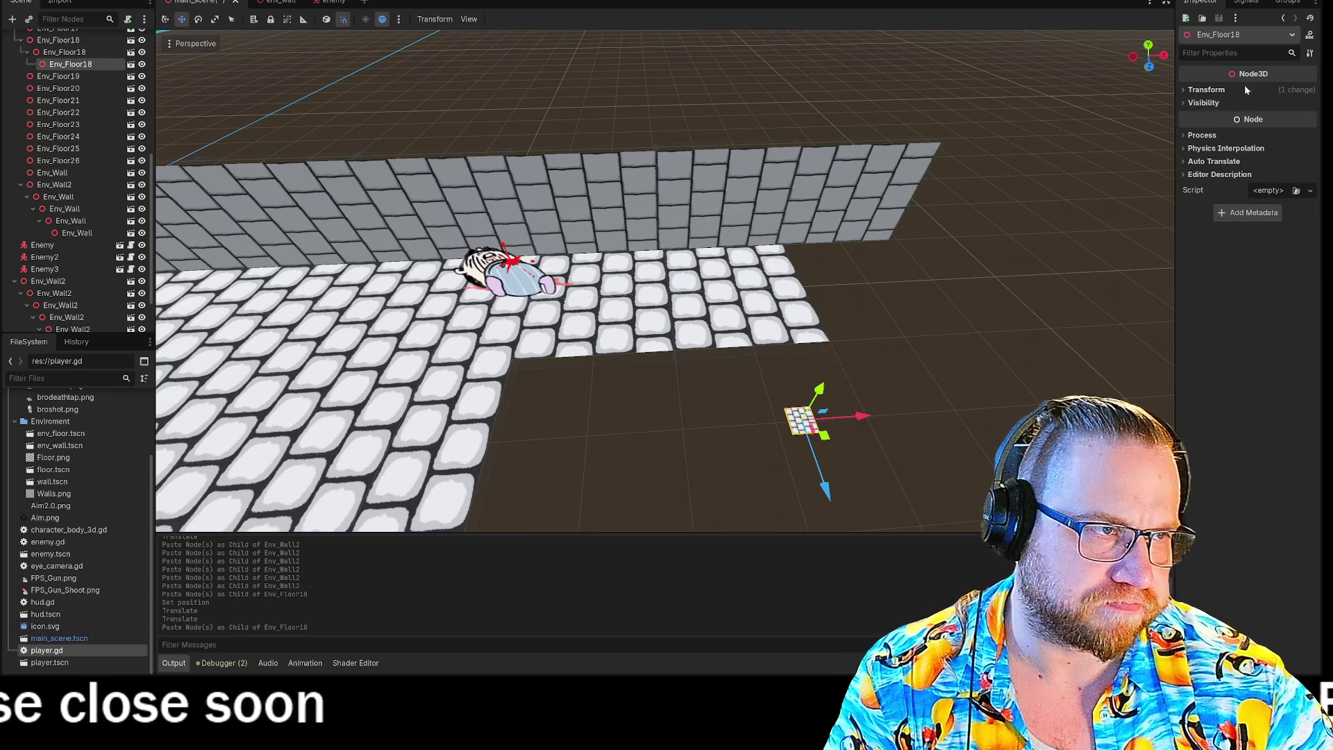
{"action": "left_click", "coordinate": [1184, 90]}
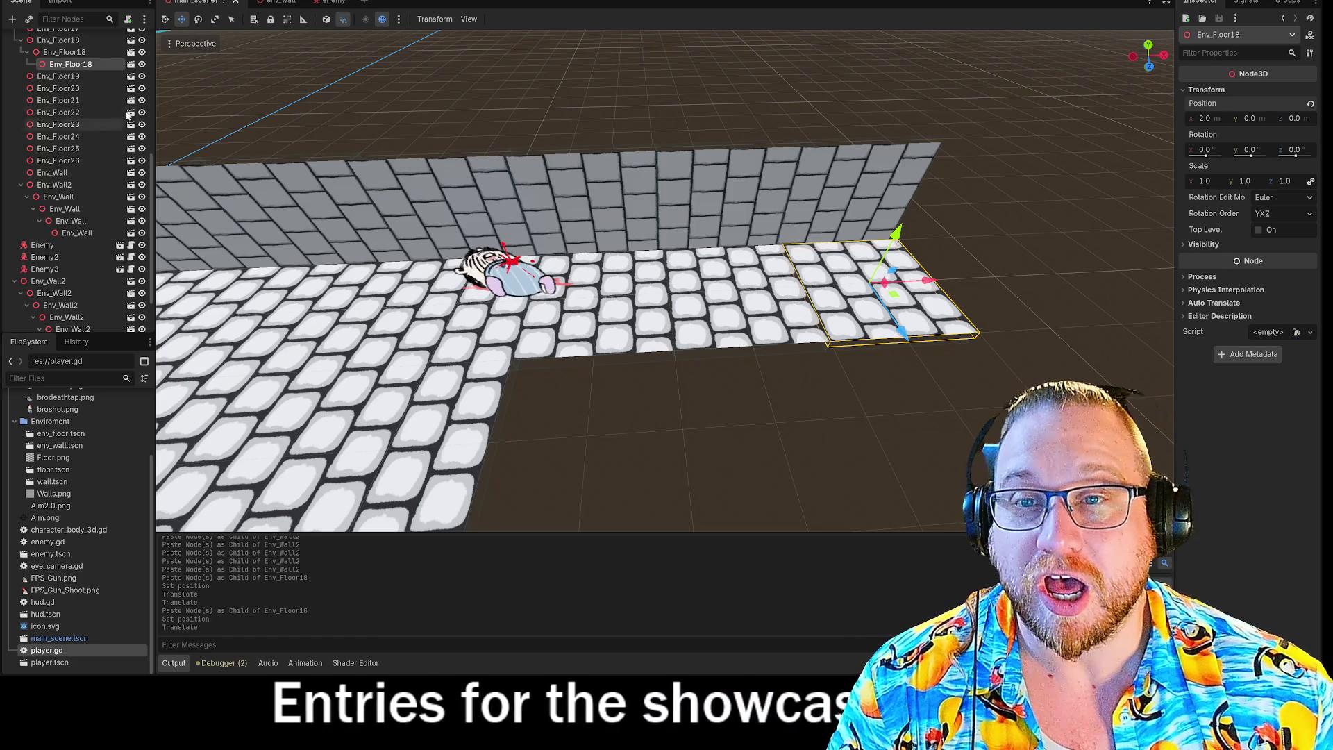
{"action": "scroll", "coordinate": [83, 138], "scroll_direction": "up", "scroll_amount": 5}
{"action": "right_click", "coordinate": [44, 77]}
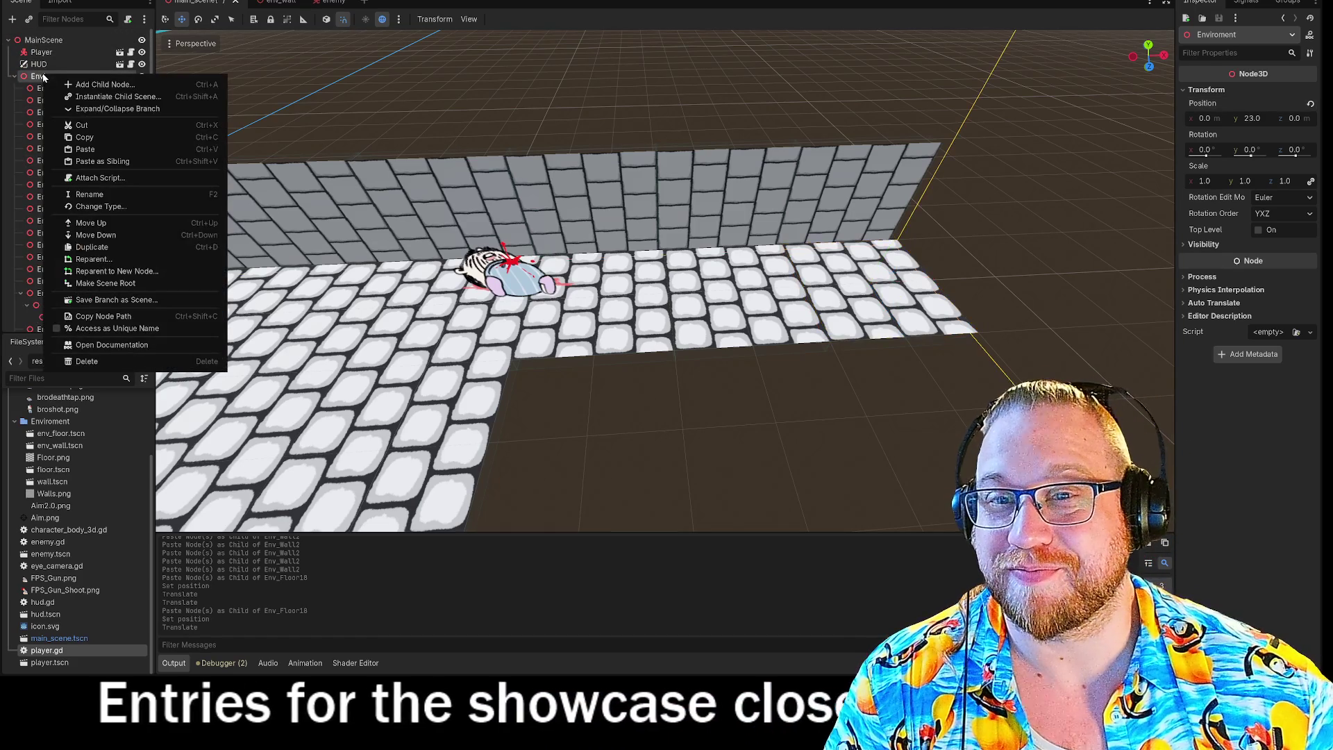
Step: Undo an accidental make-root, then save the Enviroment branch as enviroment.tscn
{"action": "left_click", "coordinate": [118, 284]}
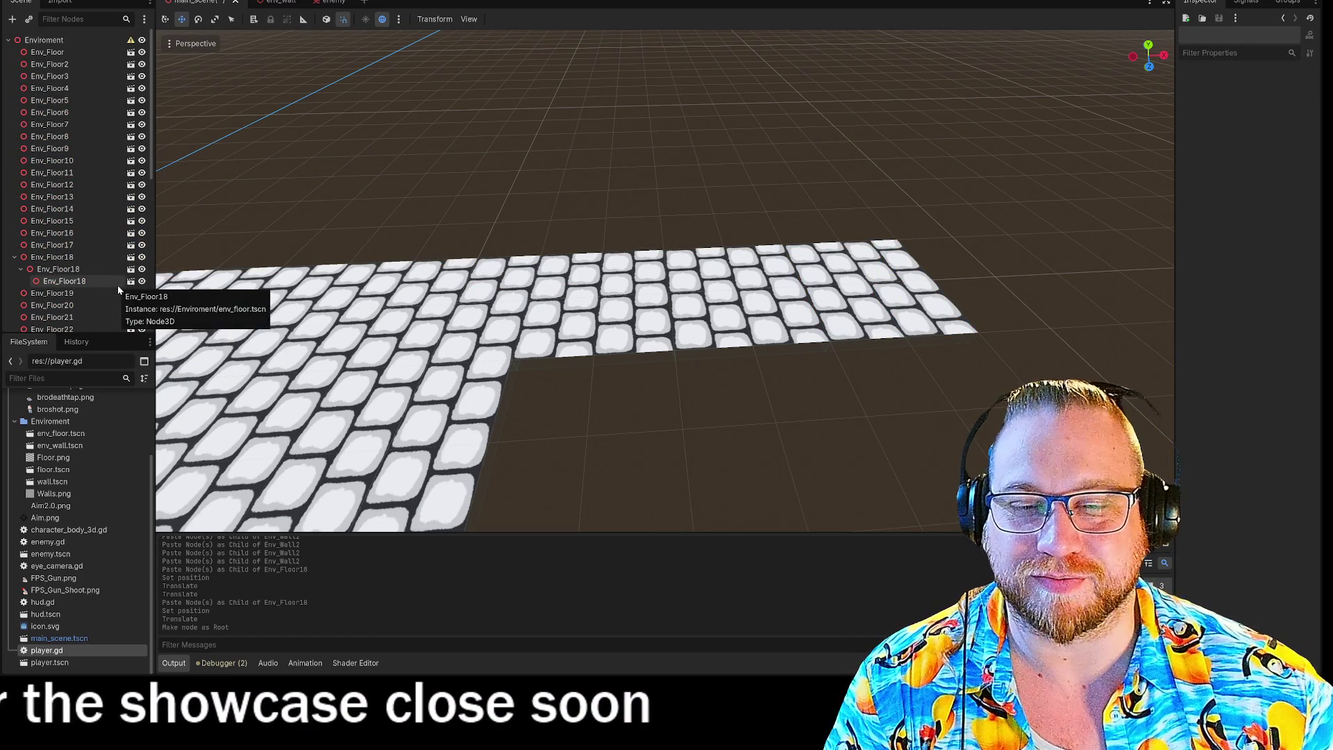
{"action": "right_click", "coordinate": [35, 40]}
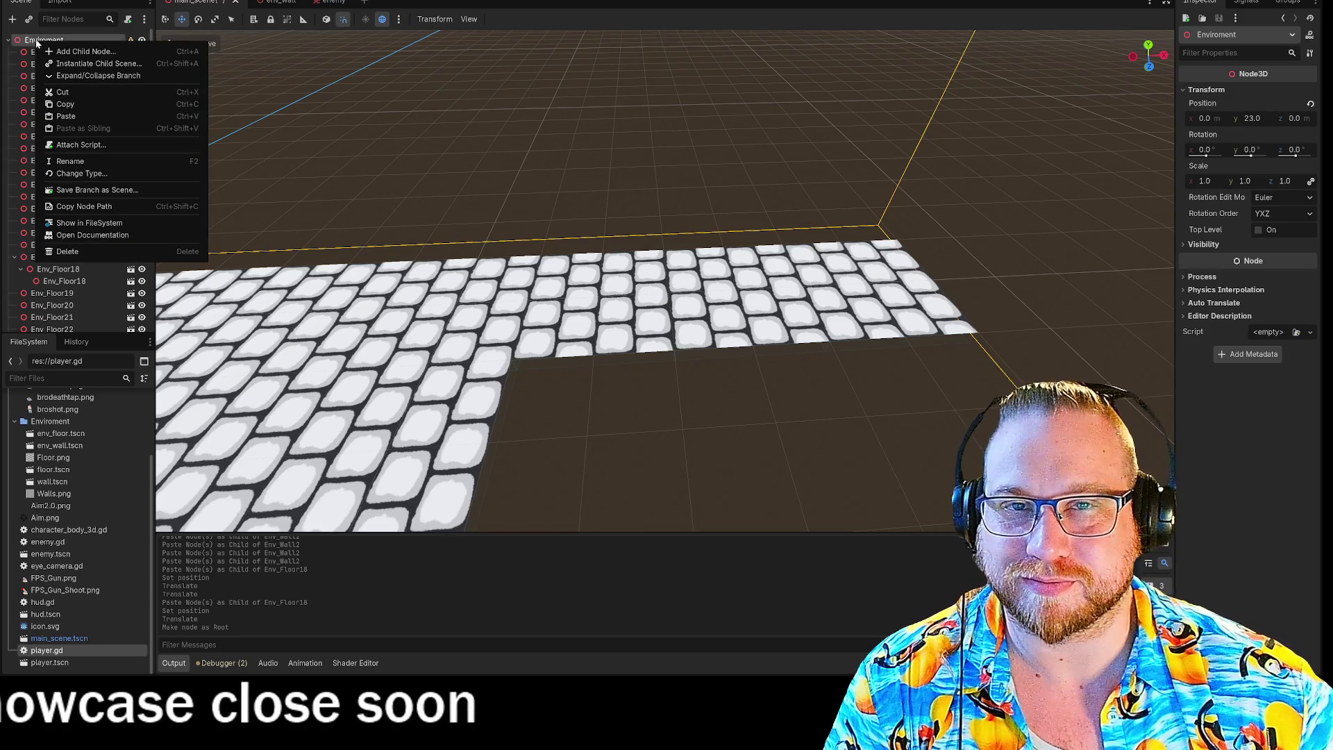
{"action": "left_click", "coordinate": [86, 190]}
{"action": "left_click", "coordinate": [645, 350]}
{"action": "key", "text": "ctrl+z"}
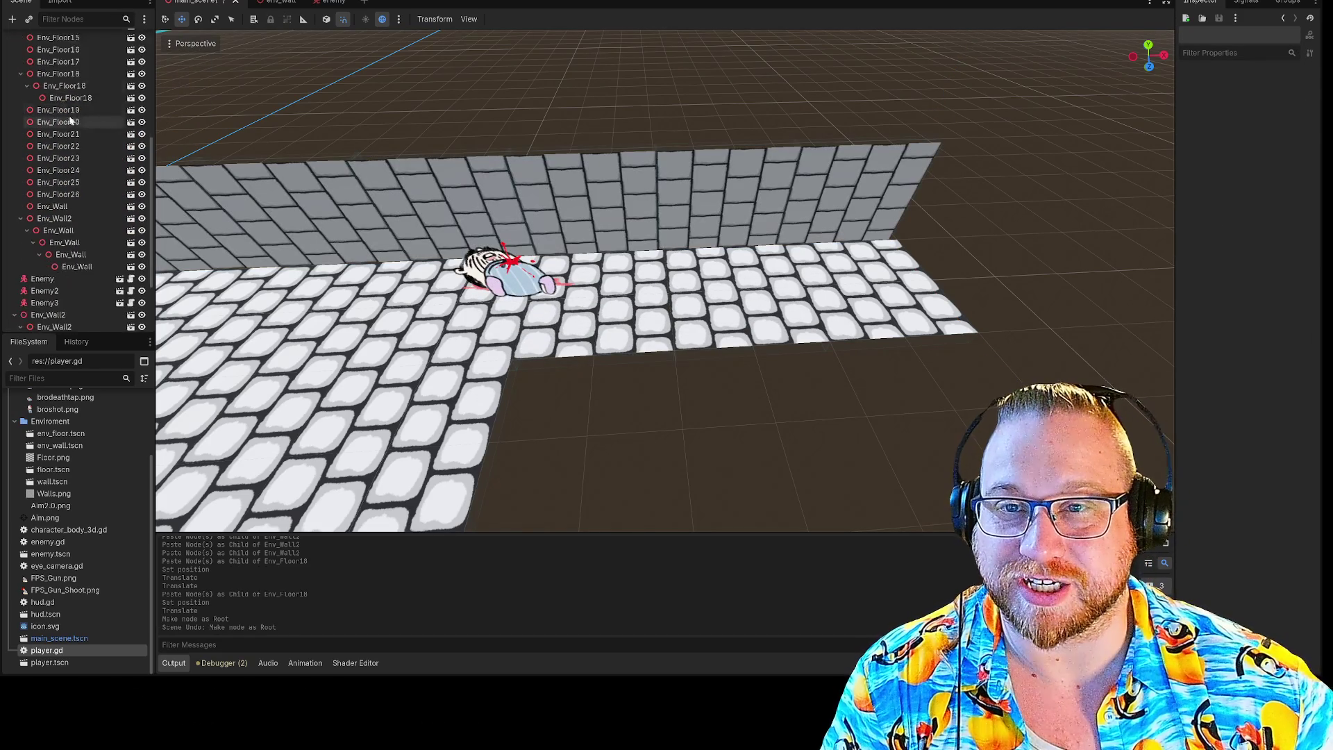
{"action": "right_click", "coordinate": [33, 80]}
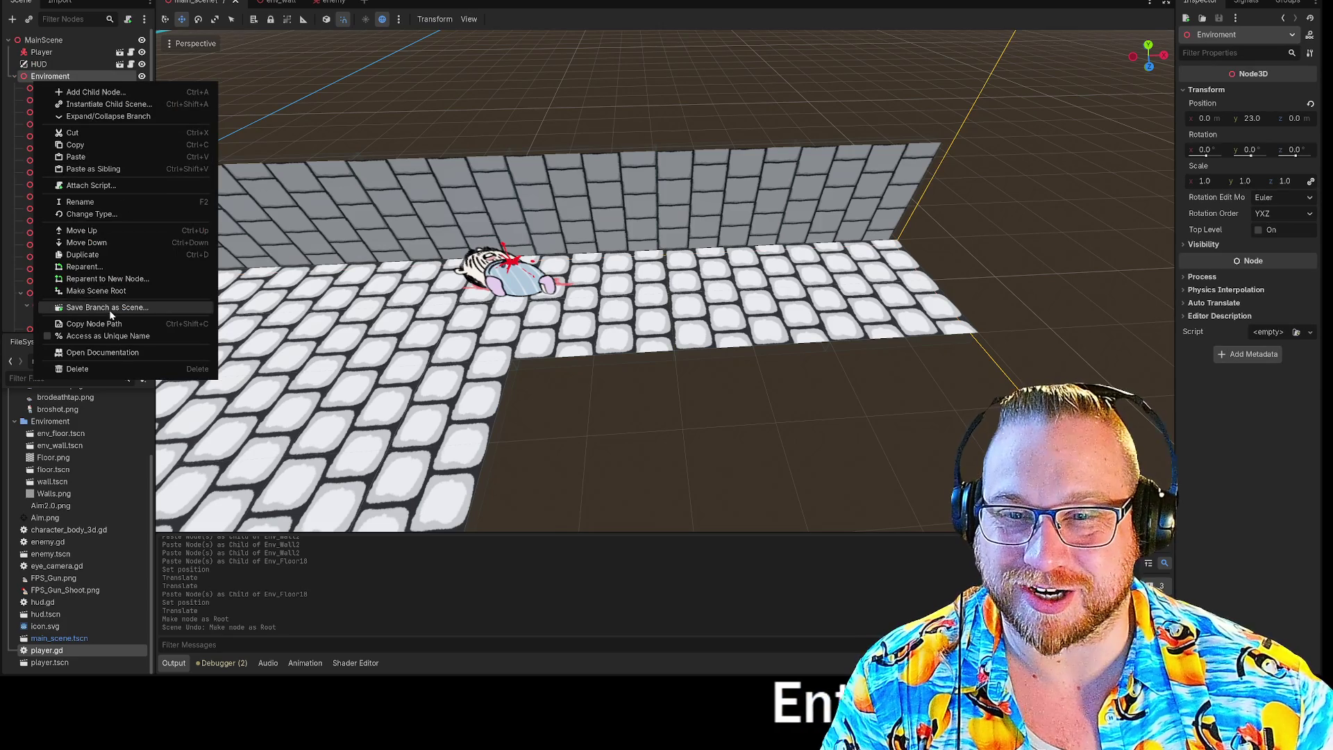
{"action": "left_click", "coordinate": [110, 308]}
{"action": "left_click", "coordinate": [548, 494]}
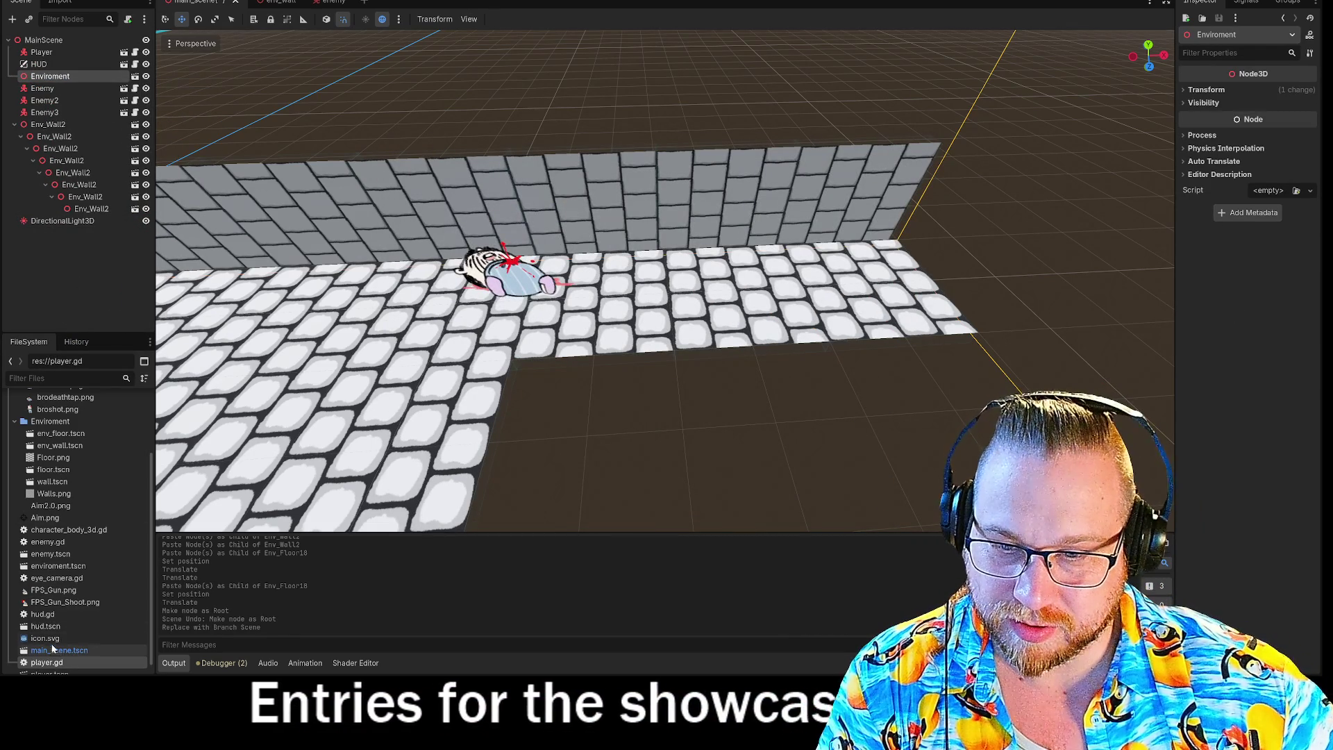
Step: Open enviroment.tscn from FileSystem and orbit around its floors and walls
{"action": "scroll", "coordinate": [42, 445], "scroll_direction": "up", "scroll_amount": 1}
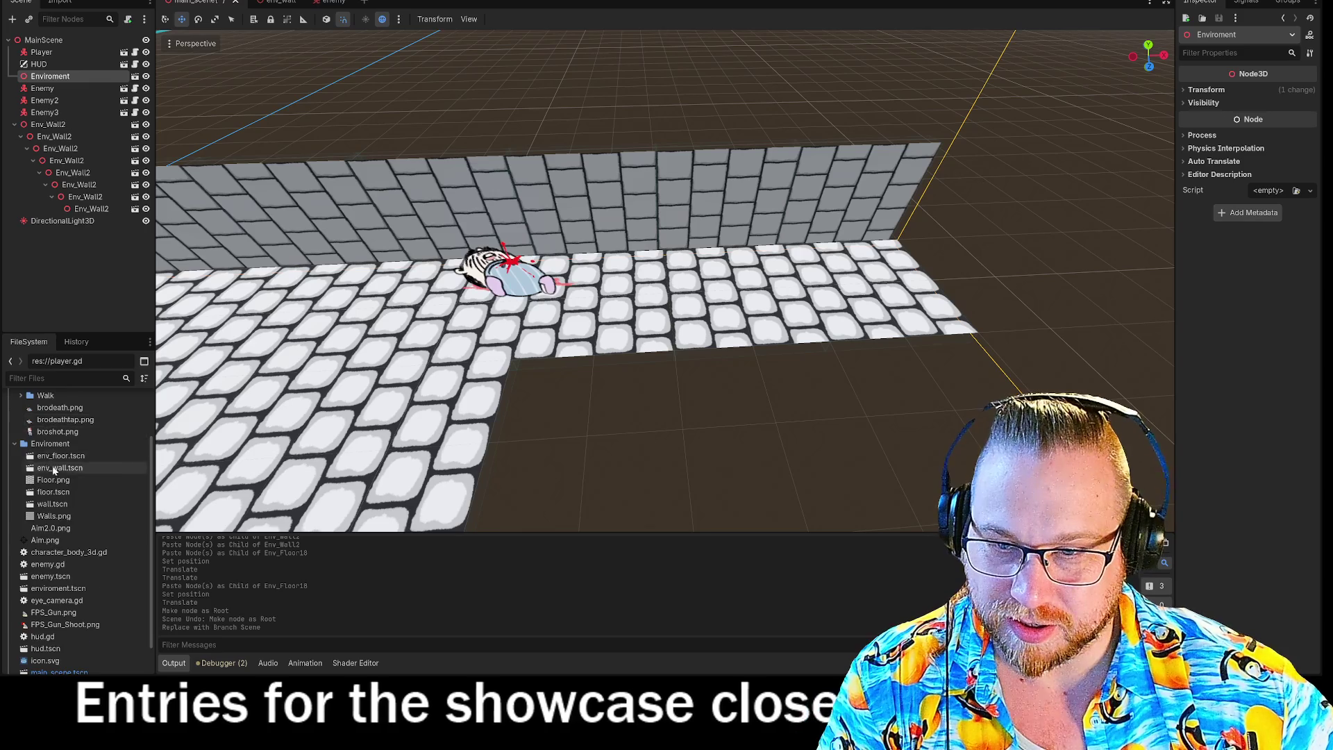
{"action": "scroll", "coordinate": [49, 646], "scroll_direction": "down", "scroll_amount": 2}
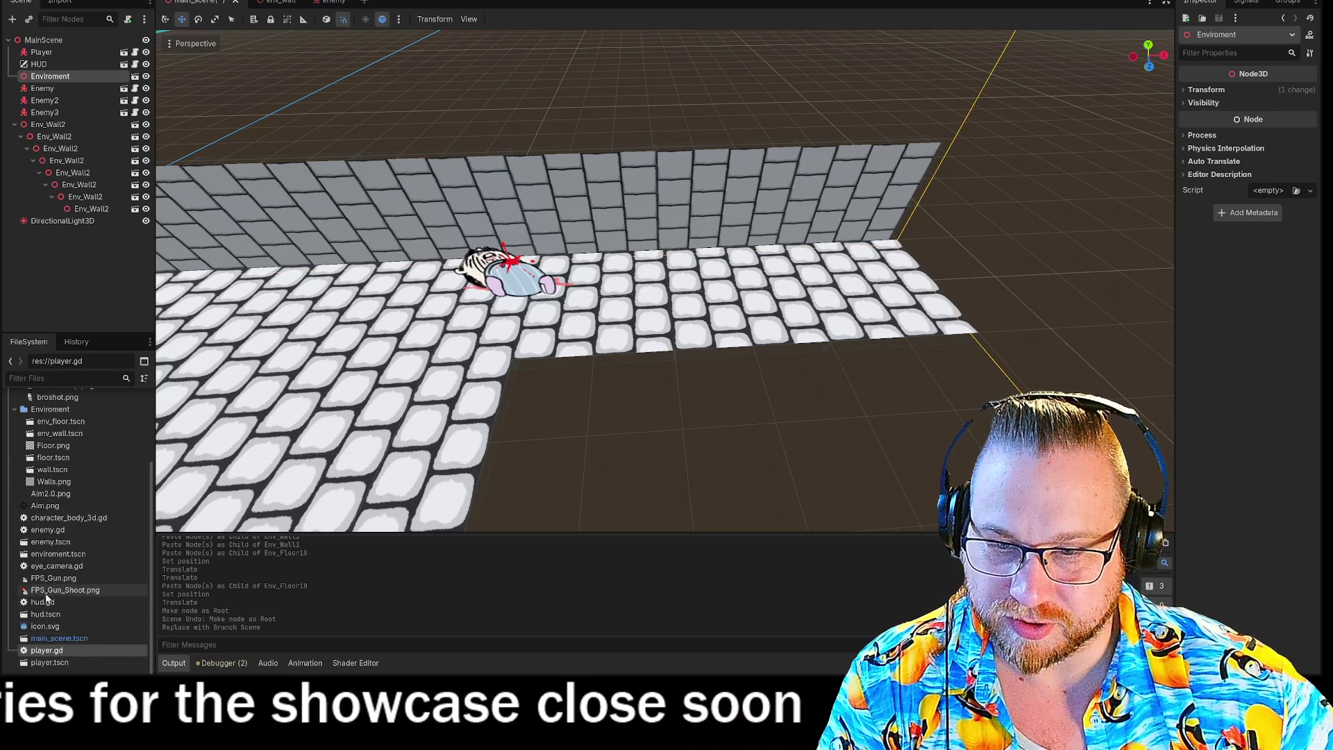
{"action": "double_click", "coordinate": [58, 553]}
{"action": "mouse_move", "coordinate": [694, 266]}
{"action": "left_mouse_down"}
{"action": "mouse_move", "coordinate": [694, 208]}
{"action": "mouse_move", "coordinate": [729, 292]}
{"action": "mouse_move", "coordinate": [660, 278]}
{"action": "mouse_move", "coordinate": [680, 263]}
{"action": "mouse_move", "coordinate": [624, 208]}
{"action": "mouse_move", "coordinate": [556, 278]}
{"action": "mouse_move", "coordinate": [527, 277]}
{"action": "left_mouse_up"}
{"action": "left_click_drag", "start_coordinate": [694, 230], "coordinate": [705, 226]}
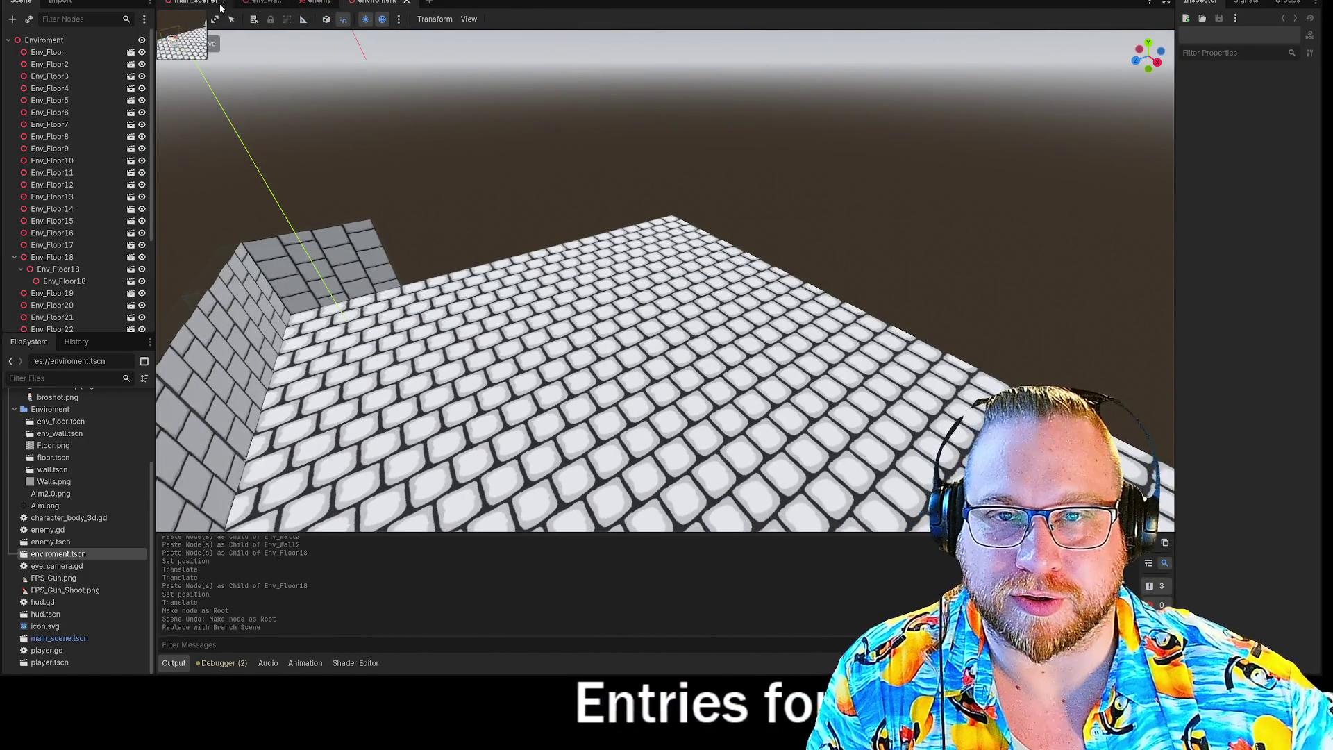
Step: Select the Env_Wall2 wall chain with its seven nested segments and paste it into the enviroment scene
{"action": "left_click", "coordinate": [224, 7]}
{"action": "left_click", "coordinate": [51, 132]}
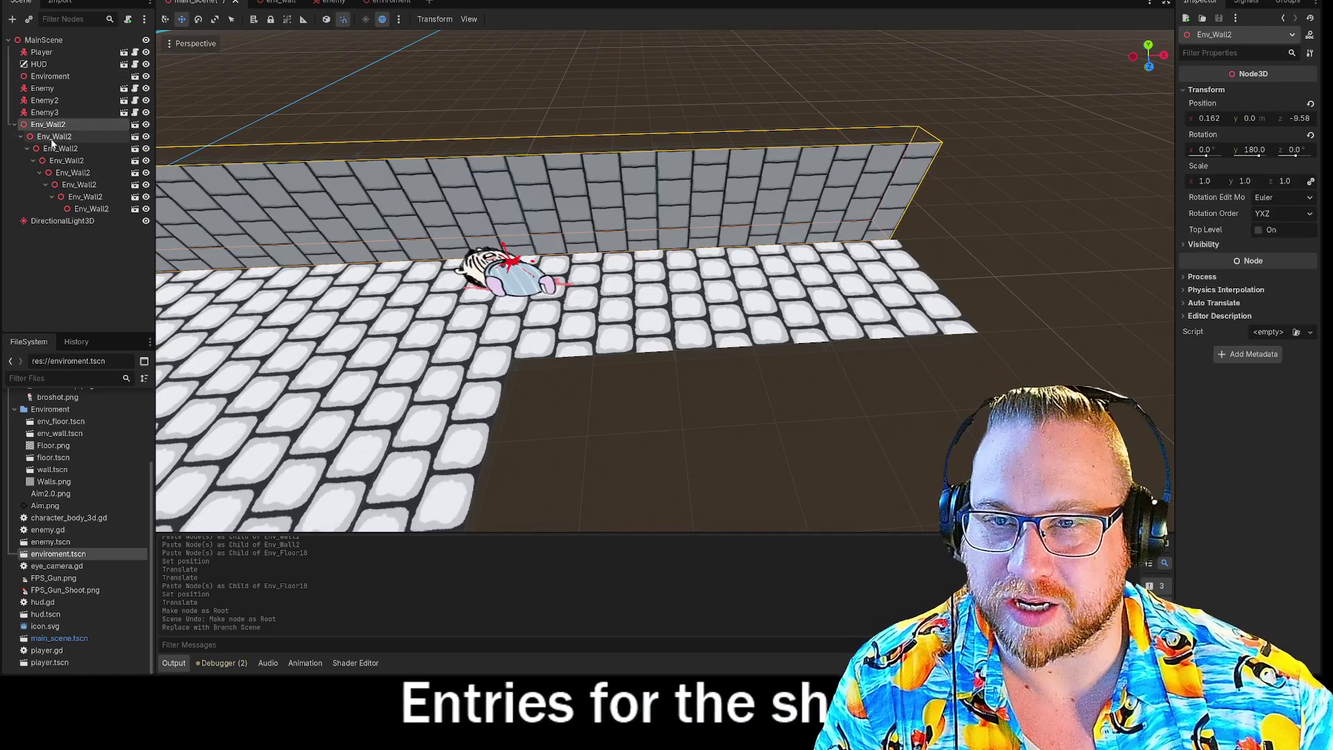
{"action": "left_click", "coordinate": [82, 209], "text": "shift"}
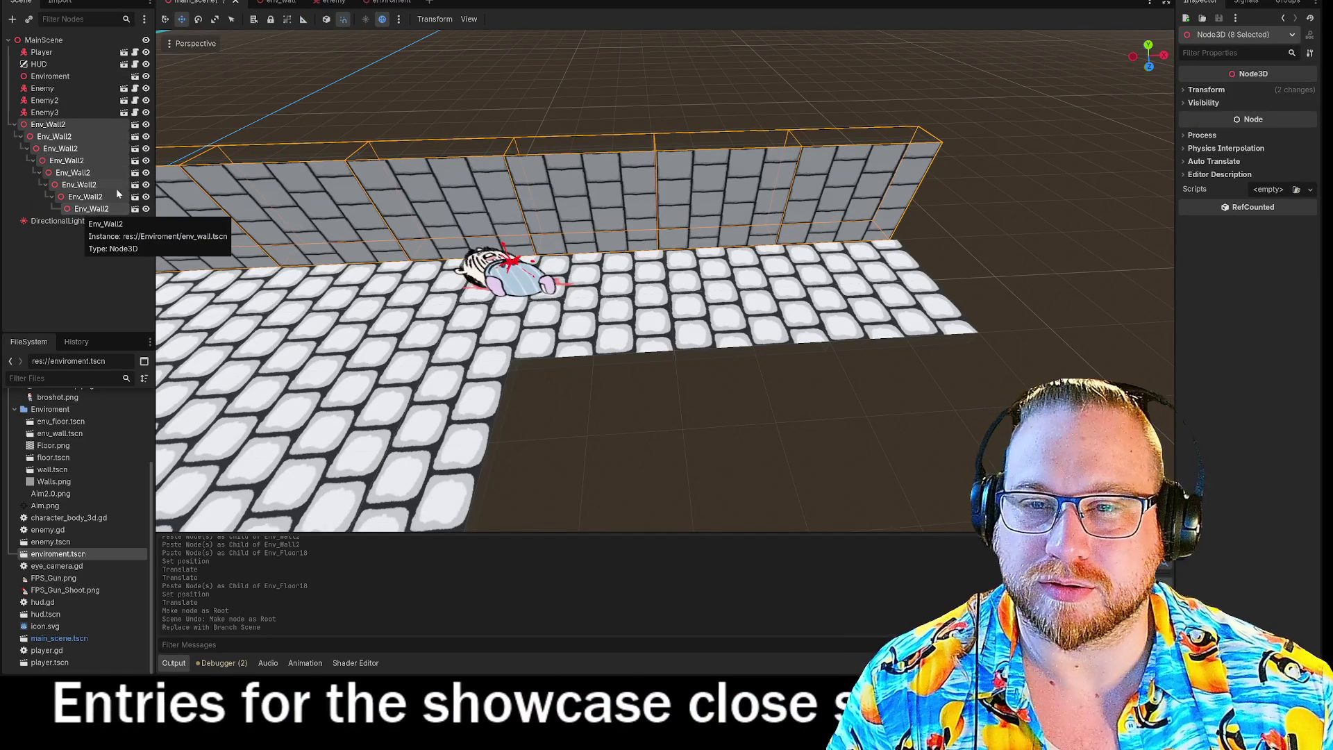
{"action": "left_click", "coordinate": [81, 209], "text": "shift"}
{"action": "left_click", "coordinate": [379, 1]}
{"action": "key", "text": "ctrl+v"}
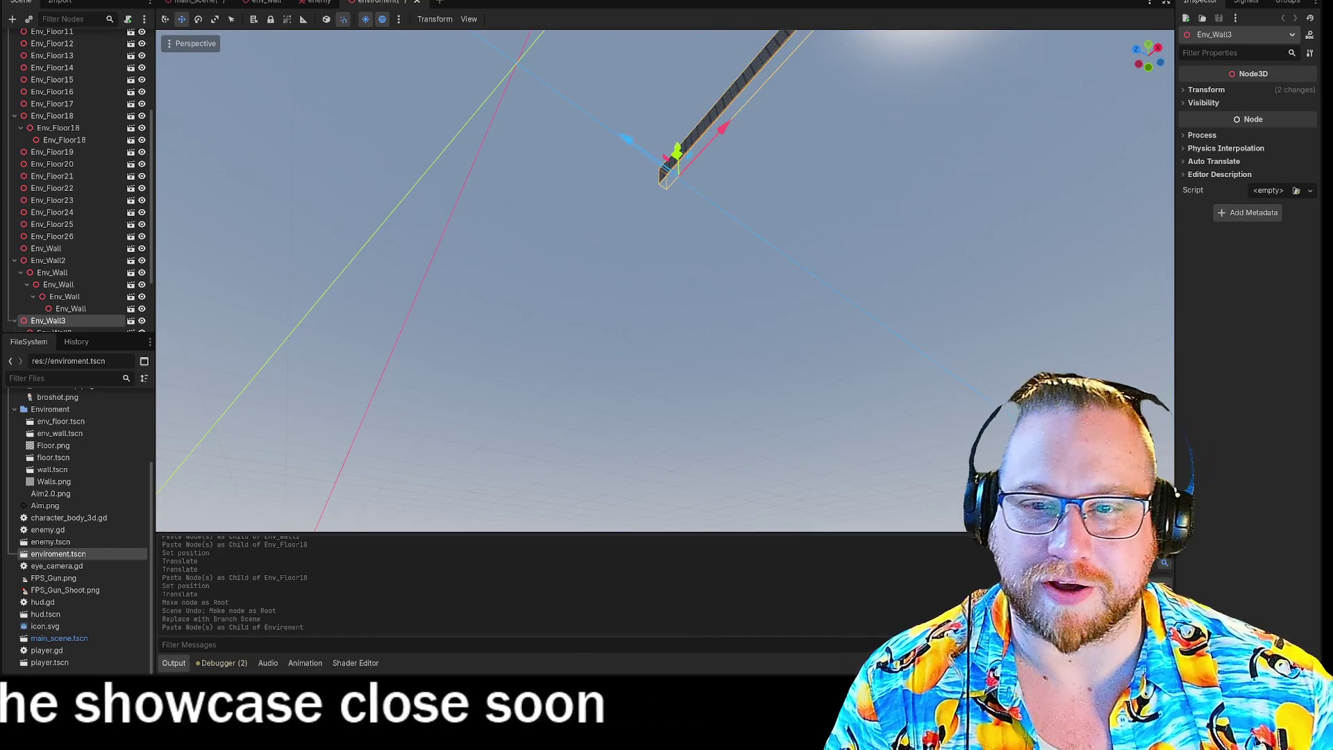
Step: Cut Env_Wall2 out of the main scene and return to the enviroment scene
{"action": "left_click", "coordinate": [208, 1]}
{"action": "right_click", "coordinate": [55, 161]}
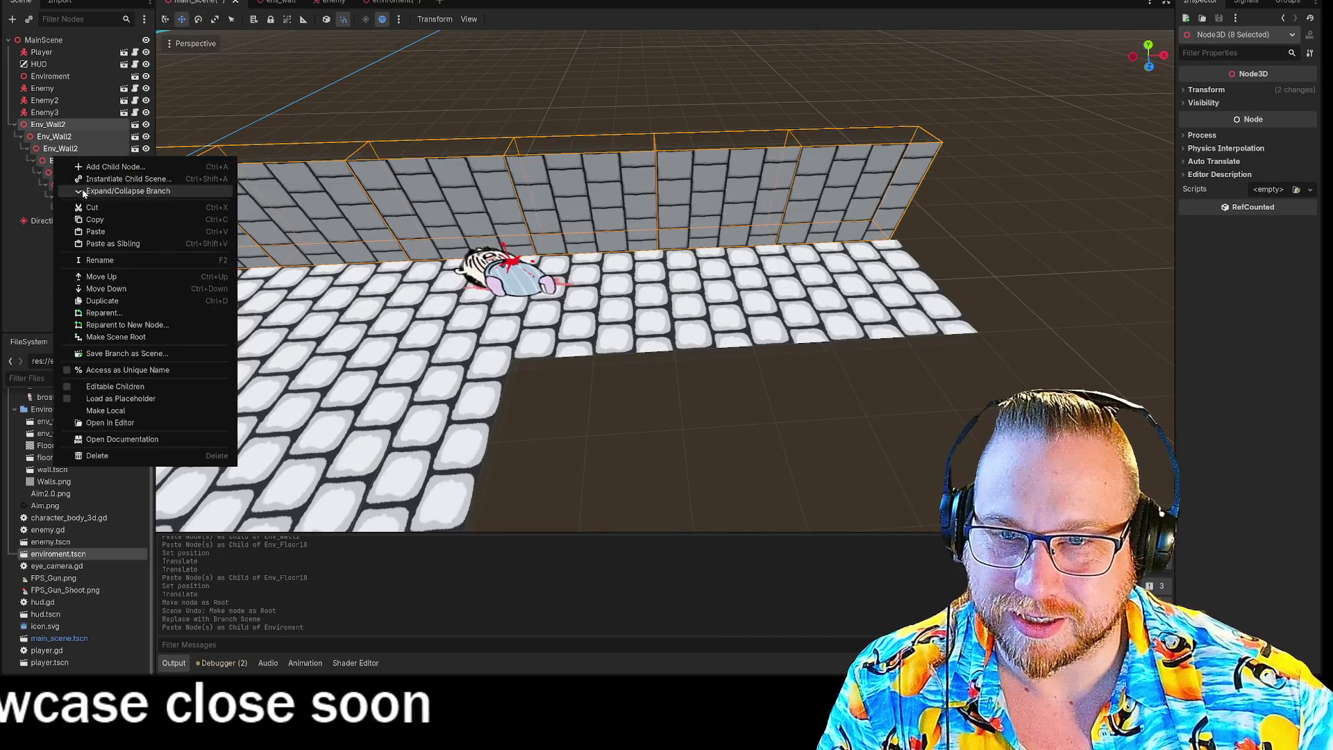
{"action": "left_click", "coordinate": [97, 208]}
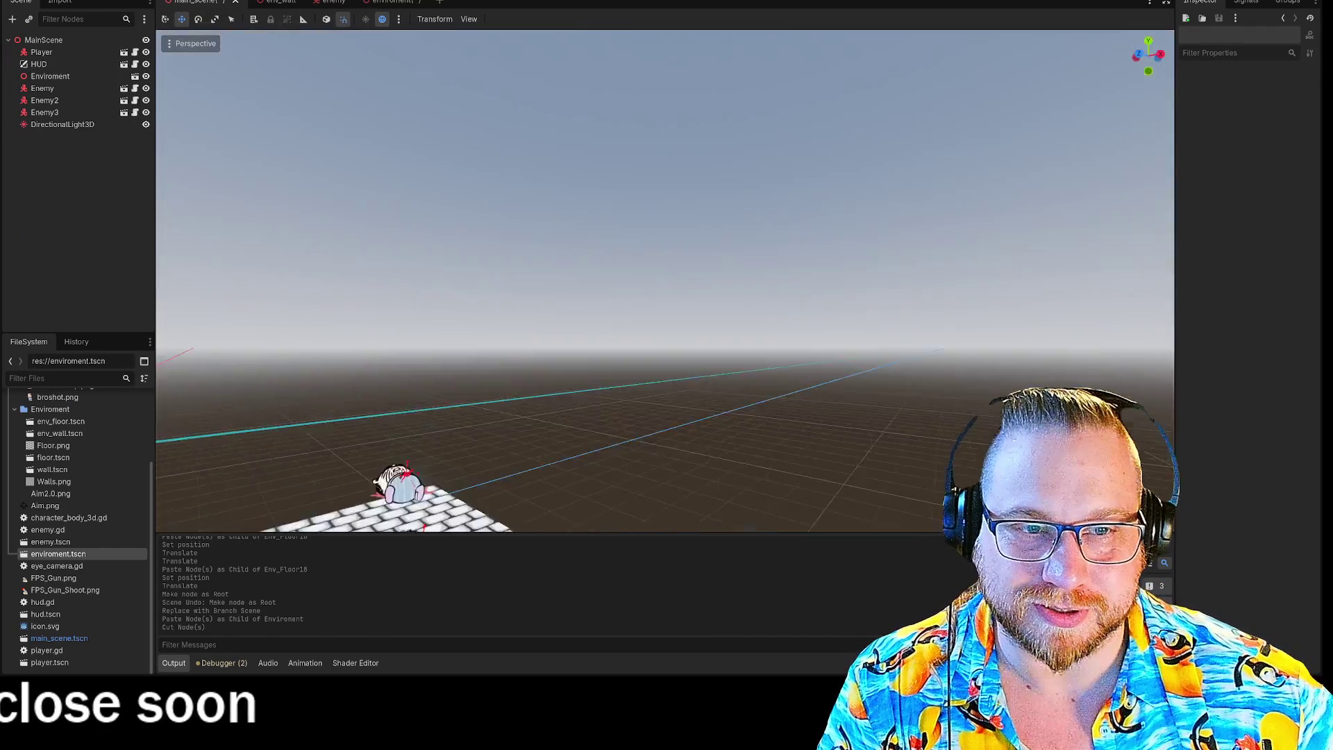
{"action": "key", "text": "s"}
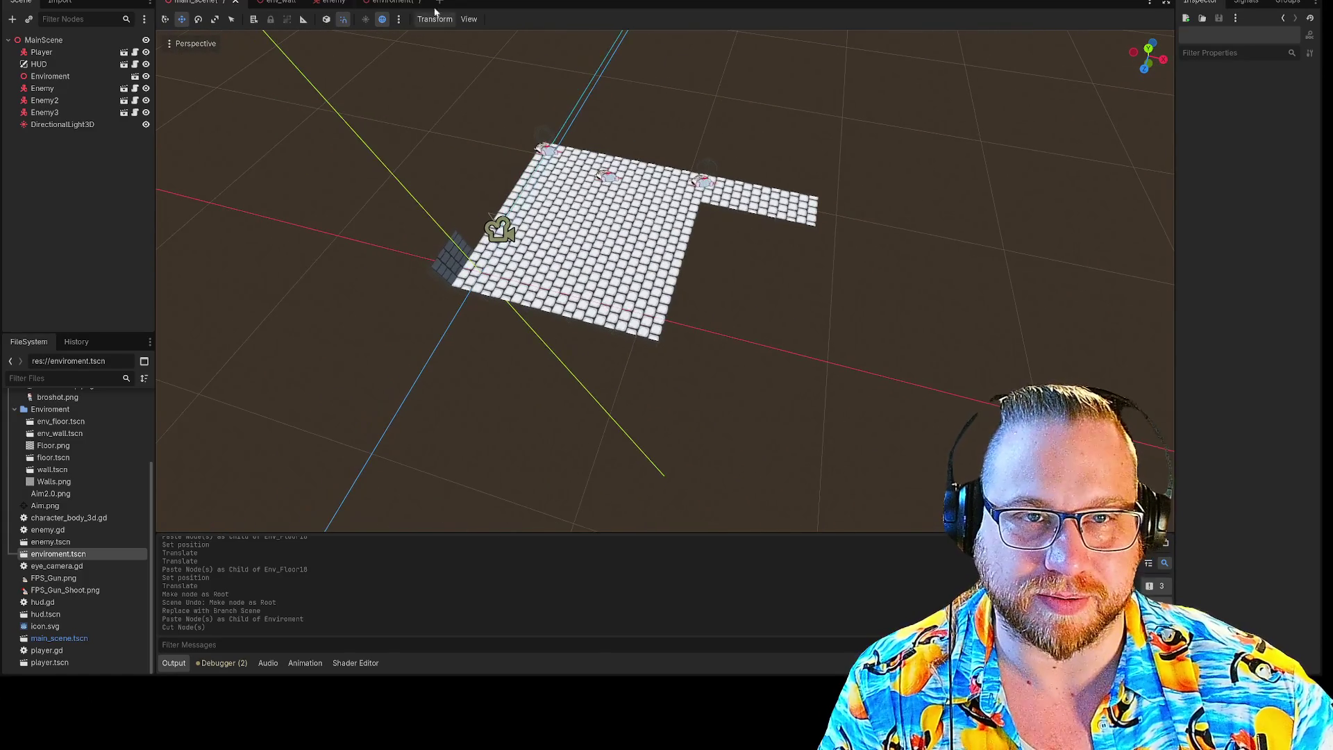
{"action": "left_click", "coordinate": [397, 5]}
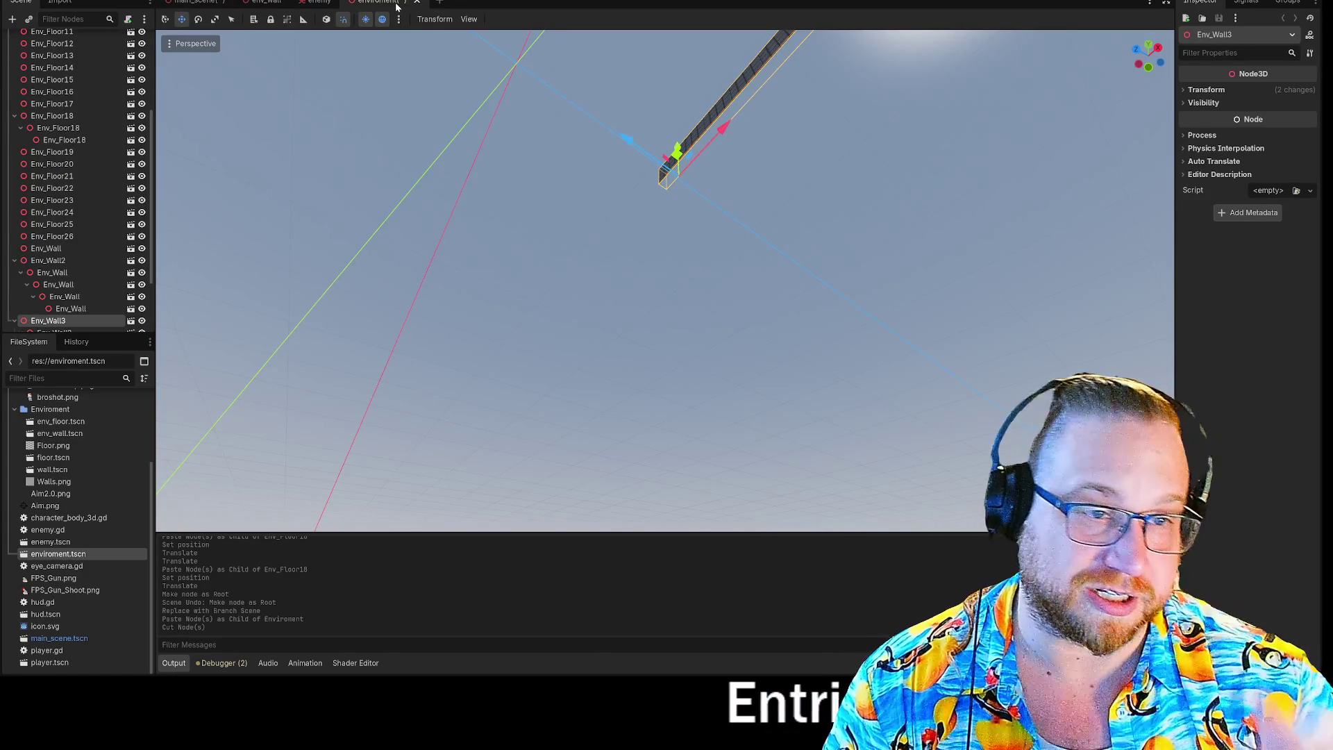
Step: Move Env_Wall3 to the floor's edge and paste a new wall piece under Env_Wall
{"action": "mouse_move", "coordinate": [631, 235]}
{"action": "left_mouse_down"}
{"action": "mouse_move", "coordinate": [576, 145]}
{"action": "mouse_move", "coordinate": [486, 333]}
{"action": "mouse_move", "coordinate": [586, 259]}
{"action": "left_mouse_up"}
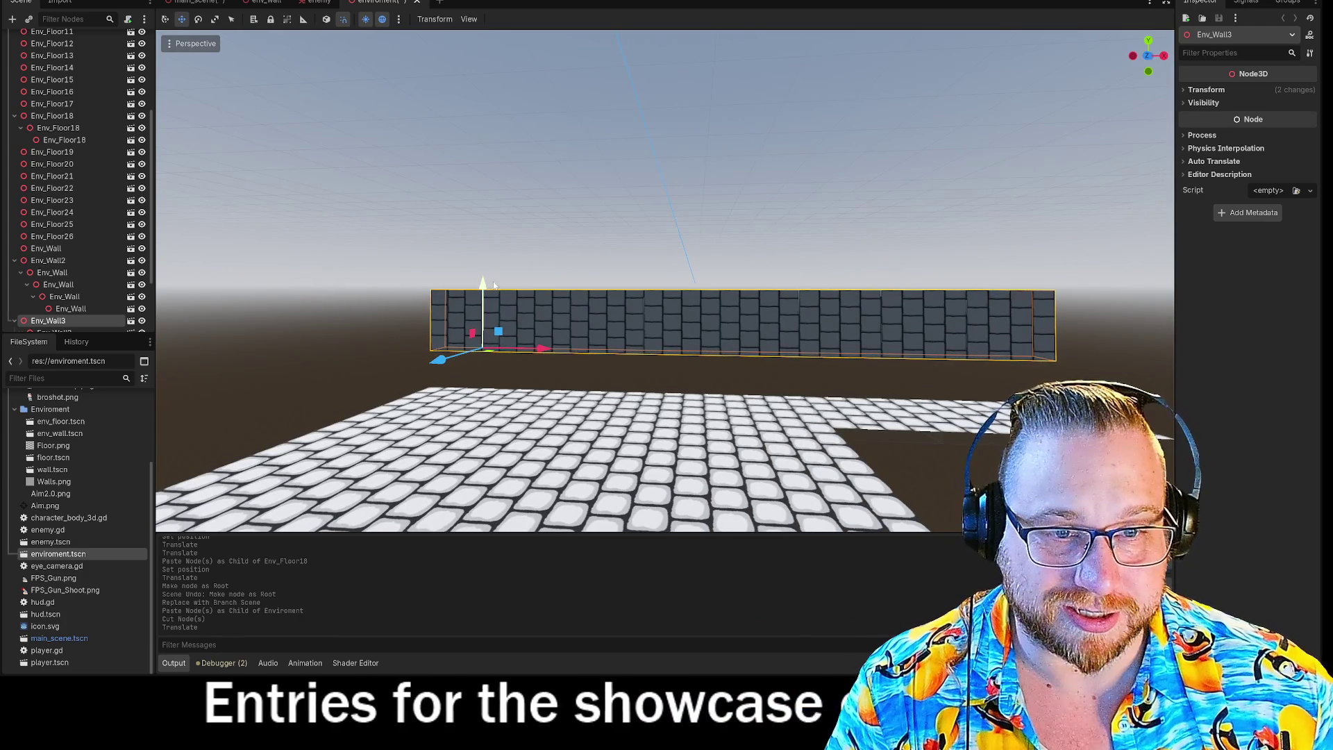
{"action": "mouse_move", "coordinate": [540, 349]}
{"action": "left_mouse_down"}
{"action": "mouse_move", "coordinate": [555, 347]}
{"action": "mouse_move", "coordinate": [612, 229]}
{"action": "mouse_move", "coordinate": [569, 278]}
{"action": "mouse_move", "coordinate": [458, 314]}
{"action": "left_mouse_up"}
{"action": "left_click", "coordinate": [458, 314]}
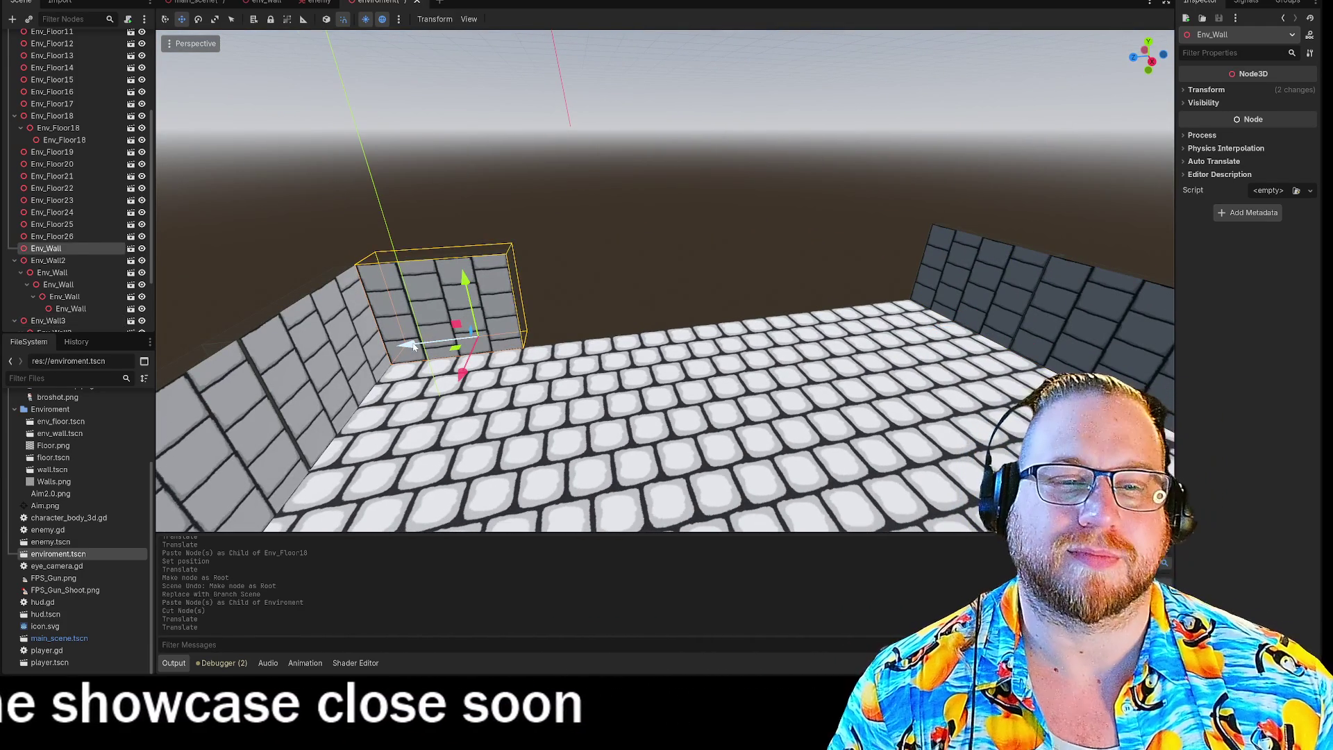
{"action": "key", "text": "ctrl+v"}
Step: Reset the new piece's position and rotation to zero, then paste two more pieces along the back
{"action": "left_click", "coordinate": [1183, 90]}
{"action": "left_click", "coordinate": [1311, 104]}
{"action": "left_click", "coordinate": [1311, 136]}
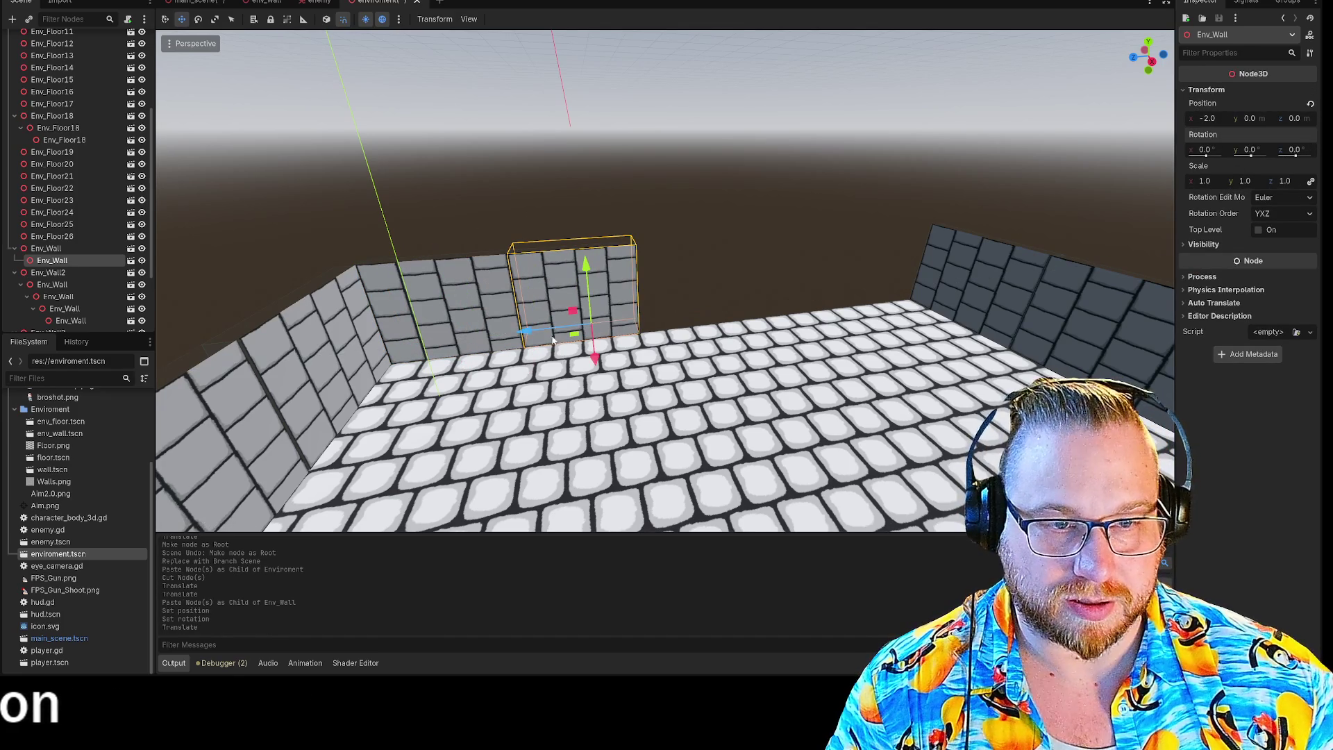
{"action": "key", "text": "ctrl+v"}
{"action": "key", "text": "ctrl+v"}
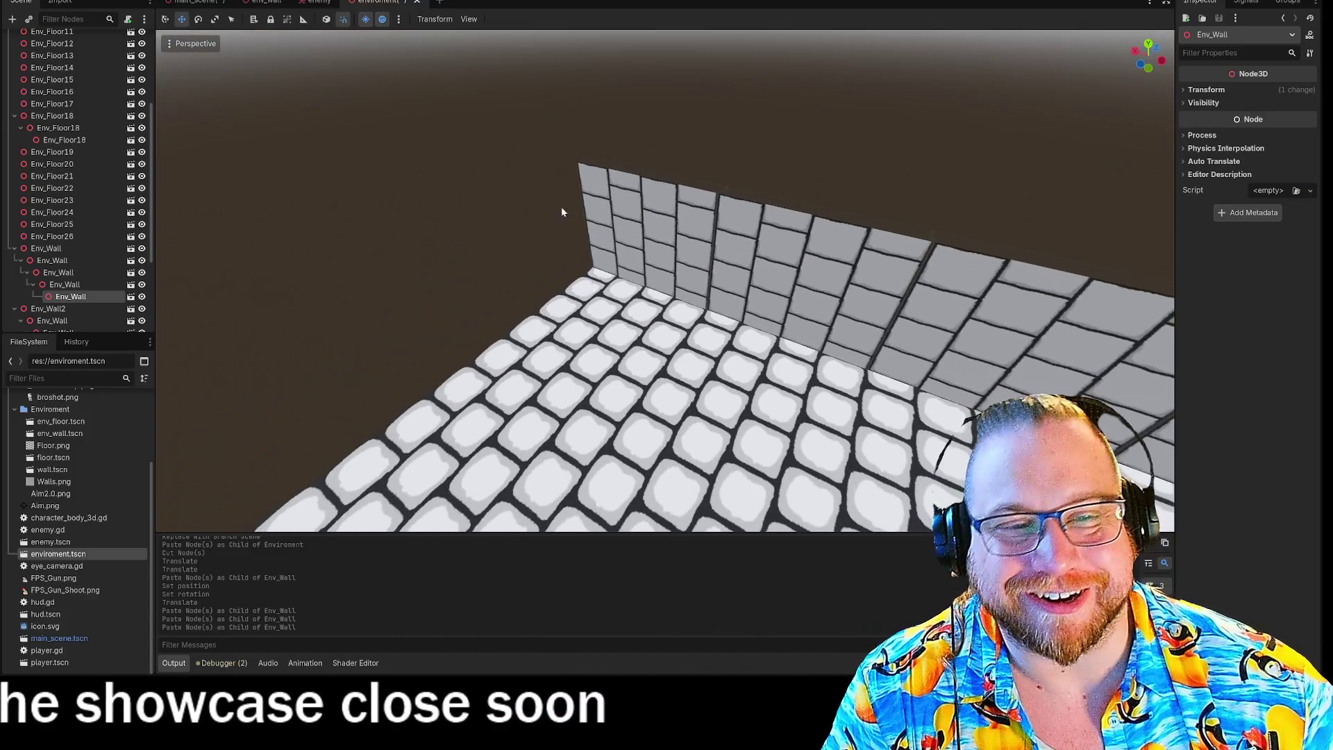
{"action": "left_click", "coordinate": [614, 233]}
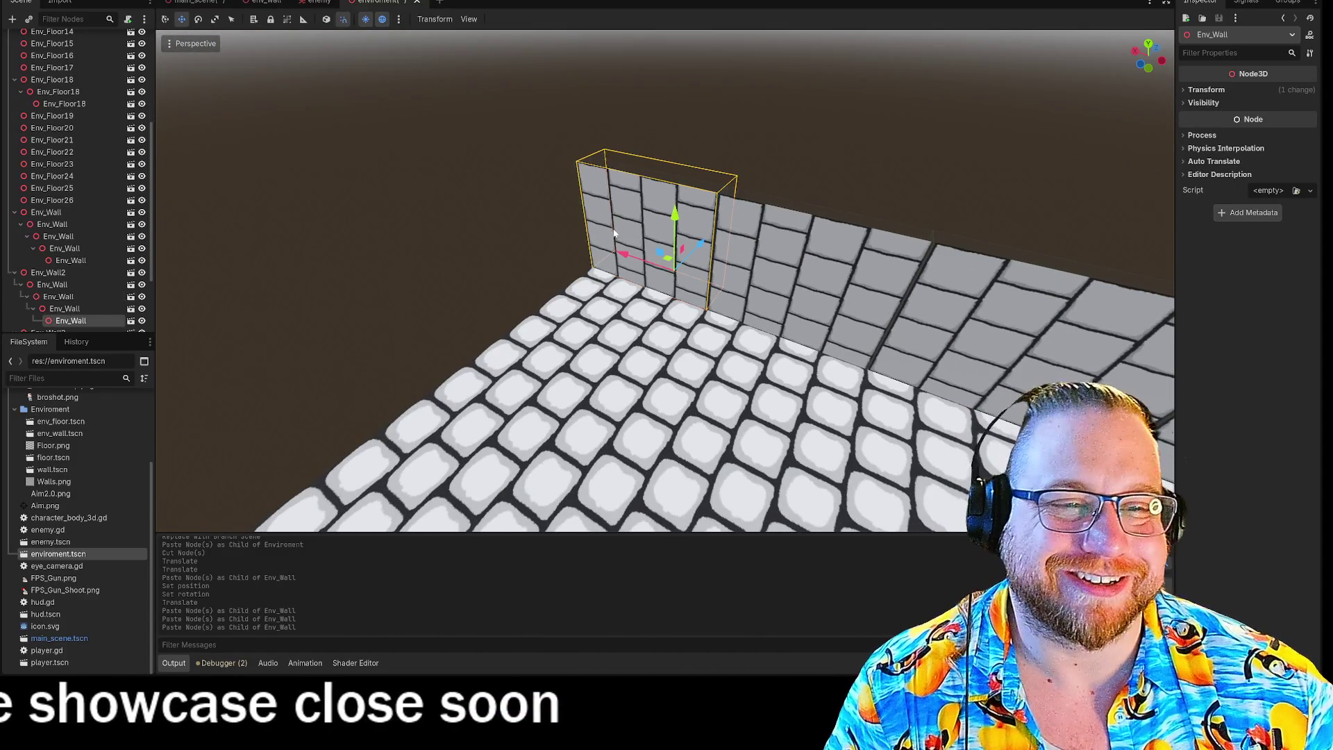
Step: Paste a wall piece turned 90° and fit it into the floor's inward corner at (1.7, 0.0, -1.4)
{"action": "key", "text": "ctrl+v"}
{"action": "left_click_drag", "start_coordinate": [726, 215], "coordinate": [593, 195]}
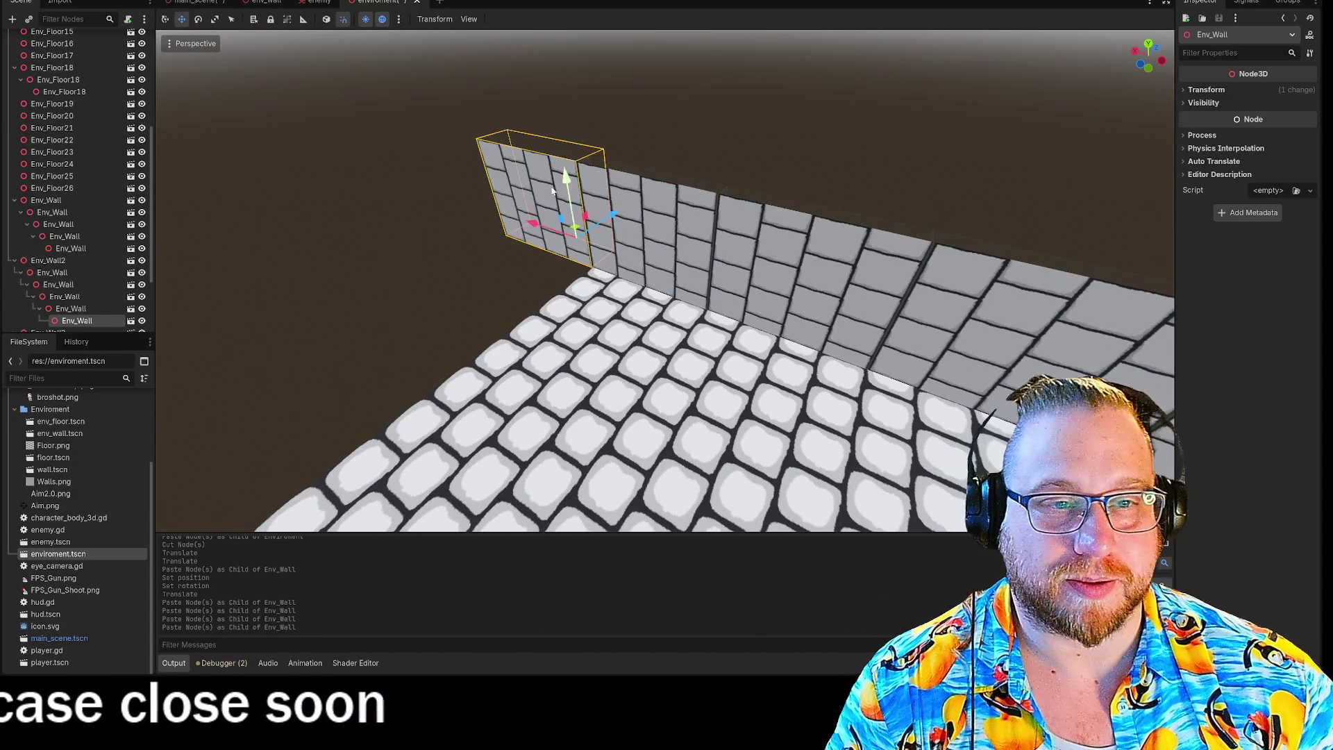
{"action": "left_click", "coordinate": [1188, 90]}
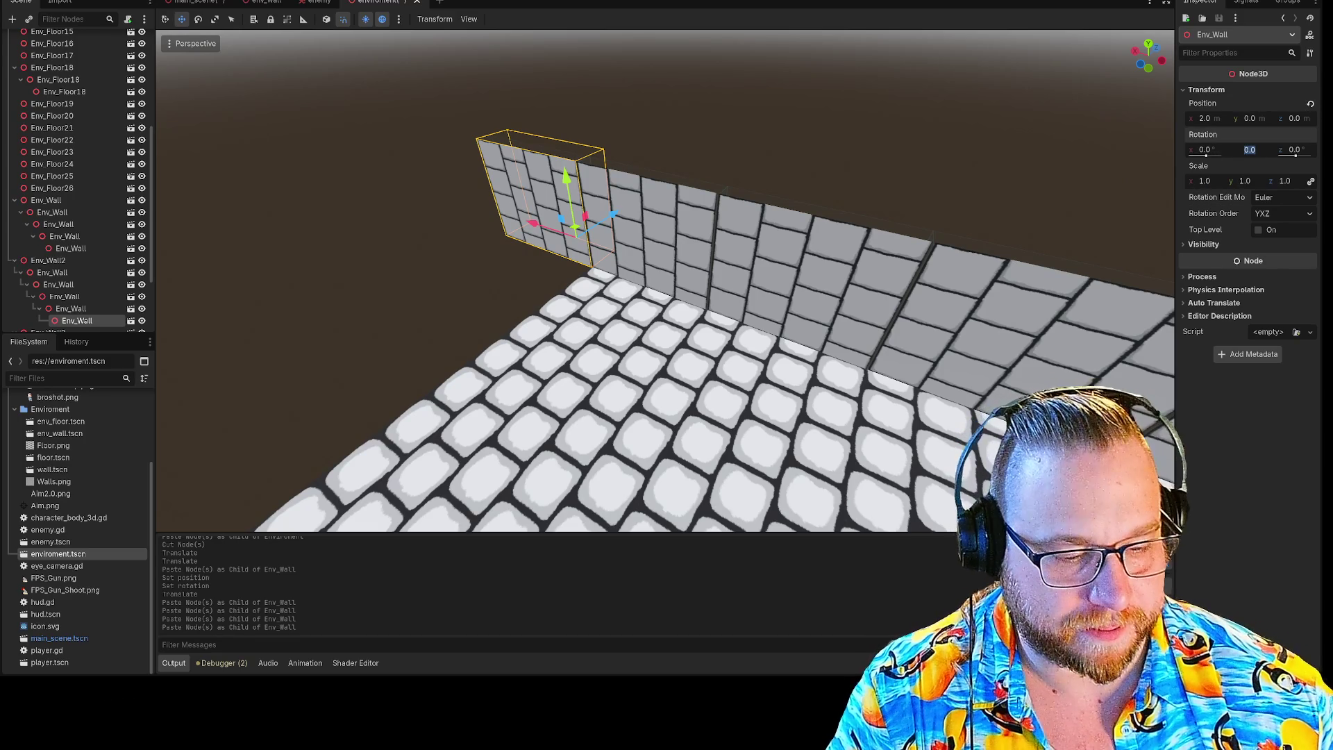
{"action": "type", "text": "90"}
{"action": "mouse_move", "coordinate": [931, 87]}
{"action": "left_mouse_down"}
{"action": "mouse_move", "coordinate": [785, 247]}
{"action": "mouse_move", "coordinate": [652, 295]}
{"action": "left_mouse_up"}
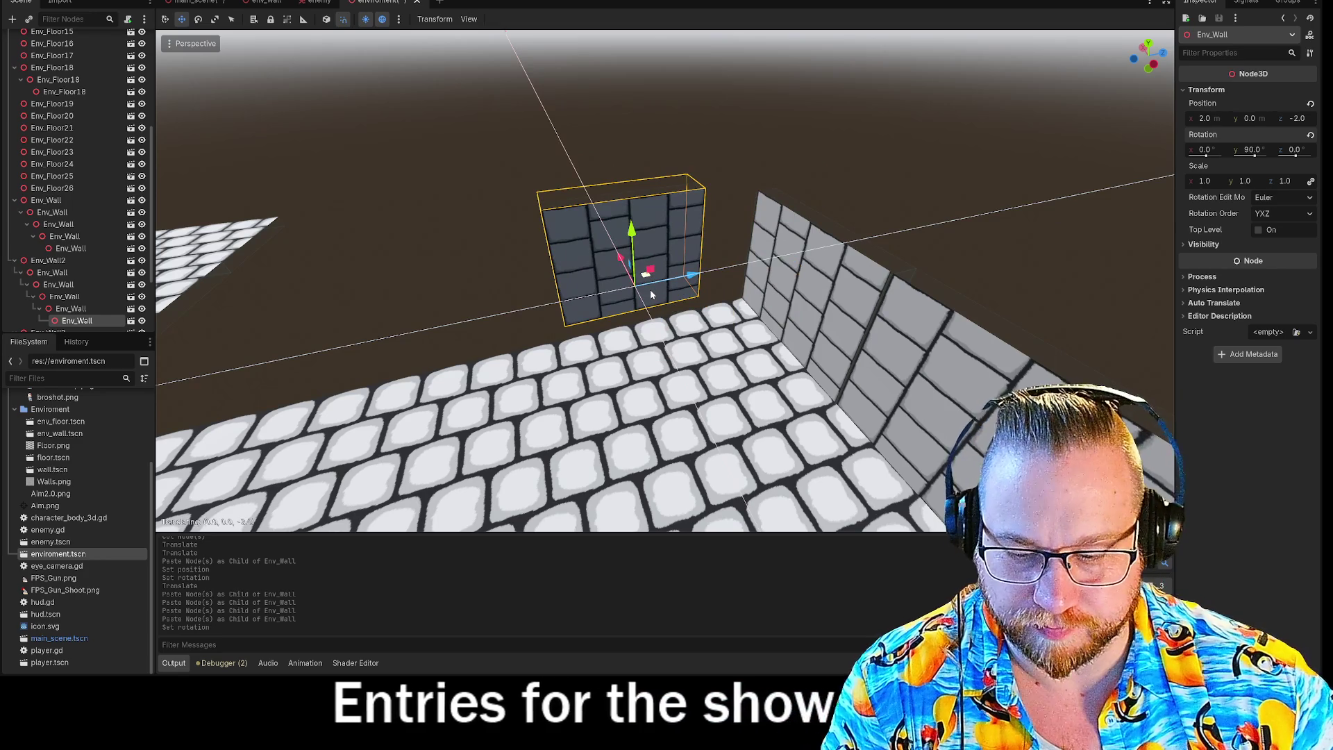
{"action": "mouse_move", "coordinate": [651, 294]}
{"action": "left_mouse_down"}
{"action": "mouse_move", "coordinate": [822, 346]}
{"action": "mouse_move", "coordinate": [666, 333]}
{"action": "mouse_move", "coordinate": [738, 362]}
{"action": "left_mouse_up"}
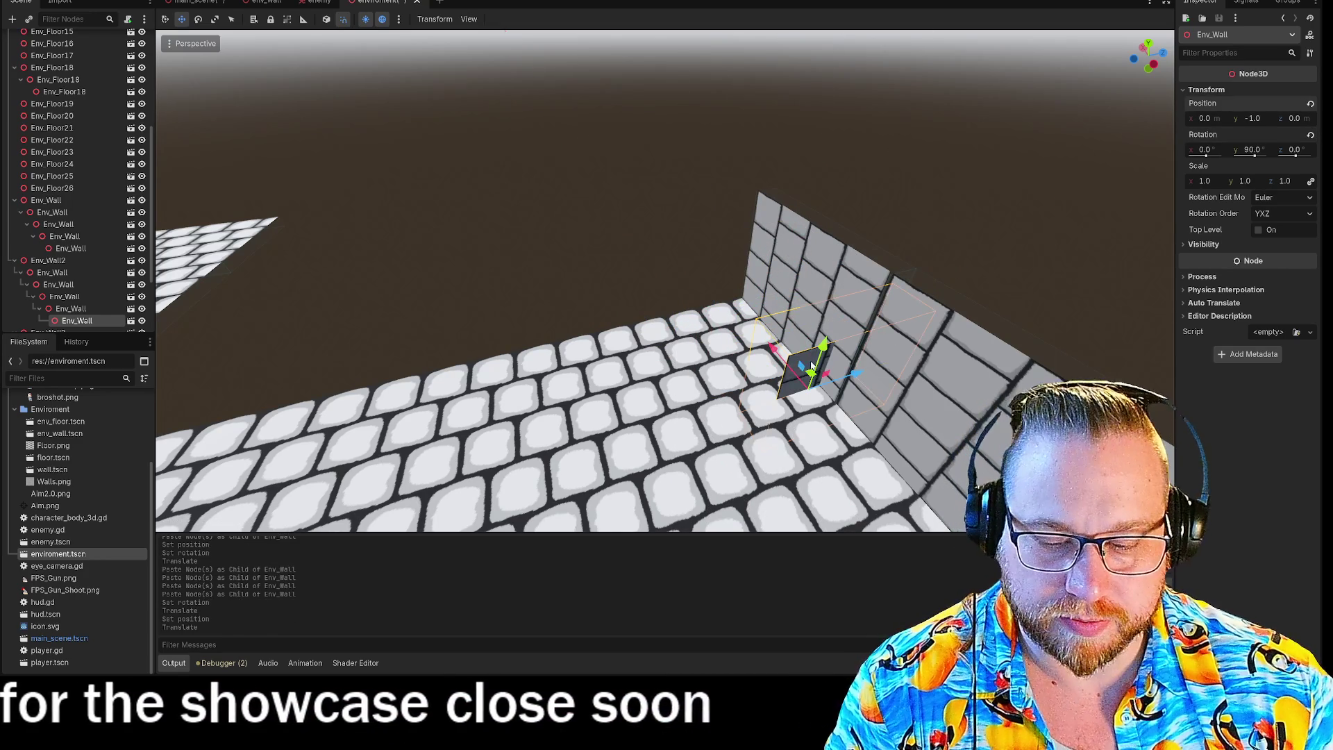
{"action": "key", "text": "ctrl+z"}
{"action": "mouse_move", "coordinate": [825, 326]}
{"action": "left_mouse_down"}
{"action": "mouse_move", "coordinate": [714, 314]}
{"action": "mouse_move", "coordinate": [679, 297]}
{"action": "mouse_move", "coordinate": [673, 272]}
{"action": "mouse_move", "coordinate": [698, 294]}
{"action": "mouse_move", "coordinate": [664, 273]}
{"action": "mouse_move", "coordinate": [501, 269]}
{"action": "mouse_move", "coordinate": [692, 280]}
{"action": "left_mouse_up"}
{"action": "mouse_move", "coordinate": [863, 211]}
{"action": "left_mouse_down"}
{"action": "mouse_move", "coordinate": [853, 229]}
{"action": "mouse_move", "coordinate": [903, 222]}
{"action": "mouse_move", "coordinate": [881, 278]}
{"action": "mouse_move", "coordinate": [941, 179]}
{"action": "left_mouse_up"}
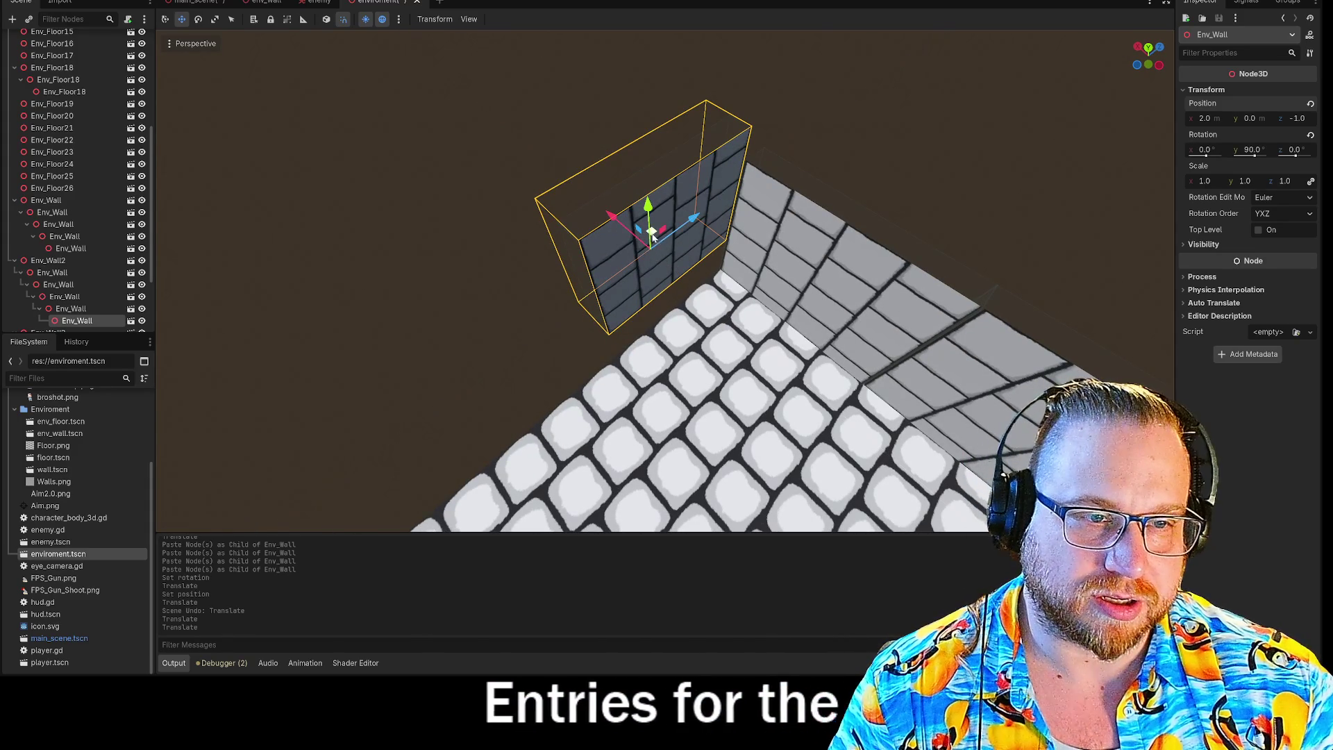
{"action": "mouse_move", "coordinate": [651, 235]}
{"action": "left_mouse_down"}
{"action": "mouse_move", "coordinate": [640, 217]}
{"action": "mouse_move", "coordinate": [616, 259]}
{"action": "mouse_move", "coordinate": [645, 267]}
{"action": "mouse_move", "coordinate": [569, 347]}
{"action": "mouse_move", "coordinate": [528, 278]}
{"action": "mouse_move", "coordinate": [562, 250]}
{"action": "mouse_move", "coordinate": [764, 311]}
{"action": "left_mouse_up"}
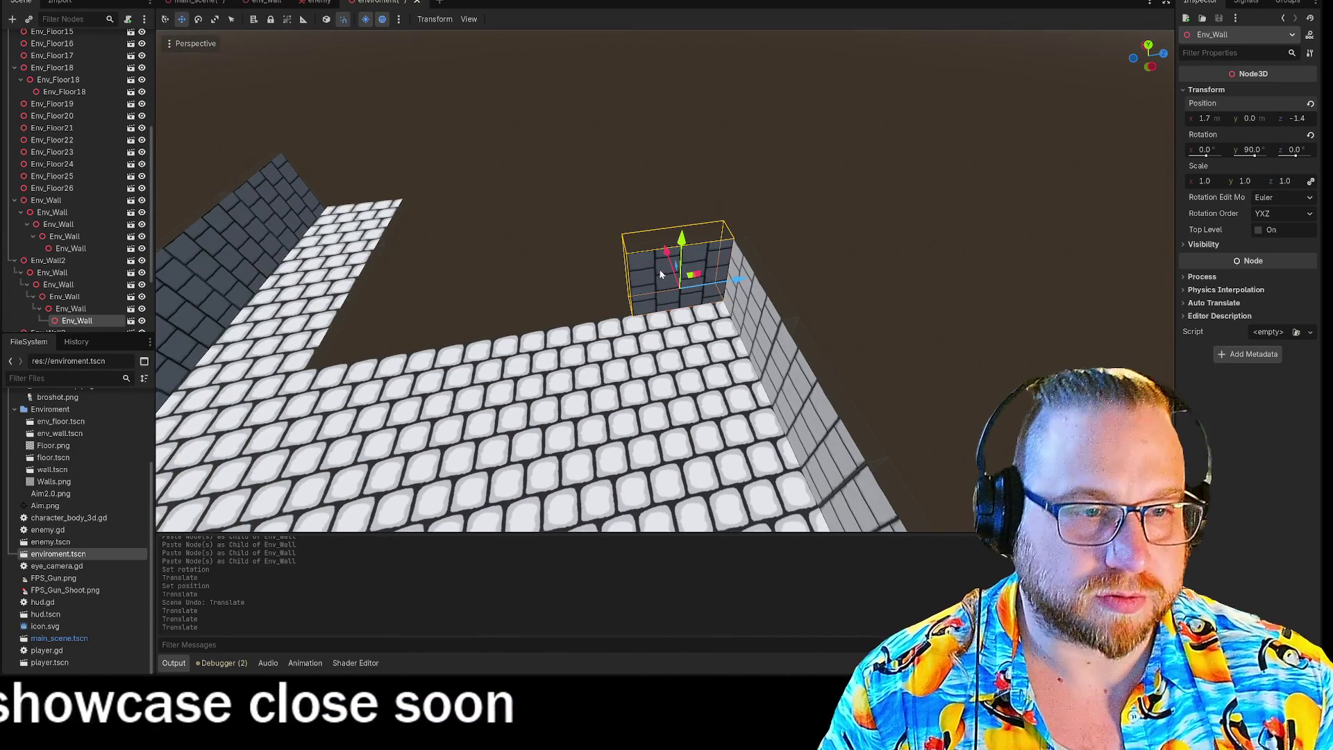
{"action": "key", "text": "ctrl+v"}
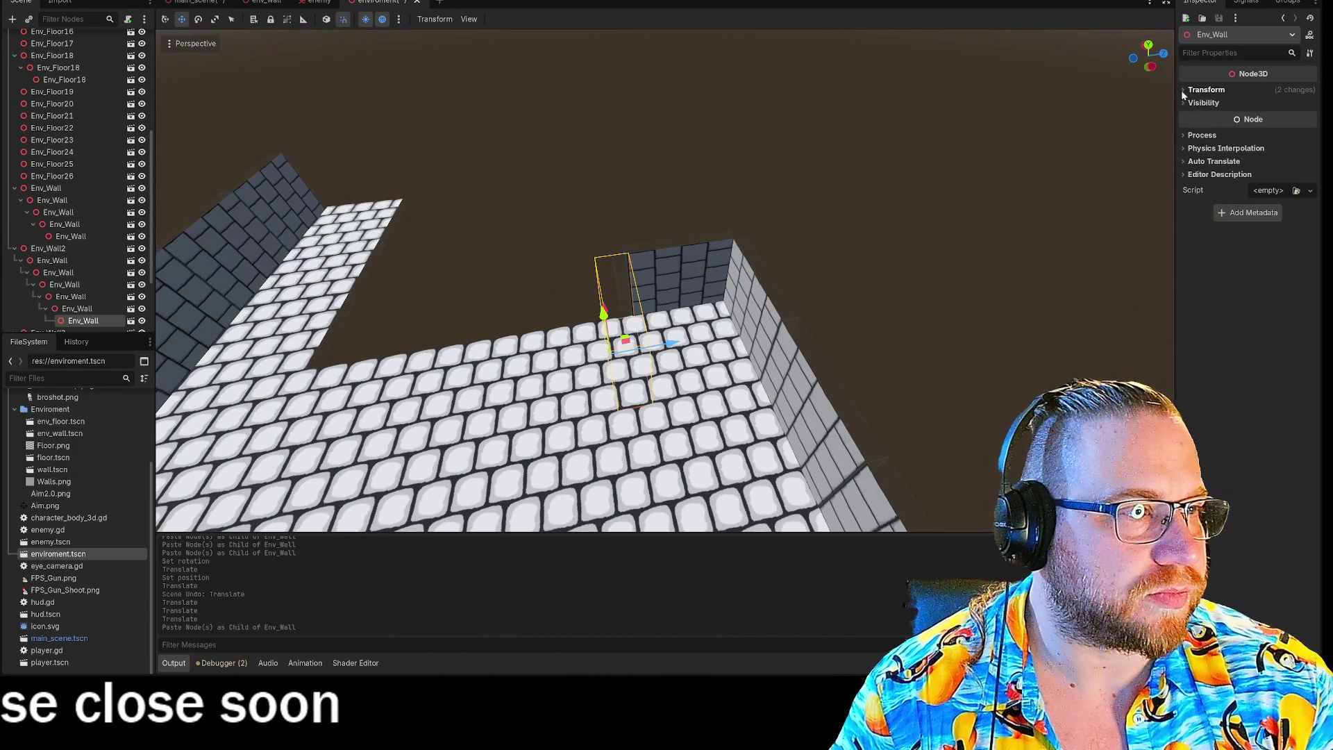
Step: Reset the pasted piece's position to 0,0,0 and paste further wall pieces
{"action": "left_click", "coordinate": [1183, 90]}
{"action": "left_click", "coordinate": [1311, 108]}
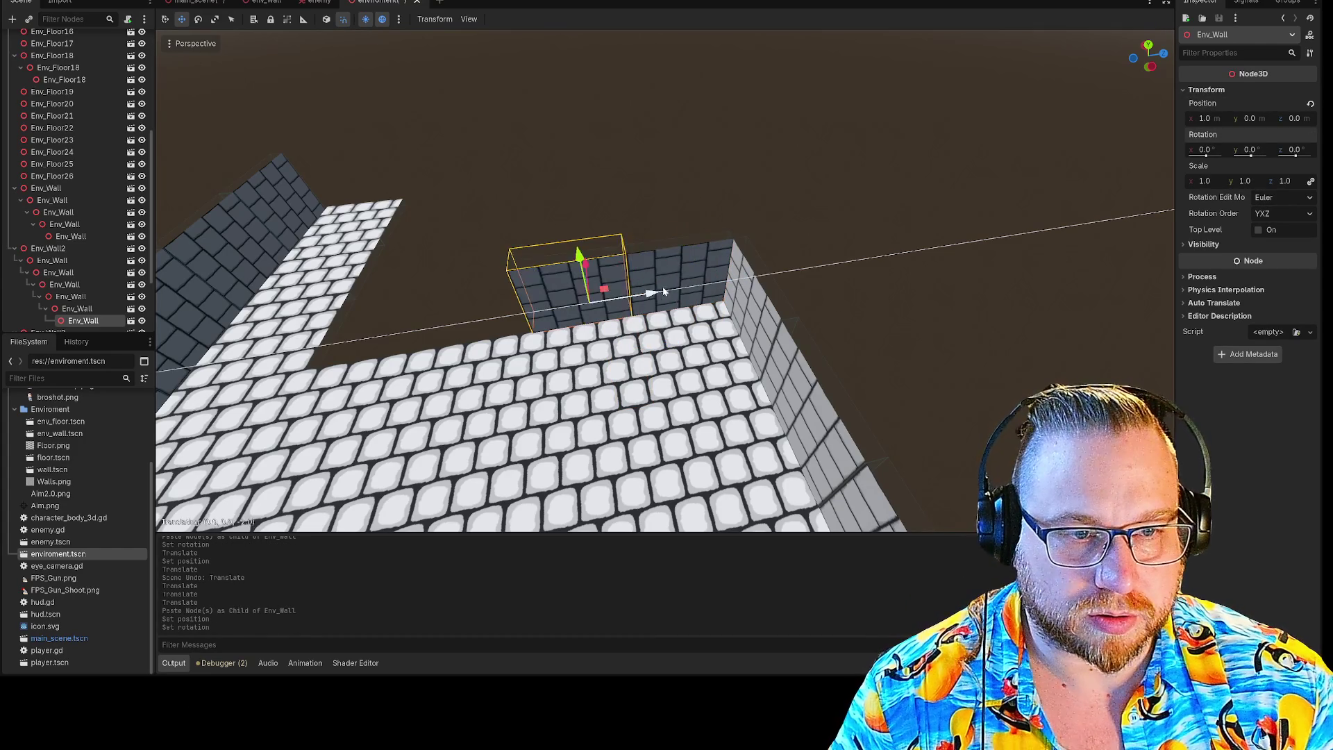
{"action": "key", "text": "ctrl+v"}
{"action": "key", "text": "ctrl+v"}
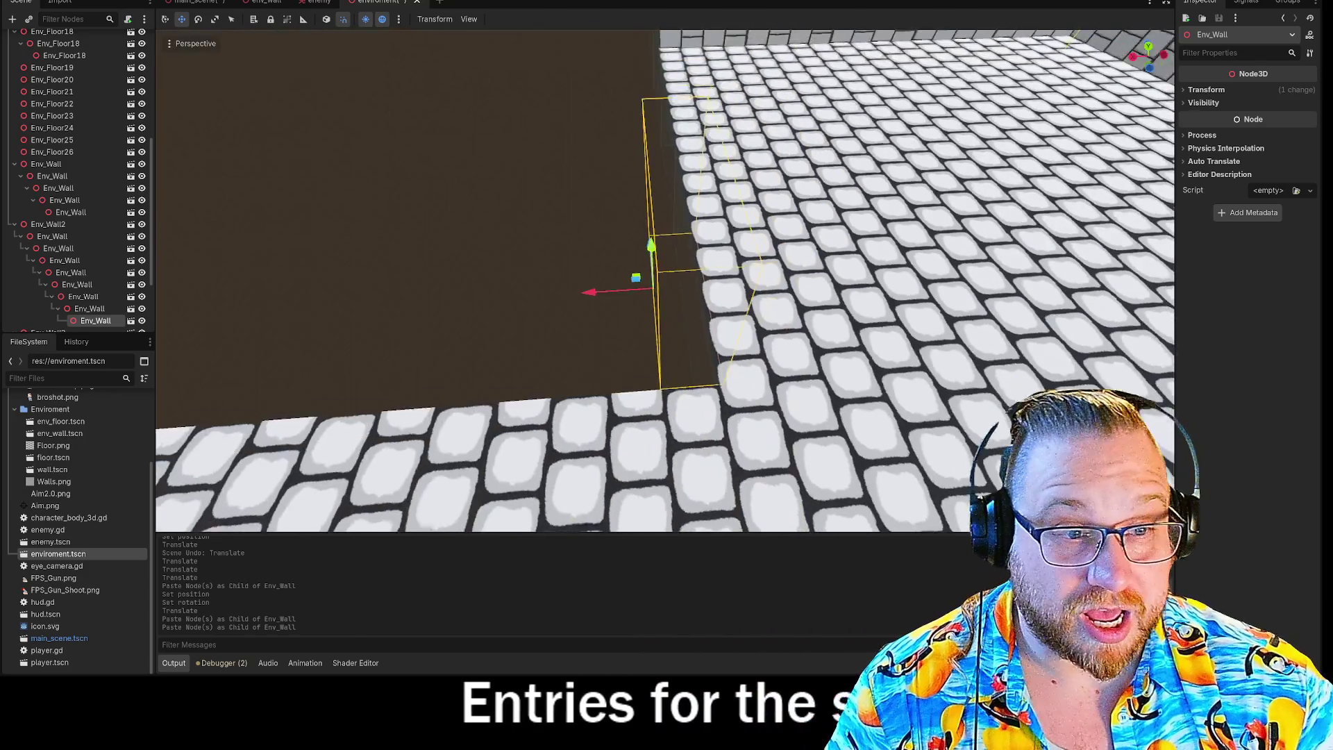
{"action": "key", "text": "ctrl+v"}
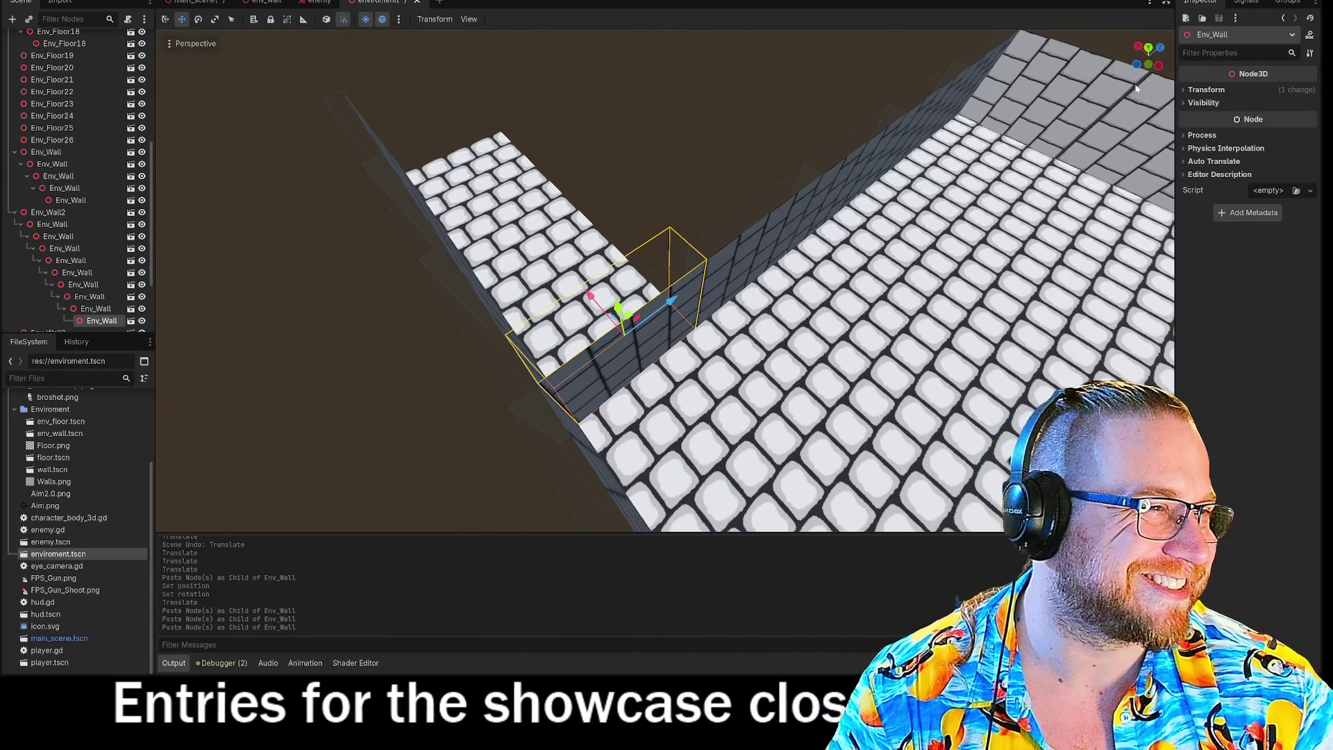
Step: Zero the next piece's position, set its Y rotation to -90, and slide it along the floor's edge
{"action": "left_click", "coordinate": [1205, 89]}
{"action": "left_click", "coordinate": [1311, 105]}
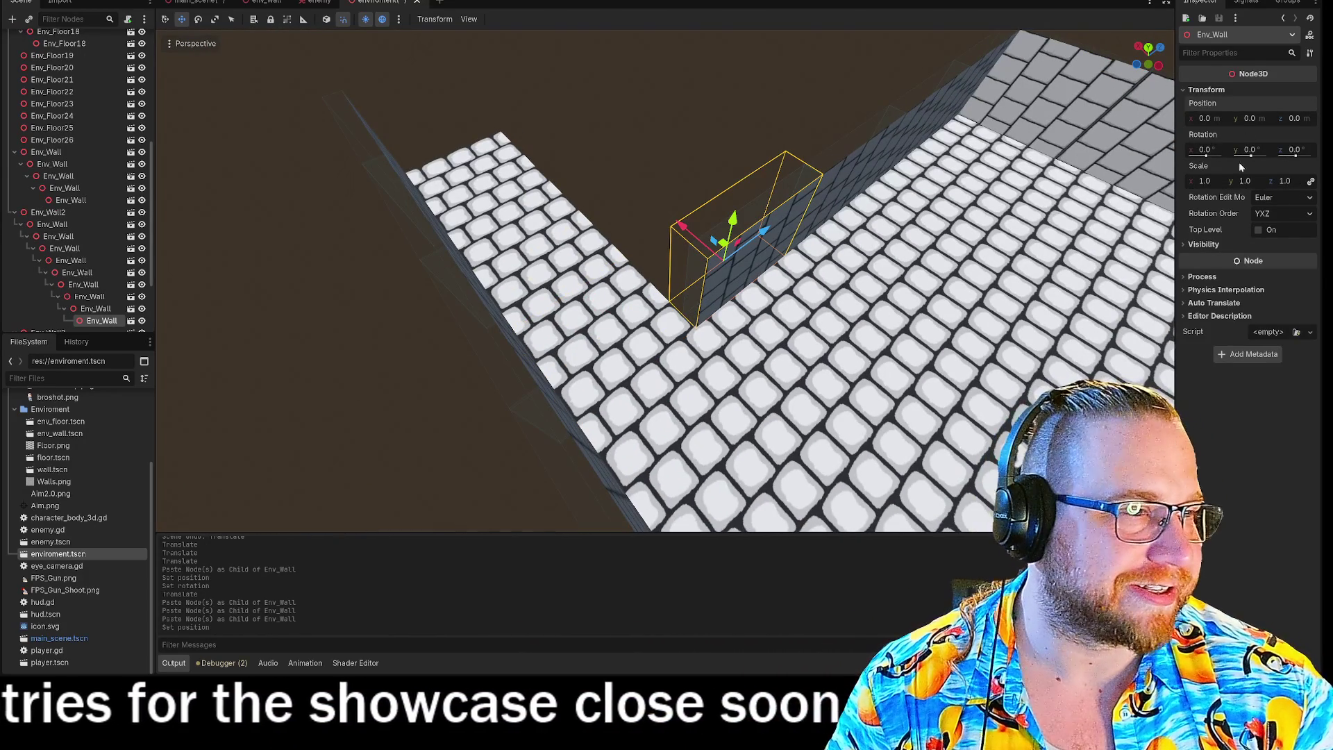
{"action": "type", "text": "90"}
{"action": "key", "text": "Return"}
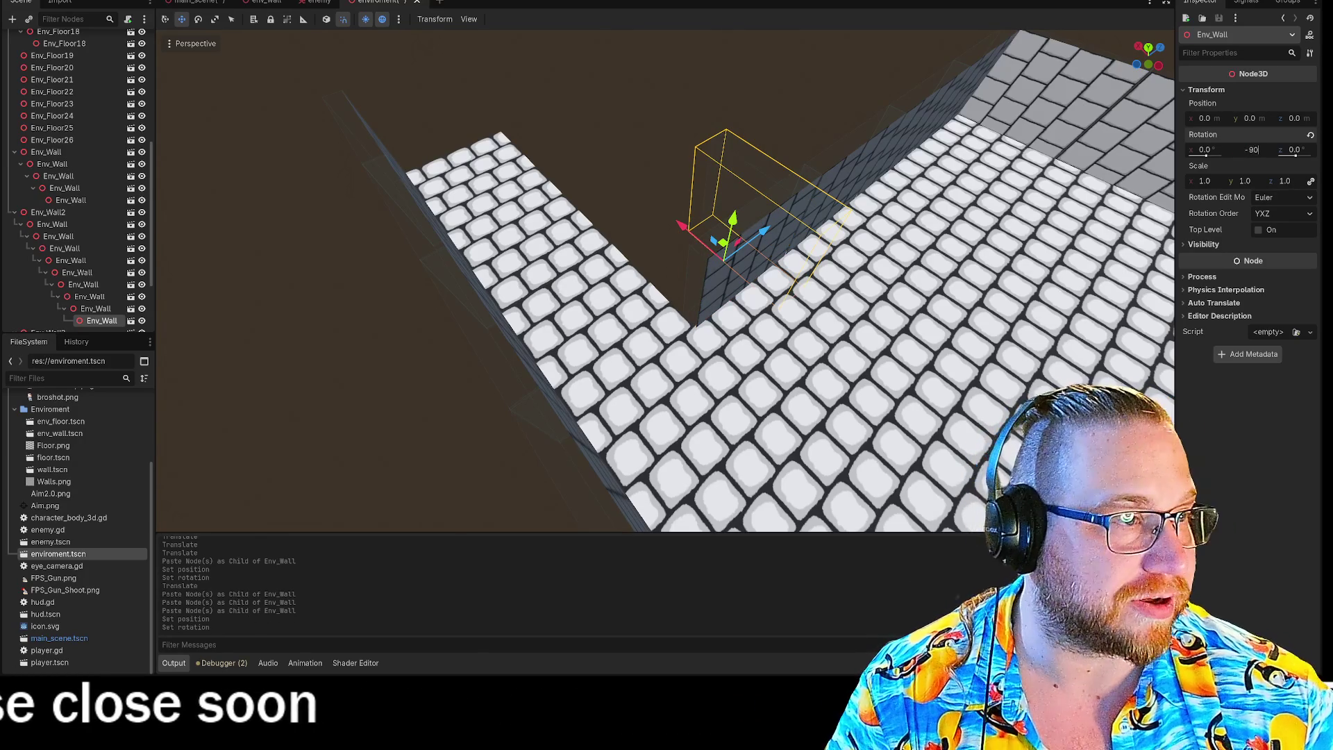
{"action": "key", "text": "Return"}
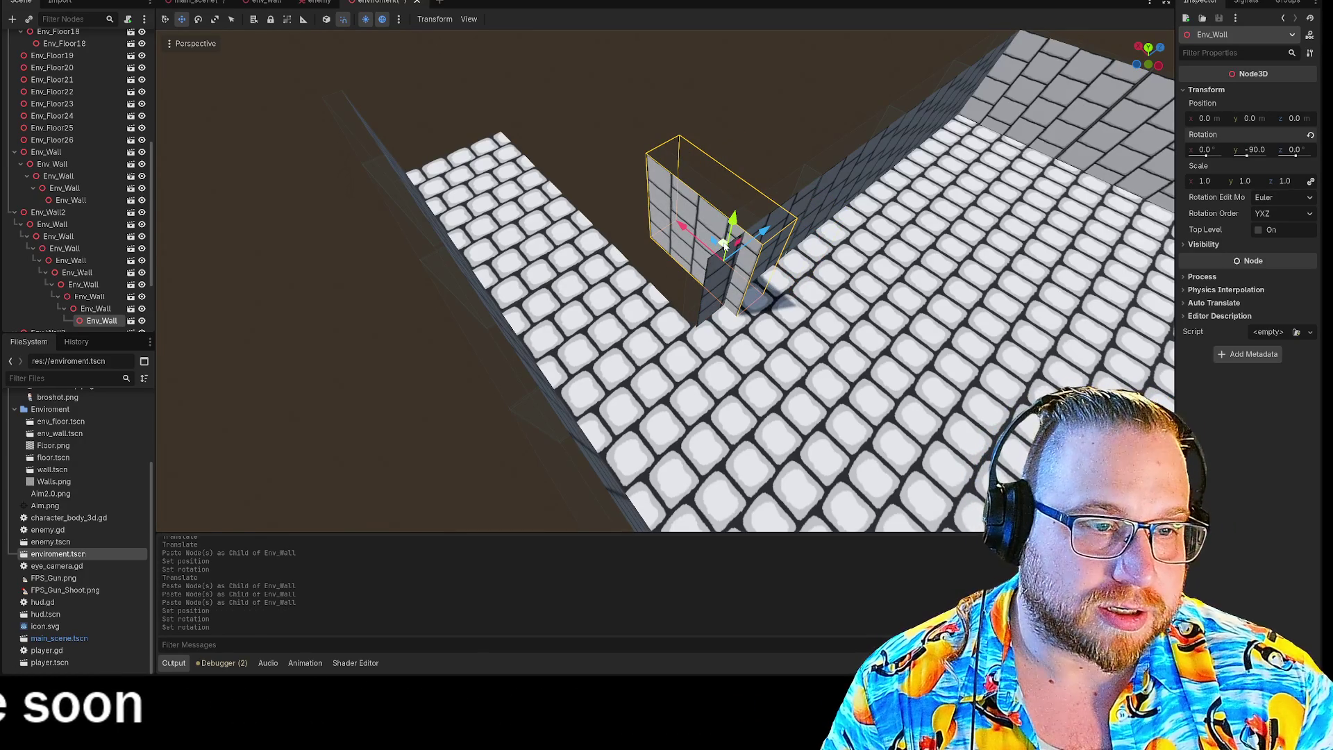
{"action": "mouse_move", "coordinate": [685, 258]}
{"action": "left_mouse_down"}
{"action": "mouse_move", "coordinate": [634, 222]}
{"action": "mouse_move", "coordinate": [679, 281]}
{"action": "mouse_move", "coordinate": [640, 226]}
{"action": "mouse_move", "coordinate": [689, 255]}
{"action": "left_mouse_up"}
{"action": "scroll", "coordinate": [733, 354], "scroll_direction": "up", "scroll_amount": 5}
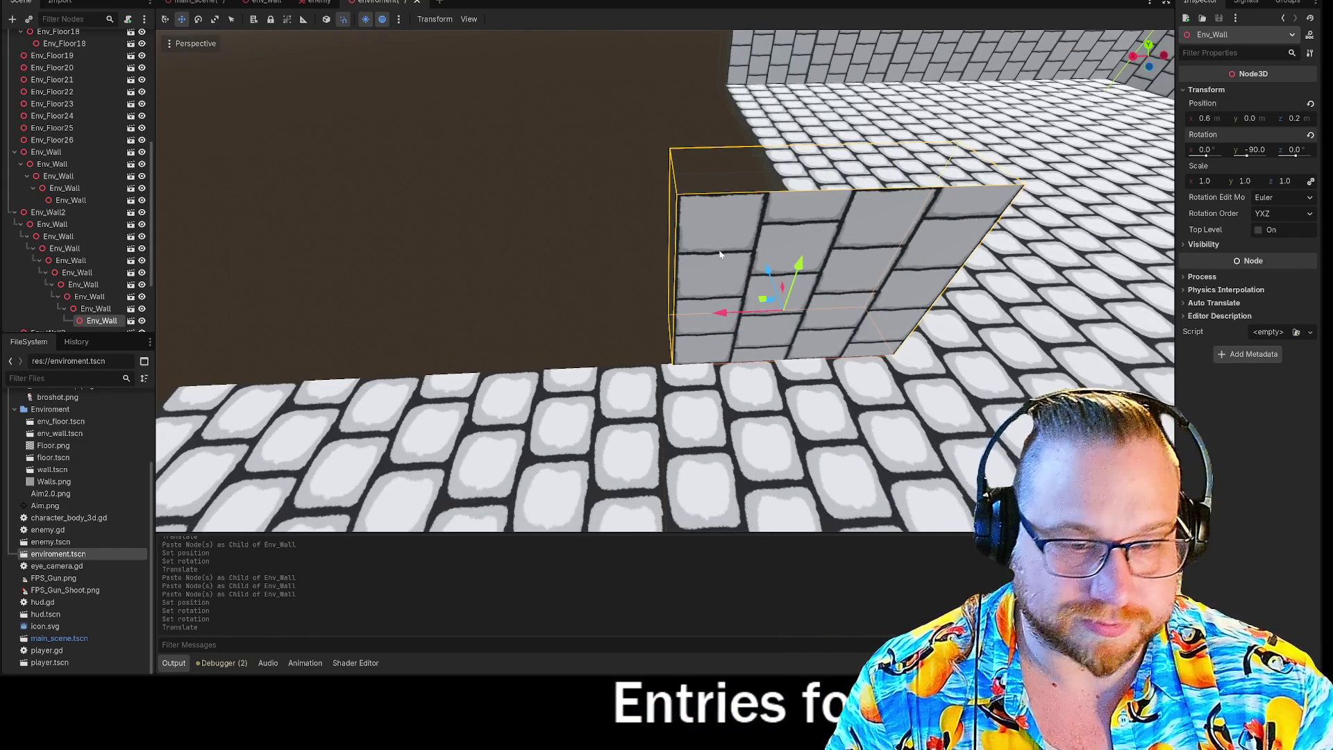
Step: Paste another piece, zero its position and rotation, move it 2 units along X, then paste three more
{"action": "key", "text": "ctrl+v"}
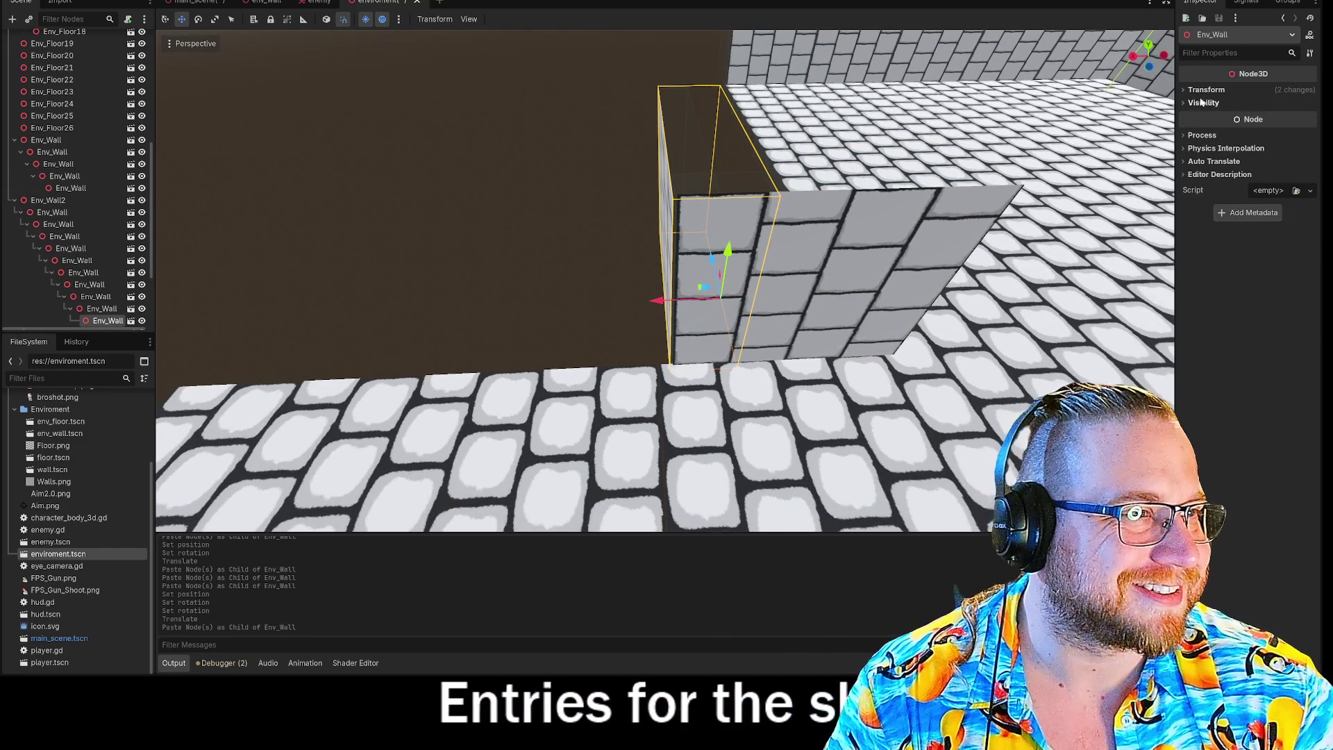
{"action": "left_click", "coordinate": [1201, 89]}
{"action": "left_click", "coordinate": [1311, 135]}
{"action": "left_click", "coordinate": [1311, 103]}
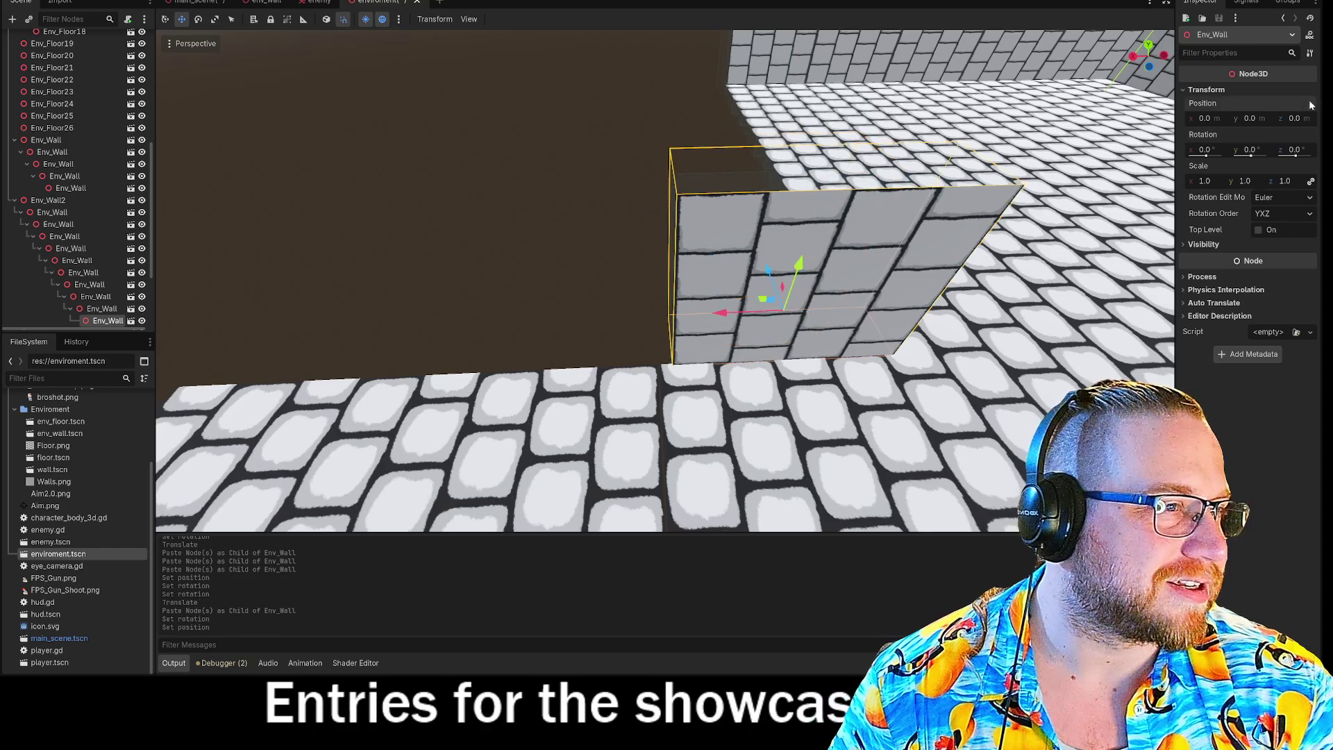
{"action": "left_click_drag", "start_coordinate": [722, 314], "coordinate": [527, 314]}
{"action": "key", "text": "ctrl+v"}
{"action": "key", "text": "ctrl+v"}
{"action": "key", "text": "ctrl+v"}
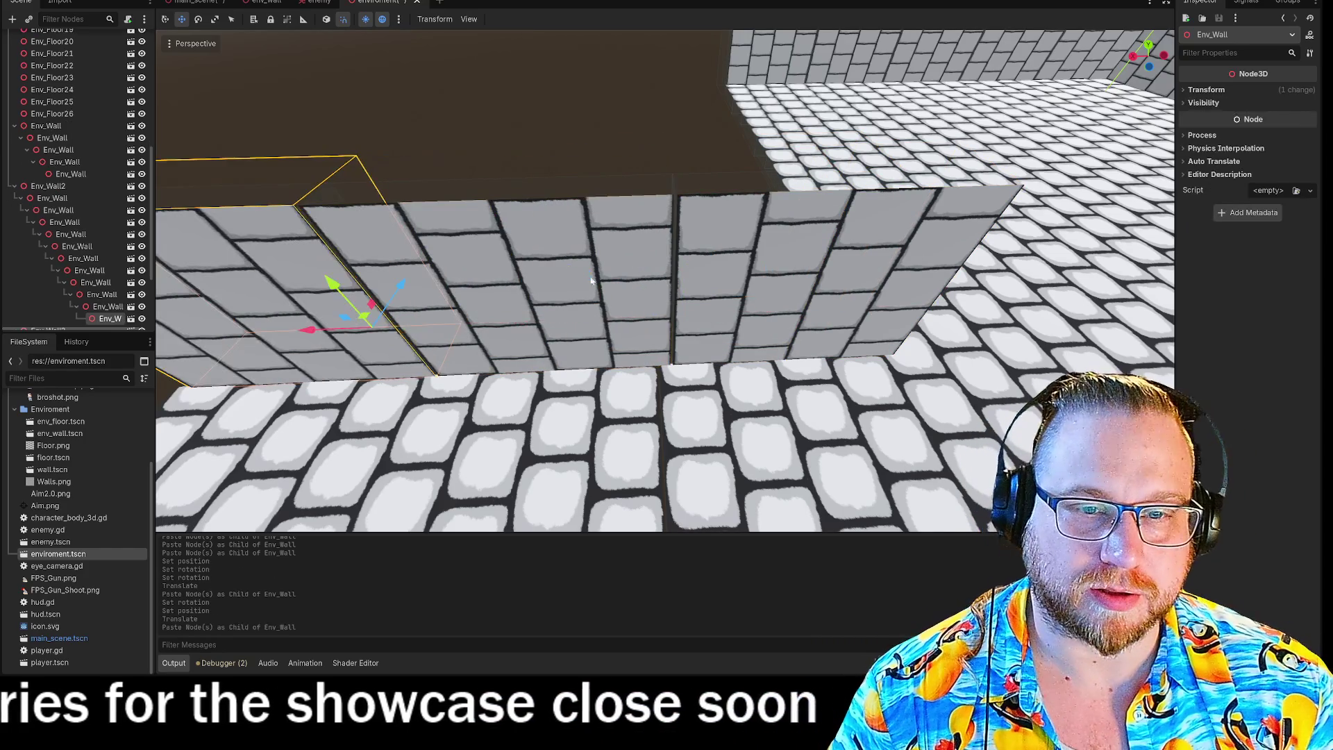